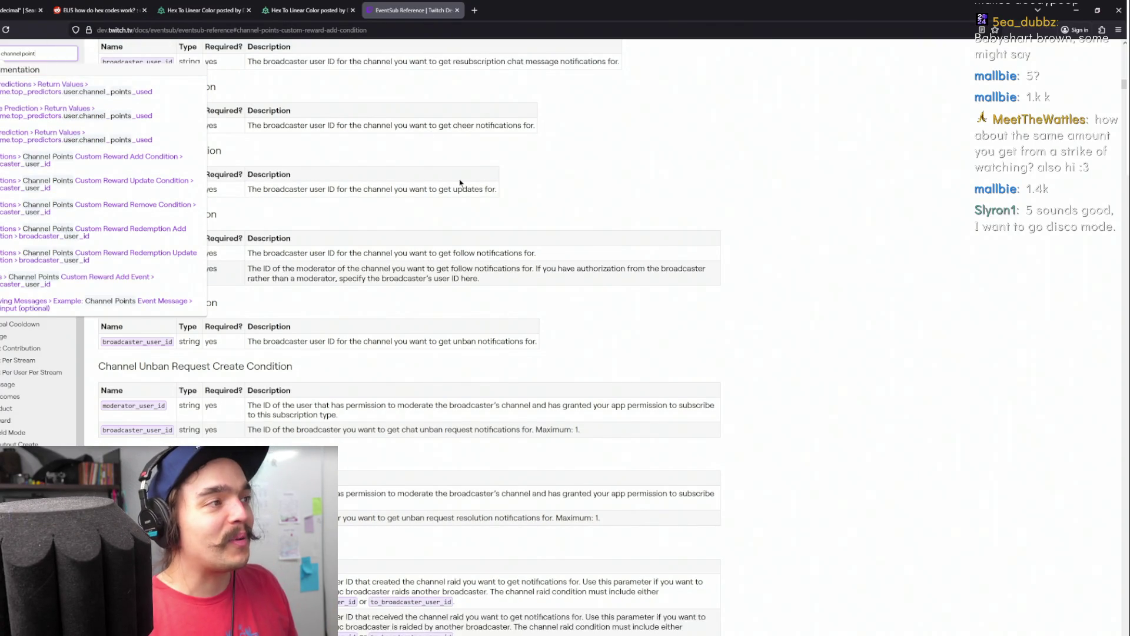
Close the search results and scroll through the Twitch EventSub reference page
left_click(299, 152)
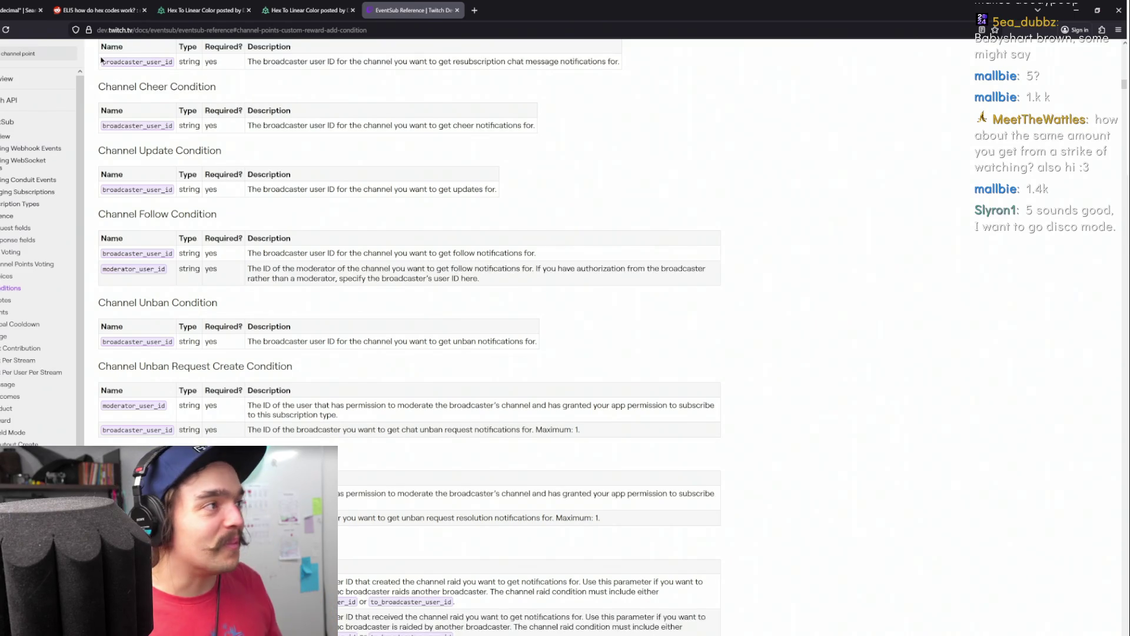
scroll(342, 234, "down", 5)
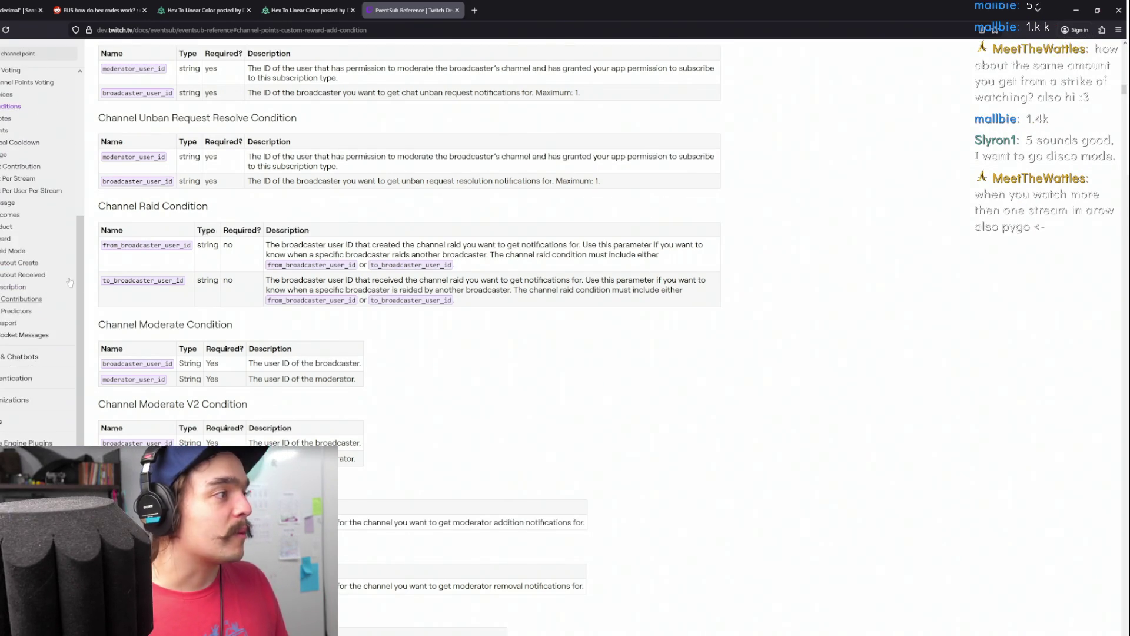
scroll(381, 378, "down", 10)
scroll(450, 351, "down", 7)
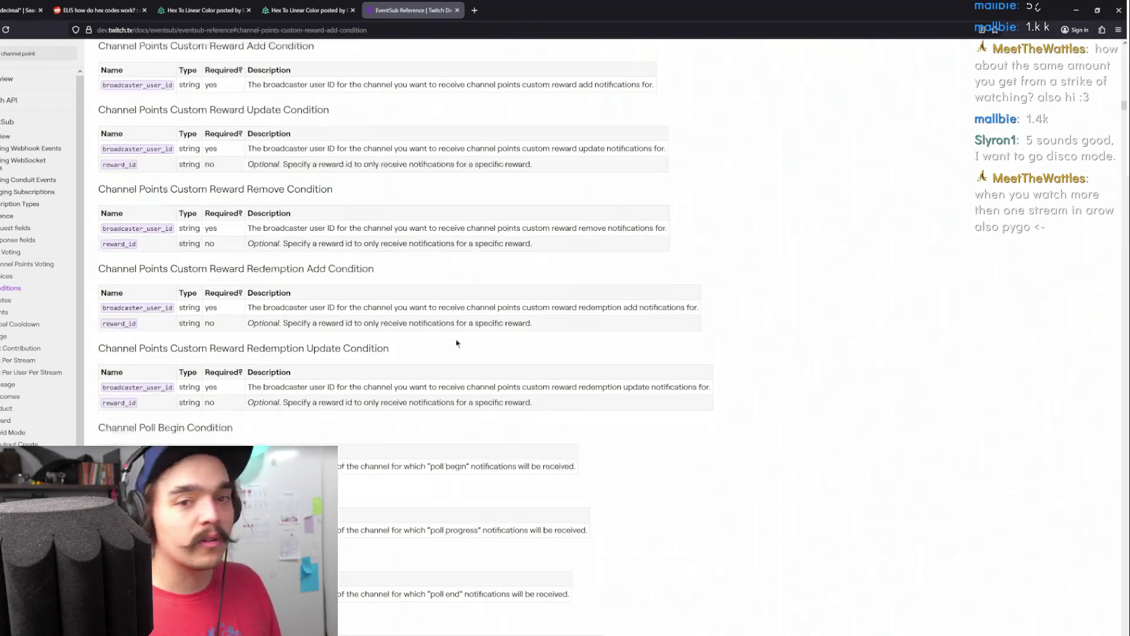
scroll(383, 317, "up", 7)
scroll(366, 298, "up", 5)
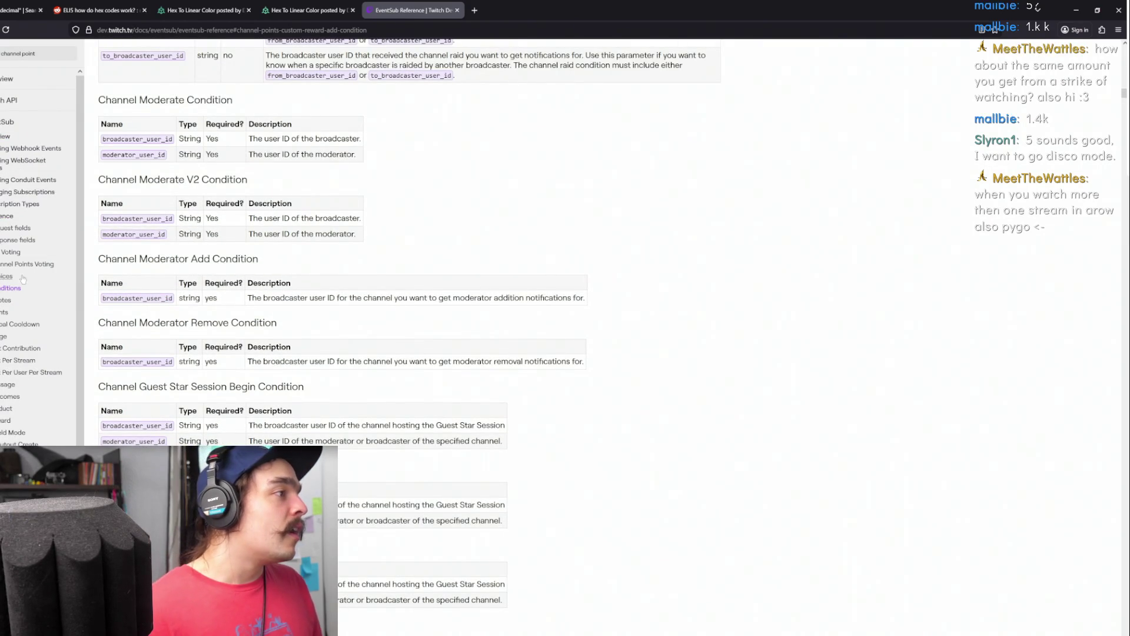
Search the docs for 'channel points', open Channel Points Voting, then minimize the browser
left_click(30, 53)
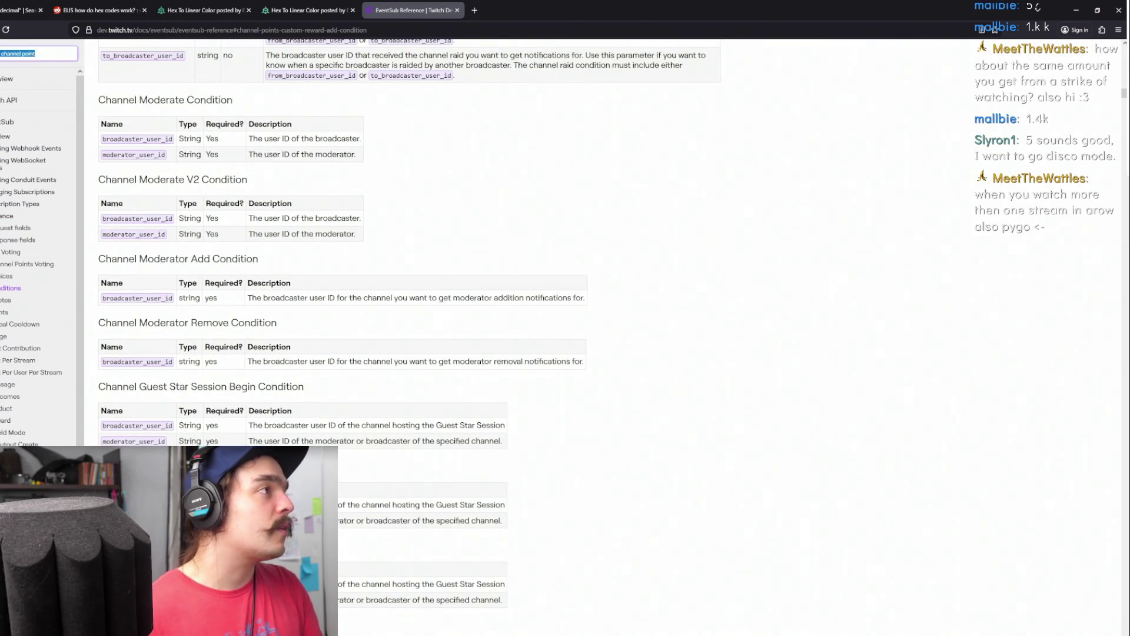
type("channel")
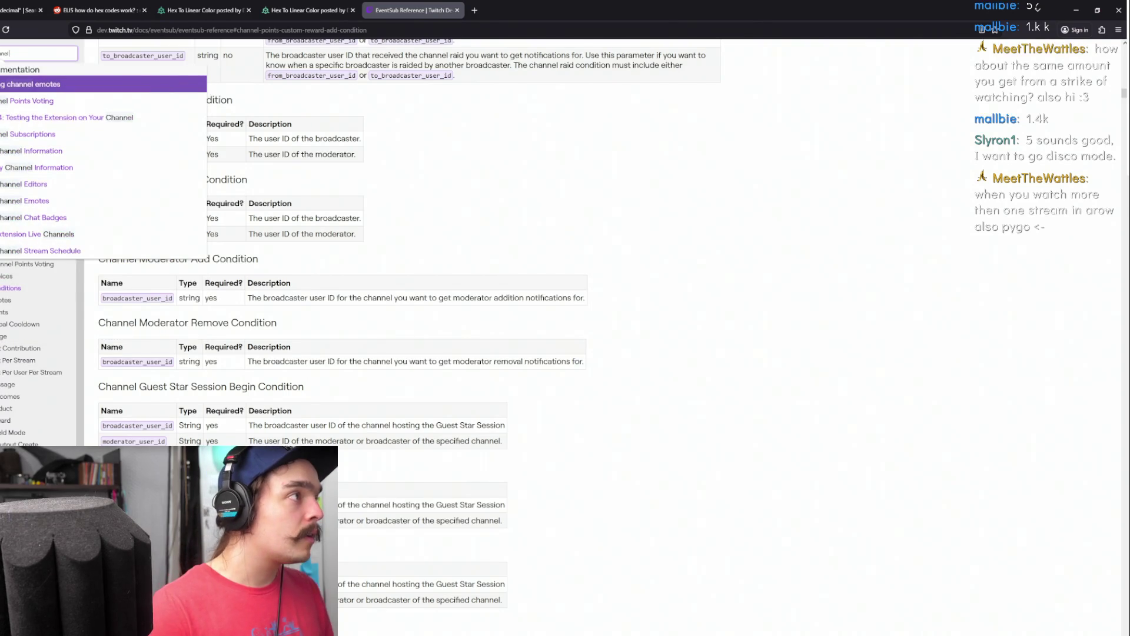
type(" points")
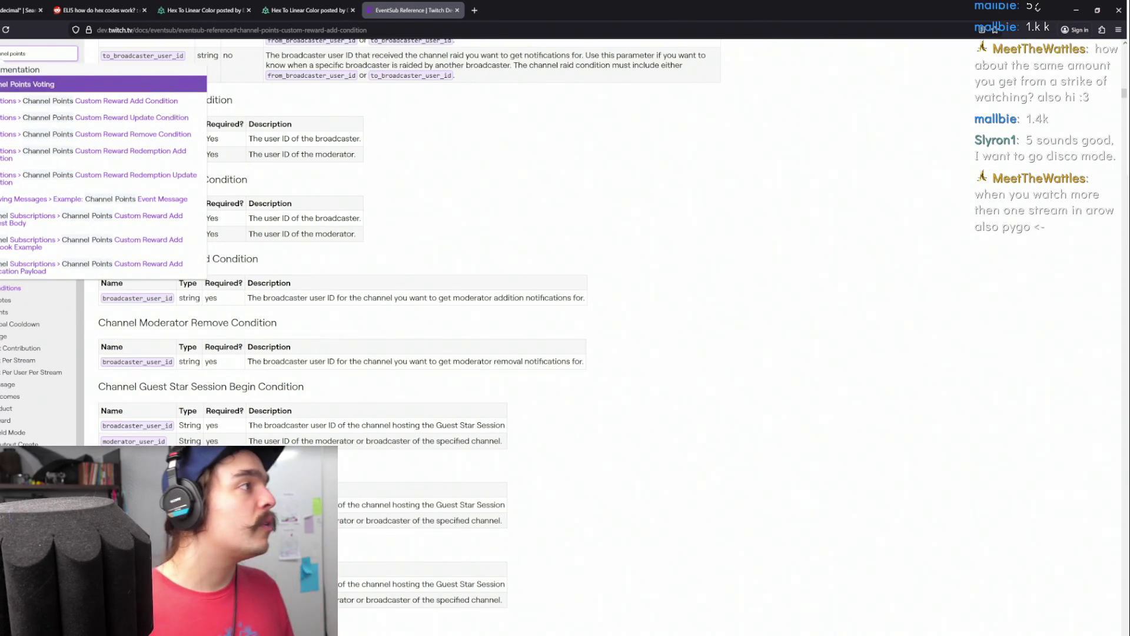
key("Return")
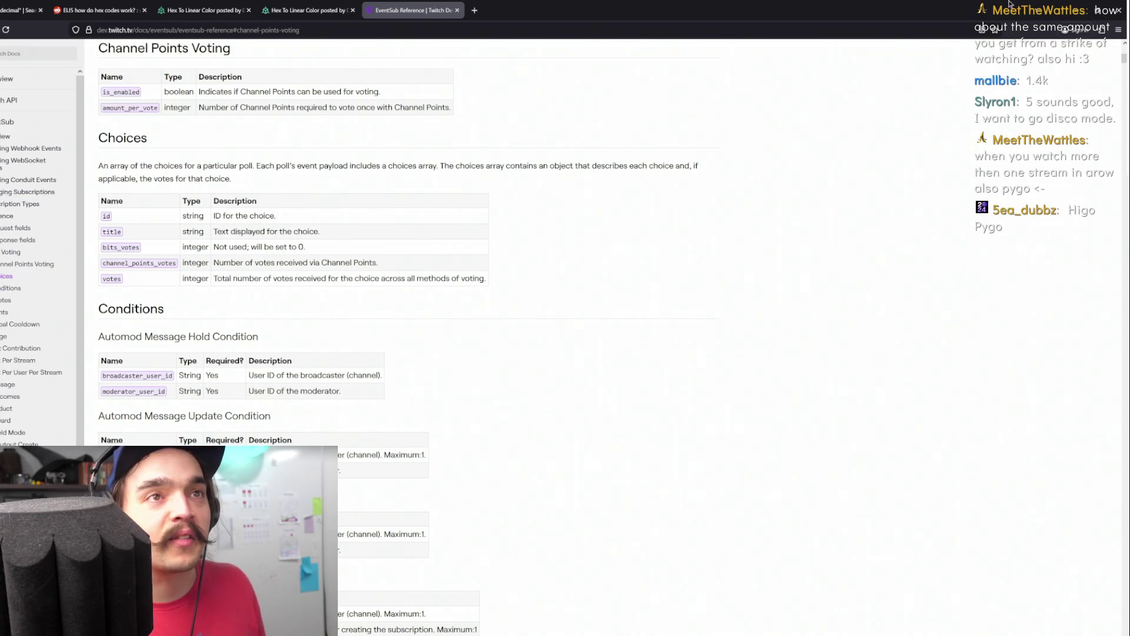
left_click(1082, 7)
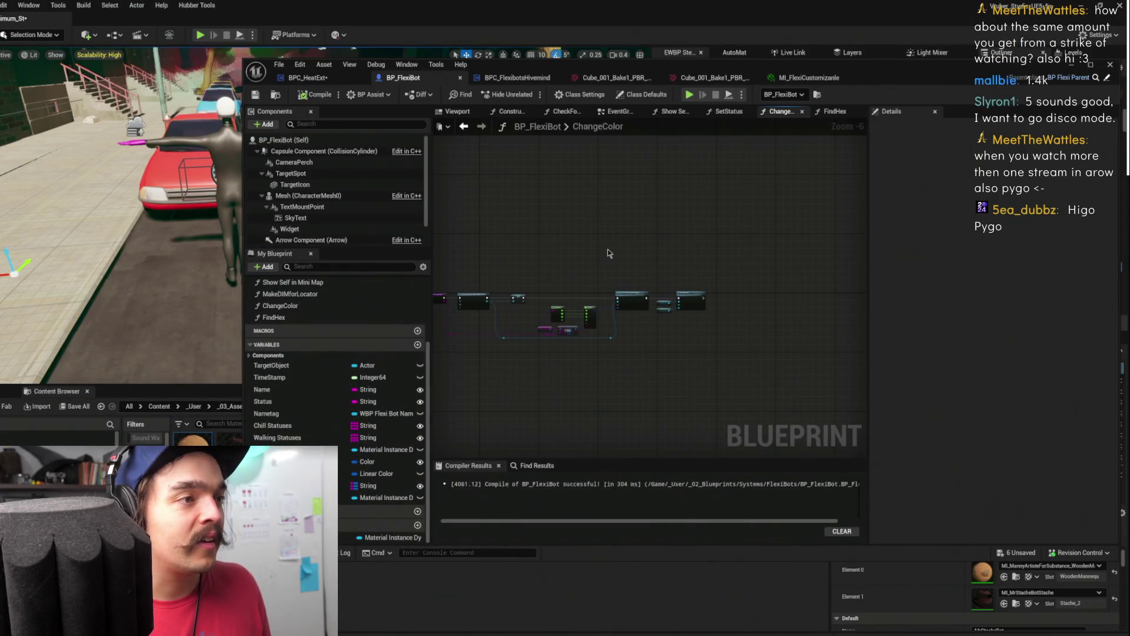
Pan and zoom BP_FlexiBot's ChangeColor graph to view its nodes through Set Material
left_click_drag(603, 259, 641, 169)
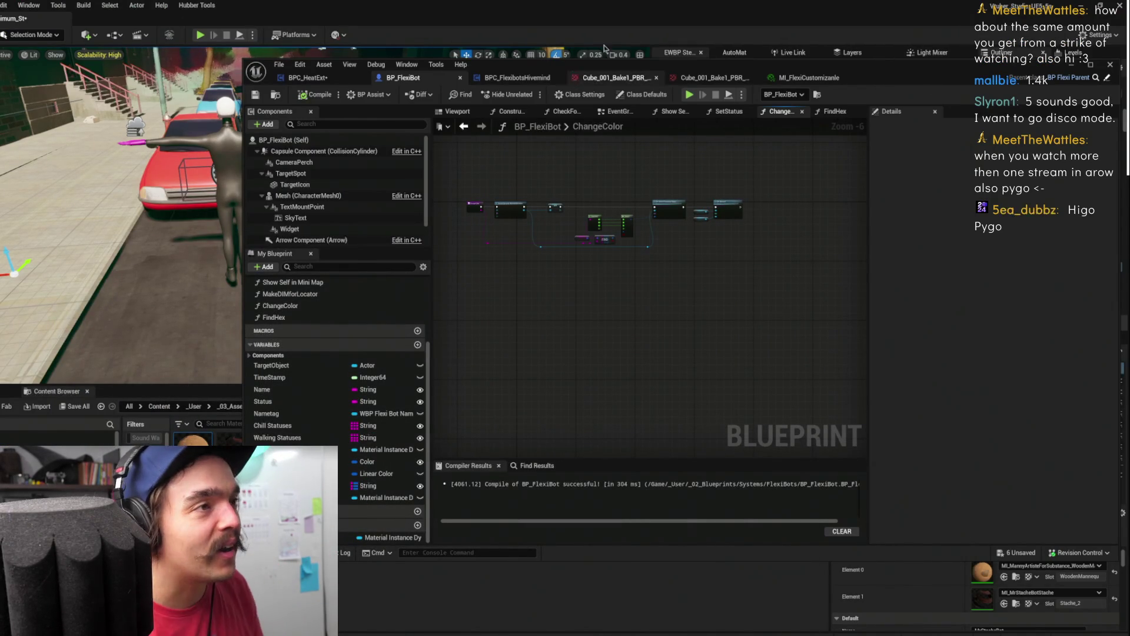
scroll(658, 154, "up", 4)
left_click_drag(775, 170, 603, 170)
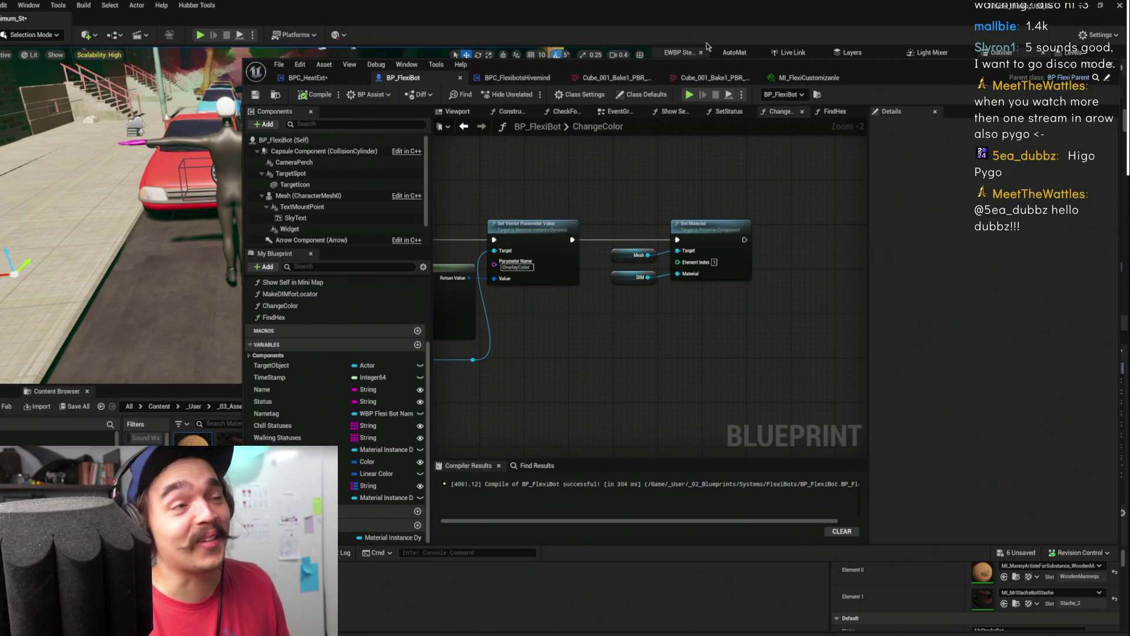
Bring up the BPC_FlexibotsHivemind event graph and pan to some empty space
left_click(518, 77)
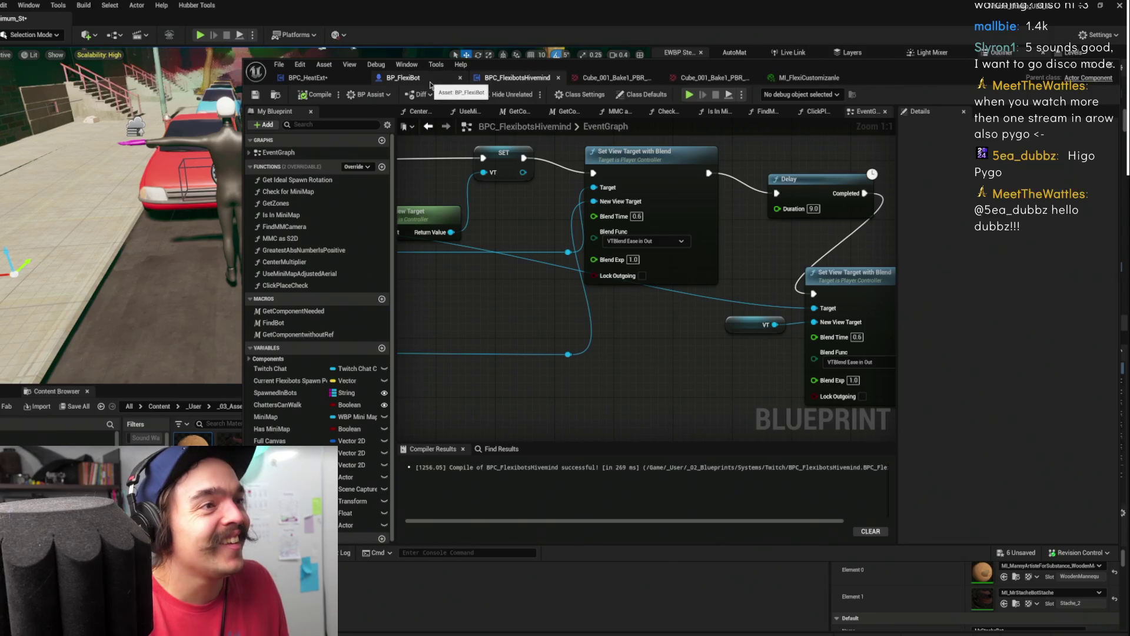
left_click(421, 77)
left_click(518, 78)
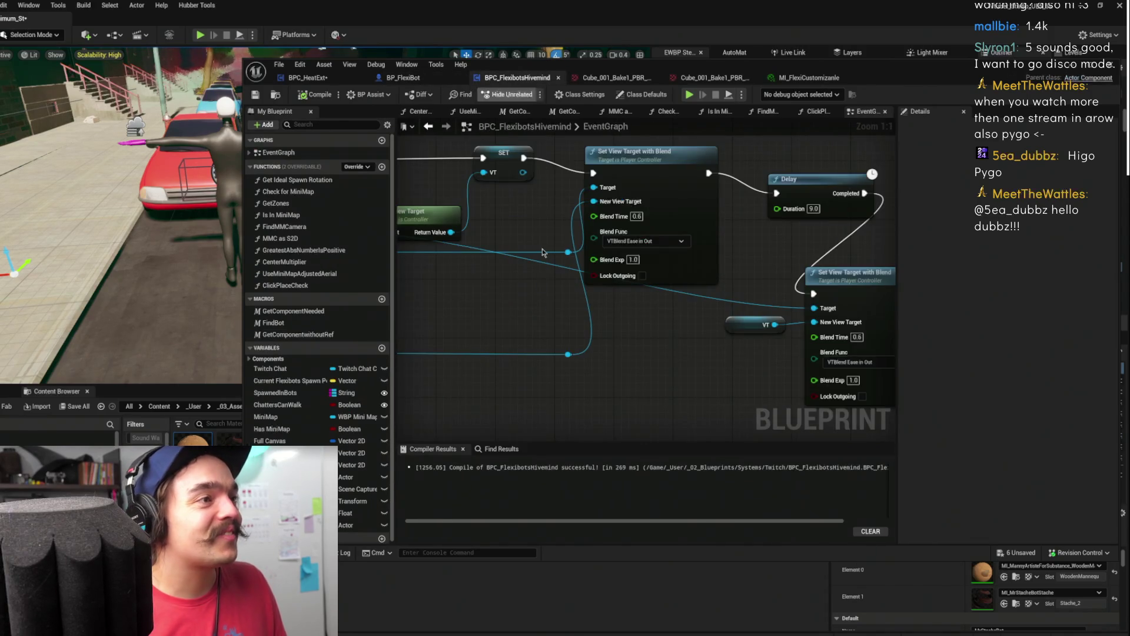
scroll(512, 303, "down", 5)
scroll(511, 304, "down", 3)
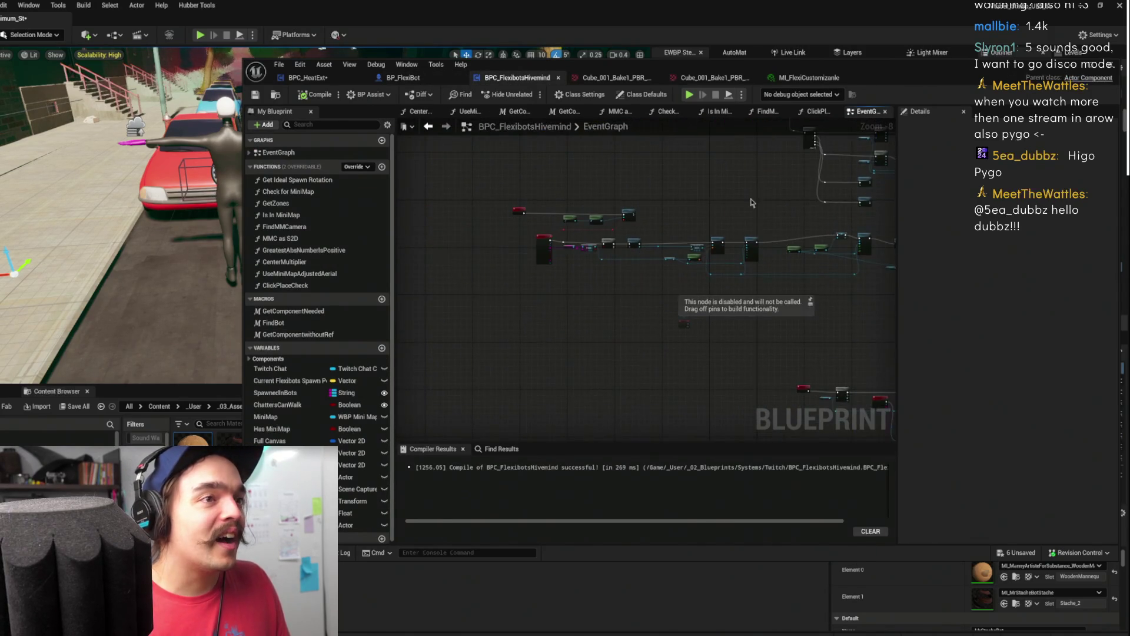
scroll(647, 209, "up", 4)
left_click_drag(553, 219, 586, 269)
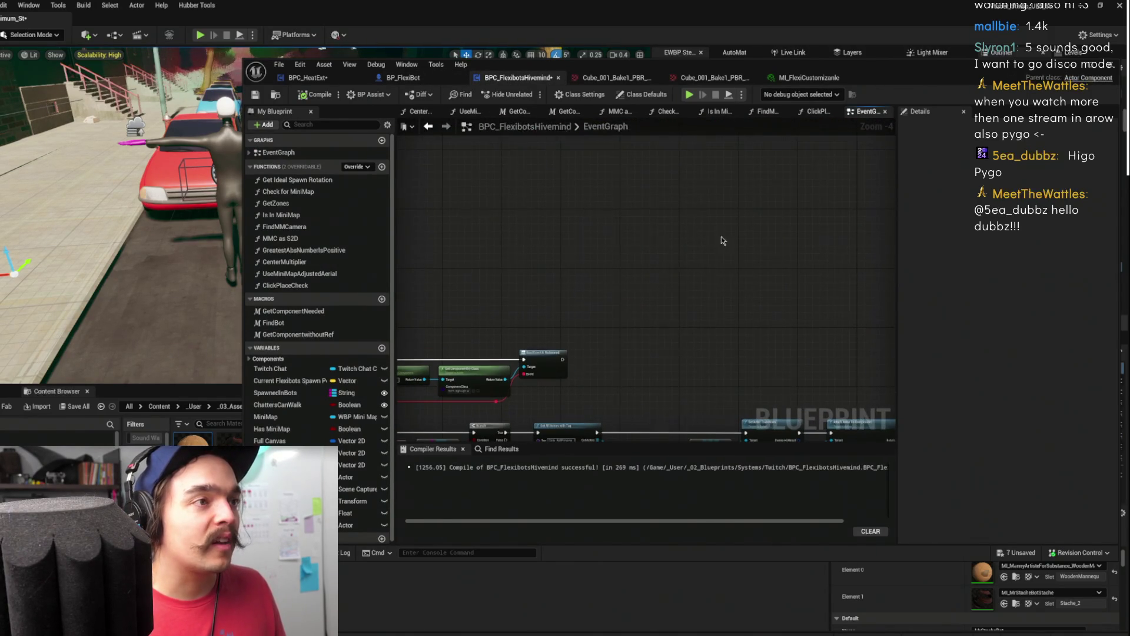
Add a SetUpColors custom event and call it from the Sequence's Then 5 pin
right_click(586, 223)
type("custo")
key("Return")
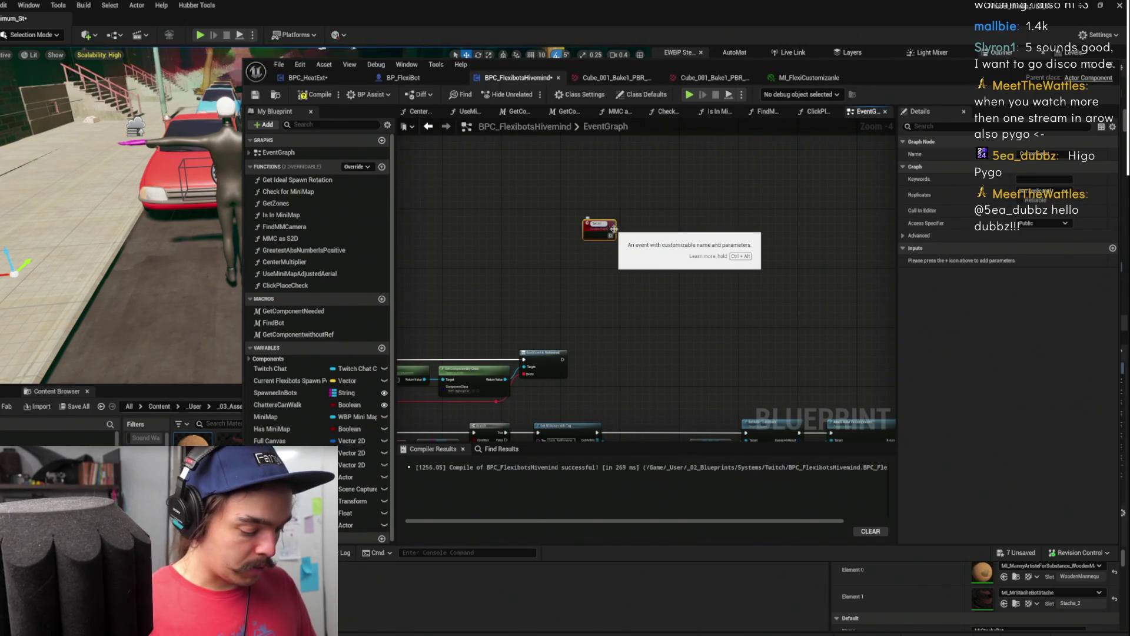
mouse_move(613, 229)
left_mouse_down()
mouse_move(502, 250)
mouse_move(394, 250)
mouse_move(592, 228)
mouse_move(643, 282)
mouse_move(616, 294)
left_mouse_up()
type("setup colors")
key("Return")
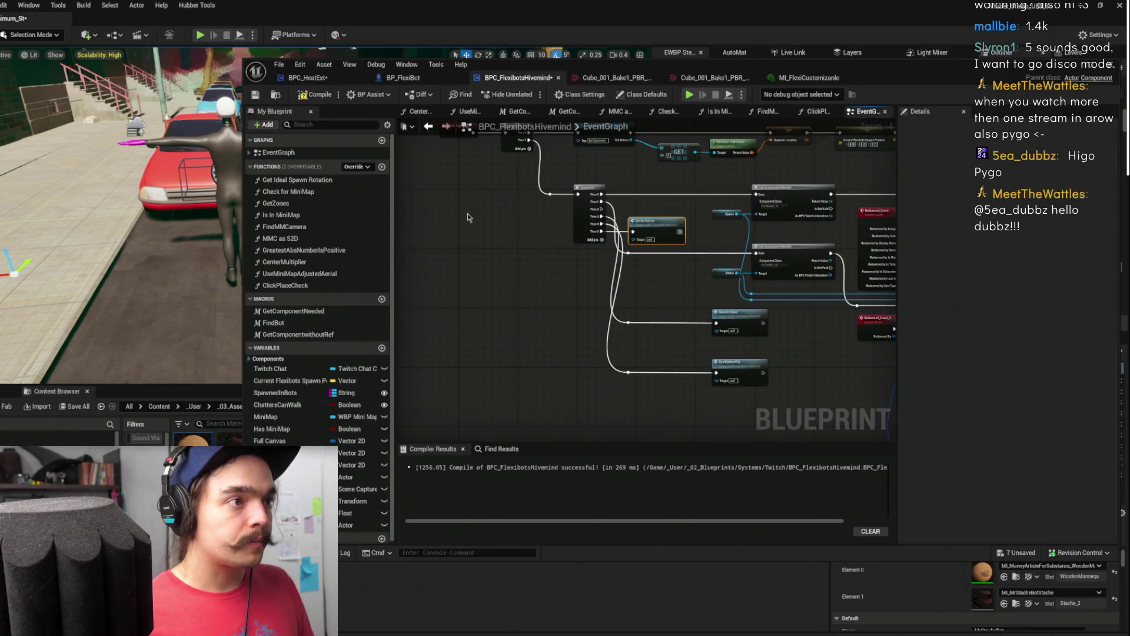
Place Get Owner and Get Component by Class beside the SetUpColors event, then hide the editor
double_click(656, 230)
scroll(726, 242, "down", 4)
mouse_move(580, 255)
left_mouse_down()
mouse_move(654, 283)
mouse_move(824, 195)
mouse_move(719, 238)
left_mouse_up()
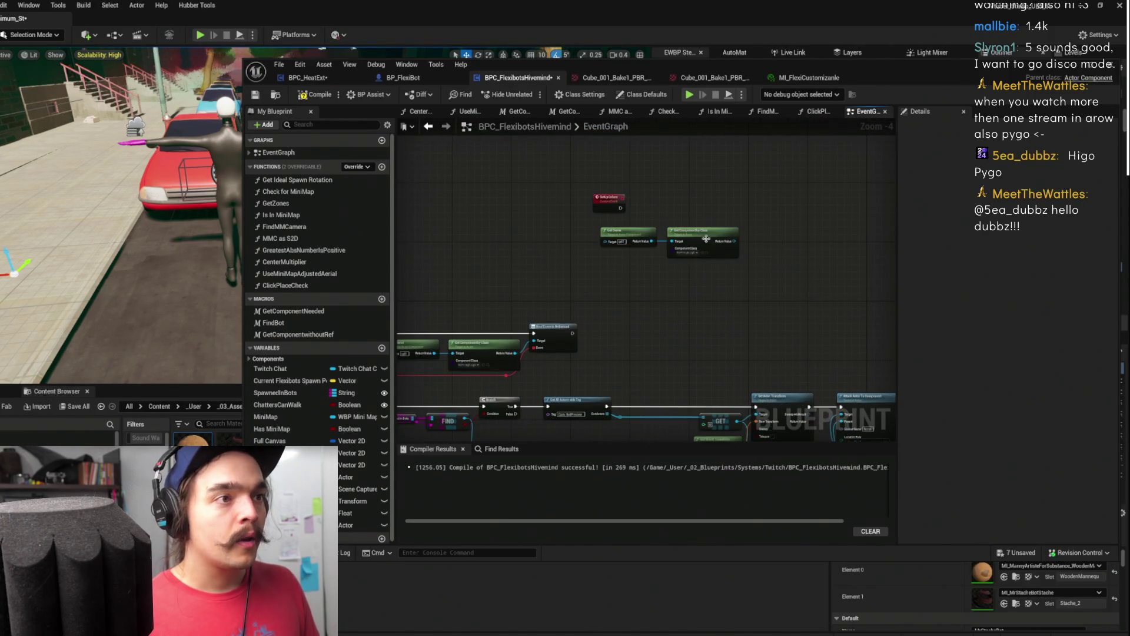
left_click(688, 250)
left_click(700, 252)
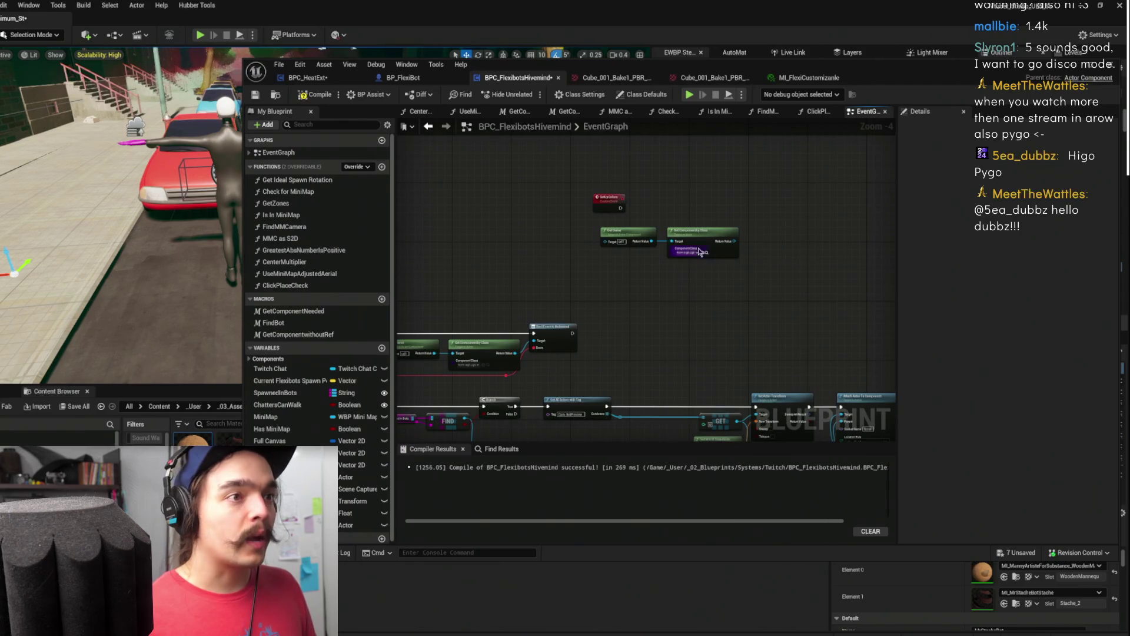
left_click(724, 262)
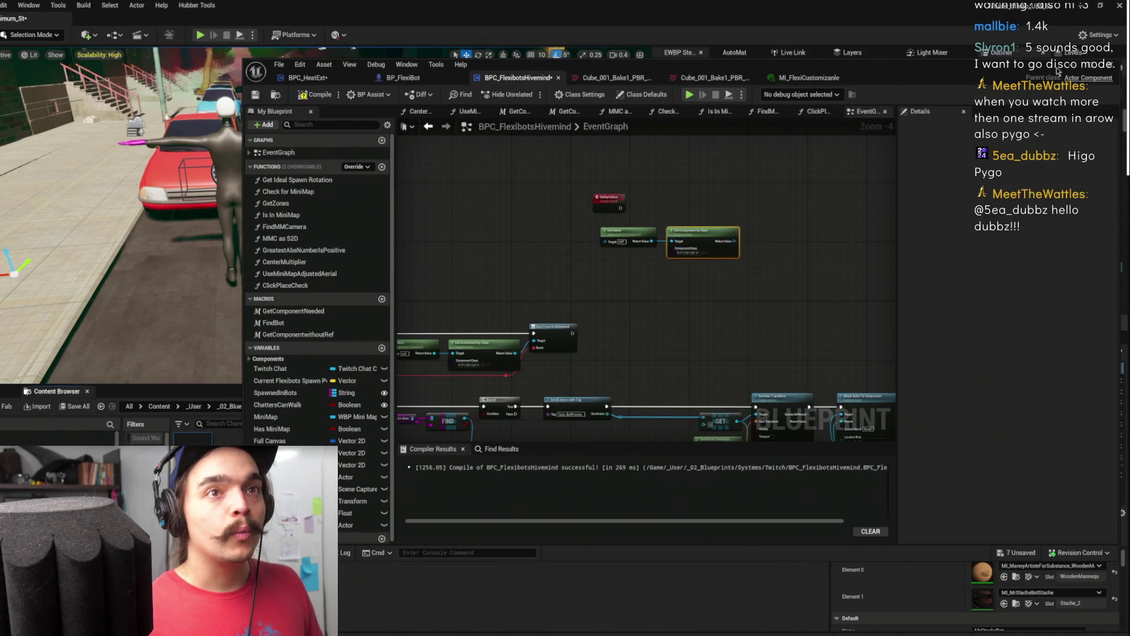
left_click(1072, 66)
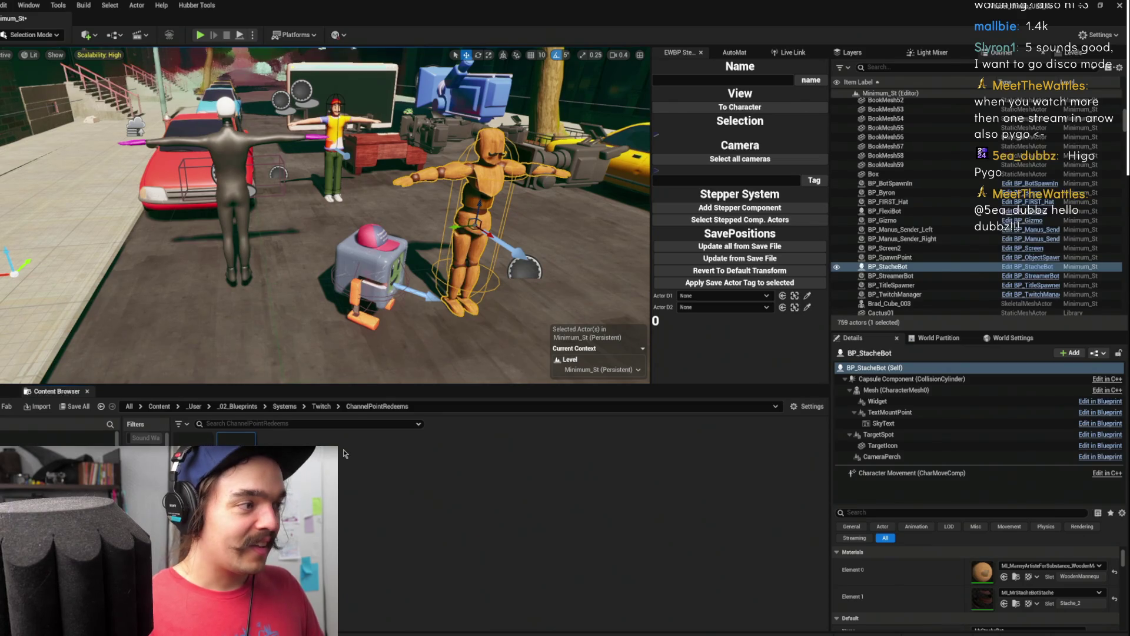
Save, restore the hivemind blueprint, and set Get Component by Class to TCPR Accent Colors
key("ctrl+s")
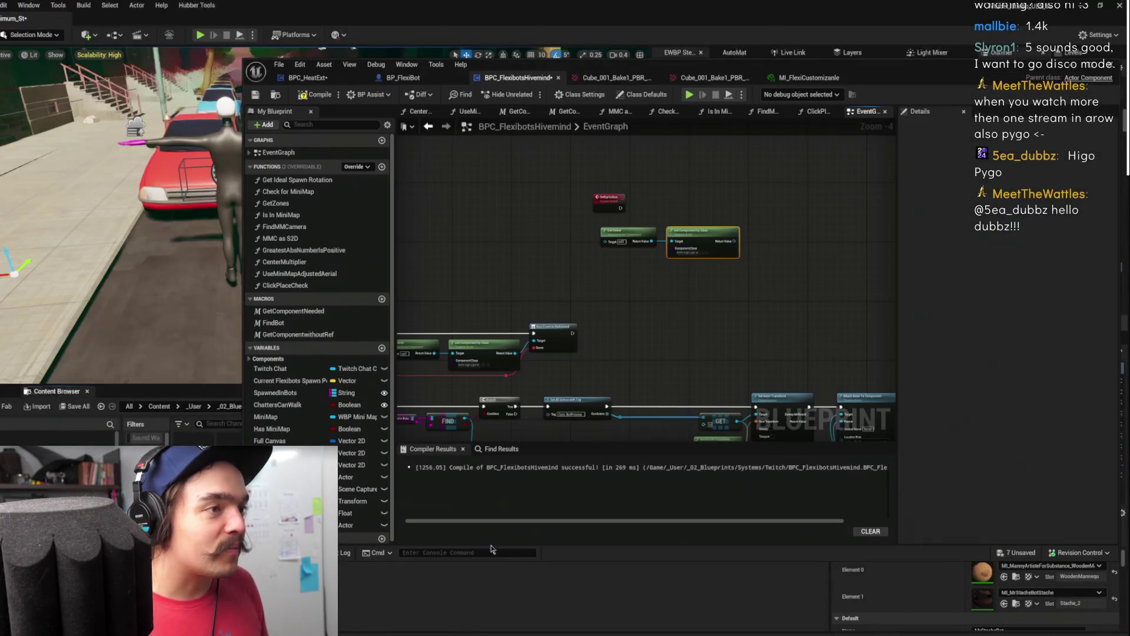
left_click(419, 607)
left_click(728, 290)
scroll(728, 291, "up", 5)
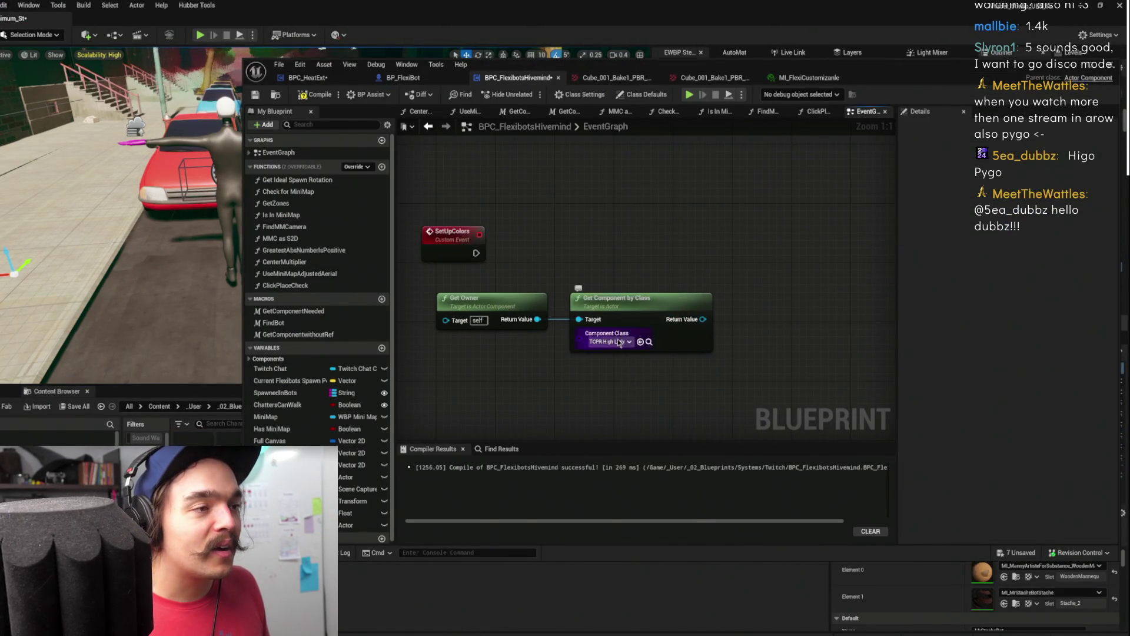
left_click(619, 342)
type("tcpr")
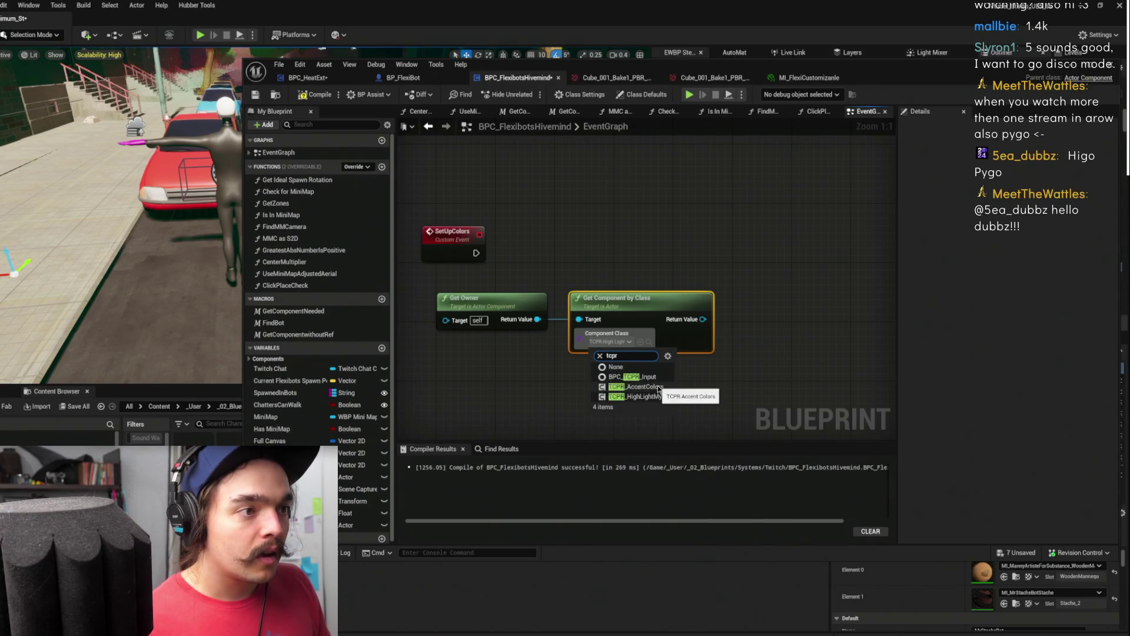
left_click(661, 388)
Bind a new custom event to the component's Redeemed event via Assign Redeemed
mouse_move(703, 319)
left_mouse_down()
mouse_move(748, 306)
mouse_move(775, 271)
left_mouse_up()
type("assign")
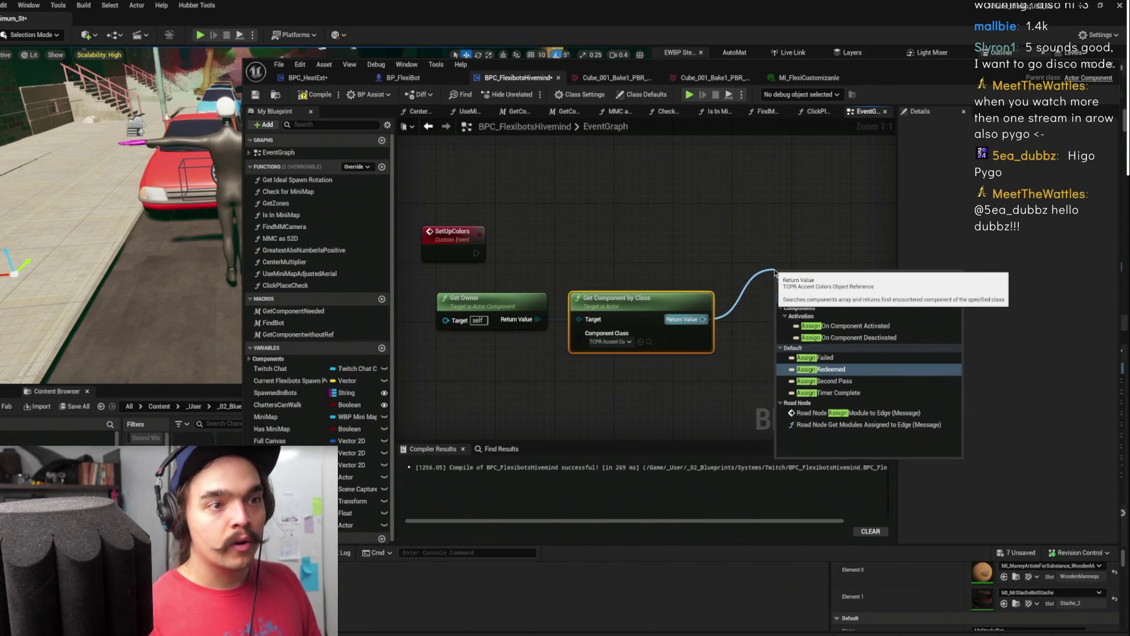
left_click(824, 369)
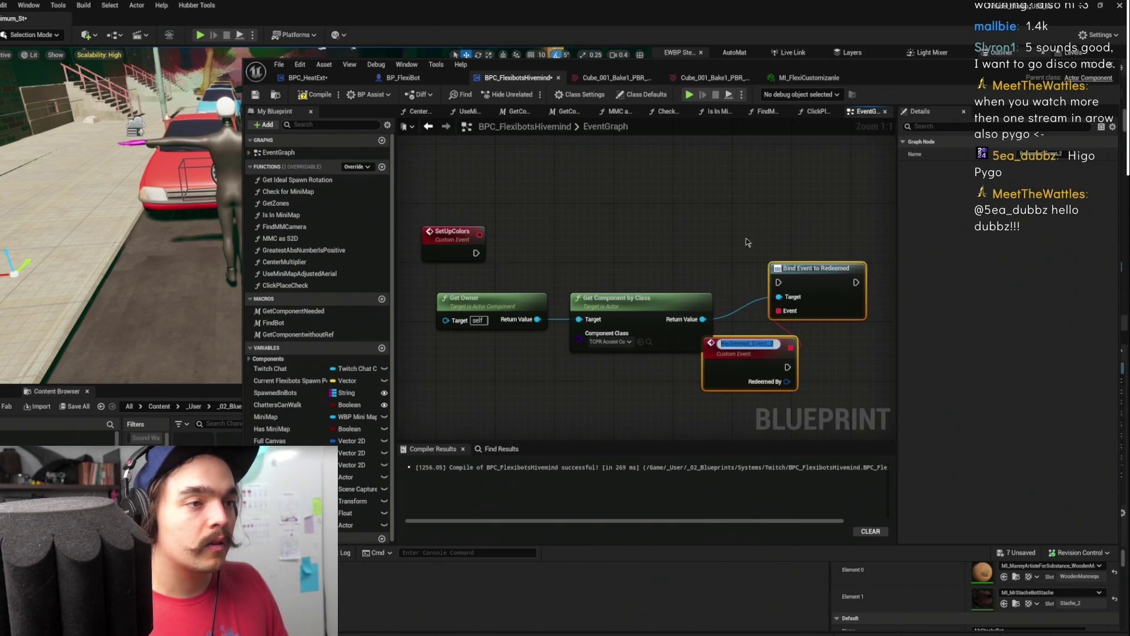
Wire SetUpColors into Bind Event to Redeemed and tidy Redeemed_Event_2, Get Owner and component nodes
left_click_drag(814, 291, 633, 245)
mouse_move(476, 253)
left_mouse_down()
mouse_move(596, 236)
mouse_move(565, 239)
left_mouse_up()
left_click_drag(453, 231, 481, 192)
left_click_drag(764, 353, 394, 379)
left_click(473, 275)
left_click_drag(479, 262, 594, 224)
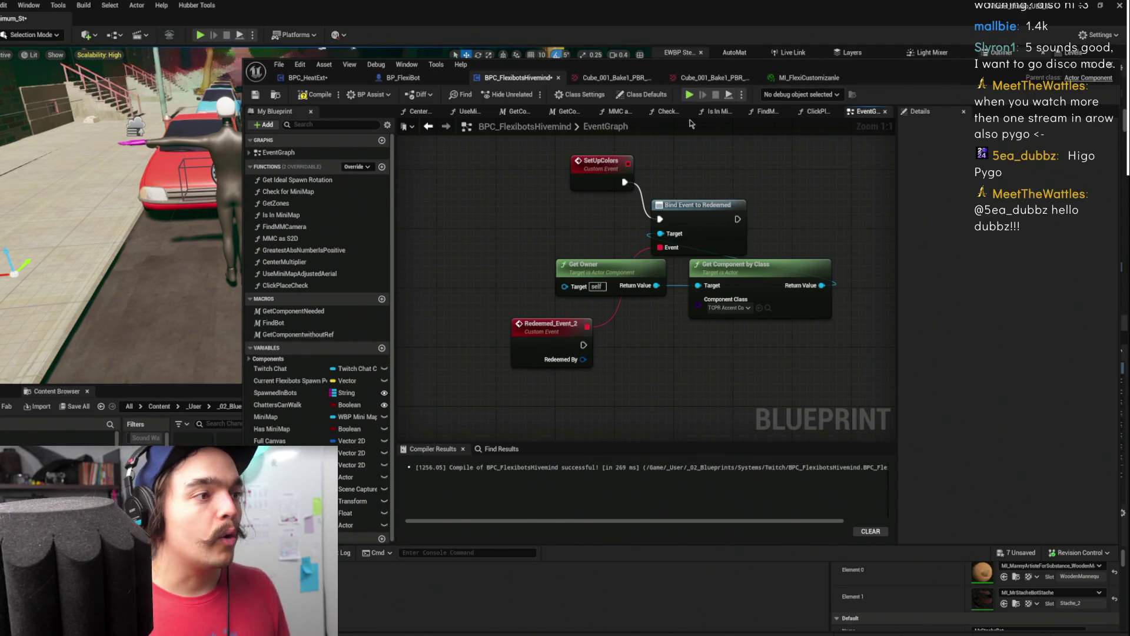
left_click_drag(633, 352, 524, 322)
left_click_drag(574, 177, 700, 169)
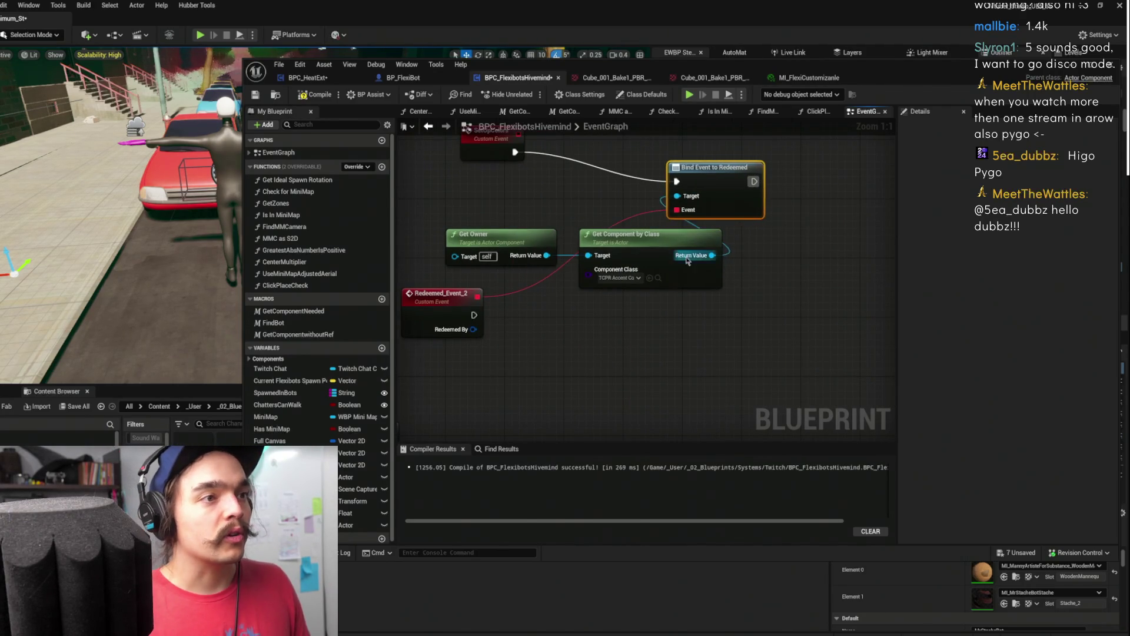
left_click_drag(687, 260, 649, 253)
left_click_drag(477, 236, 391, 231)
mouse_move(588, 255)
left_mouse_down()
mouse_move(530, 233)
mouse_move(624, 253)
mouse_move(649, 297)
left_mouse_up()
Add a Get Message node from the TCPR Accent Colors component and position it
type("get message")
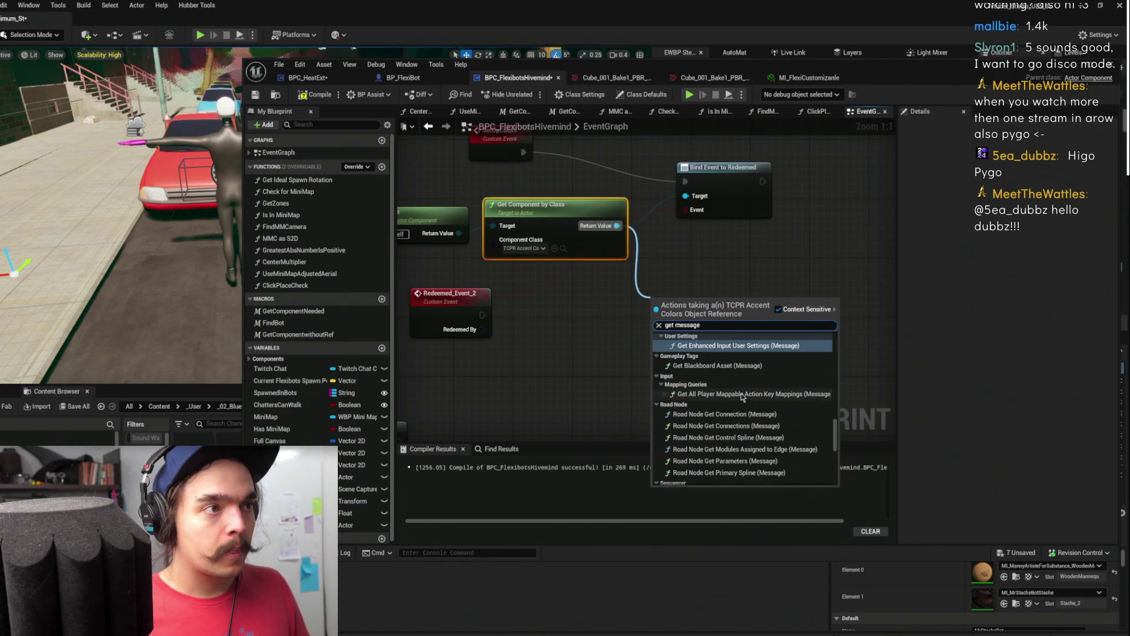
scroll(717, 406, "down", 10)
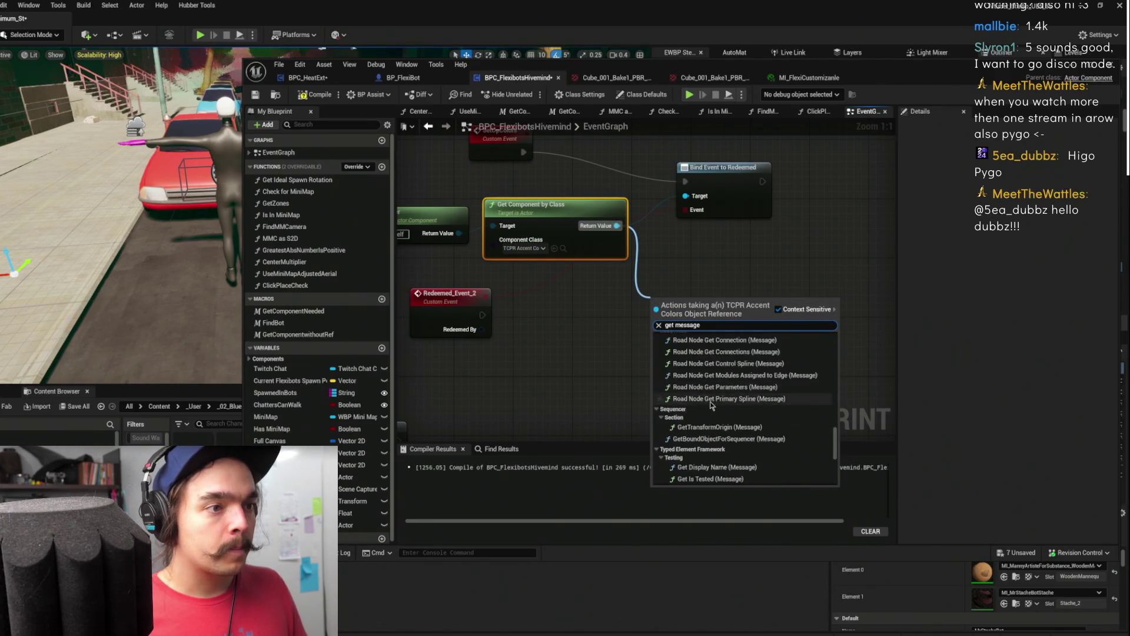
left_click(695, 479)
mouse_move(524, 204)
left_mouse_down()
mouse_move(522, 268)
mouse_move(496, 198)
left_mouse_up()
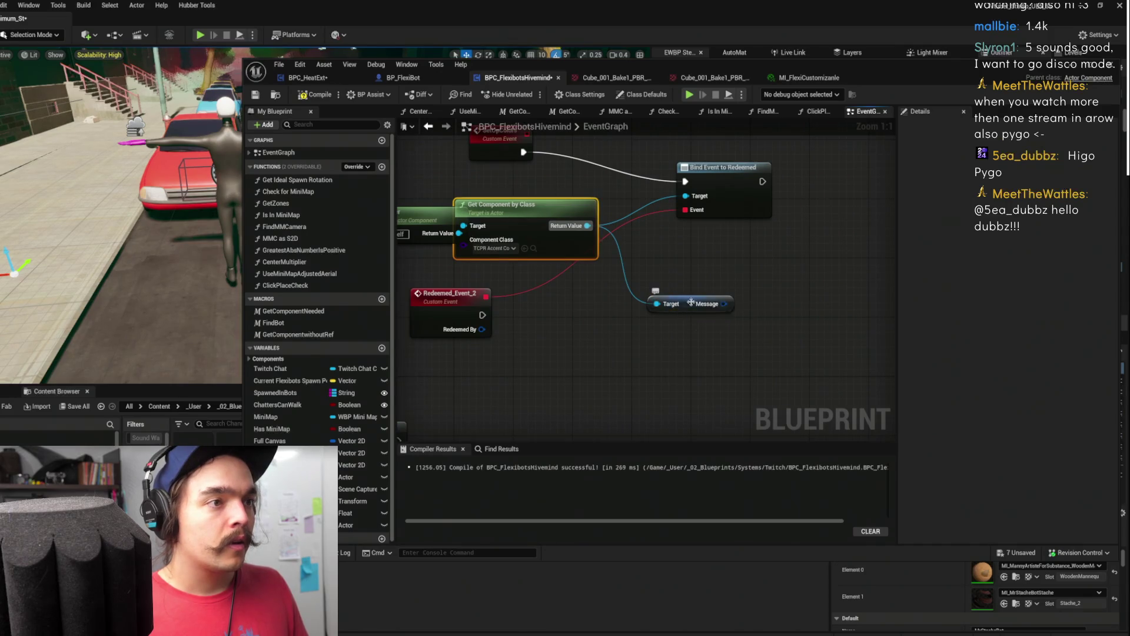
left_click_drag(691, 304, 594, 281)
mouse_move(440, 295)
left_mouse_down()
mouse_move(587, 310)
mouse_move(635, 287)
mouse_move(733, 299)
left_mouse_up()
left_click(734, 260)
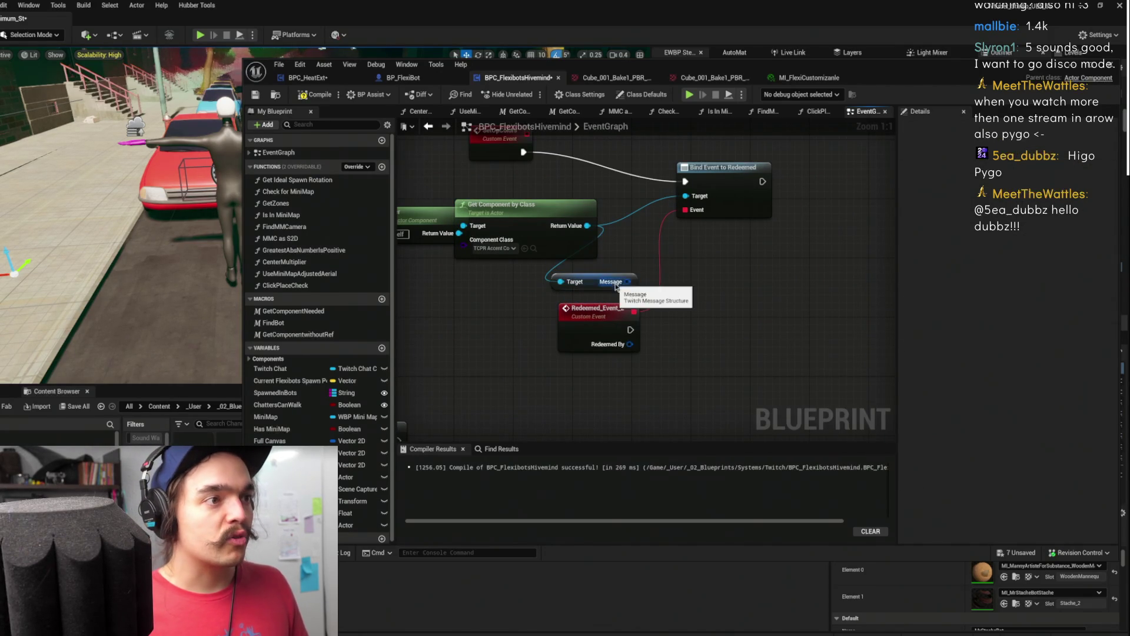
Split the Message pin into Author, Body and its other fields, rearranging the nodes
right_click(628, 281)
left_click(590, 306)
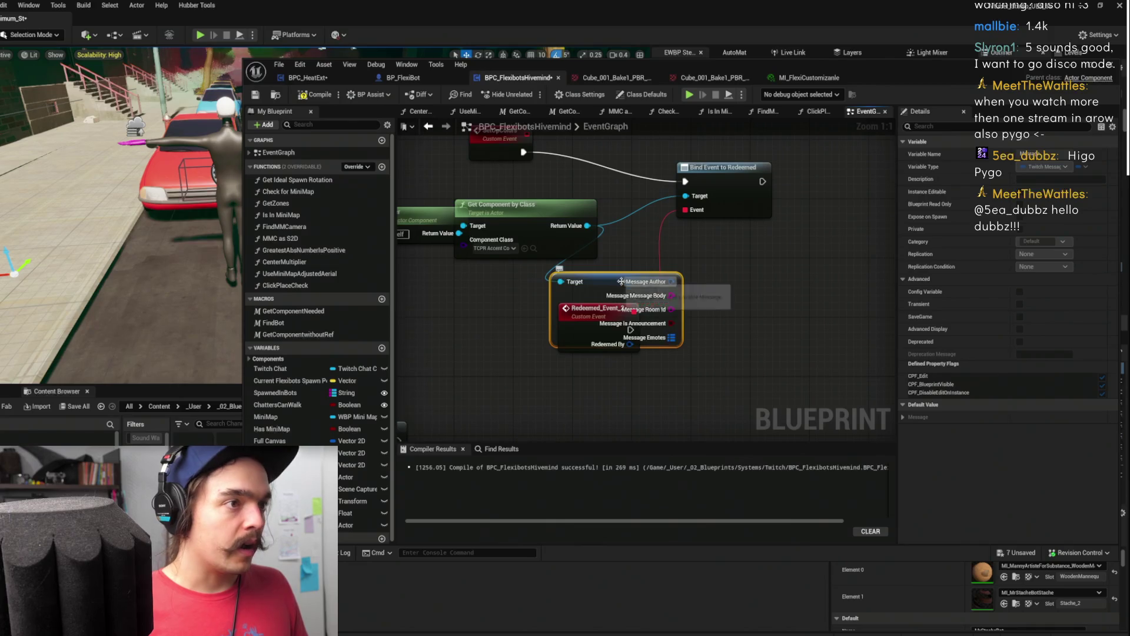
left_click_drag(621, 282, 622, 238)
left_click_drag(589, 308, 661, 307)
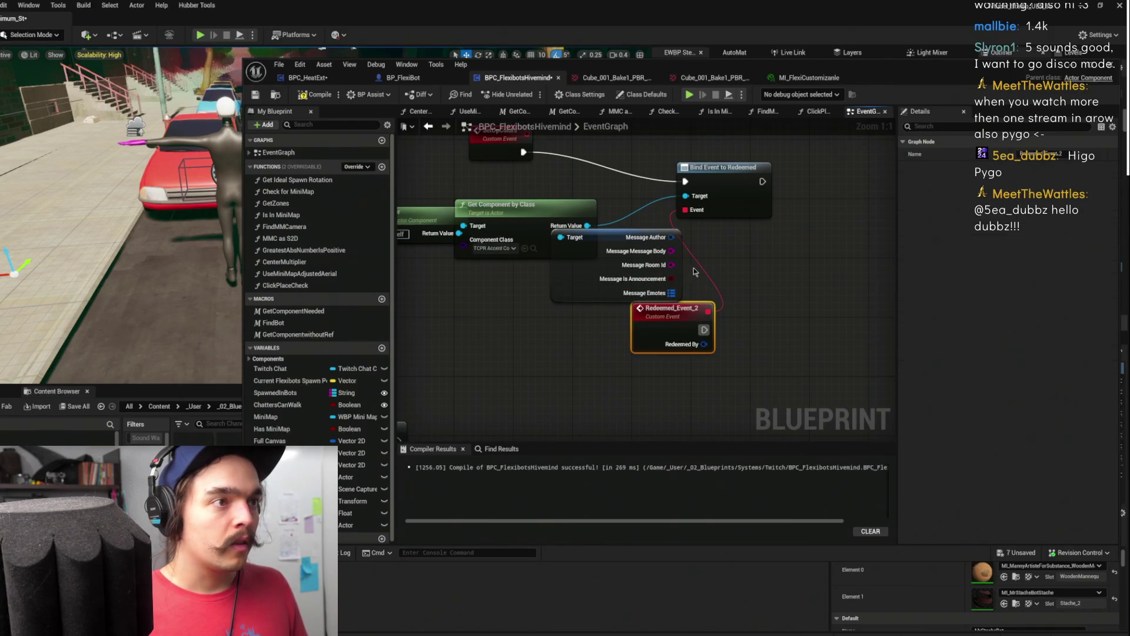
left_click_drag(677, 254, 783, 286)
left_click(677, 247)
scroll(677, 247, "down", 1)
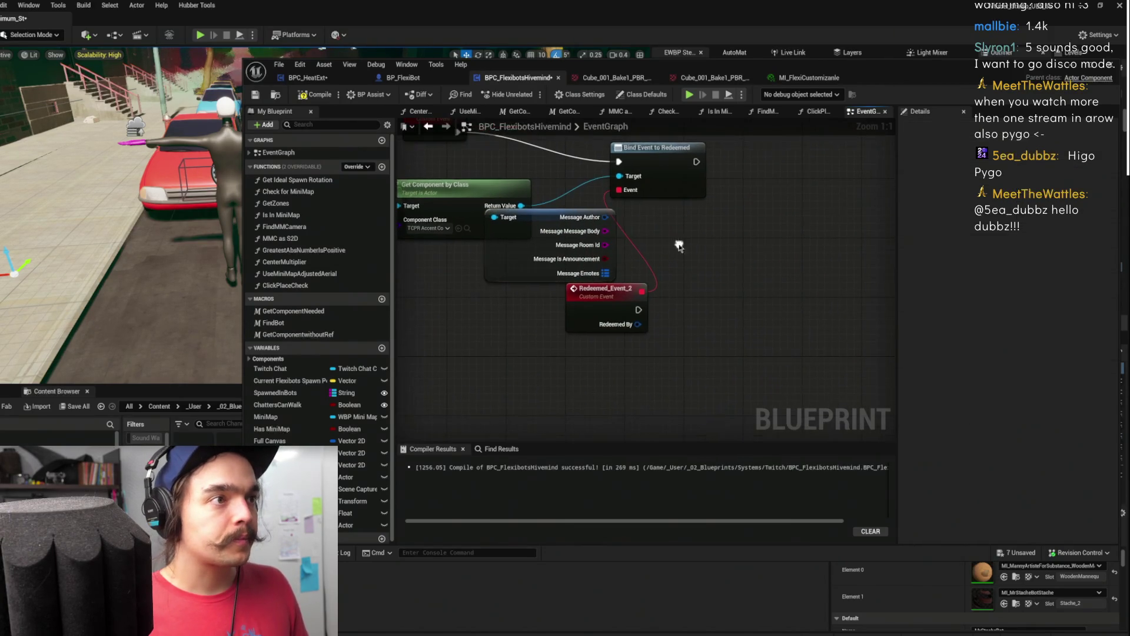
scroll(691, 280, "down", 2)
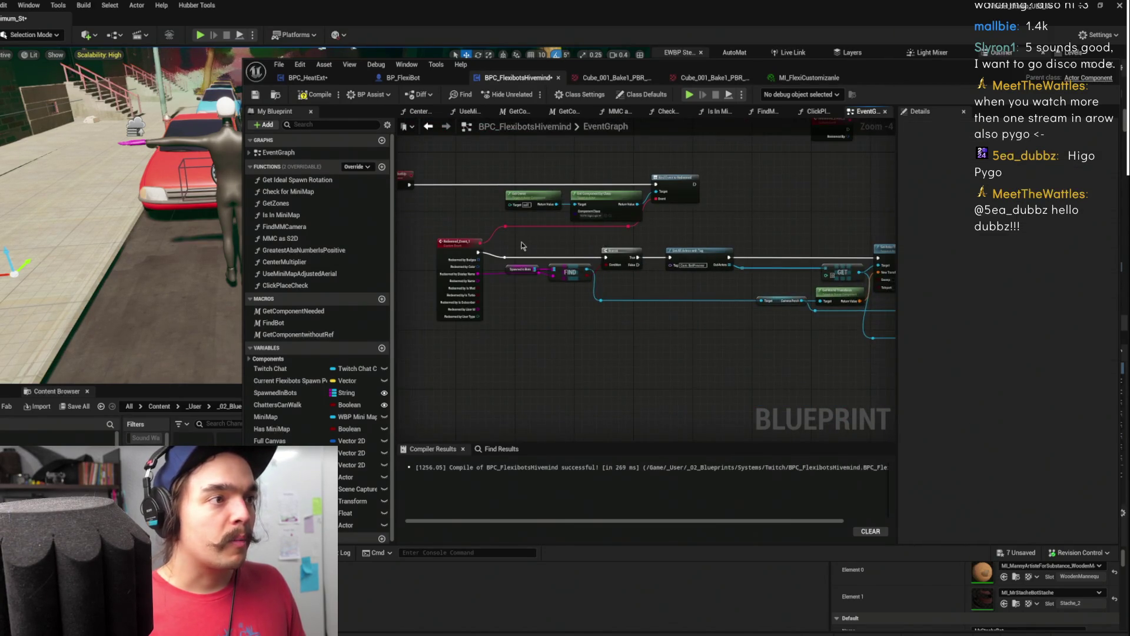
key("alt+Left")
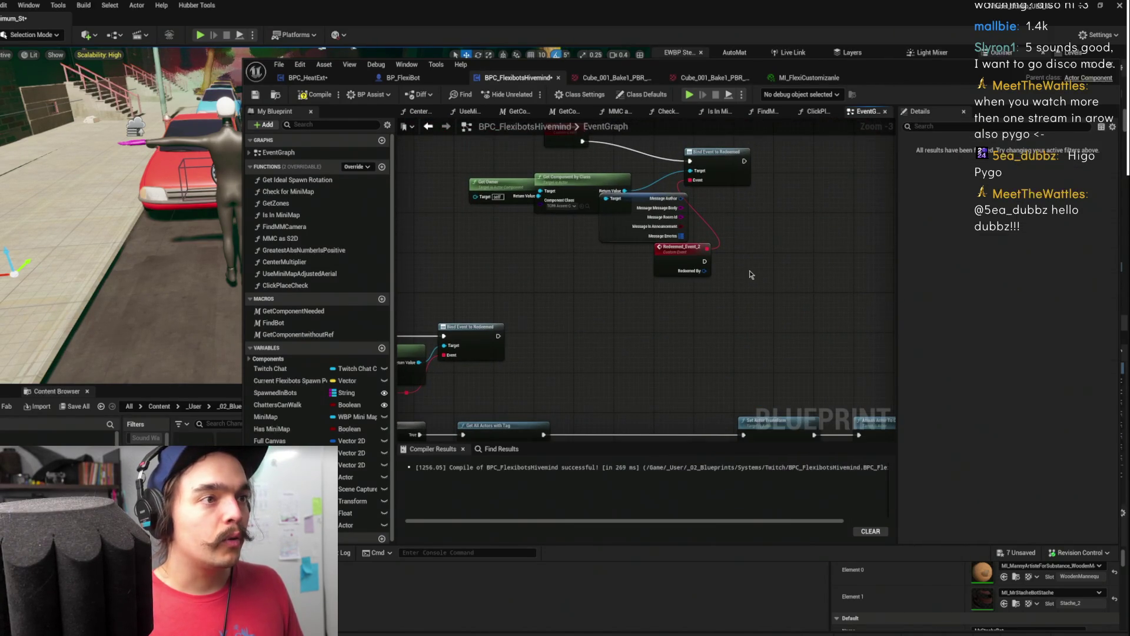
scroll(492, 352, "down", 1)
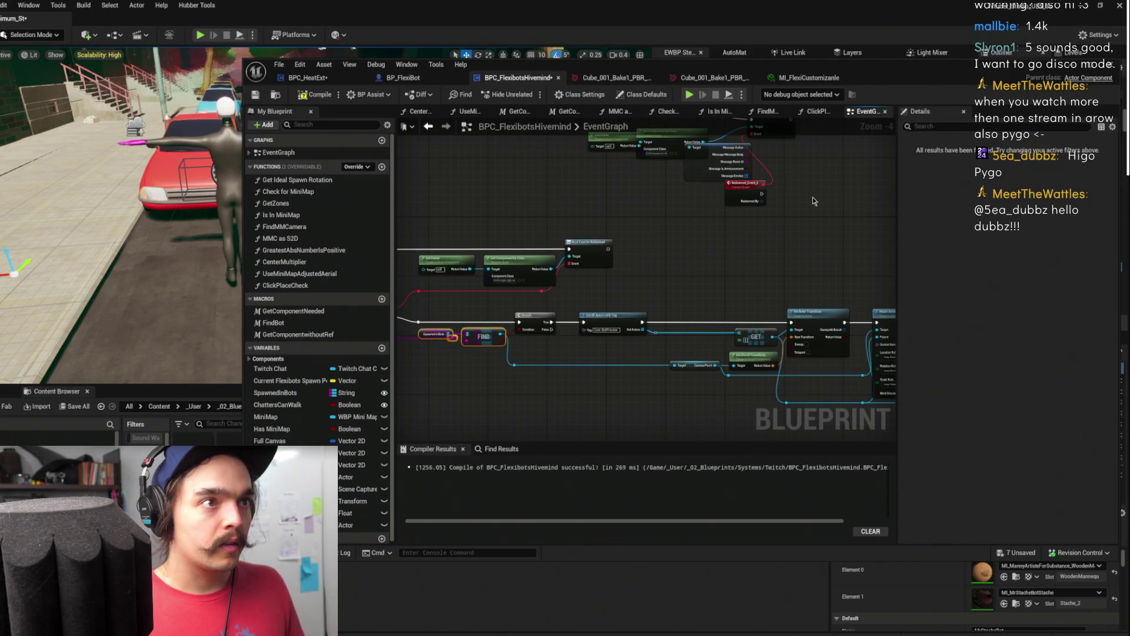
scroll(814, 201, "up", 3)
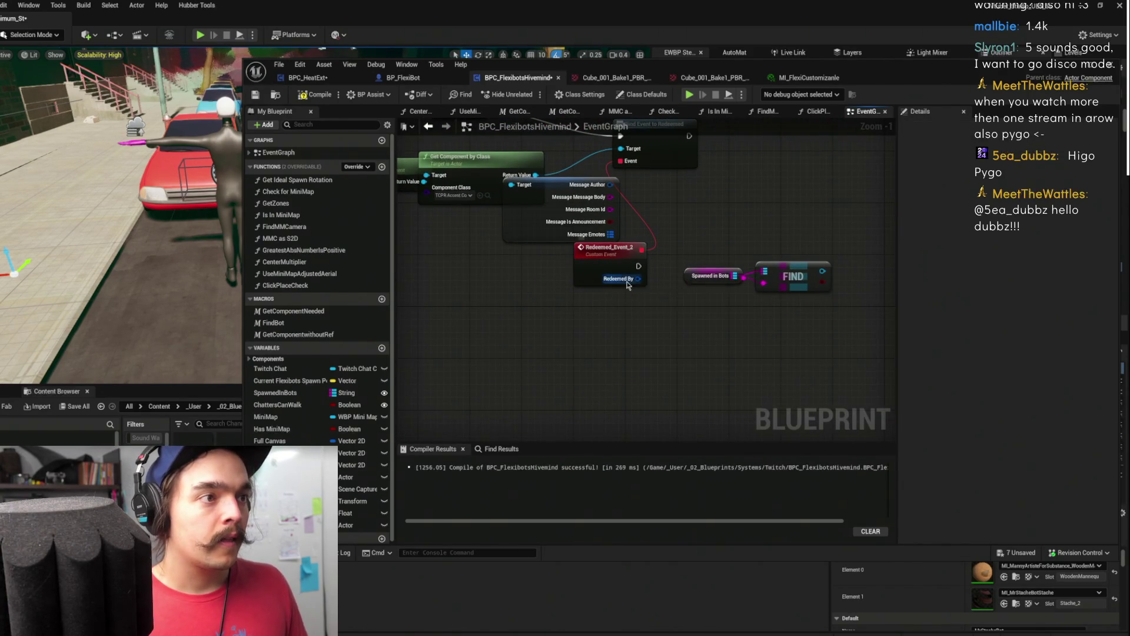
Split Redeemed By and connect Redeemed by Display Name into FIND beside Spawned in Bots
left_click(628, 285)
right_click(618, 278)
left_click(647, 306)
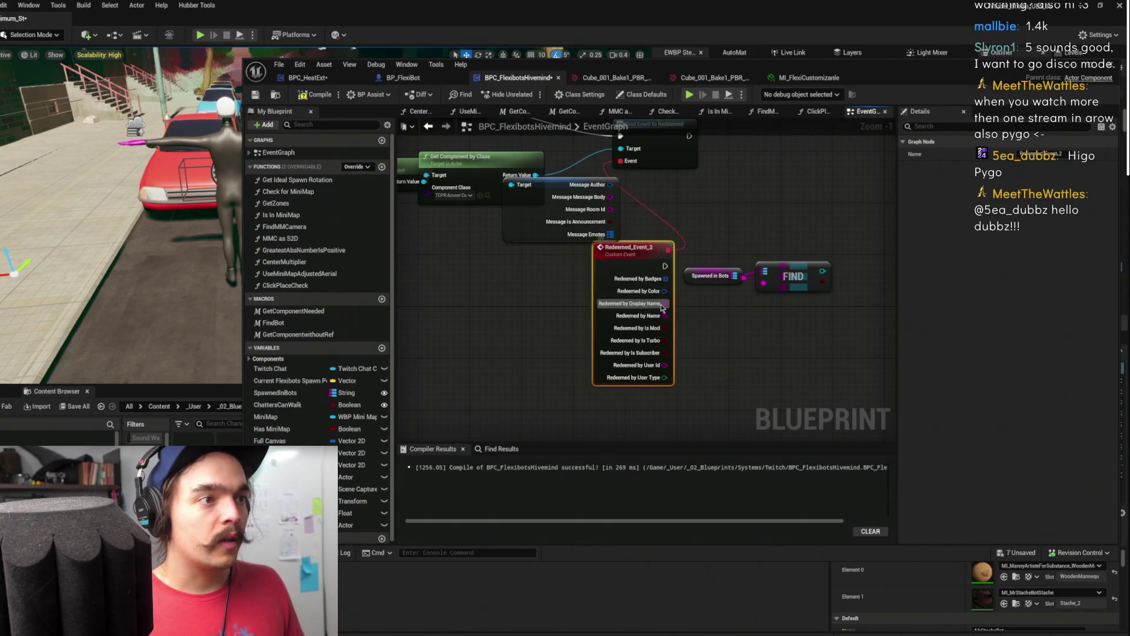
mouse_move(639, 297)
left_mouse_down()
mouse_move(871, 293)
mouse_move(763, 283)
left_mouse_up()
left_click_drag(694, 296, 688, 283)
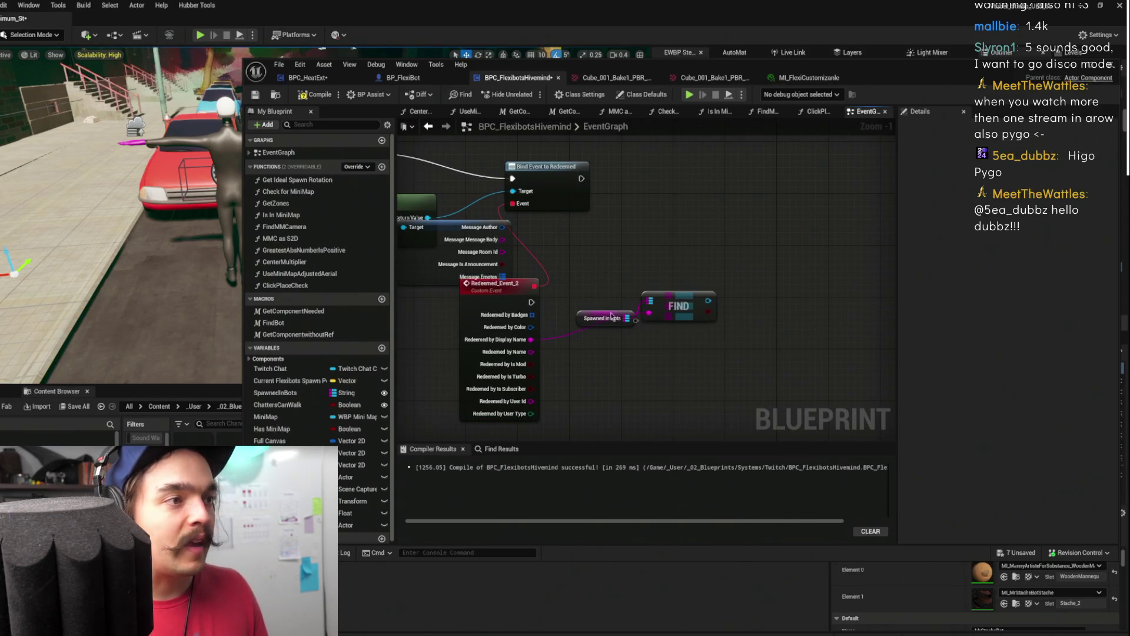
left_click_drag(577, 318, 557, 324)
left_click_drag(490, 286, 457, 305)
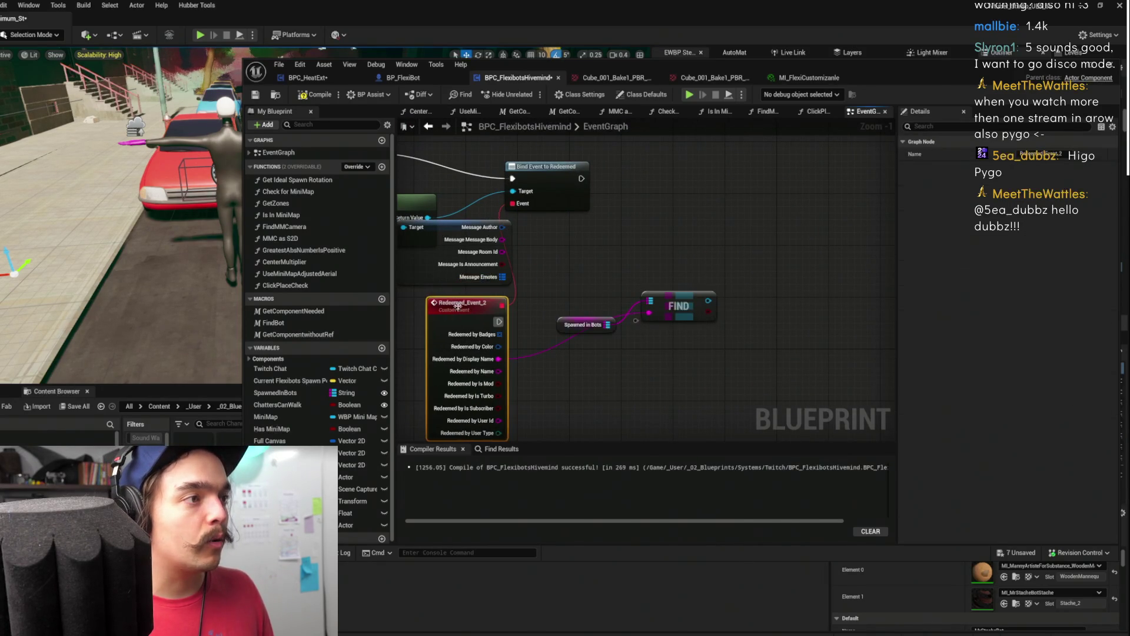
mouse_move(668, 304)
left_mouse_down()
mouse_move(642, 329)
mouse_move(592, 329)
left_mouse_up()
left_click(597, 273)
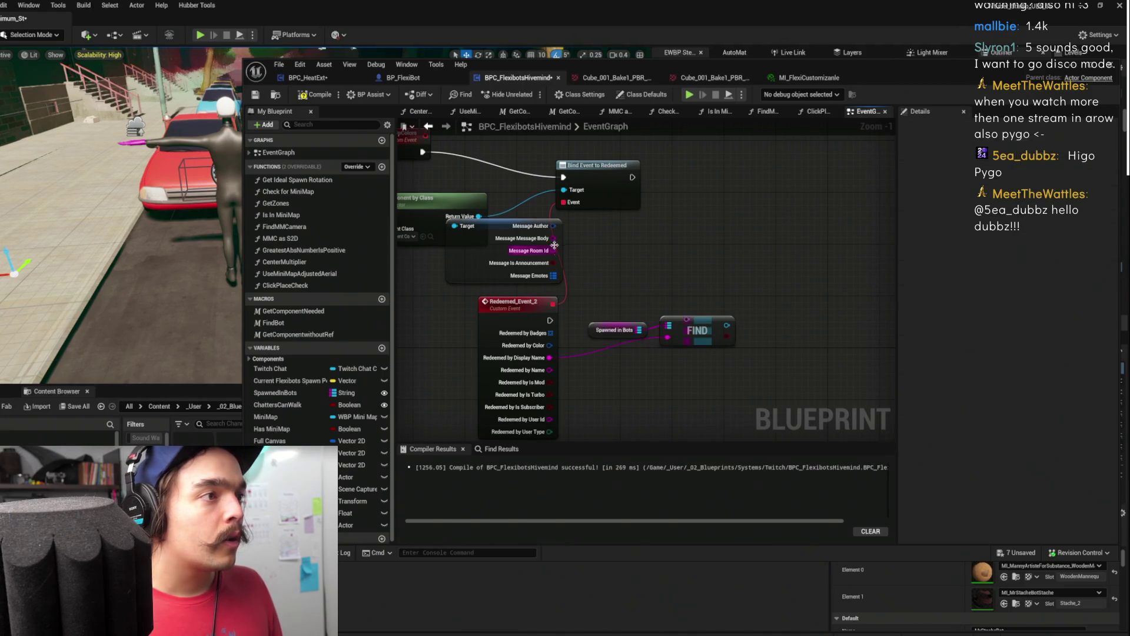
Leave the Message Body pin unconnected and switch to BP_FlexiBot's ChangeColor graph
left_click_drag(554, 238, 765, 259)
key("Escape")
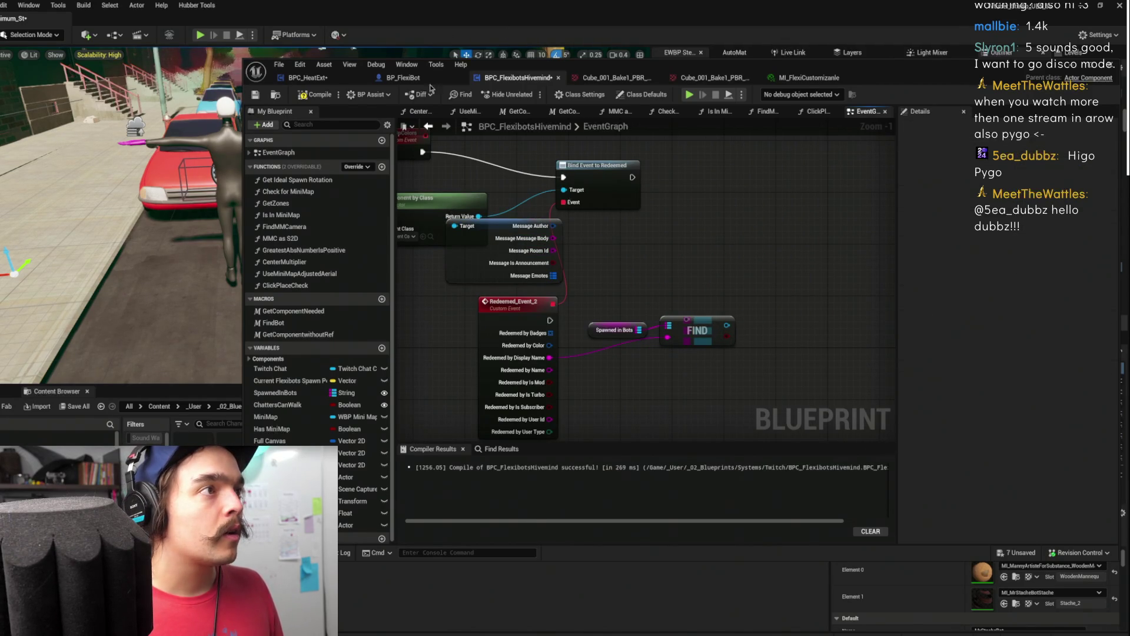
left_click(405, 78)
scroll(575, 164, "down", 1)
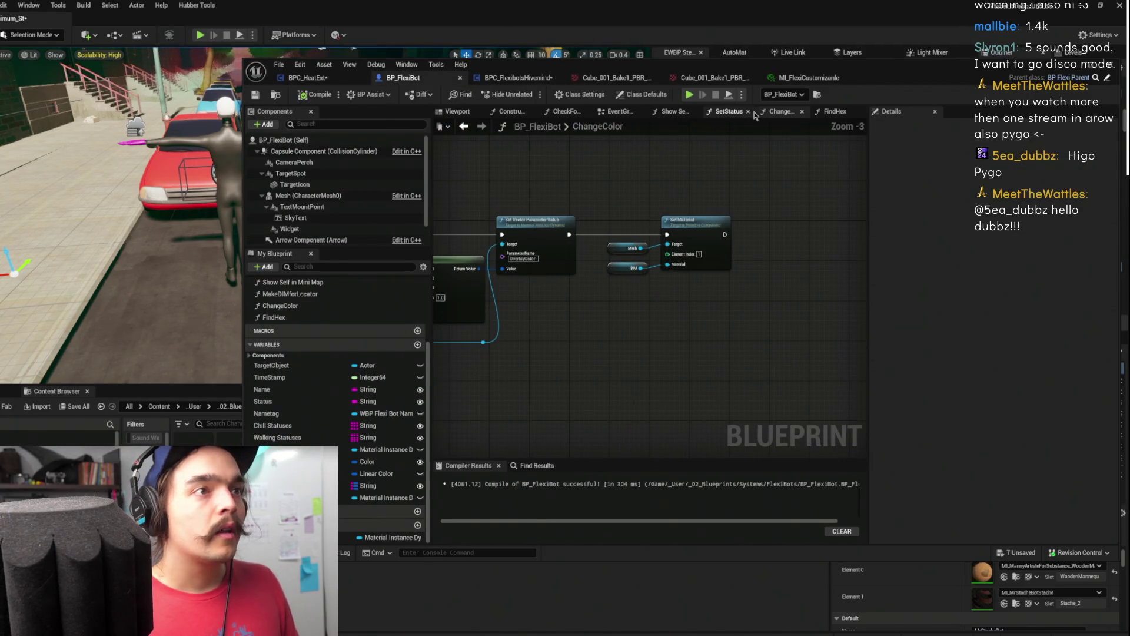
In BP_FlexiBot's event graph, set the BeginPlay Change Color call's Key to Pink
mouse_move(614, 160)
left_mouse_down()
mouse_move(704, 215)
mouse_move(585, 183)
mouse_move(612, 176)
left_mouse_up()
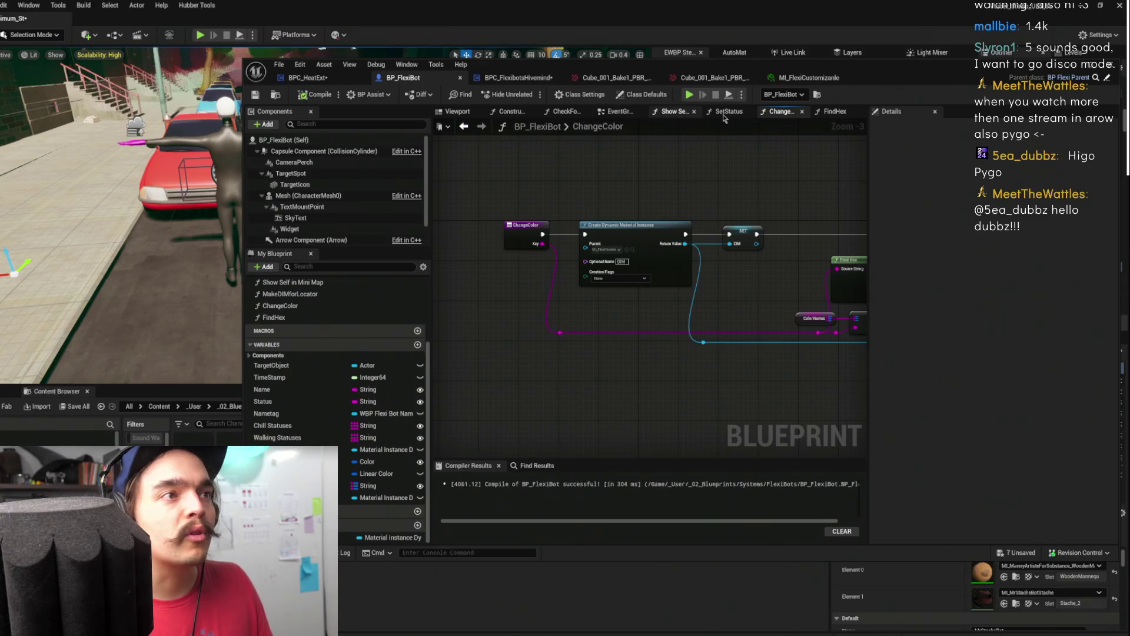
left_click(615, 111)
left_click_drag(521, 222, 540, 222)
left_click_drag(750, 223, 756, 216)
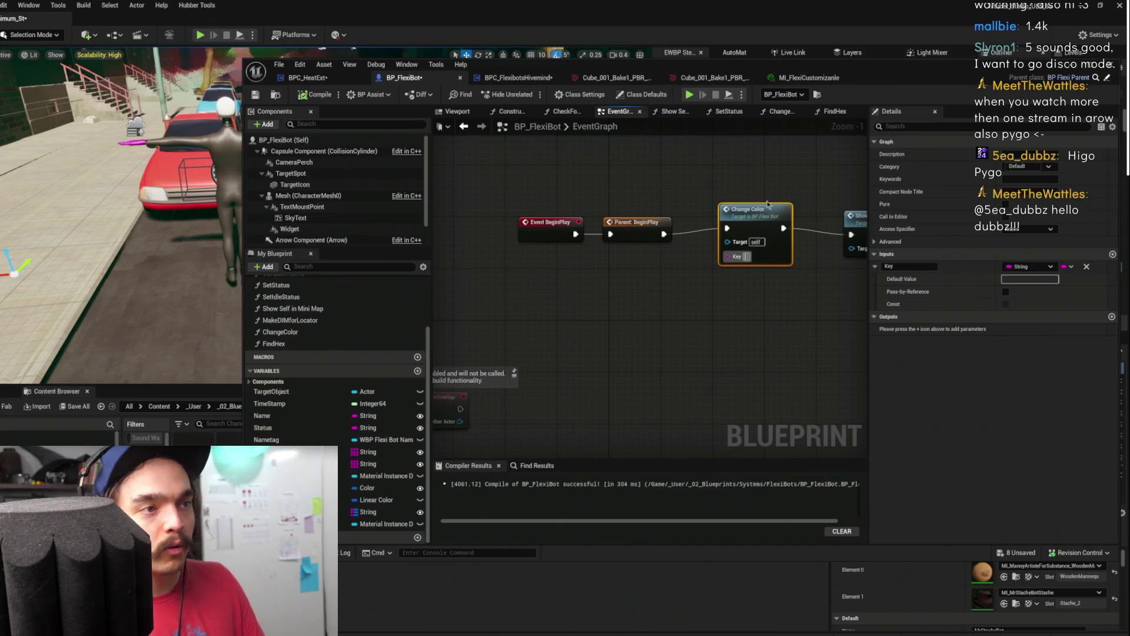
type("Pink")
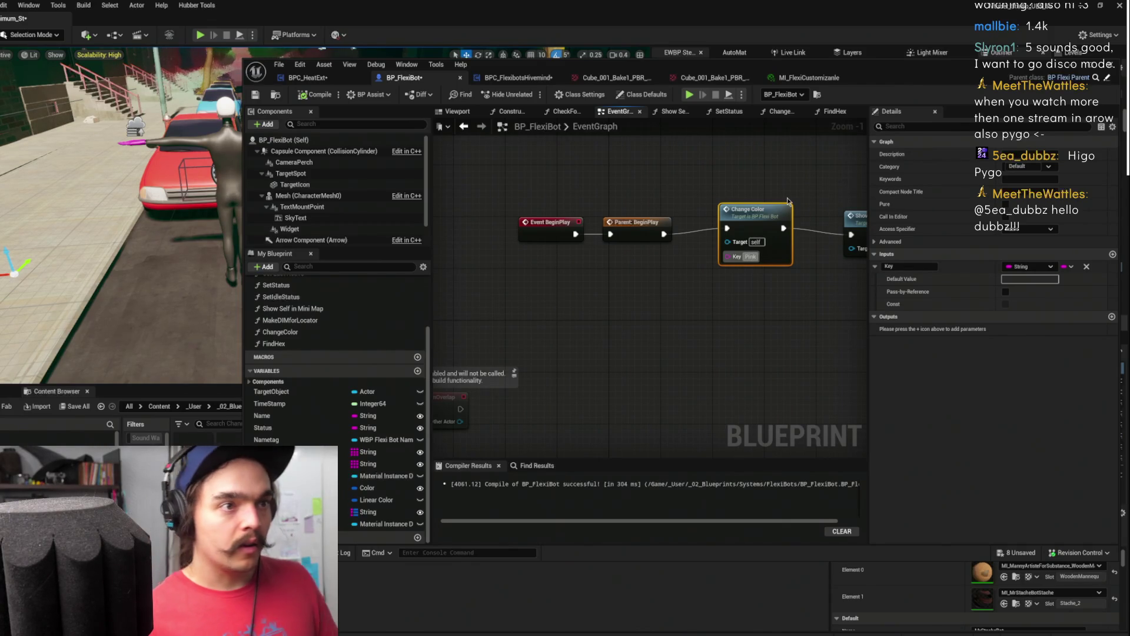
left_click(776, 195)
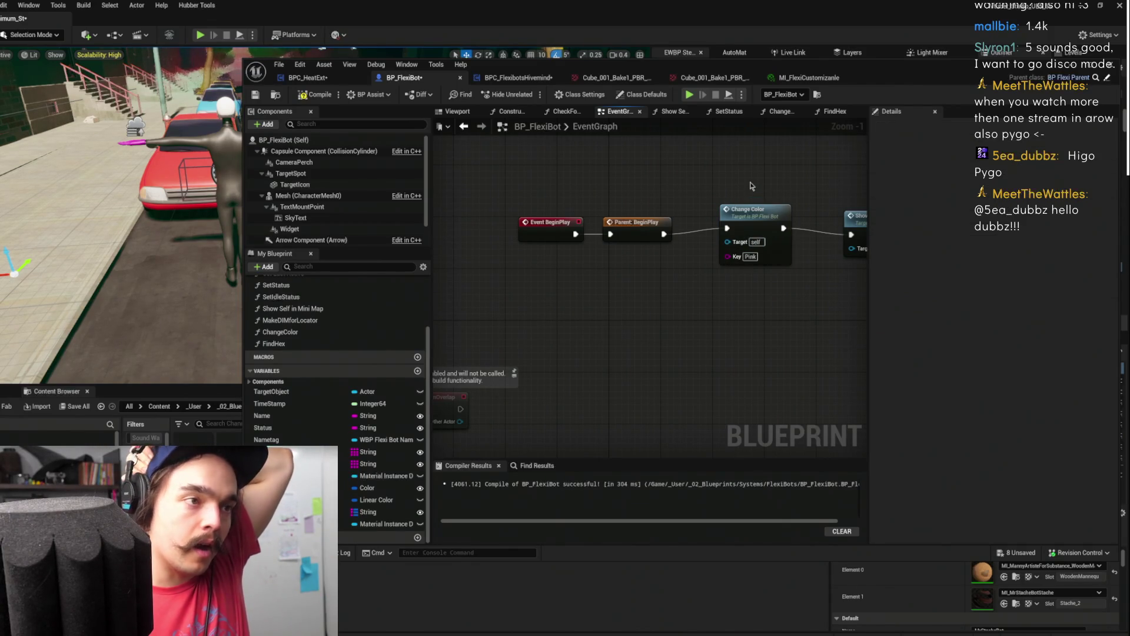
Open the ChangeColor function, review its Find Hex and Set Vector Parameter nodes, and select Color Names
left_click_drag(744, 187, 716, 182)
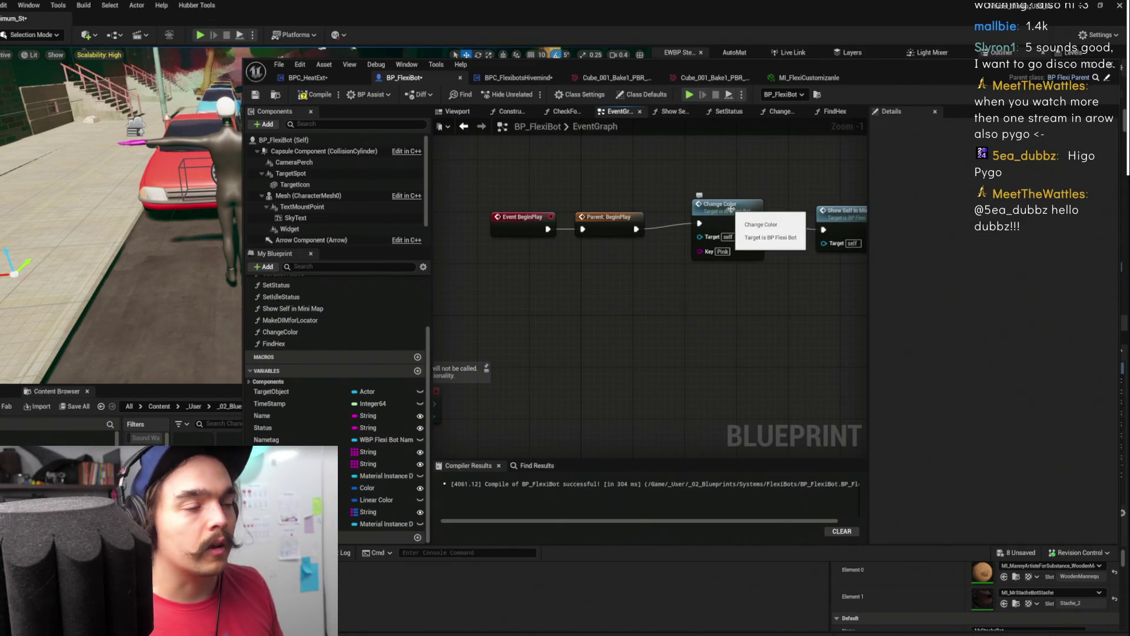
left_click_drag(725, 206, 691, 270)
left_click(681, 303)
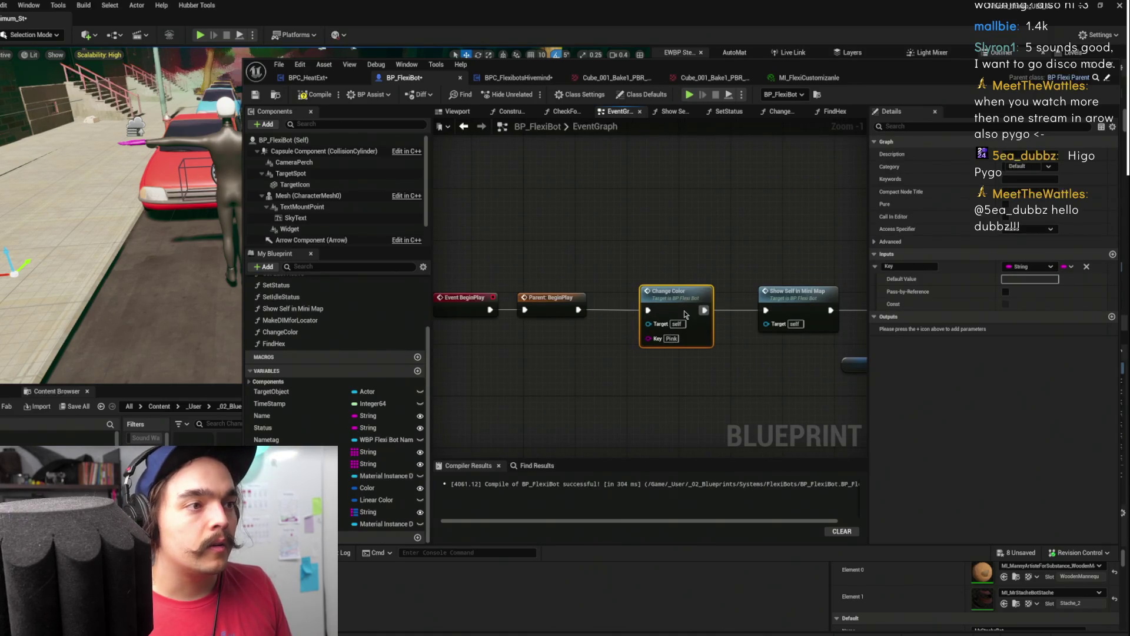
left_click_drag(659, 261, 661, 231)
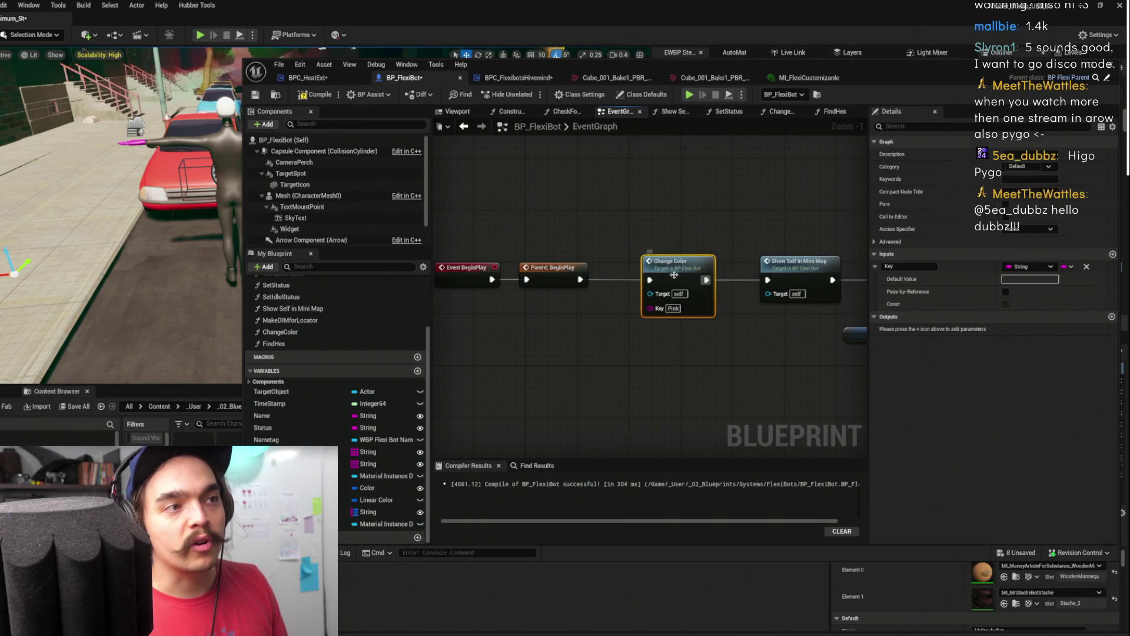
double_click(698, 257)
left_click_drag(690, 216, 547, 227)
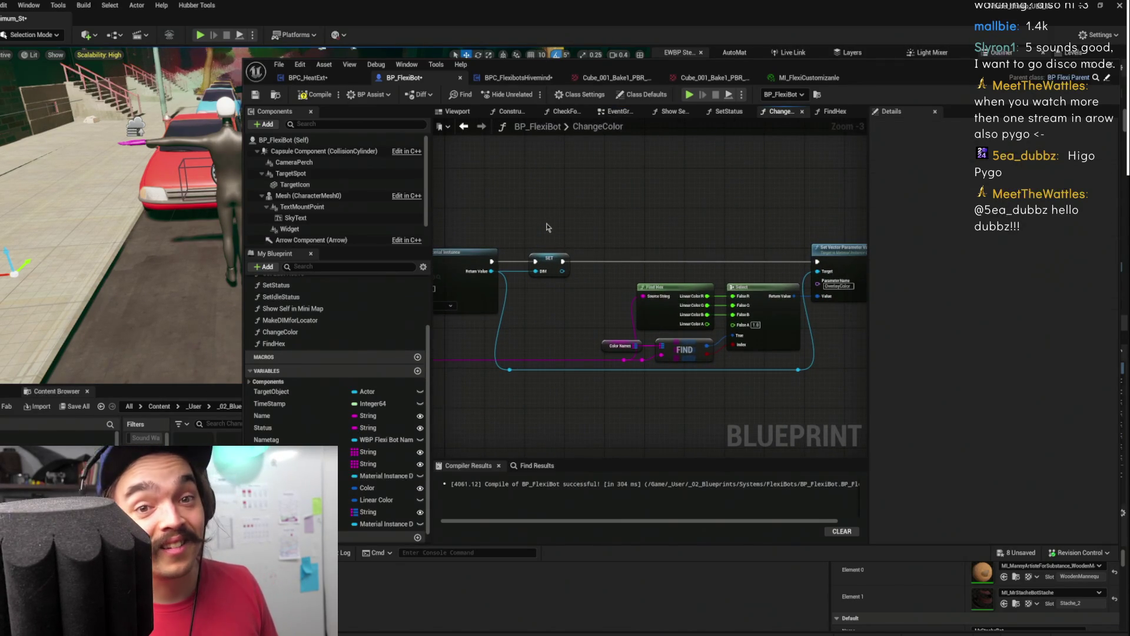
mouse_move(669, 251)
left_mouse_down()
mouse_move(712, 144)
mouse_move(810, 202)
mouse_move(585, 192)
left_mouse_up()
left_click_drag(671, 198, 566, 216)
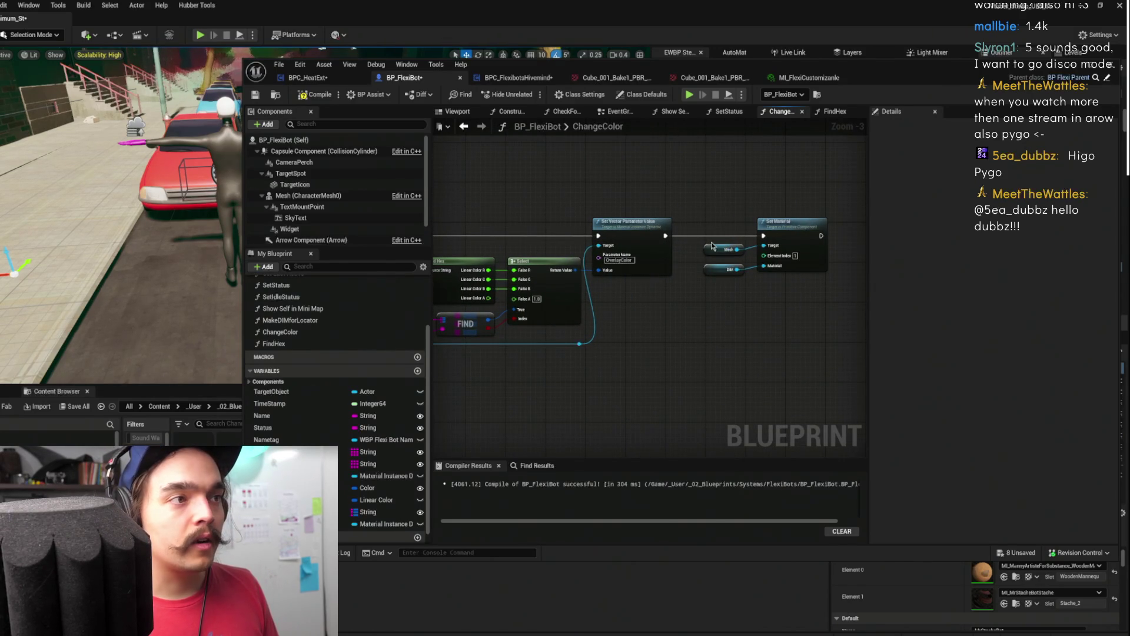
mouse_move(637, 215)
left_mouse_down()
mouse_move(665, 171)
mouse_move(559, 147)
left_mouse_up()
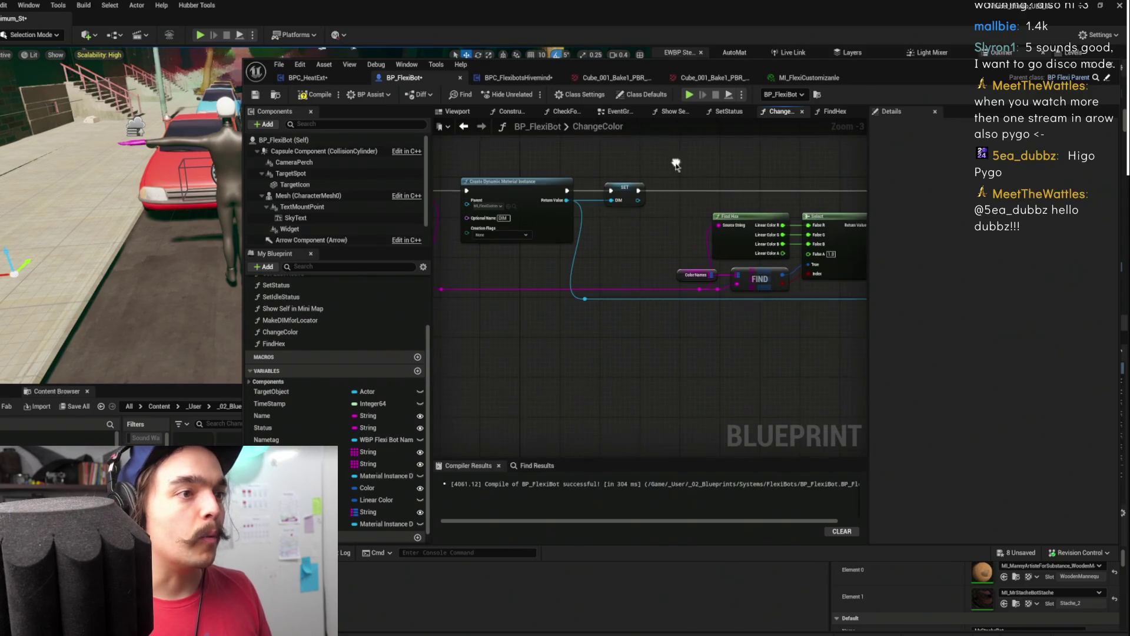
left_click(377, 512)
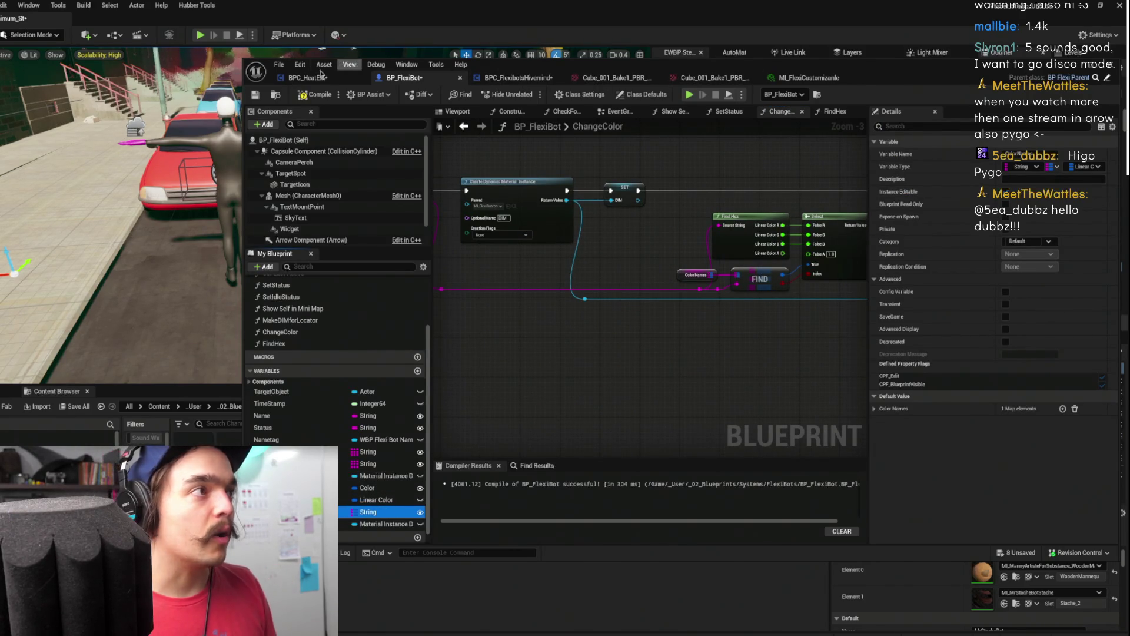
Review BPC_HeatExt's HTTP request nodes, compile and save it, then return to BP_FlexiBot
left_click(307, 78)
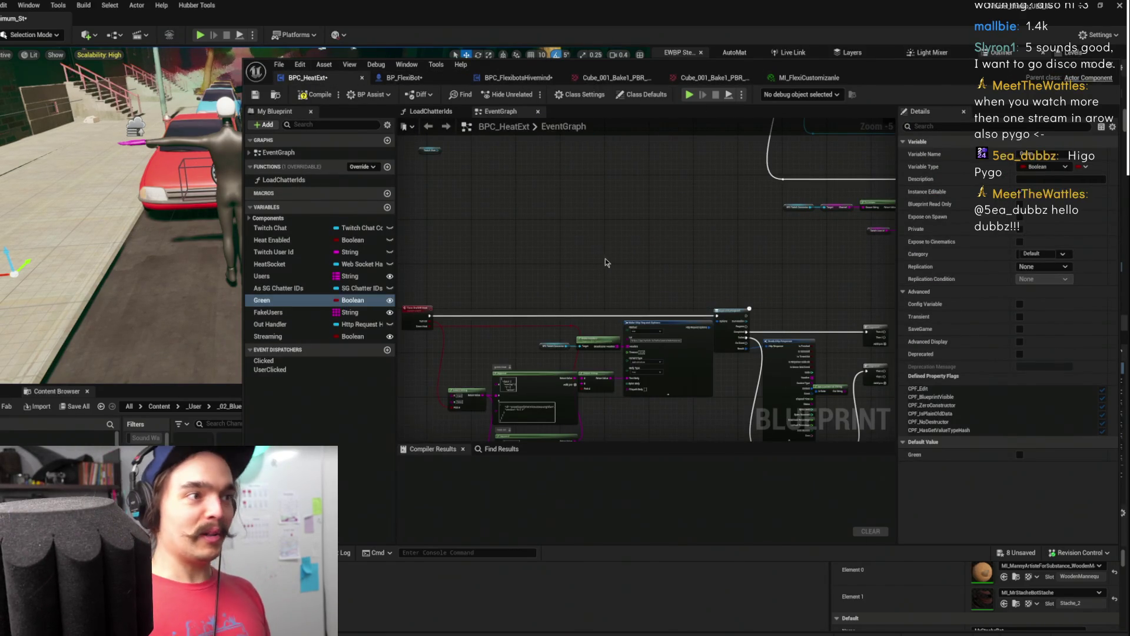
scroll(620, 231, "up", 3)
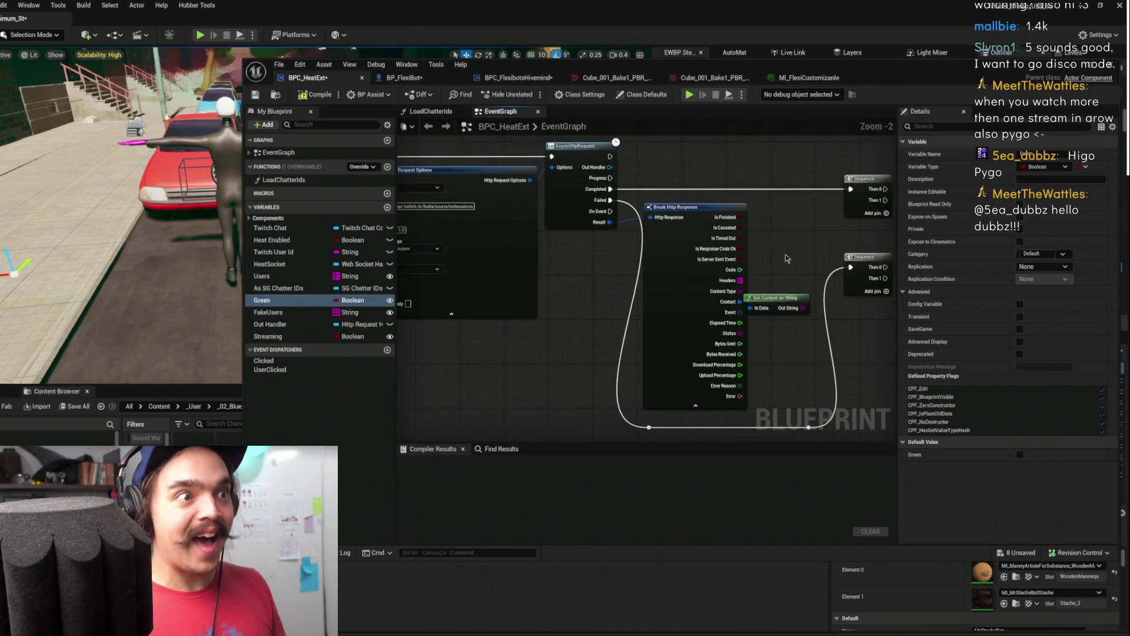
left_click_drag(629, 237, 645, 218)
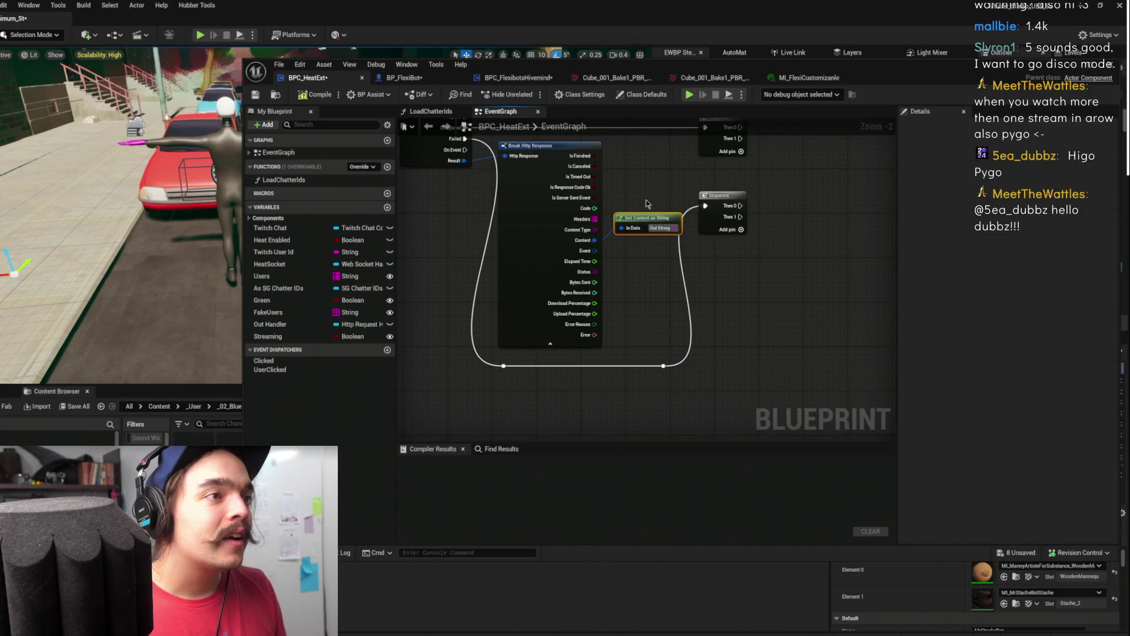
scroll(642, 194, "down", 2)
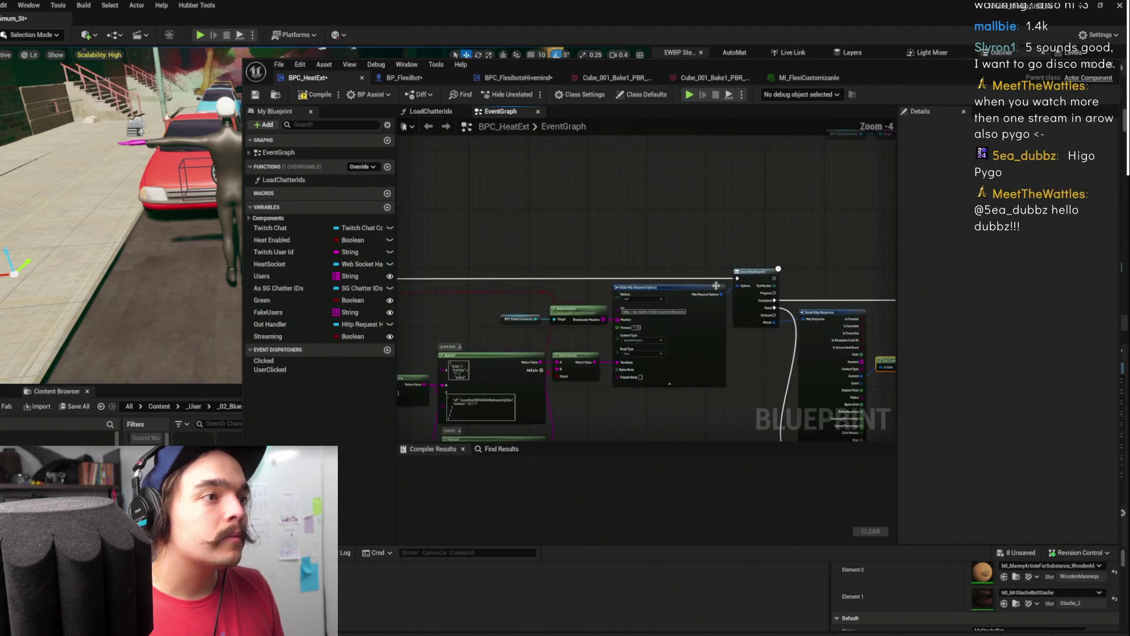
scroll(774, 265, "up", 1)
mouse_move(774, 265)
left_mouse_down()
mouse_move(739, 194)
mouse_move(651, 238)
mouse_move(453, 197)
mouse_move(271, 186)
mouse_move(716, 199)
mouse_move(380, 195)
left_mouse_up()
scroll(716, 199, "down", 1)
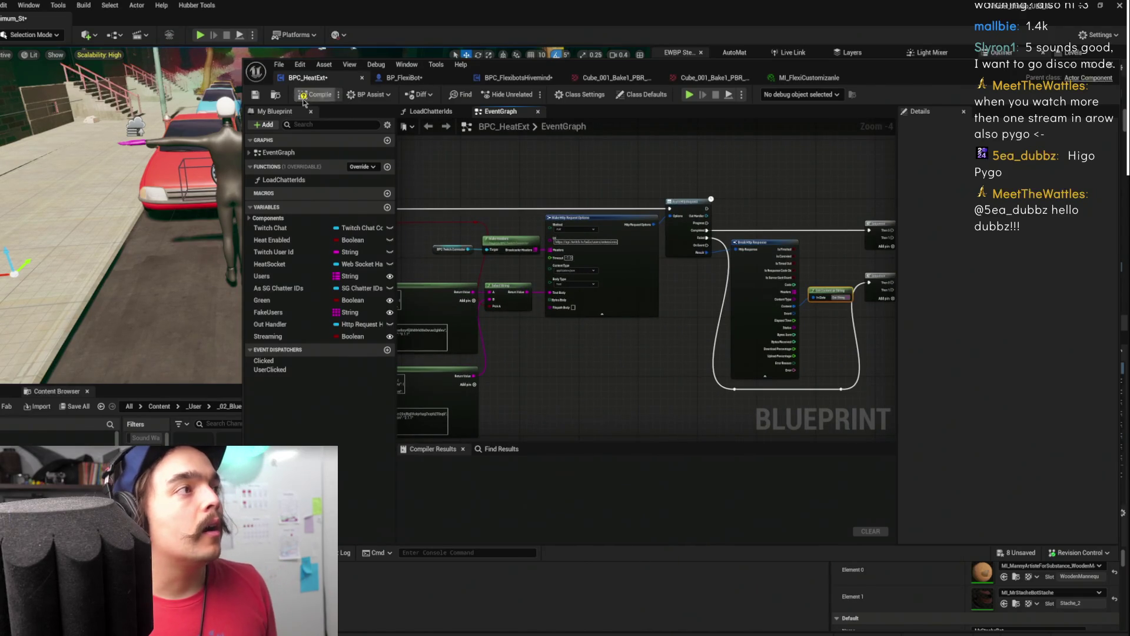
left_click(256, 95)
left_click(416, 78)
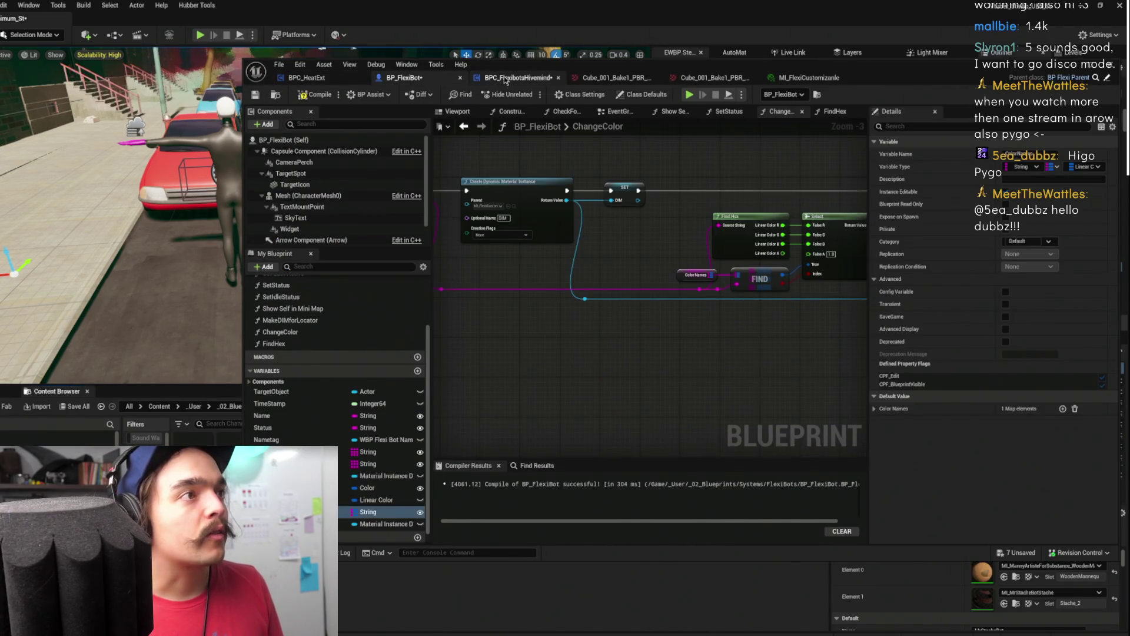
Add a Change Color call on FIND's output, driven by Redeemed_Event_2's execution
left_click(518, 78)
left_click_drag(681, 244, 615, 257)
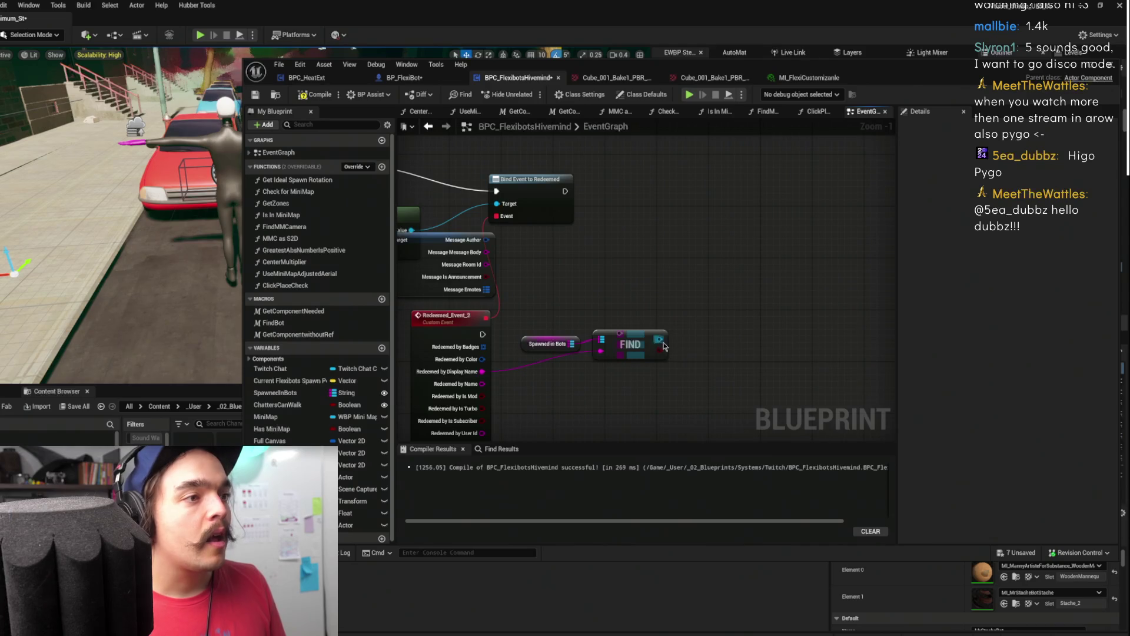
mouse_move(619, 352)
left_mouse_down()
mouse_move(619, 364)
mouse_move(726, 325)
mouse_move(716, 296)
left_mouse_up()
type("change")
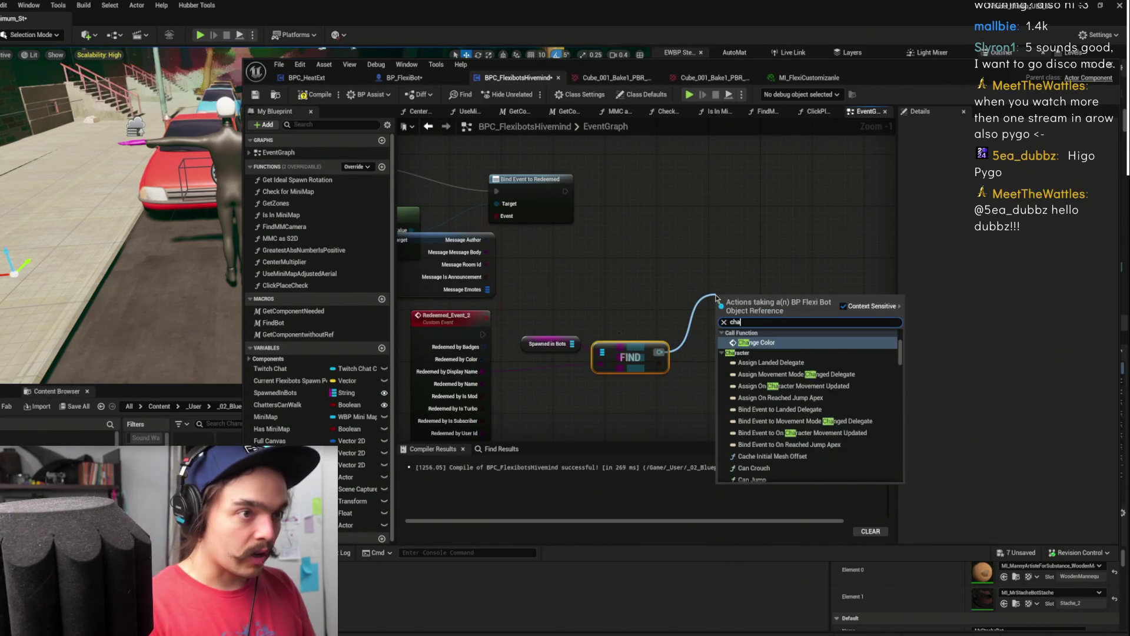
key("Return")
left_click_drag(482, 334, 723, 315)
left_click_drag(748, 296, 767, 335)
Feed the redeemer's name into Change Color's Key and tidy FIND and Spawned in Bots
left_click_drag(646, 386, 660, 342)
left_click(671, 295)
left_click_drag(671, 296, 654, 325)
mouse_move(549, 213)
left_mouse_down()
mouse_move(546, 247)
mouse_move(661, 277)
mouse_move(751, 324)
mouse_move(765, 371)
left_mouse_up()
left_click_drag(770, 324, 747, 255)
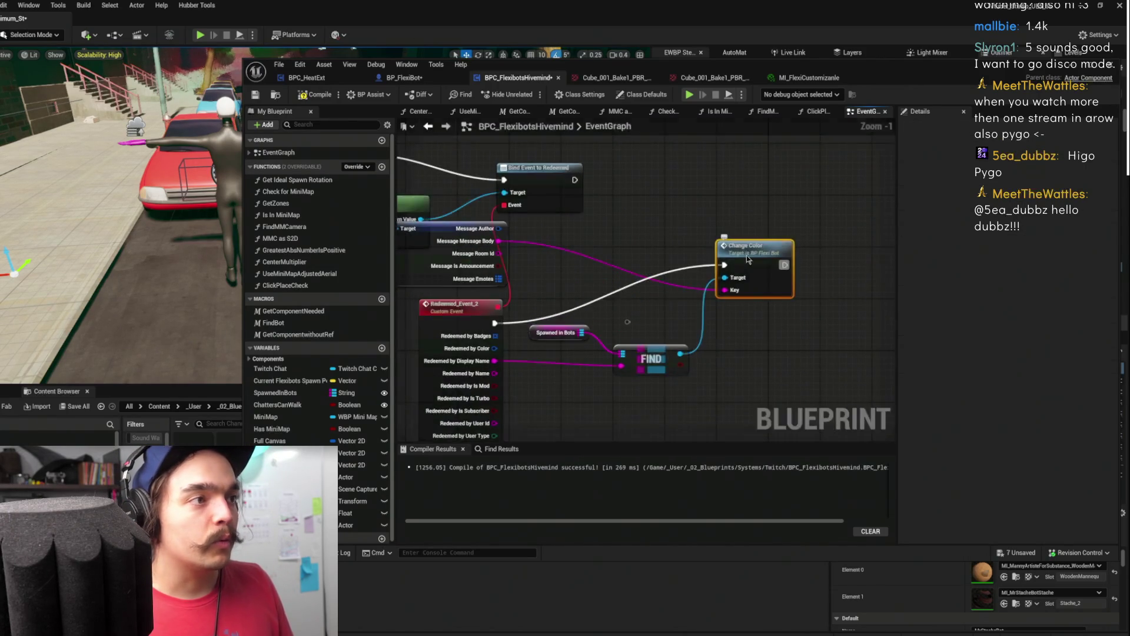
scroll(594, 239, "down", 2)
scroll(622, 256, "up", 3)
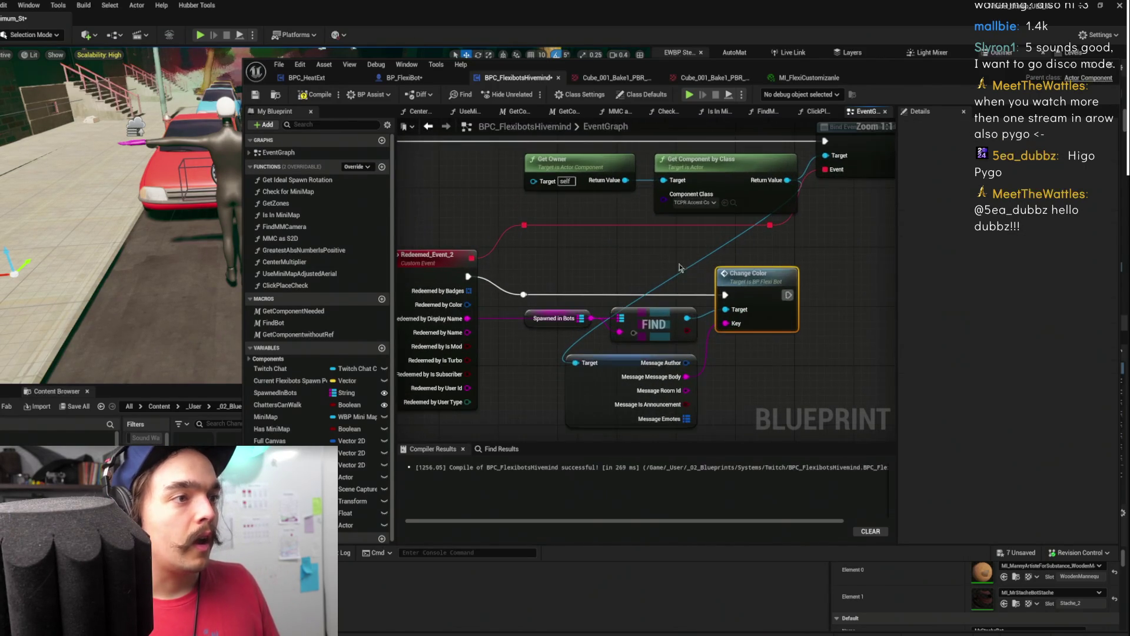
left_click_drag(533, 324, 540, 257)
left_click_drag(591, 318, 560, 334)
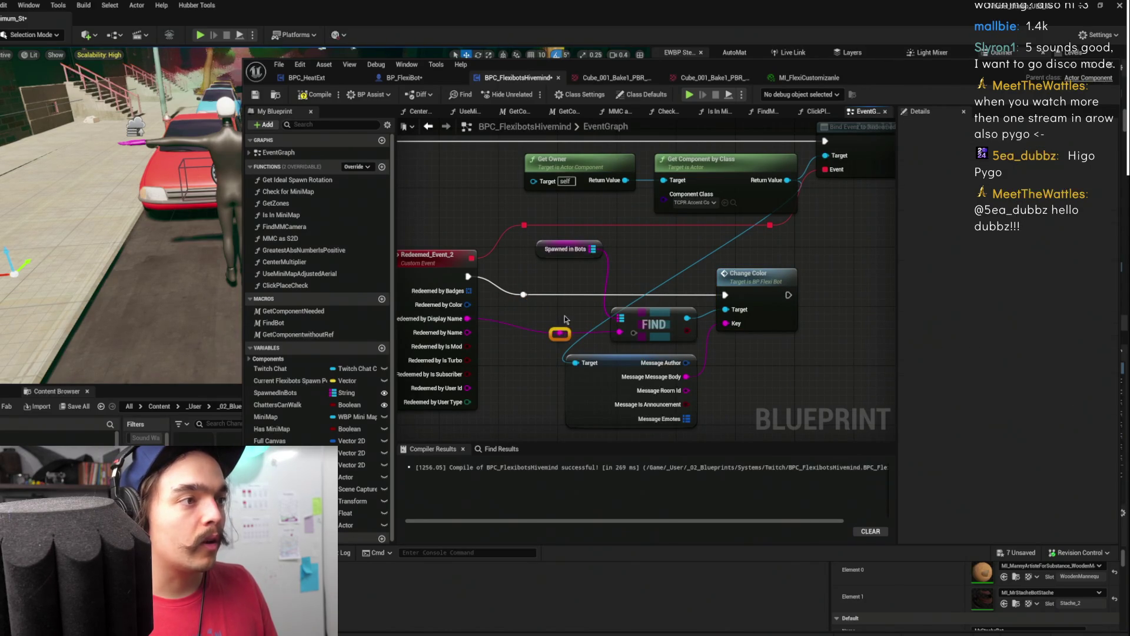
Compile and save the hivemind, delete the stray reroute point, and switch to BPC_HeatExt
left_click(329, 97)
left_click(255, 95)
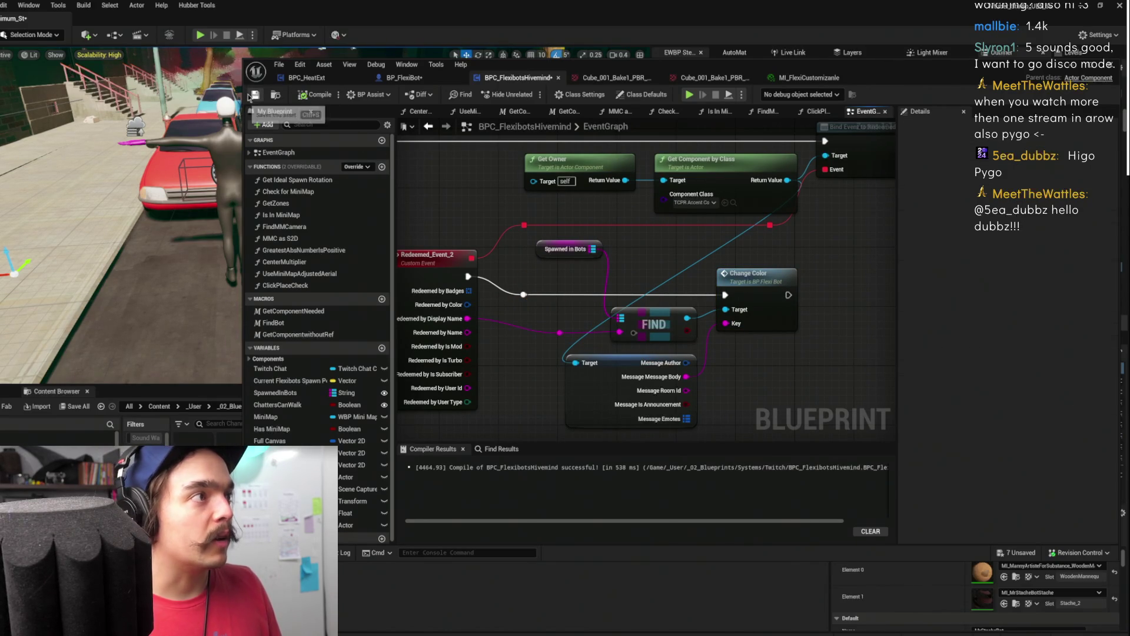
left_click_drag(660, 326, 675, 281)
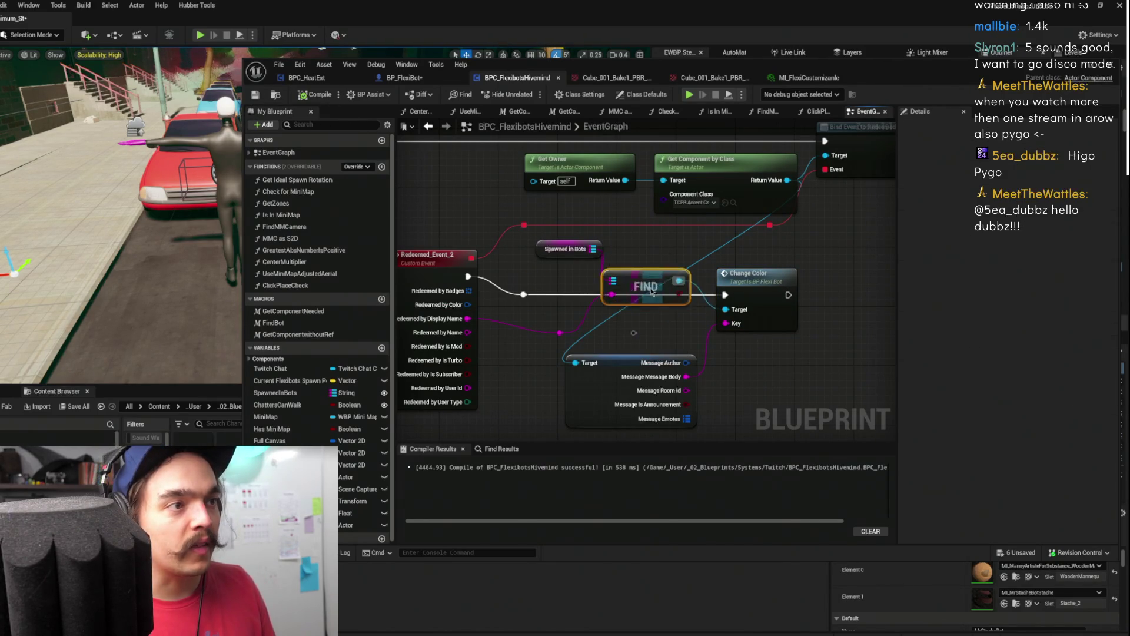
left_click_drag(667, 323, 629, 336)
key("Delete")
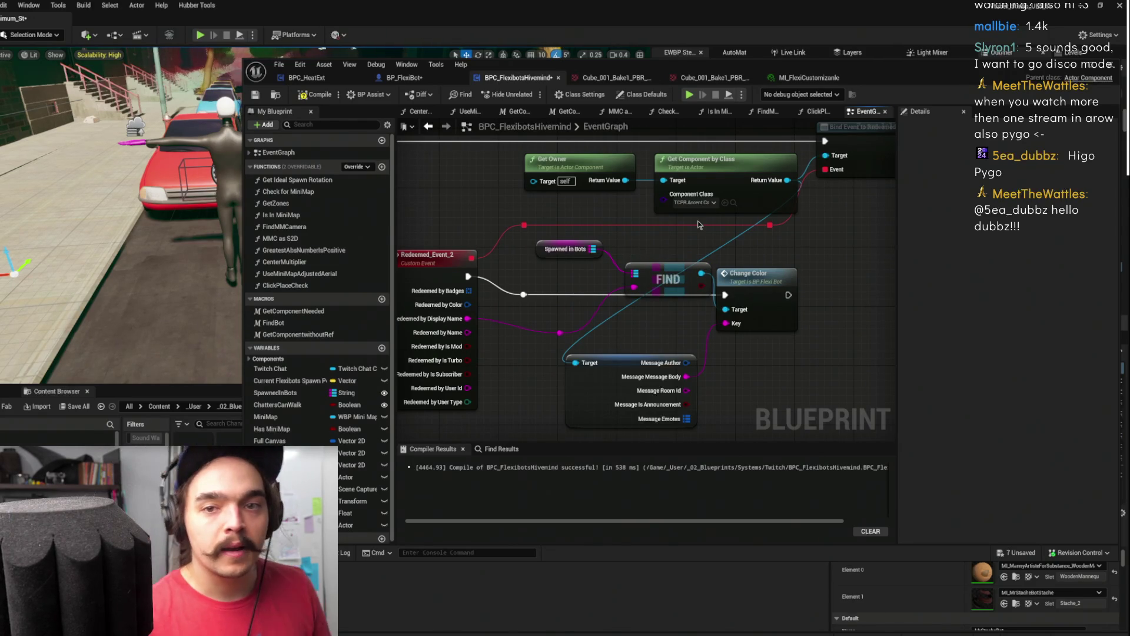
left_click(334, 80)
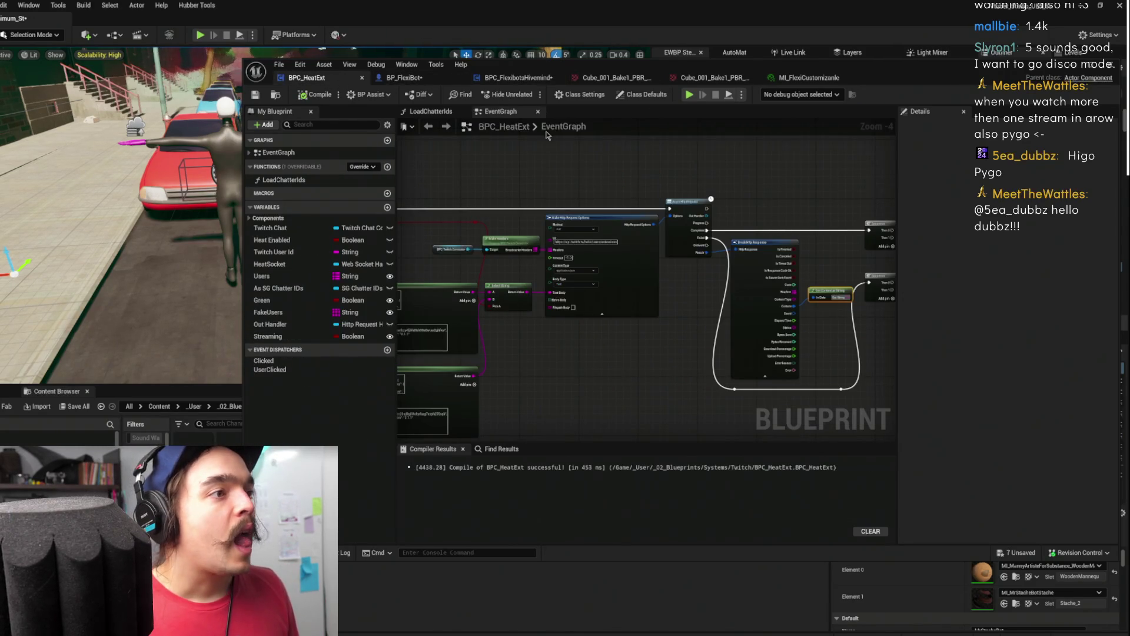
Return to BP_FlexiBot and select the Color Names variable node in the graph
left_click(405, 78)
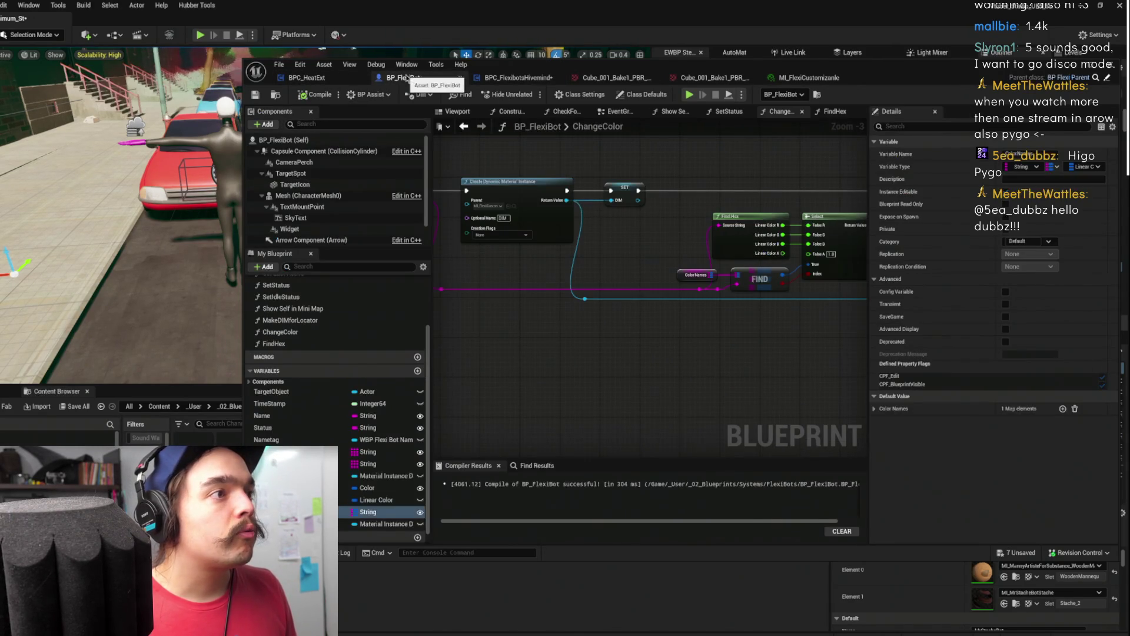
mouse_move(758, 178)
left_mouse_down()
mouse_move(523, 186)
mouse_move(690, 155)
left_mouse_up()
left_click(546, 254)
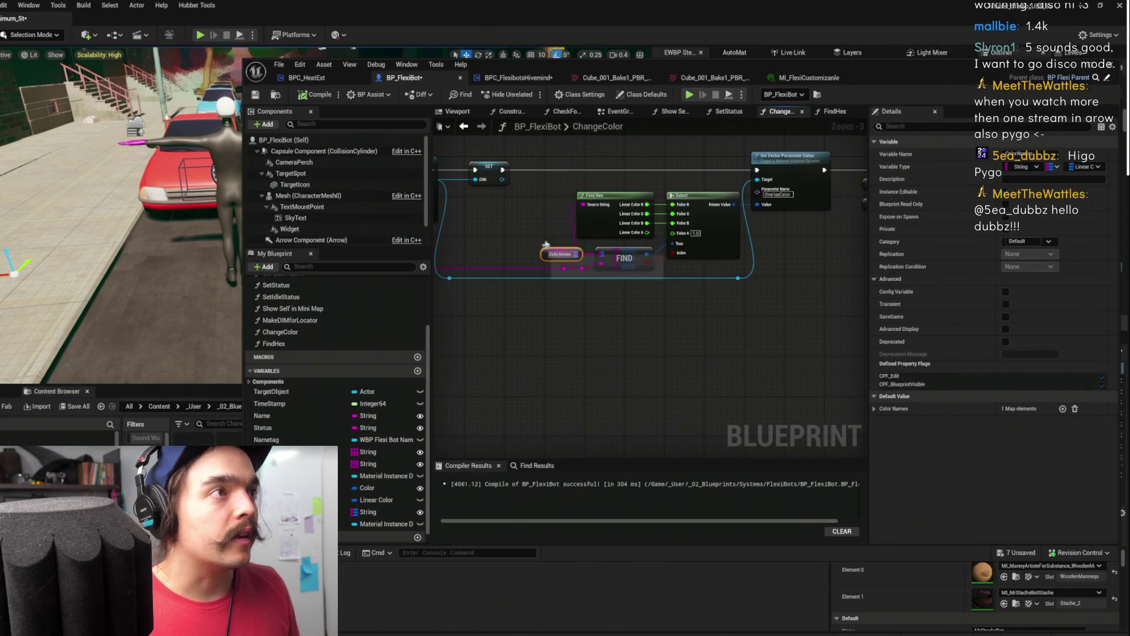
Restore the robot's body material to MI_Cube_001_Bake1_PBR, frame the robot, and open OverlayColor's picker
left_click(799, 81)
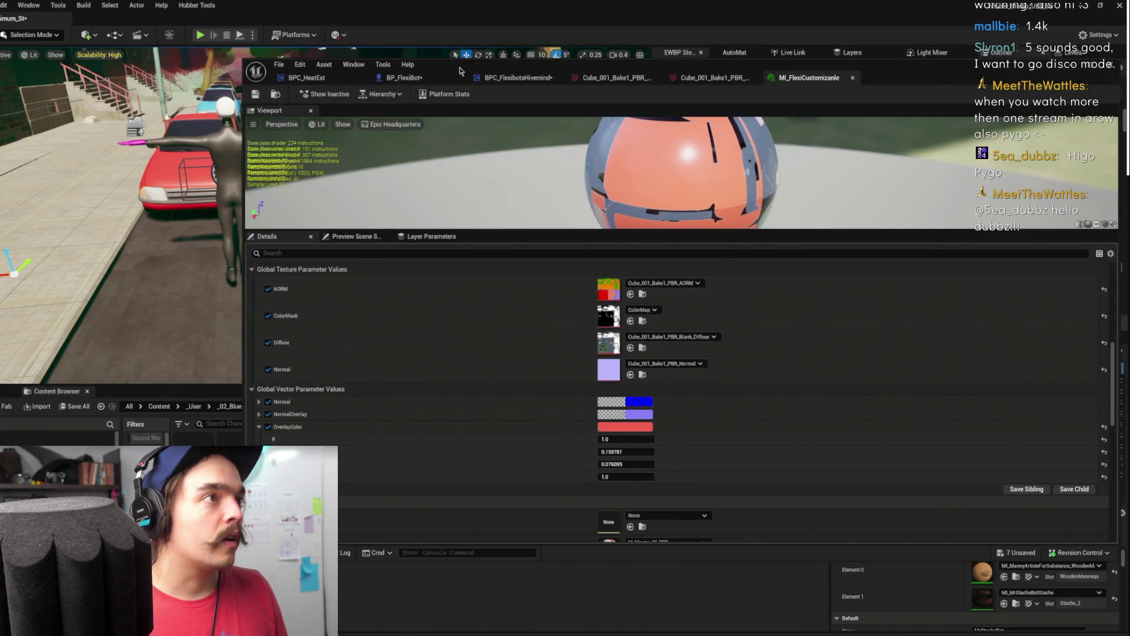
left_click_drag(460, 71, 714, 98)
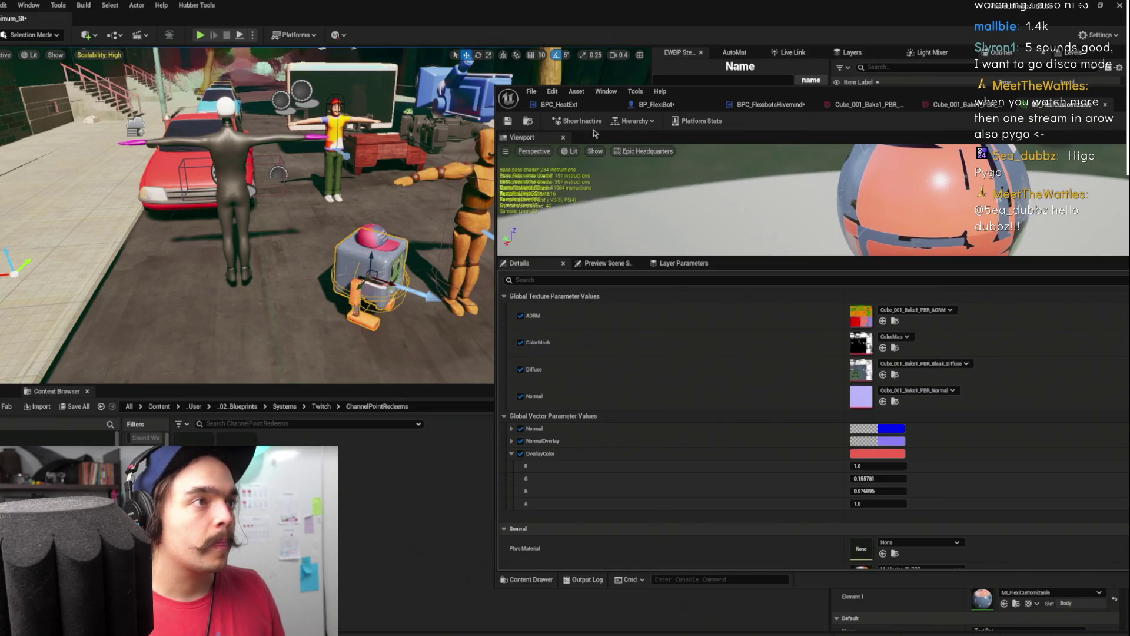
left_click_drag(822, 95, 336, 69)
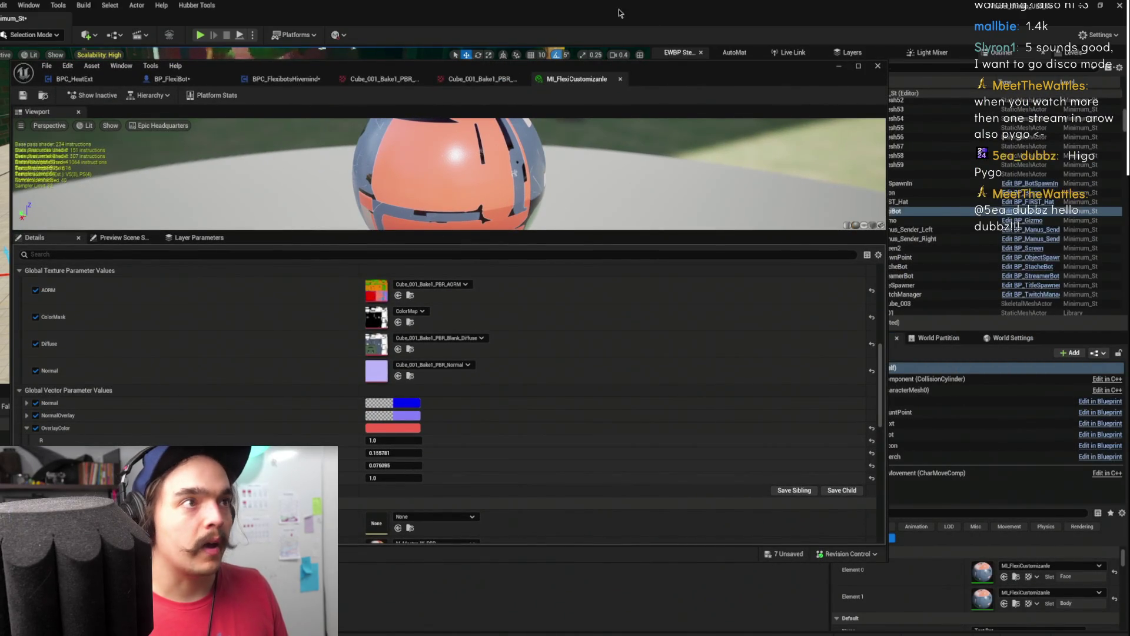
left_click_drag(476, 62, 455, 54)
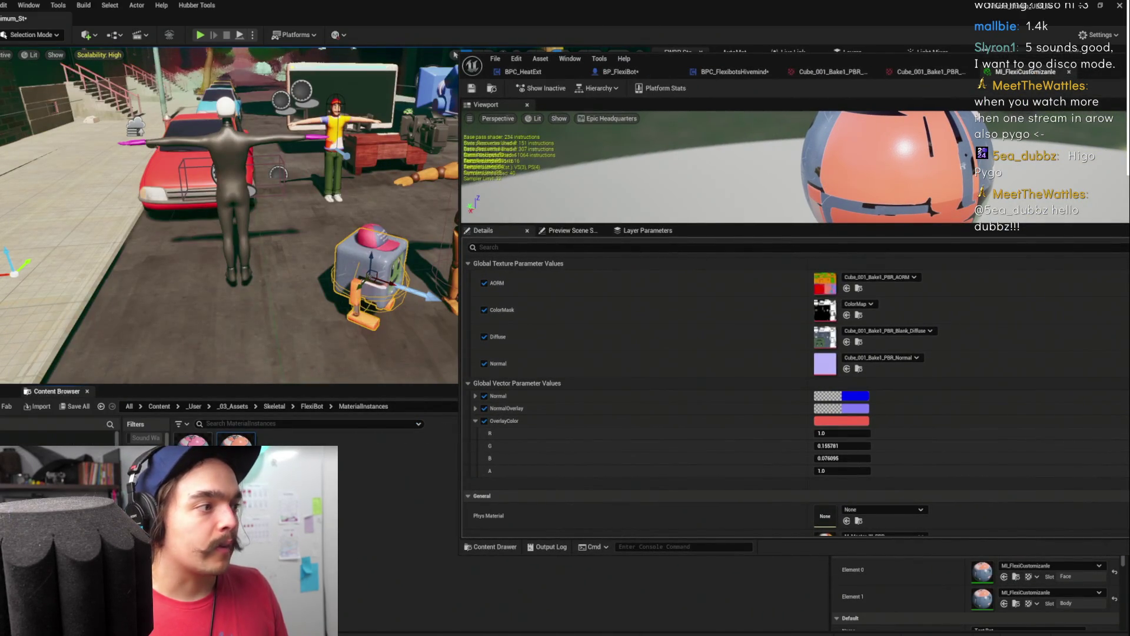
key("ctrl+z")
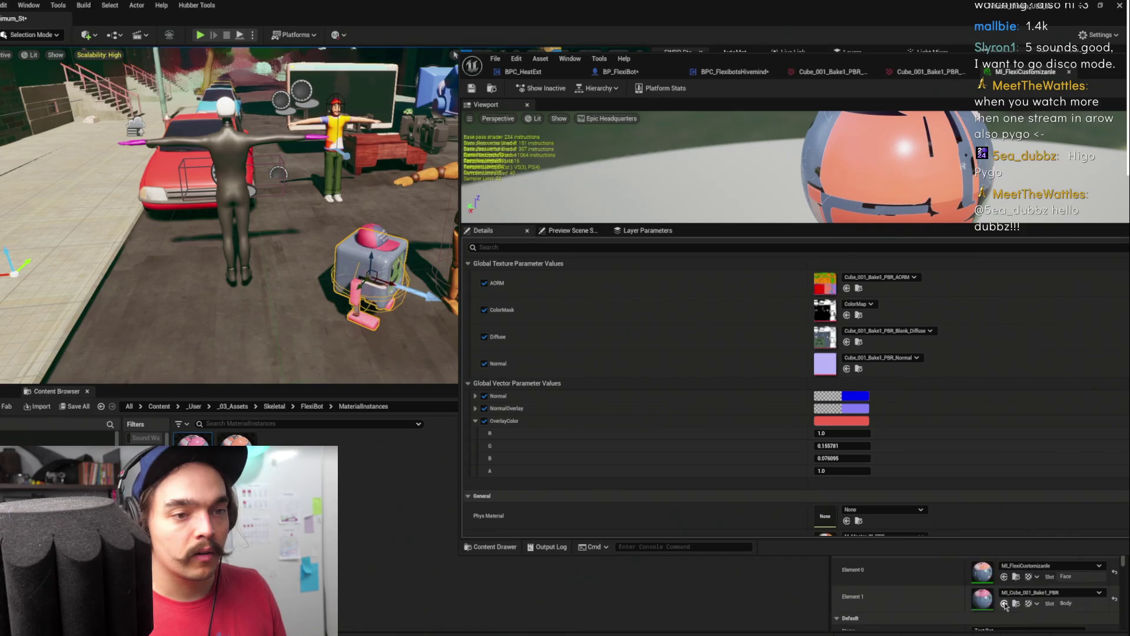
key("f")
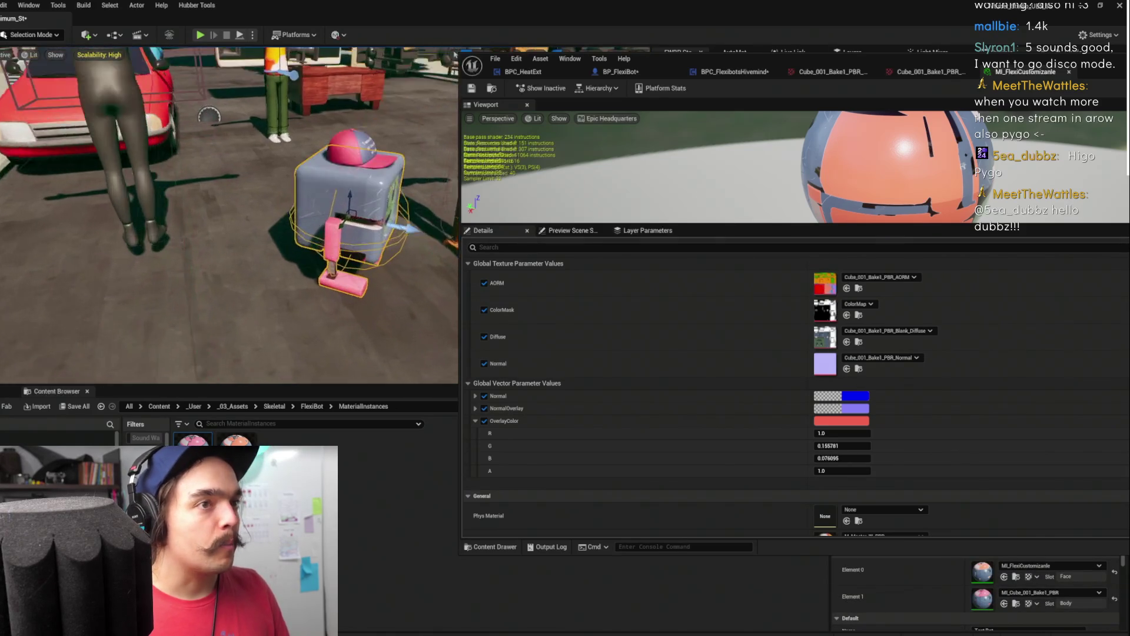
left_click(842, 420)
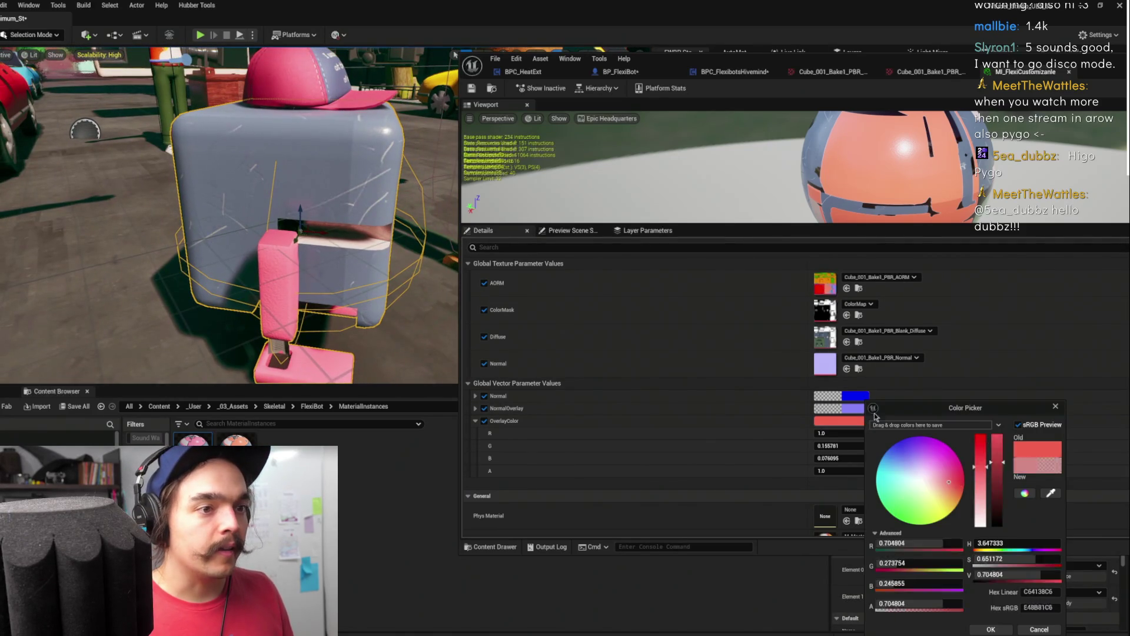
Change OverlayColor to pink at hue 359 (R 1.0, G 0.135417, B 0.149826)
left_click_drag(948, 455, 961, 481)
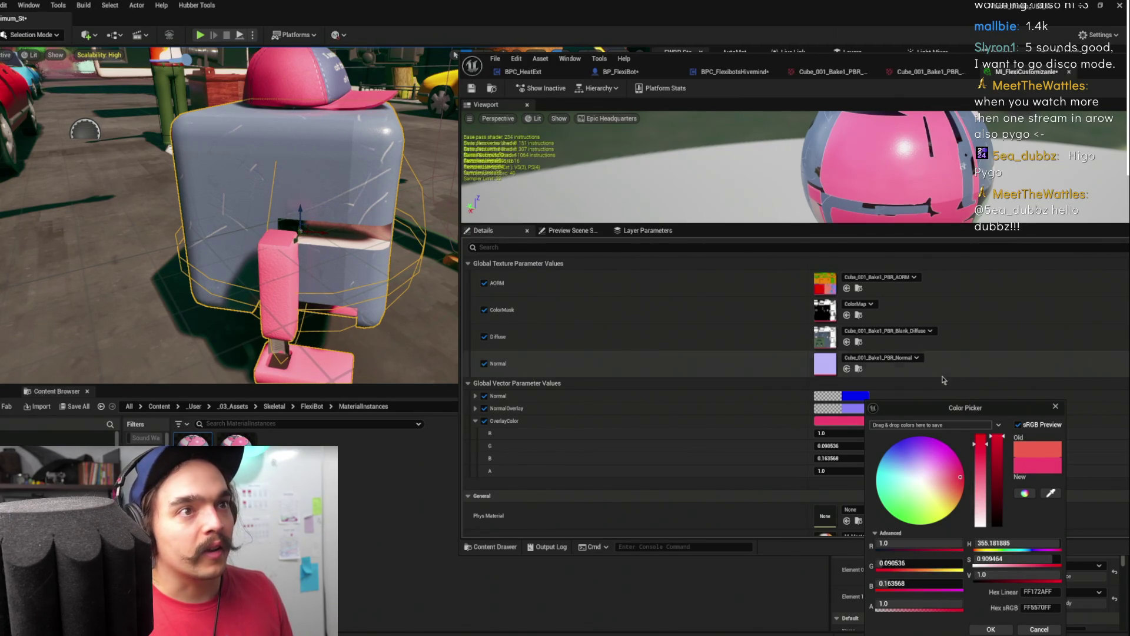
left_click_drag(736, 170, 606, 170)
left_click_drag(942, 176, 923, 176)
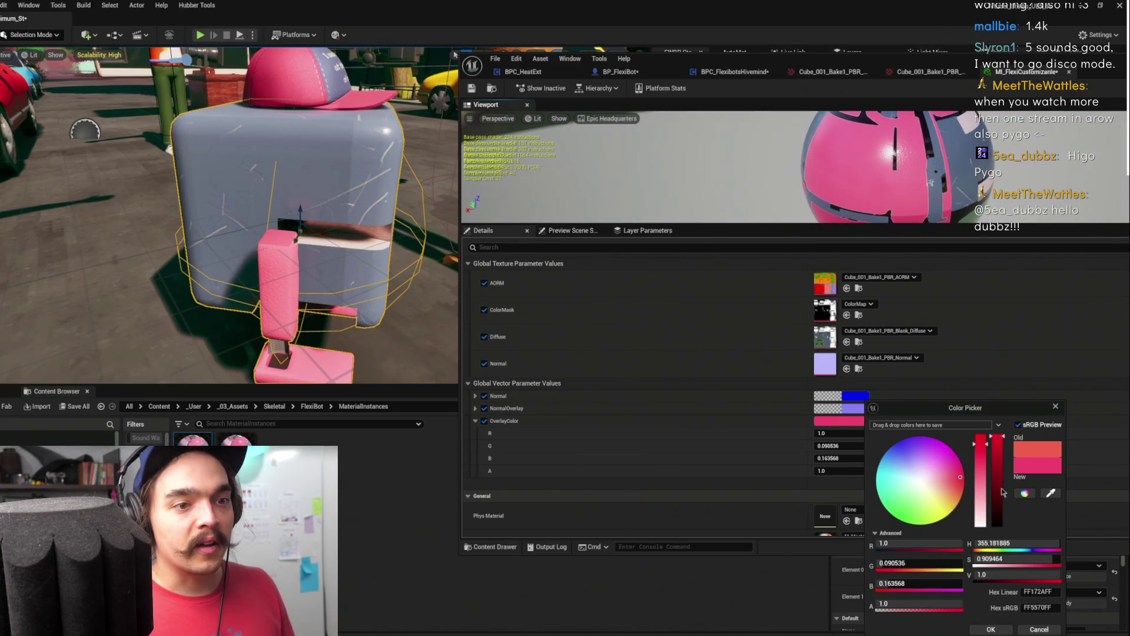
left_click_drag(981, 443, 984, 446)
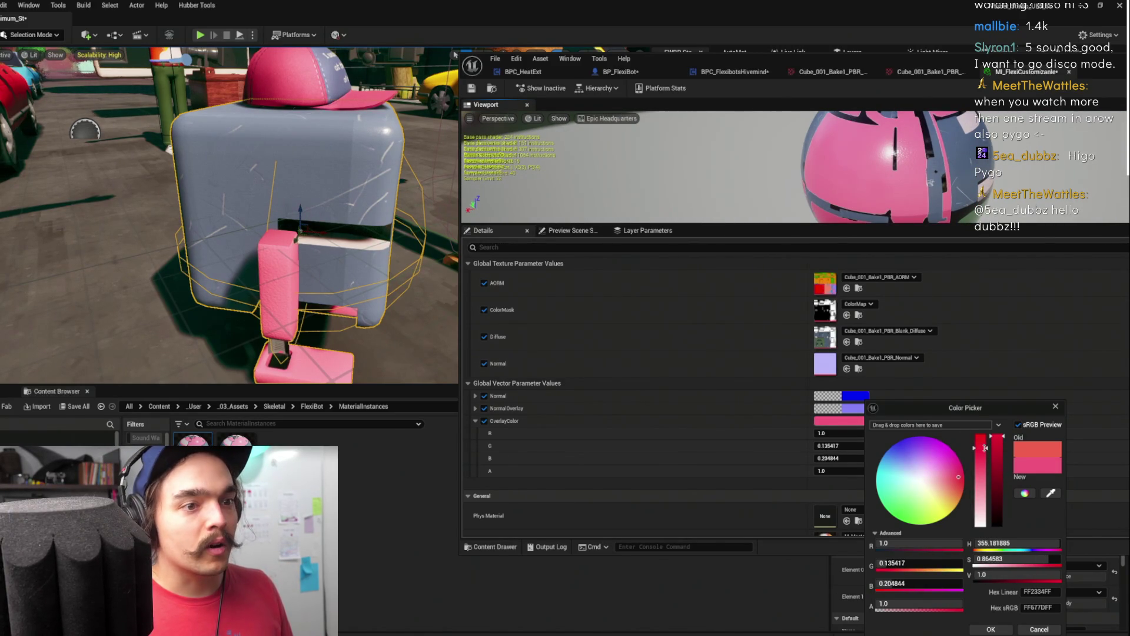
left_click_drag(1012, 543, 1027, 542)
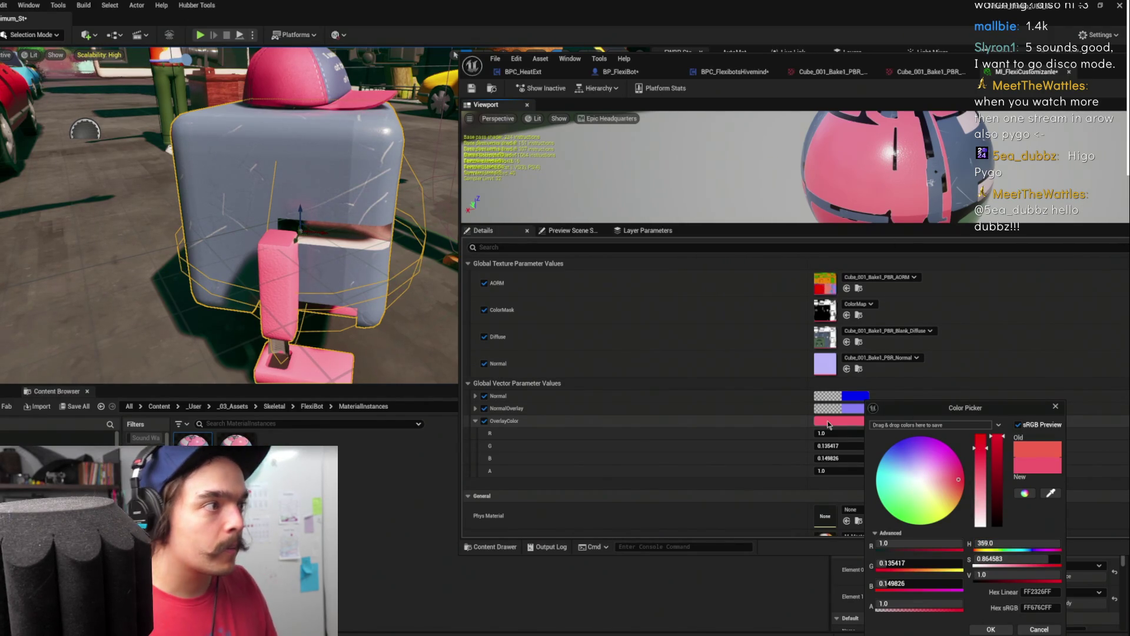
left_click(990, 630)
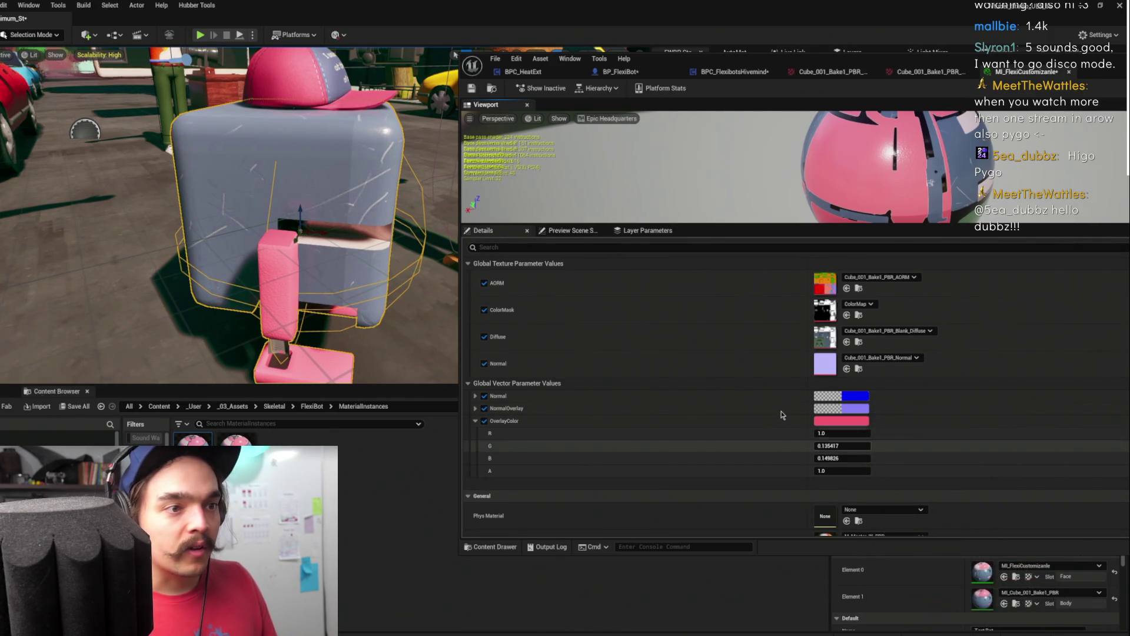
Copy the pink OverlayColor value and go back to the BPC_FlexibotsHivemind blueprint
right_click(786, 422)
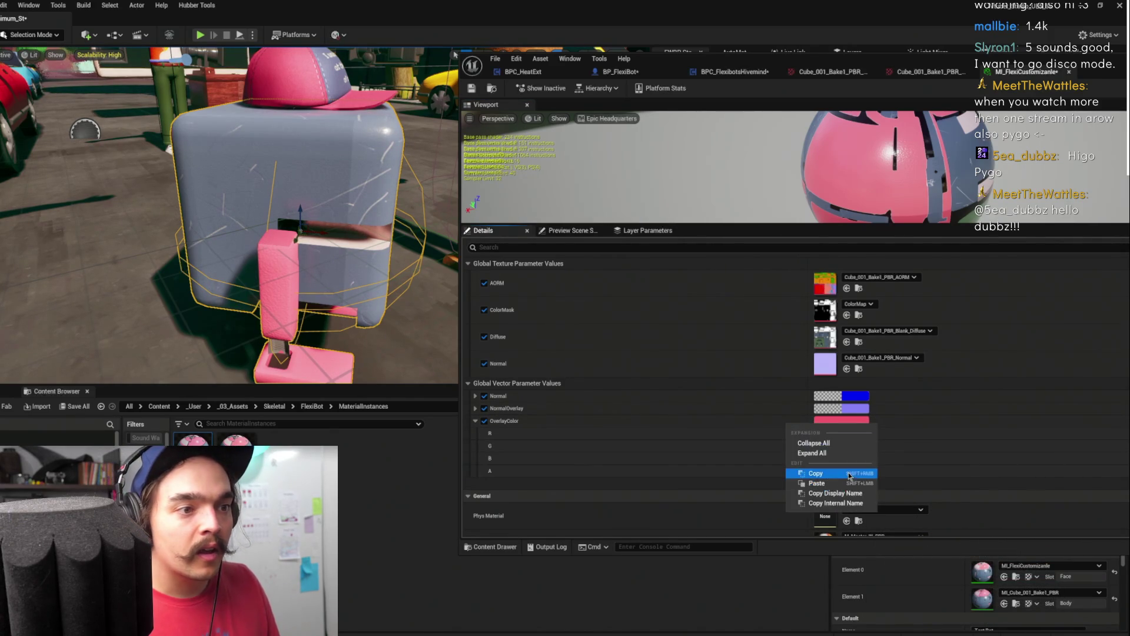
left_click(815, 473)
left_click(522, 71)
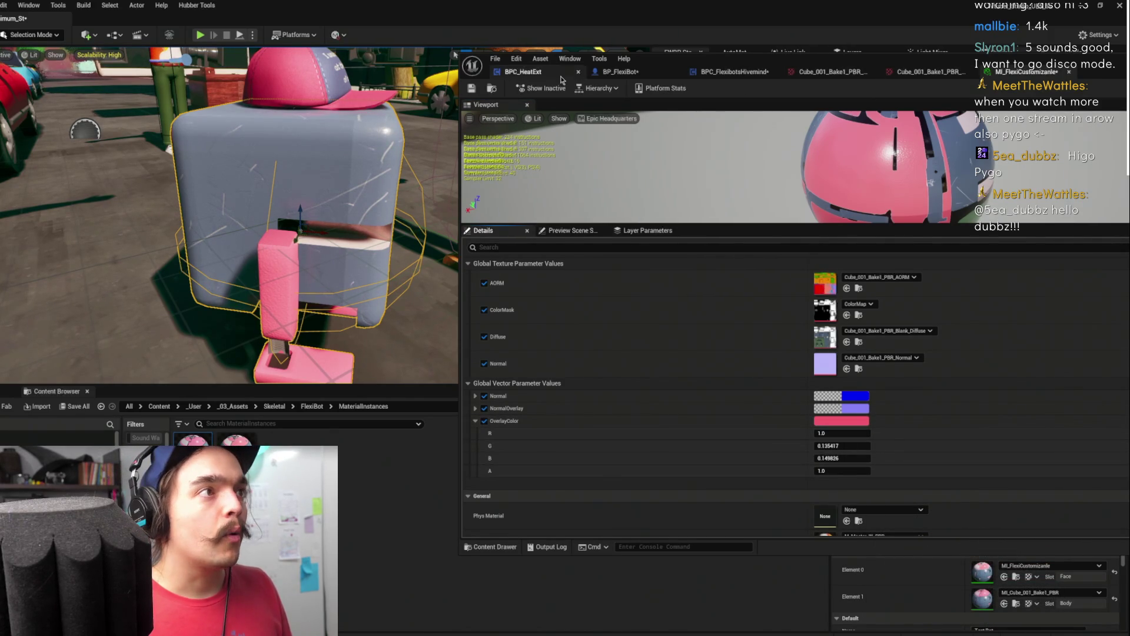
left_click(621, 72)
mouse_move(782, 233)
left_mouse_down()
mouse_move(860, 253)
mouse_move(809, 273)
left_mouse_up()
mouse_move(911, 293)
left_mouse_down()
mouse_move(833, 299)
mouse_move(848, 269)
left_mouse_up()
left_click(741, 68)
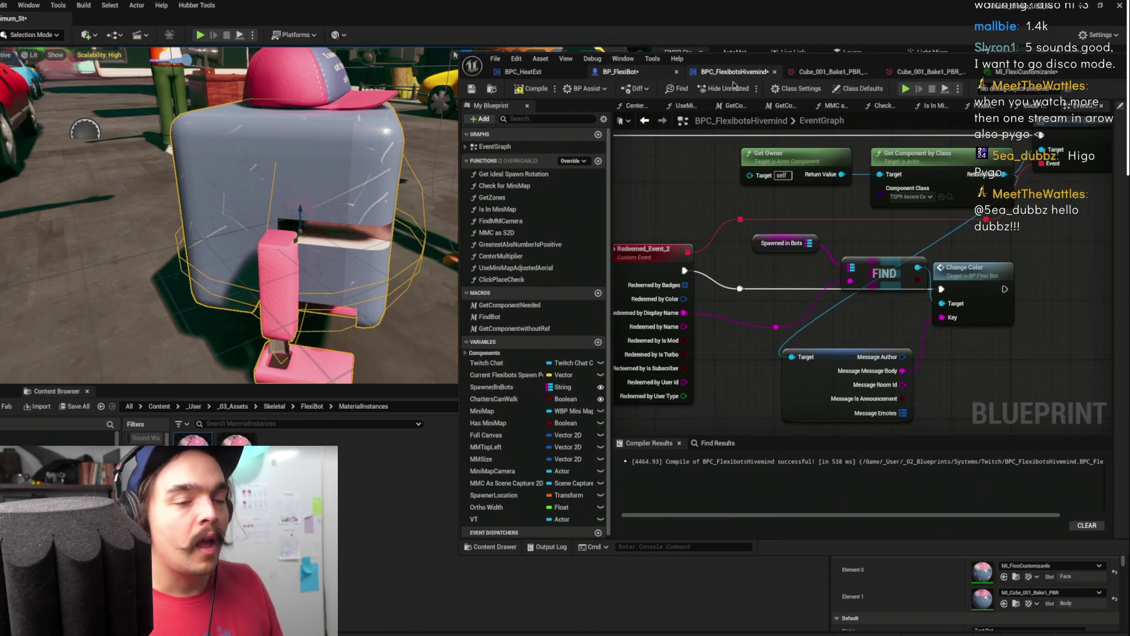
In BP_FlexiBot, deselect the FIND node and show the ColorNames variable's details and default value
left_click(621, 72)
scroll(902, 332, "up", 1)
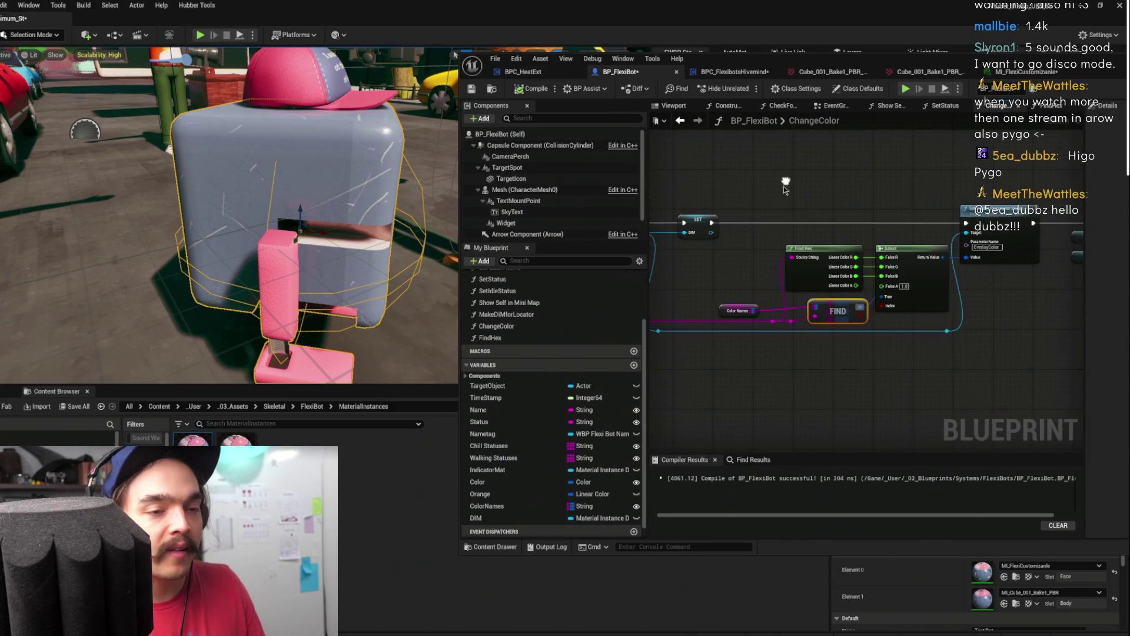
scroll(902, 333, "up", 1)
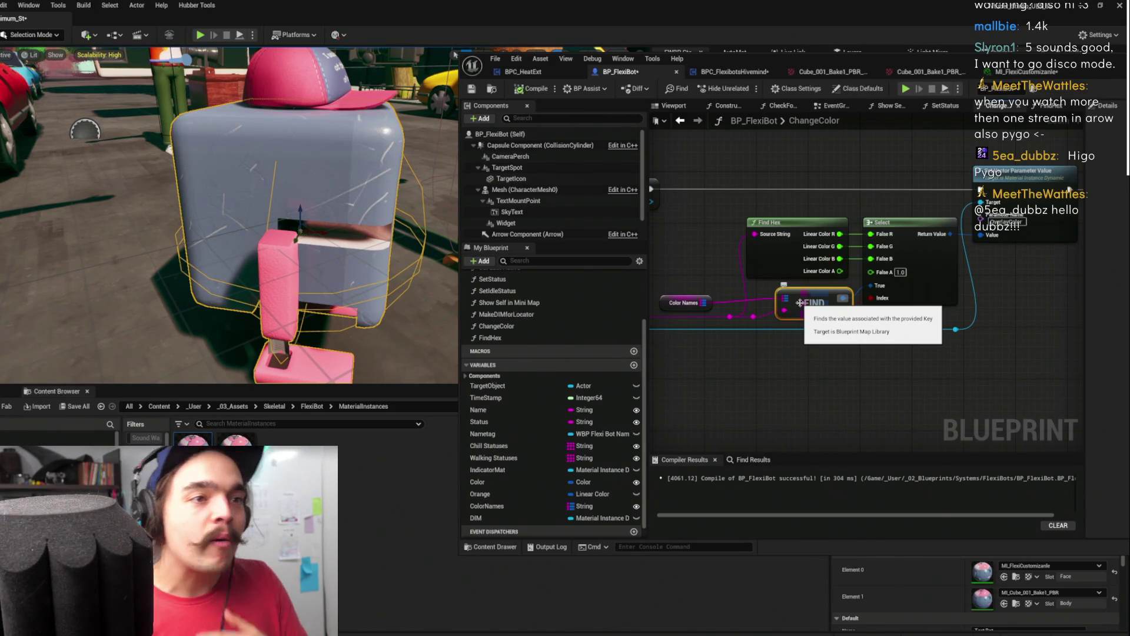
left_click(1051, 323)
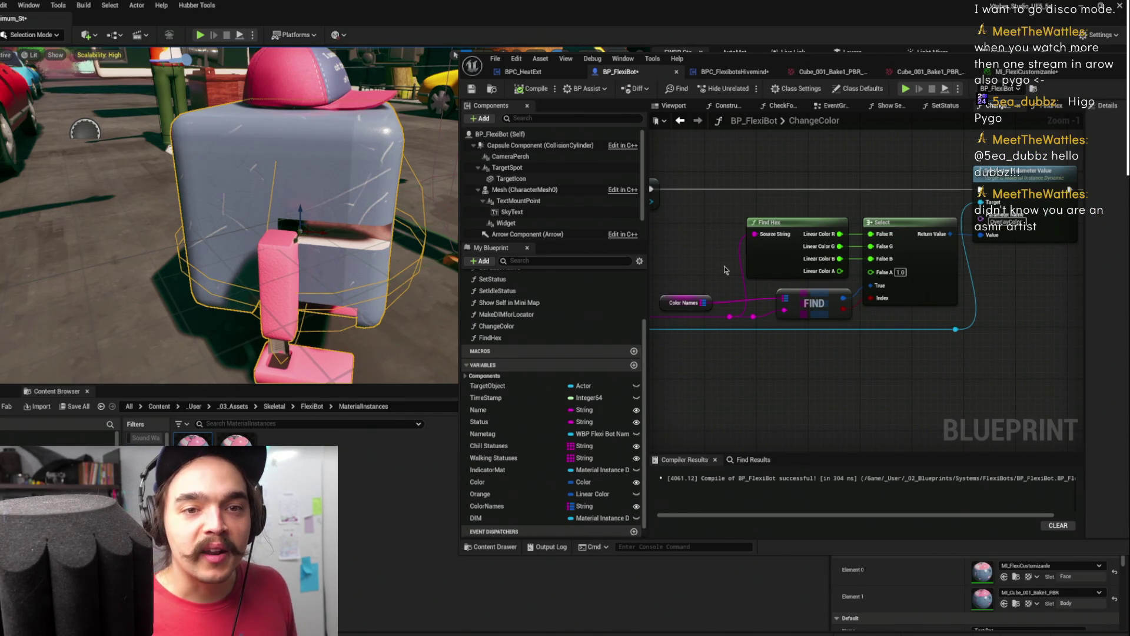
left_click(518, 506)
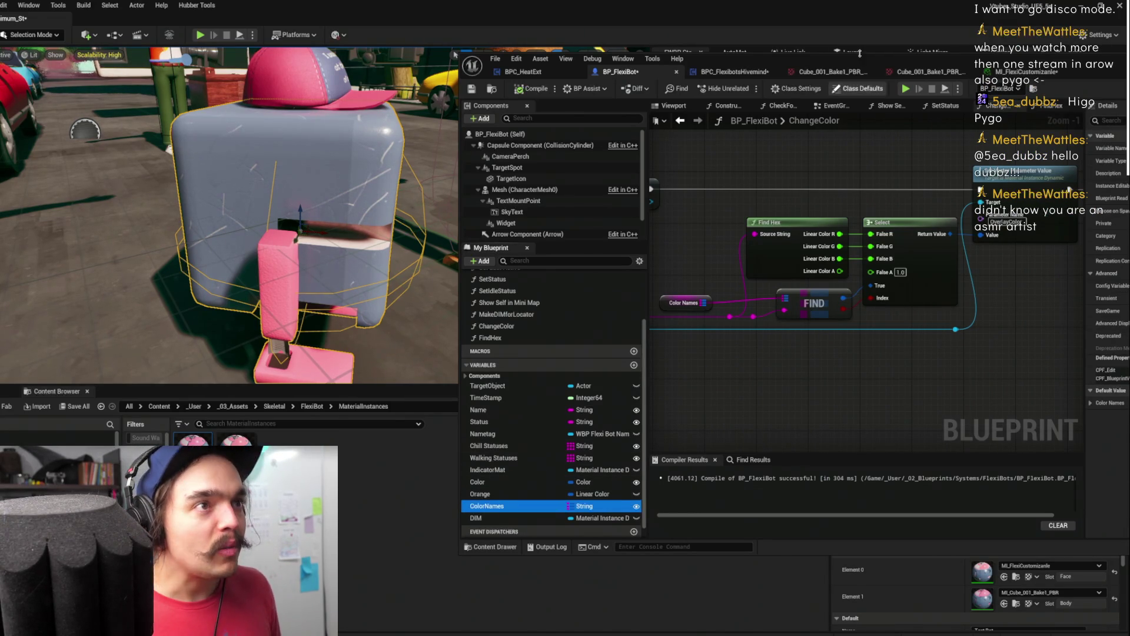
Add a 'Pink' key to the Color Names map using Orange's pasted colour, then reopen OverlayColor
left_click_drag(870, 61, 499, 44)
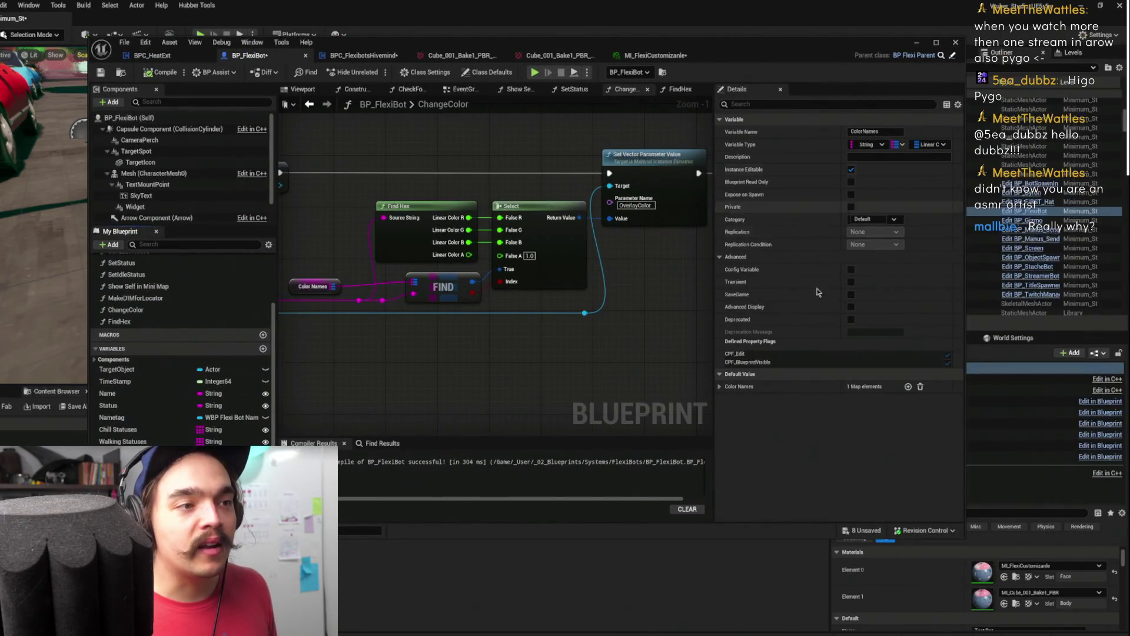
left_click(719, 387)
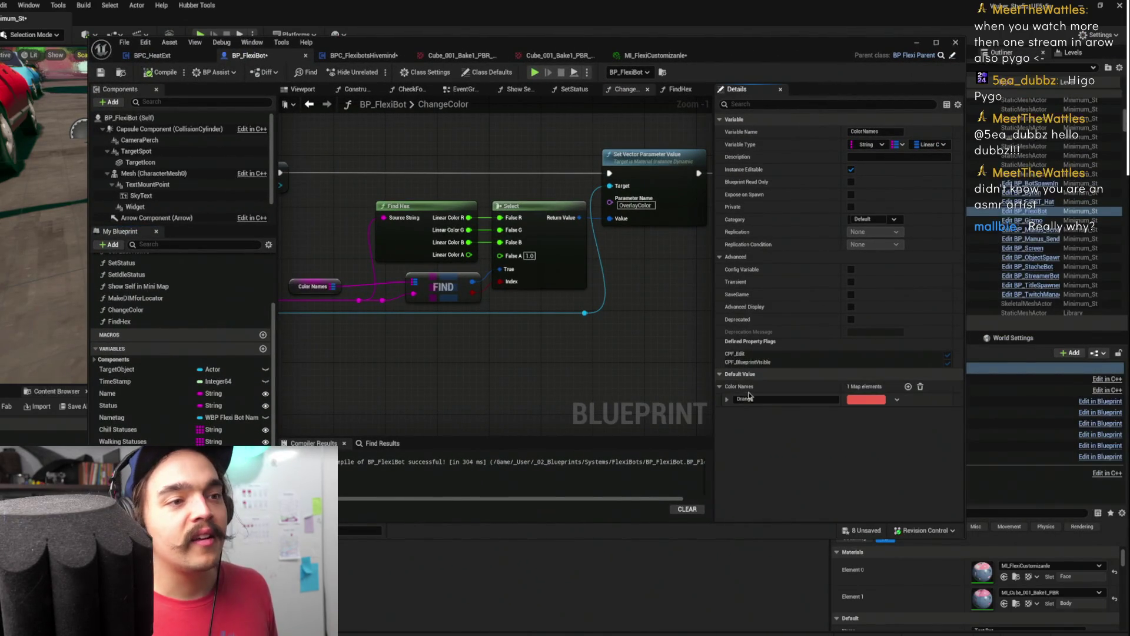
left_click(908, 387)
right_click(867, 415)
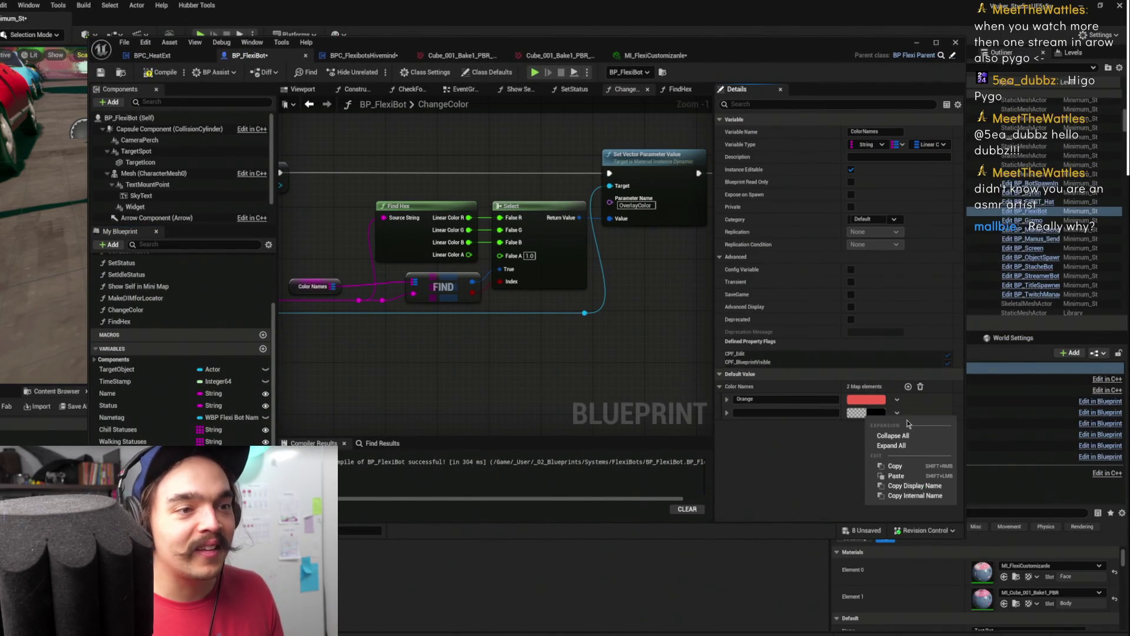
left_click(896, 476)
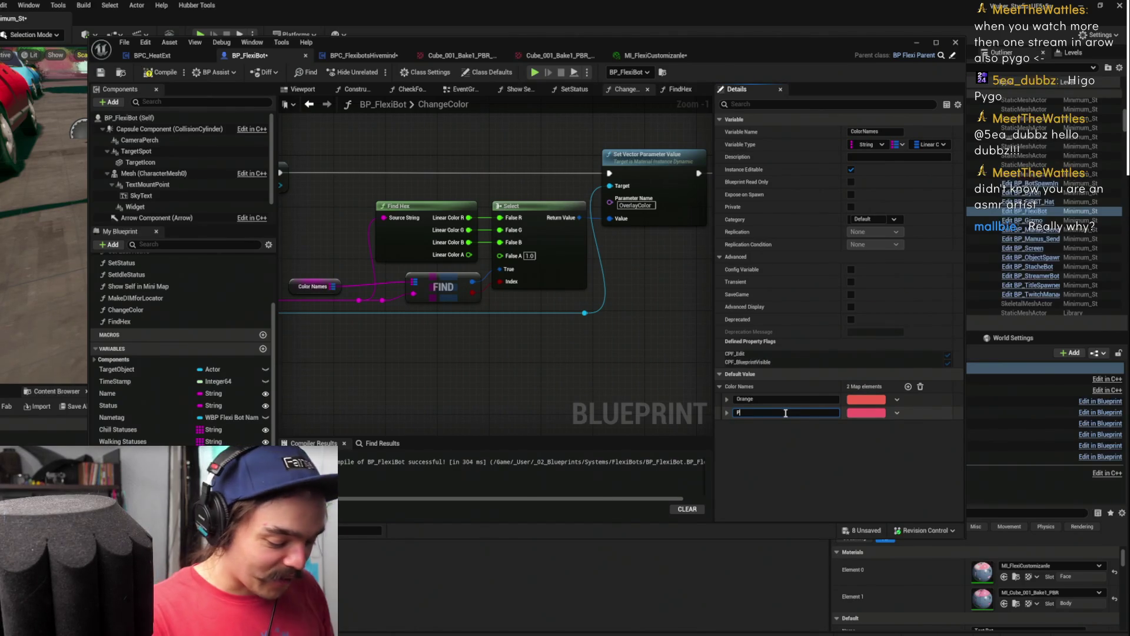
type("Pink")
key("Return")
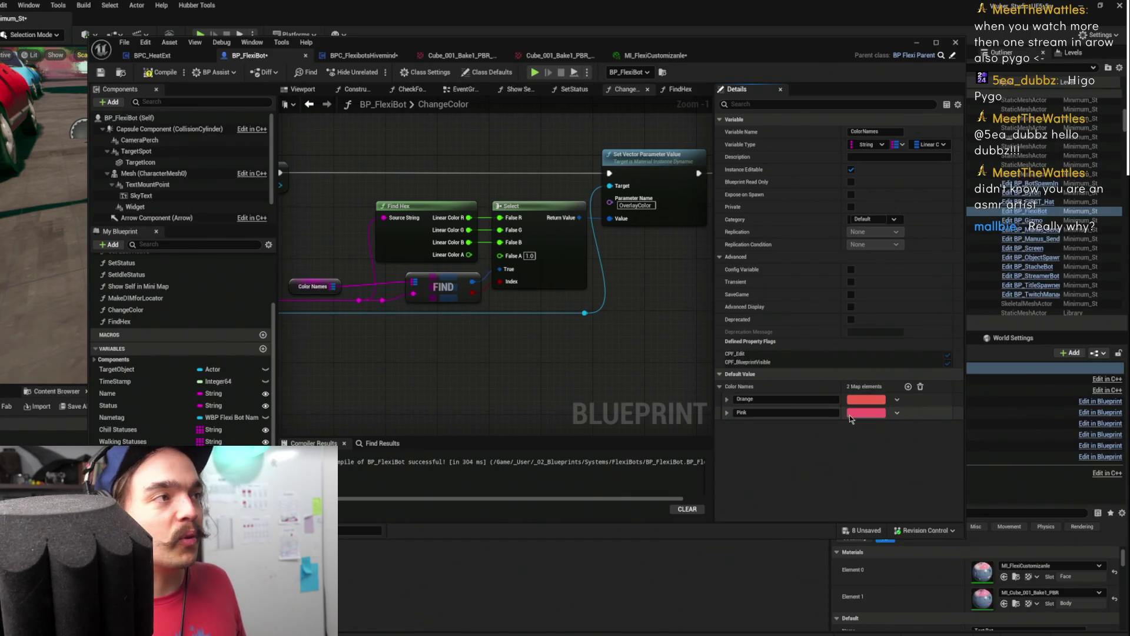
left_click(640, 57)
left_click(480, 404)
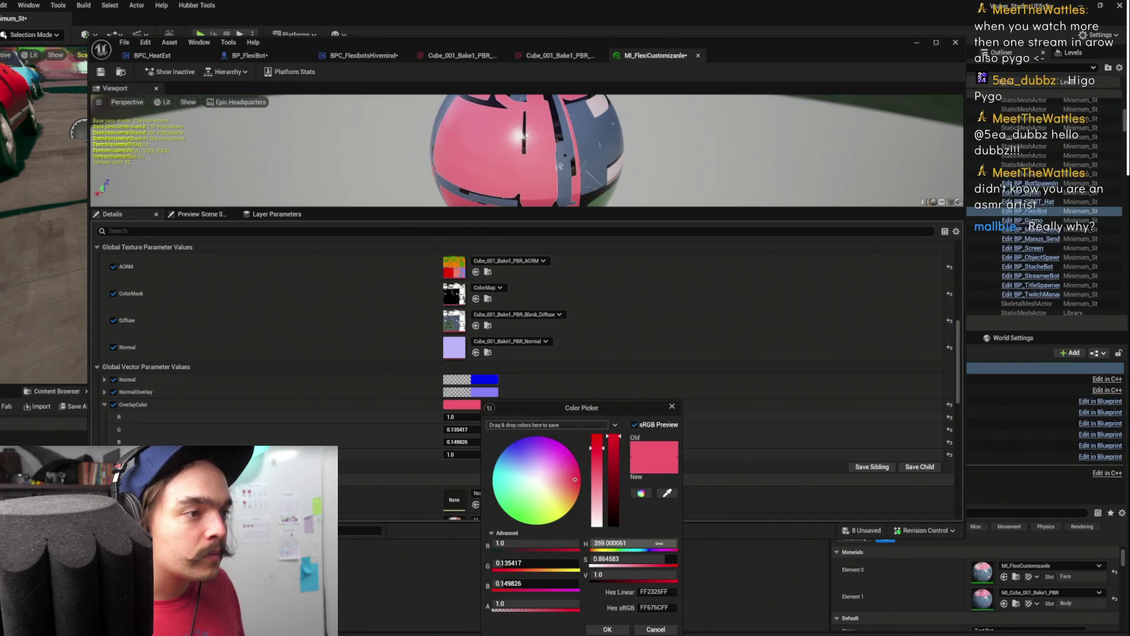
Shift OverlayColor's hue to 356 (B 0.193055) and copy the colour value
left_click_drag(633, 543, 624, 543)
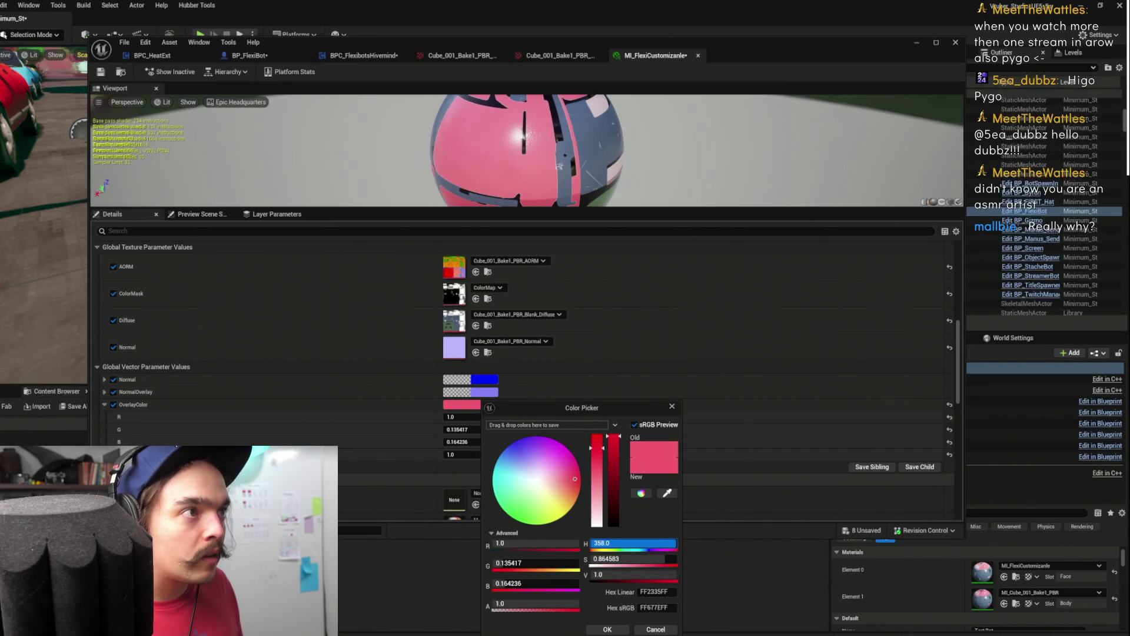
left_click(607, 629)
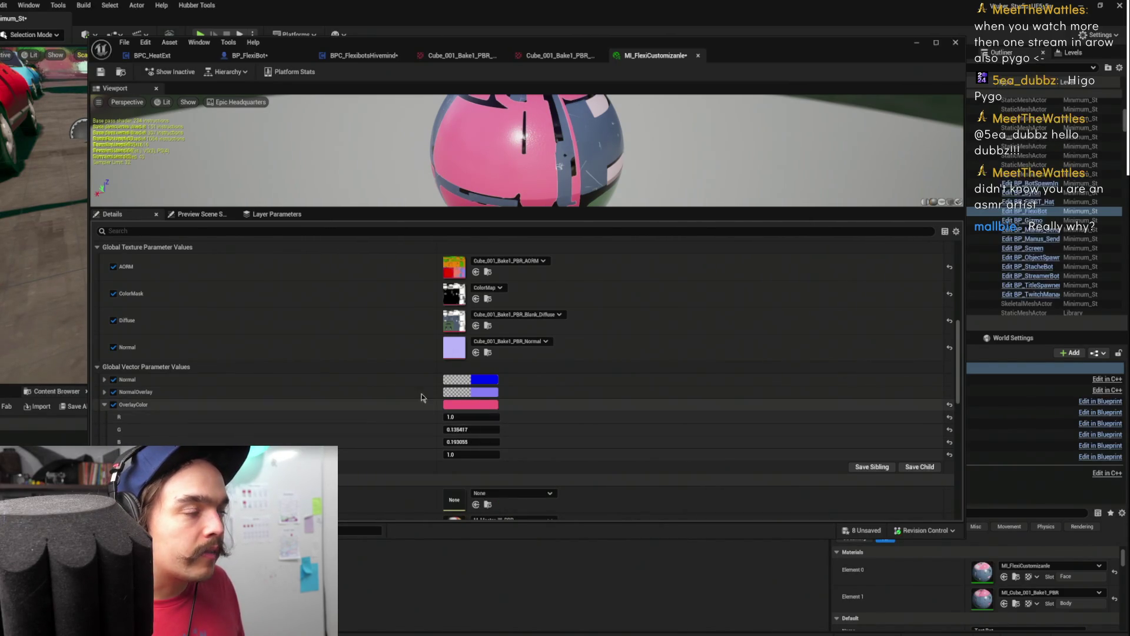
right_click(459, 404)
left_click(504, 457)
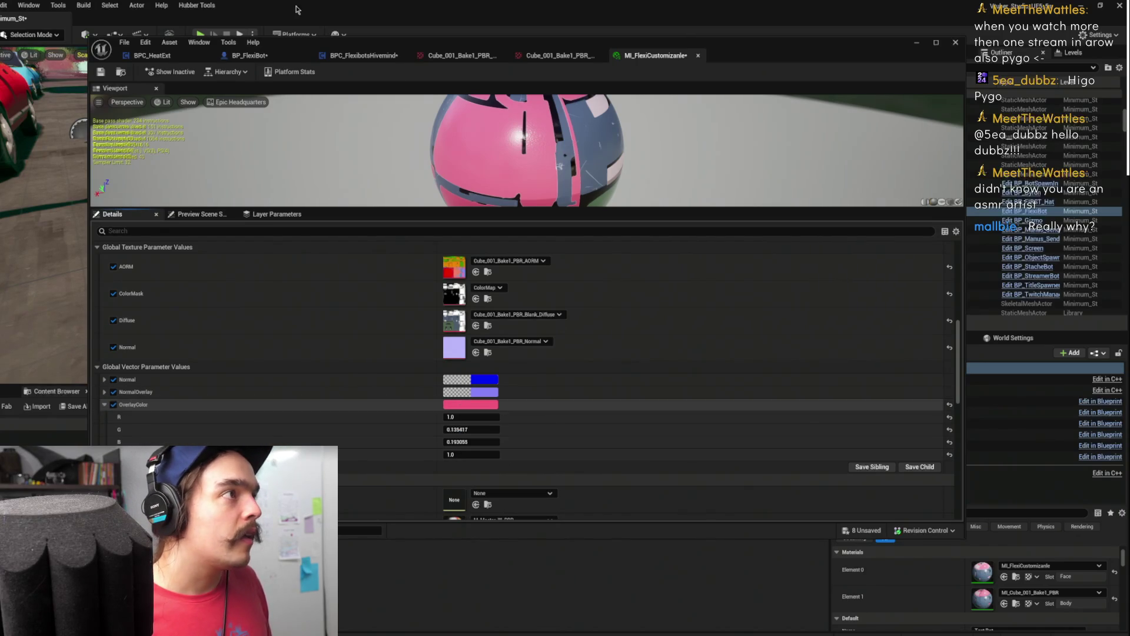
Paste the copied pink into the Pink entry and add a blank third Color Names entry
left_click(348, 59)
left_click(253, 56)
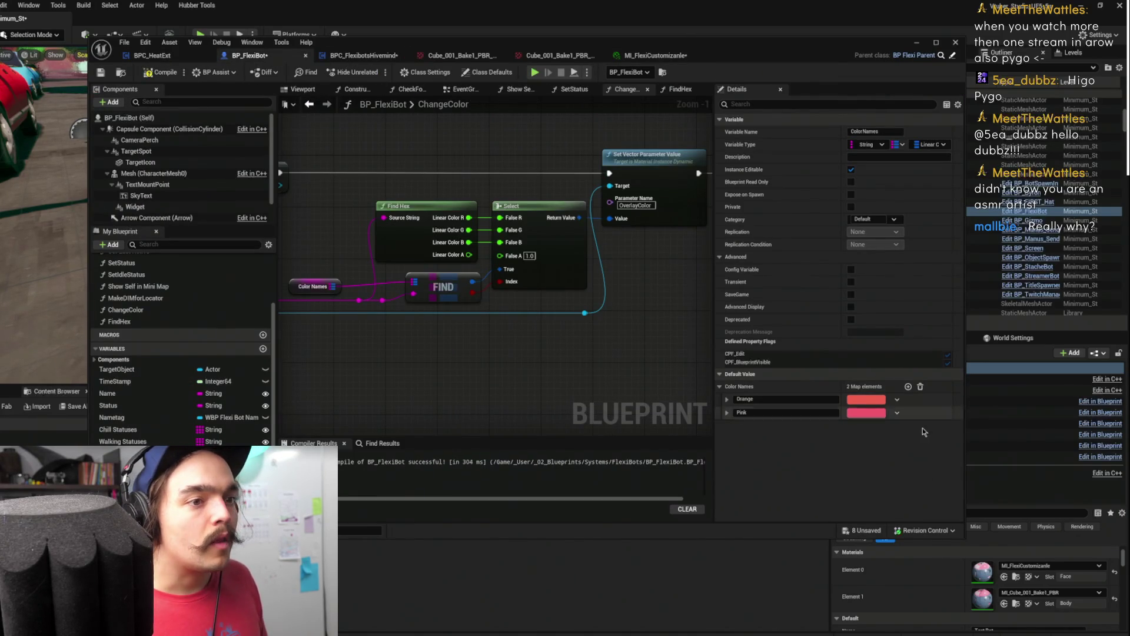
right_click(871, 414)
left_click(902, 475)
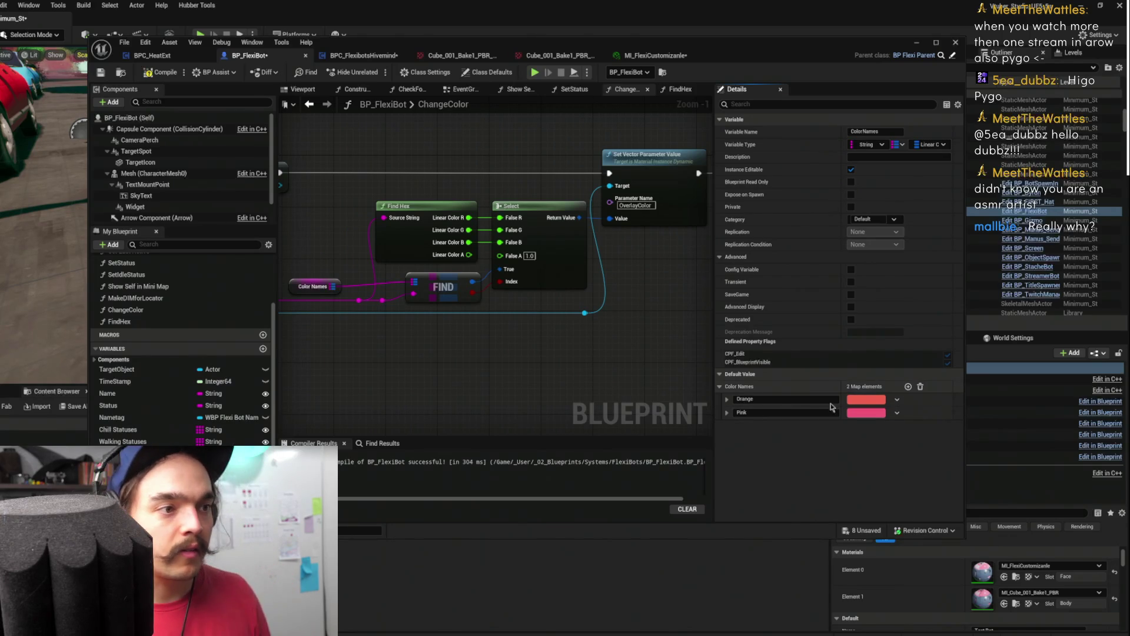
left_click(908, 387)
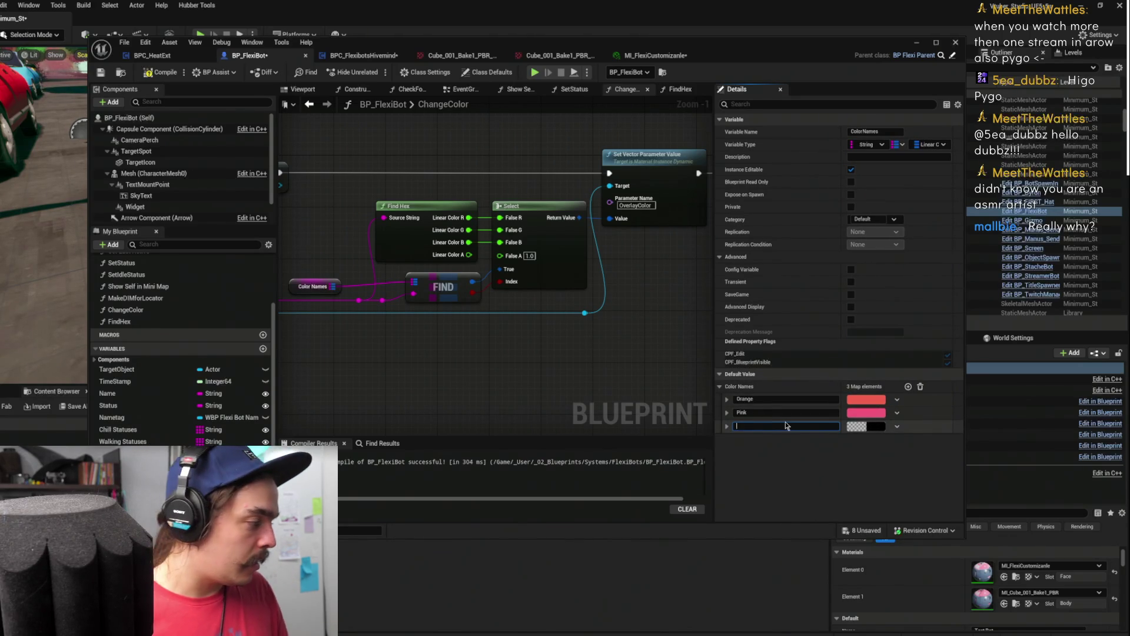
left_click(632, 57)
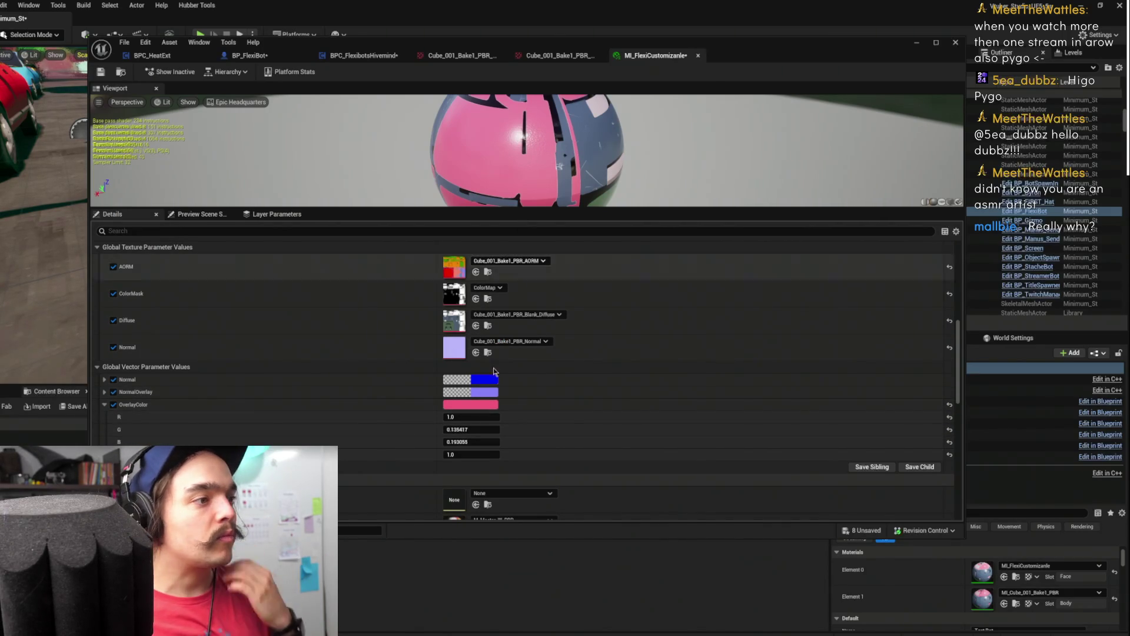
Change OverlayColor to a saturated red (G 0.024306, B 0.040129)
left_click(475, 410)
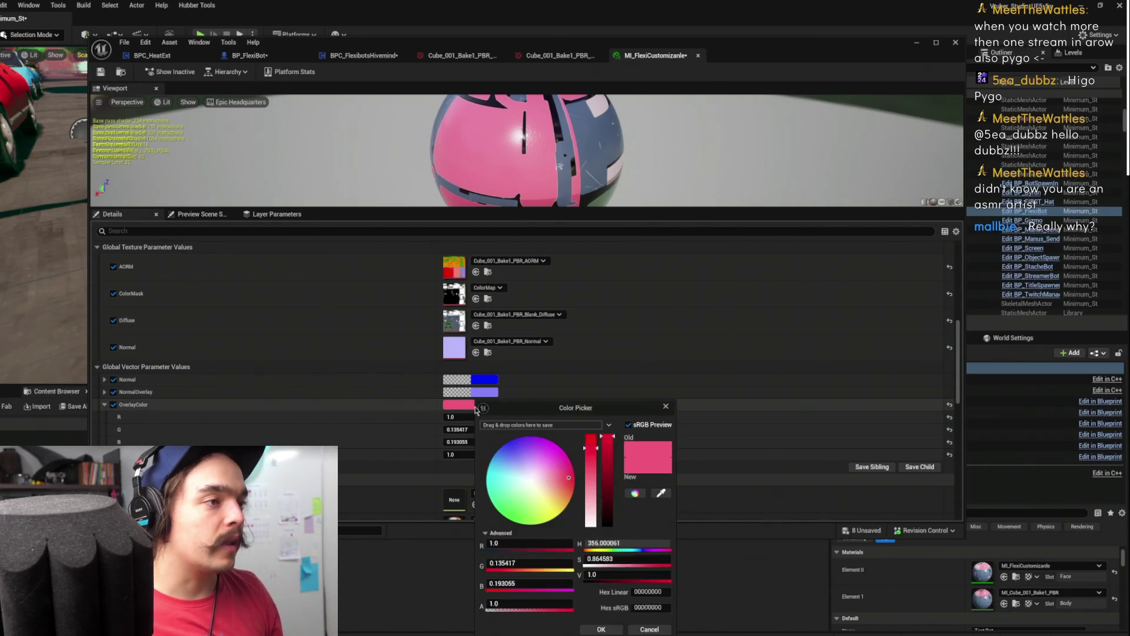
left_click(570, 480)
left_click_drag(571, 482, 592, 426)
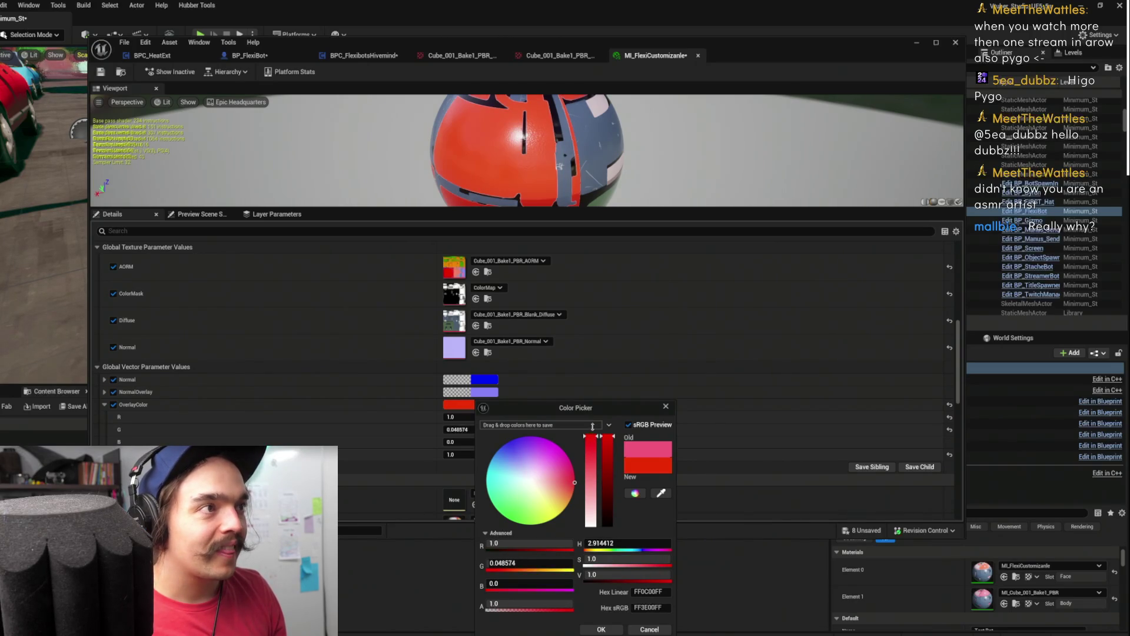
left_click(600, 629)
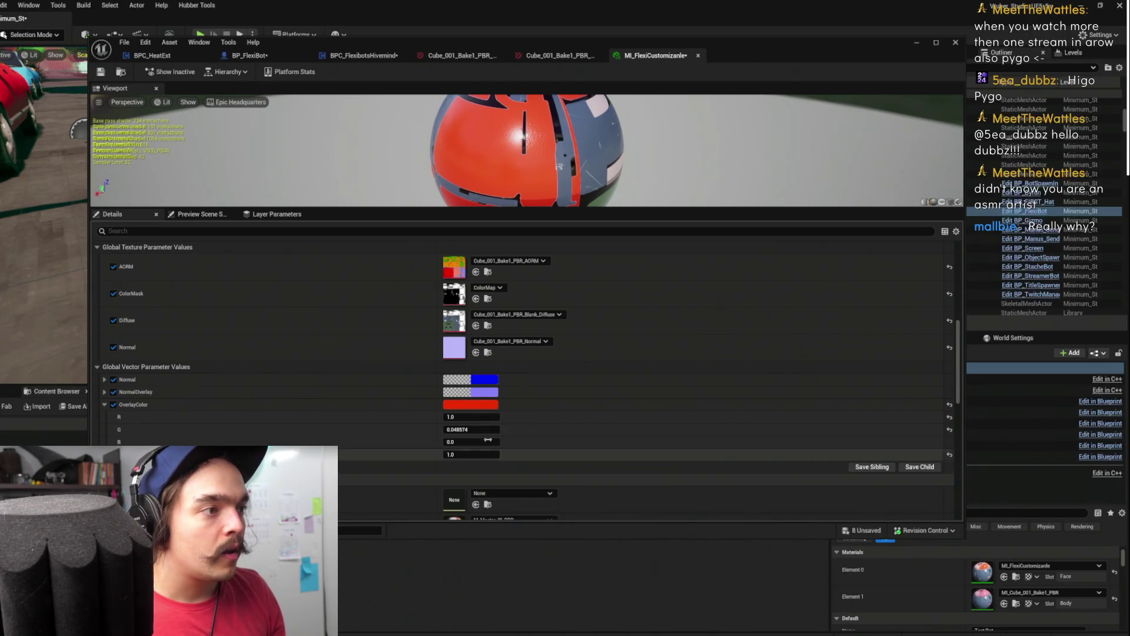
left_click(492, 405)
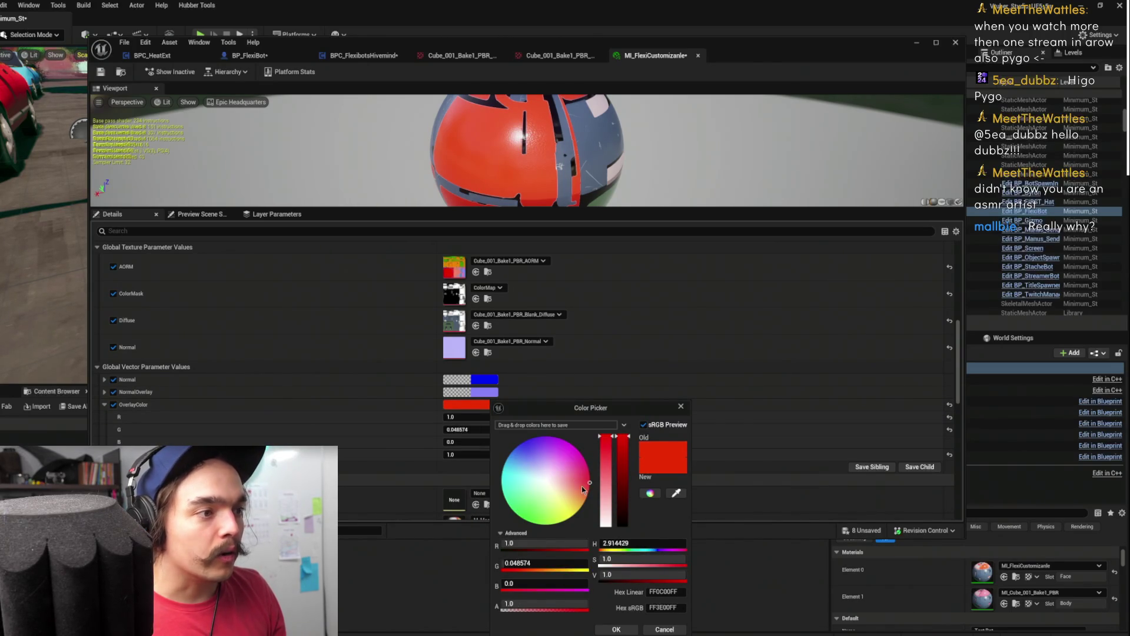
left_click_drag(583, 481, 618, 479)
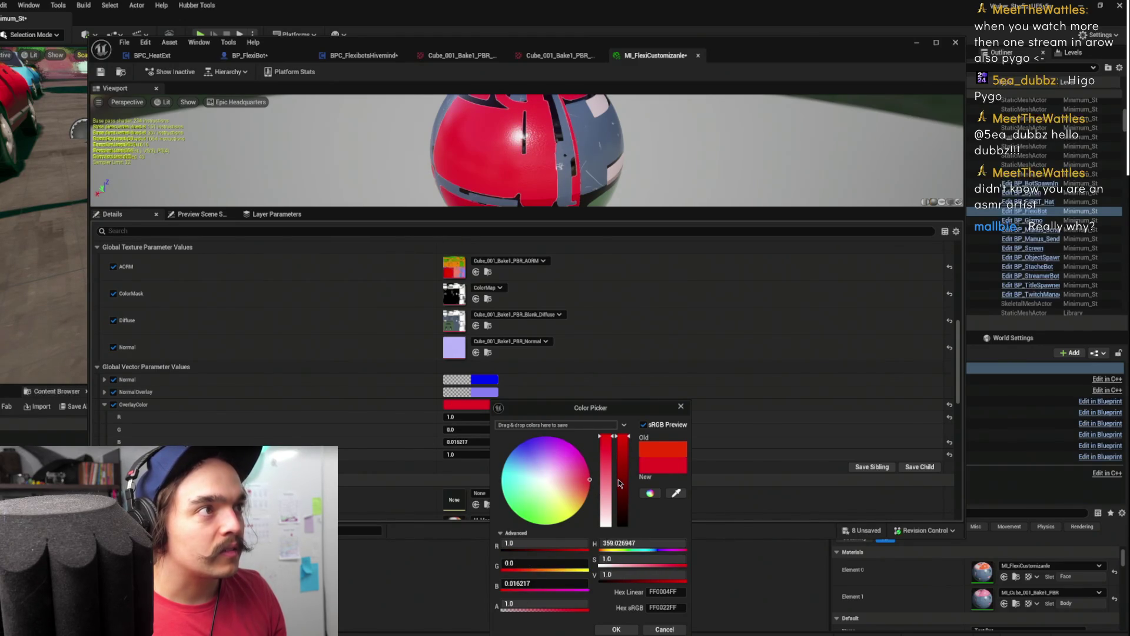
mouse_move(605, 439)
left_mouse_down()
mouse_move(606, 459)
mouse_move(611, 437)
left_mouse_up()
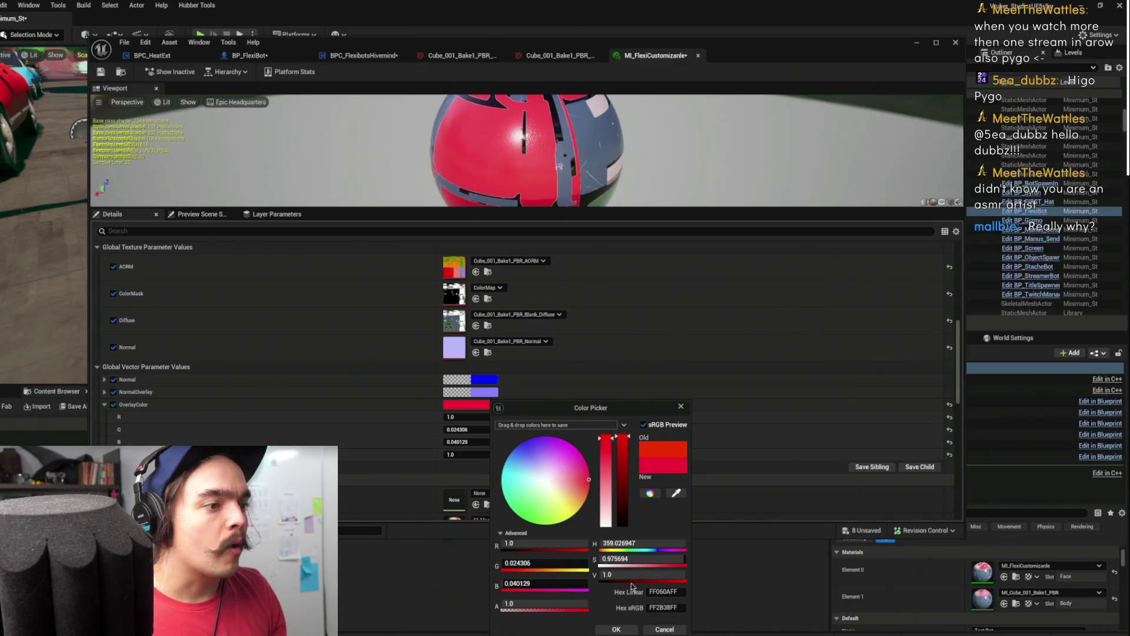
left_click(616, 628)
Copy the red OverlayColor value and bring up paste options on the third Color Names entry
right_click(473, 409)
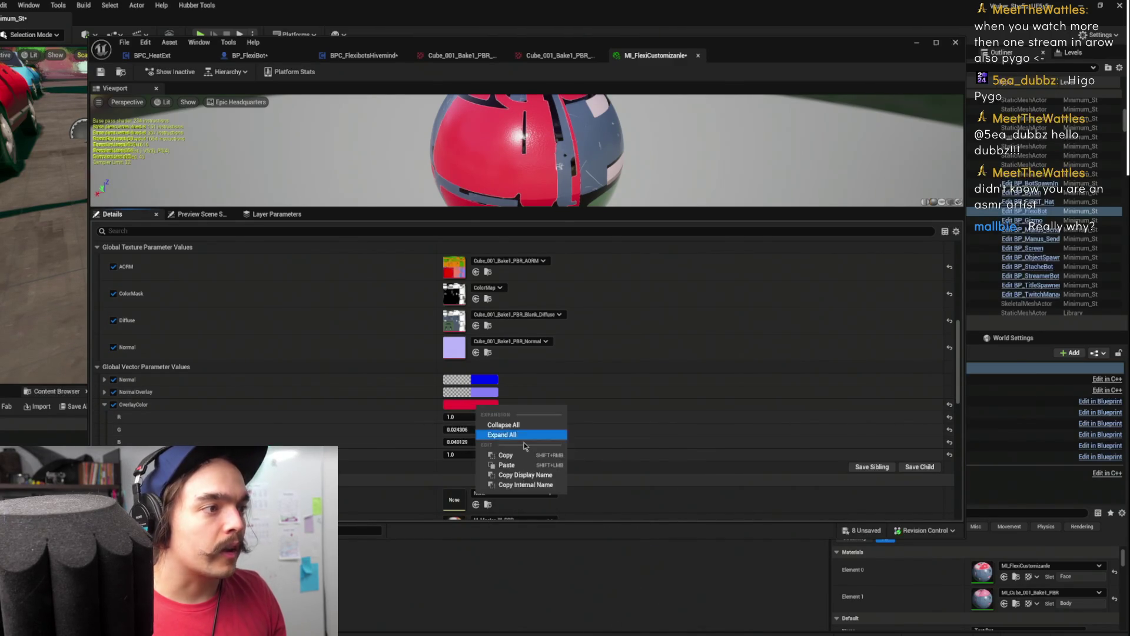
left_click(523, 462)
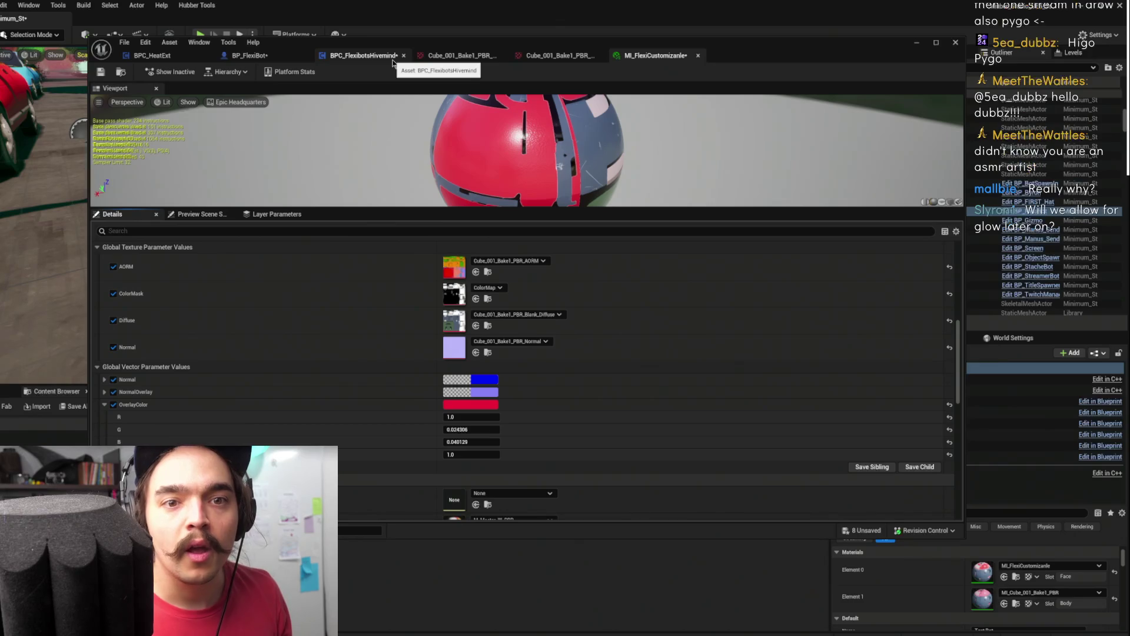
left_click(253, 56)
right_click(866, 427)
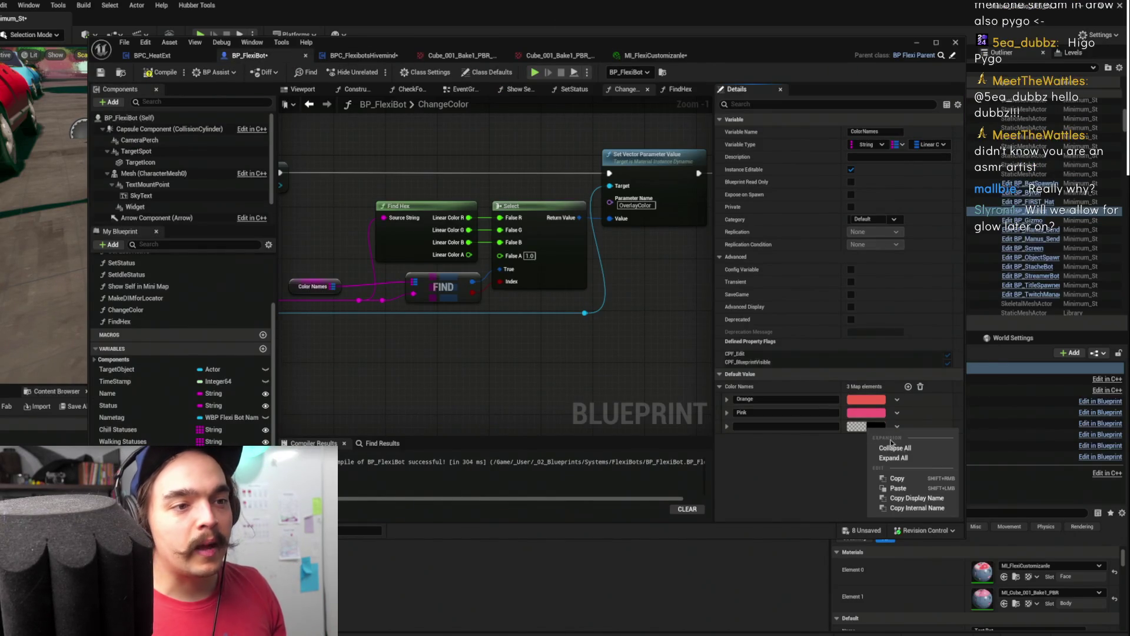
Paste the copied red into the third Color Names entry and add a fourth entry
left_click(871, 455)
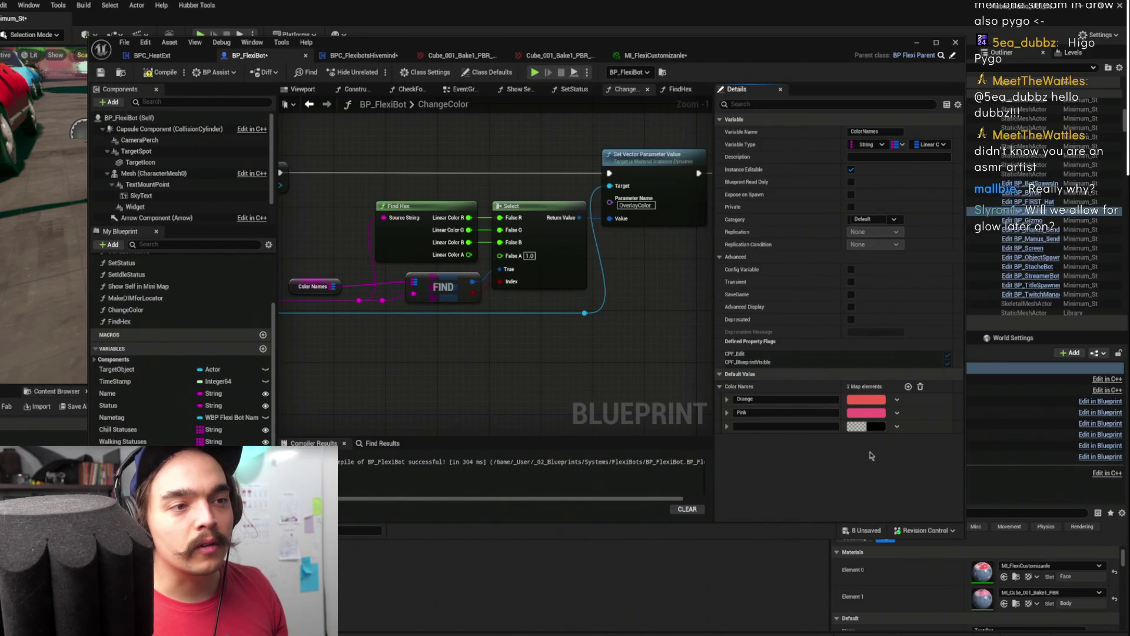
left_click(908, 387)
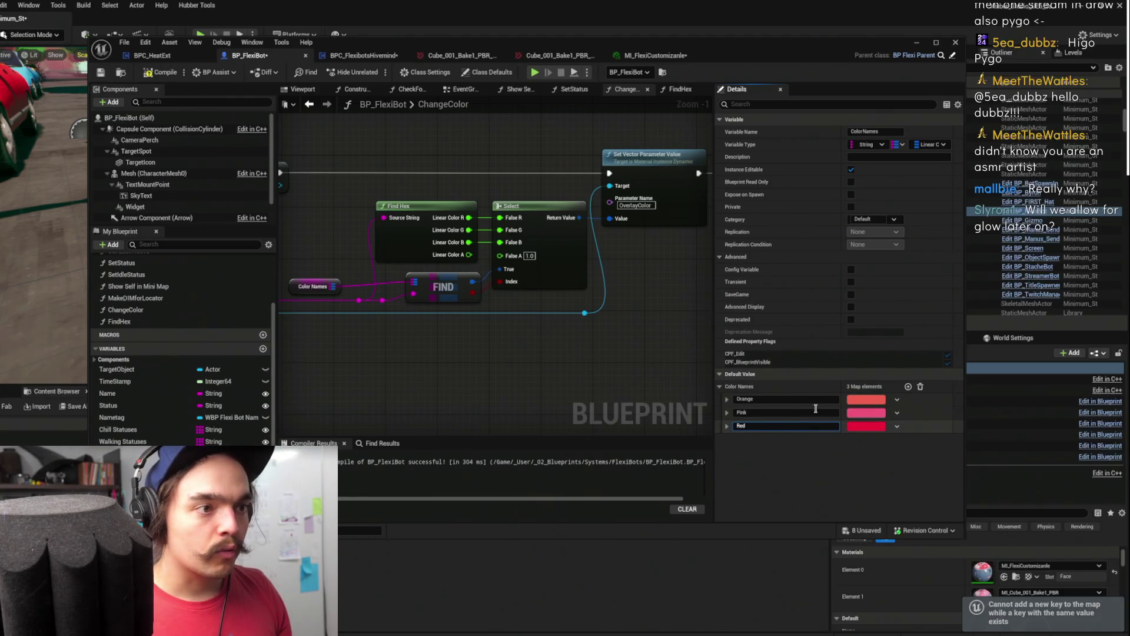
left_click(908, 387)
left_click(784, 438)
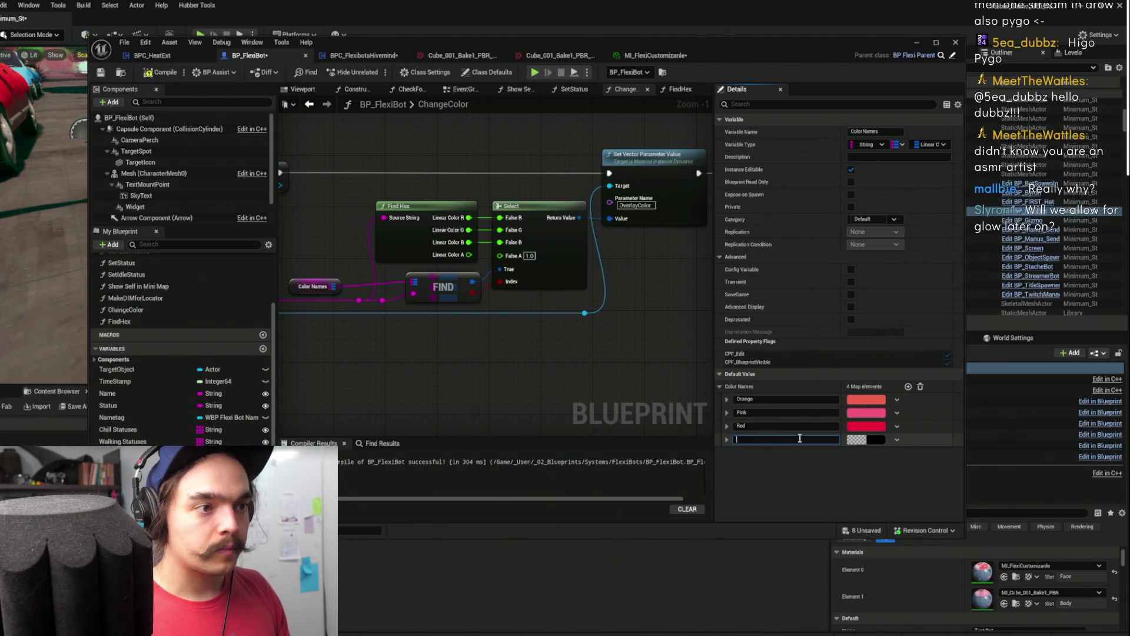
Make the Orange and Pink keys lowercase 'orange' and 'pink', then open the fourth entry's colour picker
left_click(735, 400)
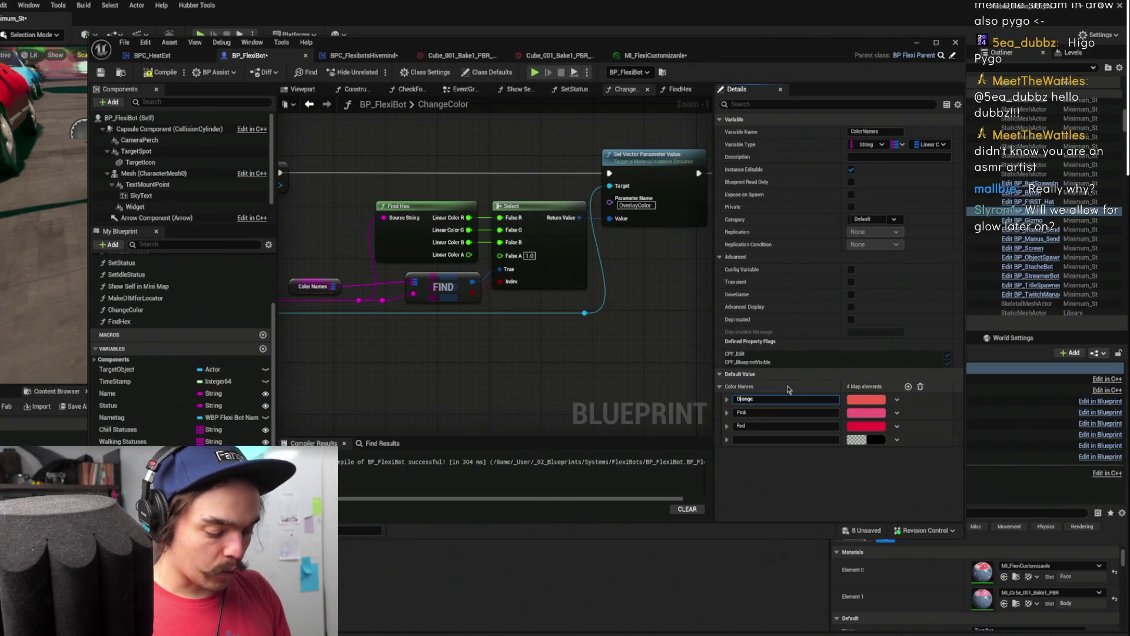
type("o")
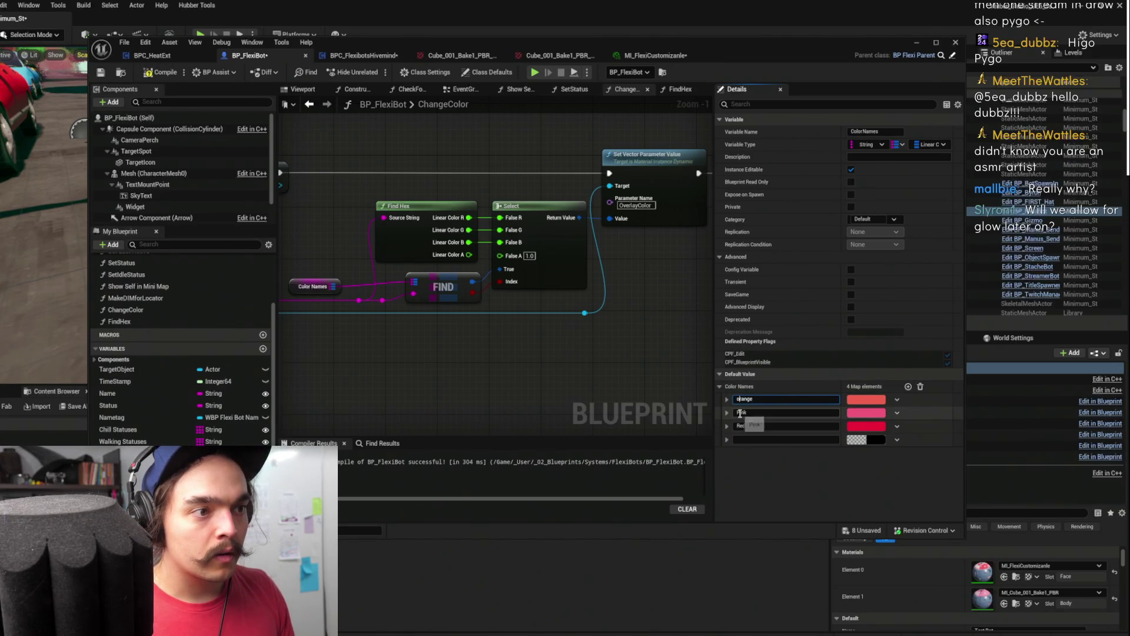
left_click(739, 413)
key("Delete")
type("p")
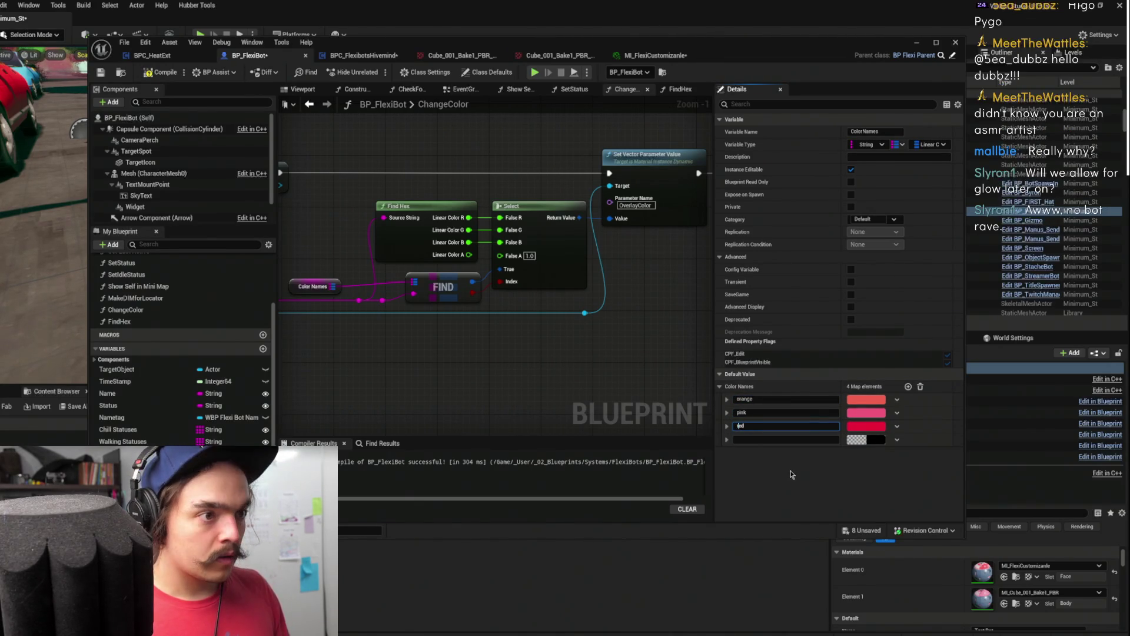
left_click(862, 440)
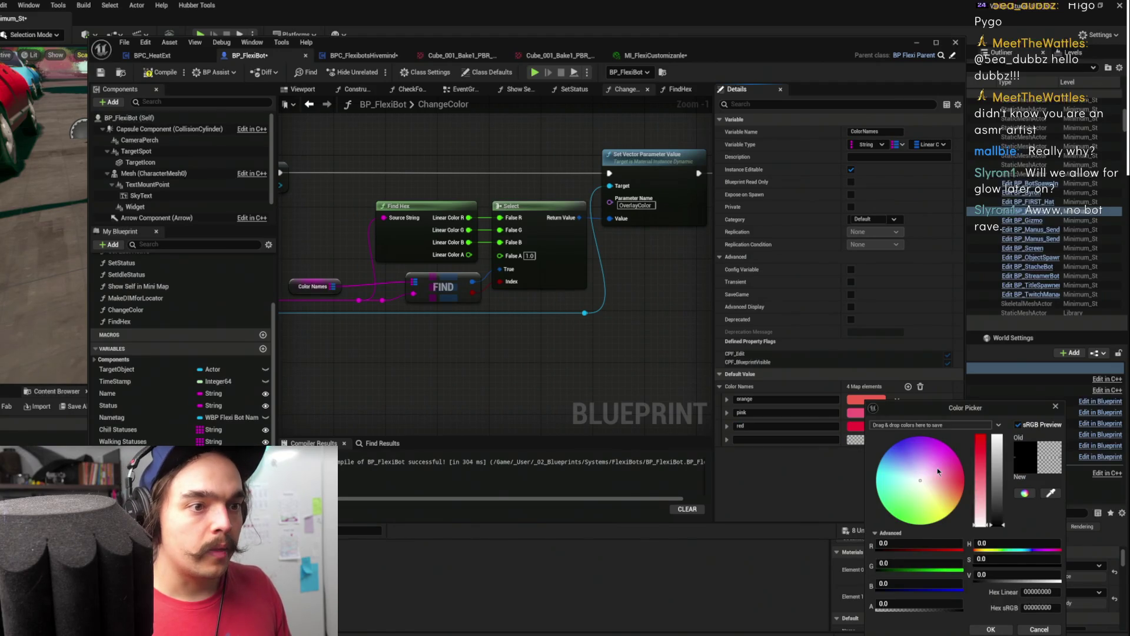
Dismiss the unused colour picker and bring MI_FlexiCustomizanle's editor back over the level
left_click_drag(945, 409, 981, 371)
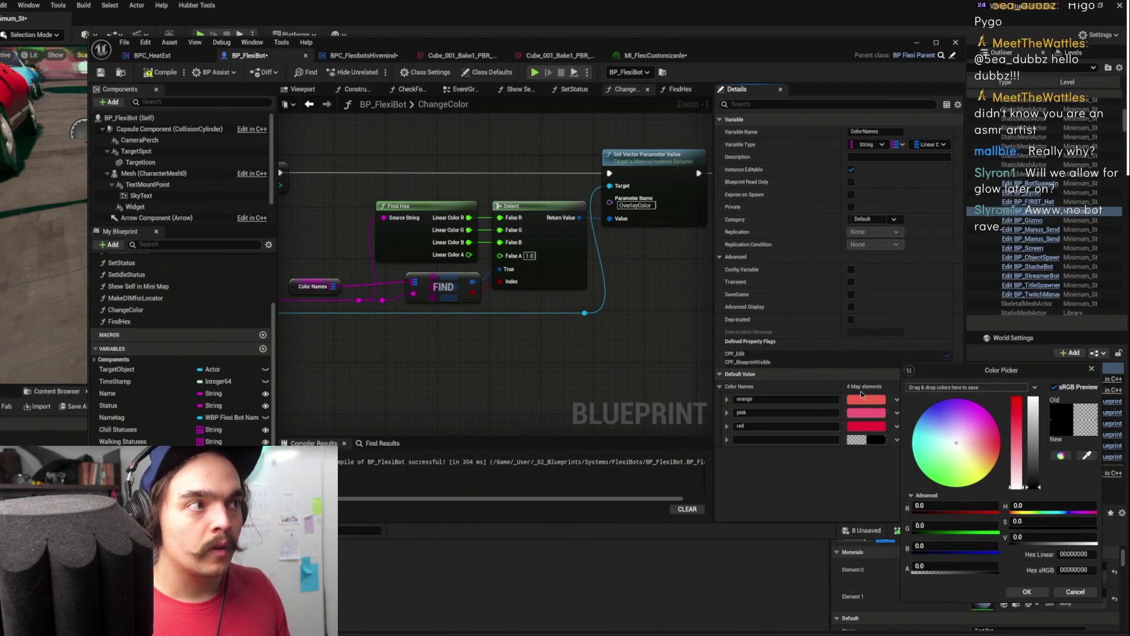
left_click(593, 53)
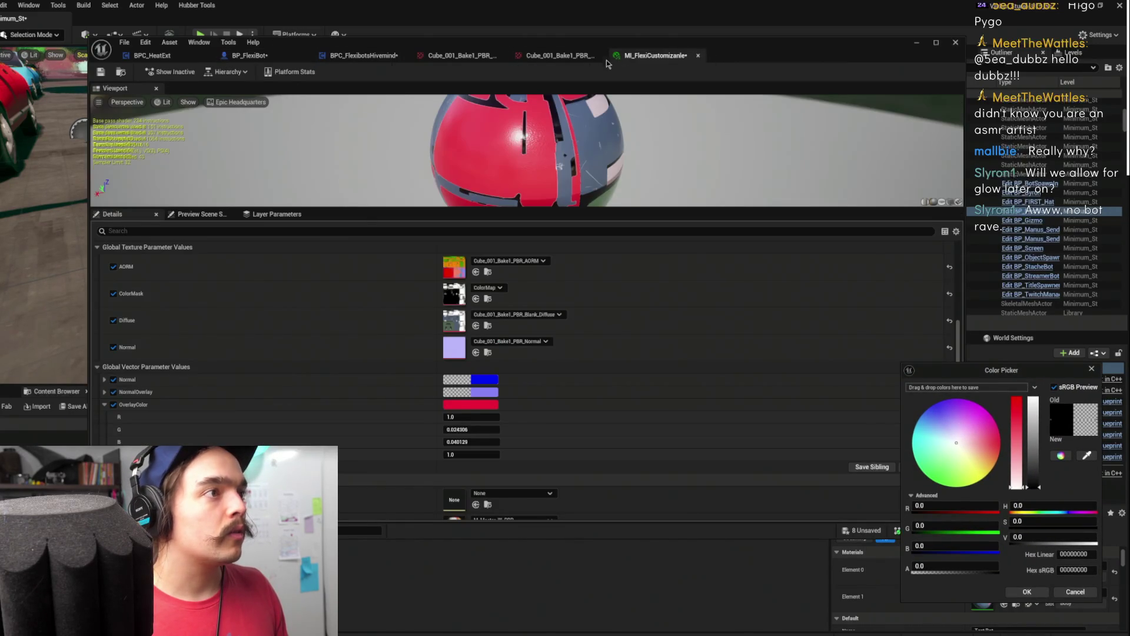
mouse_move(594, 50)
left_mouse_down()
mouse_move(624, 191)
mouse_move(442, 250)
mouse_move(459, 280)
mouse_move(470, 227)
left_mouse_up()
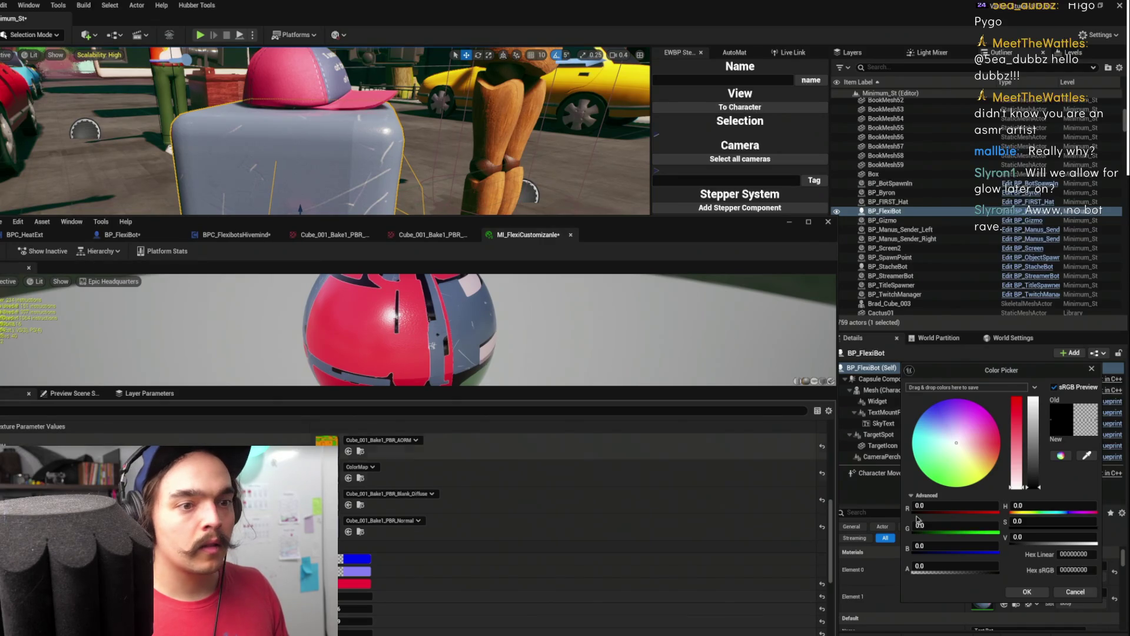
left_click_drag(1014, 377, 978, 151)
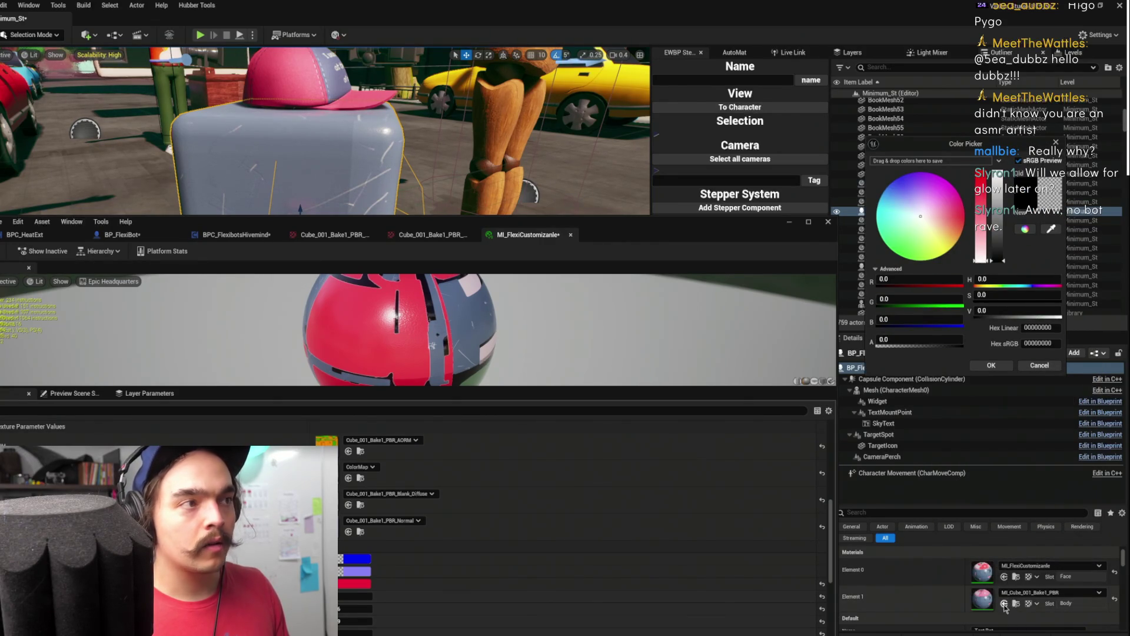
left_click(617, 230)
mouse_move(565, 217)
left_mouse_down()
mouse_move(784, 234)
mouse_move(966, 91)
mouse_move(966, 52)
left_mouse_up()
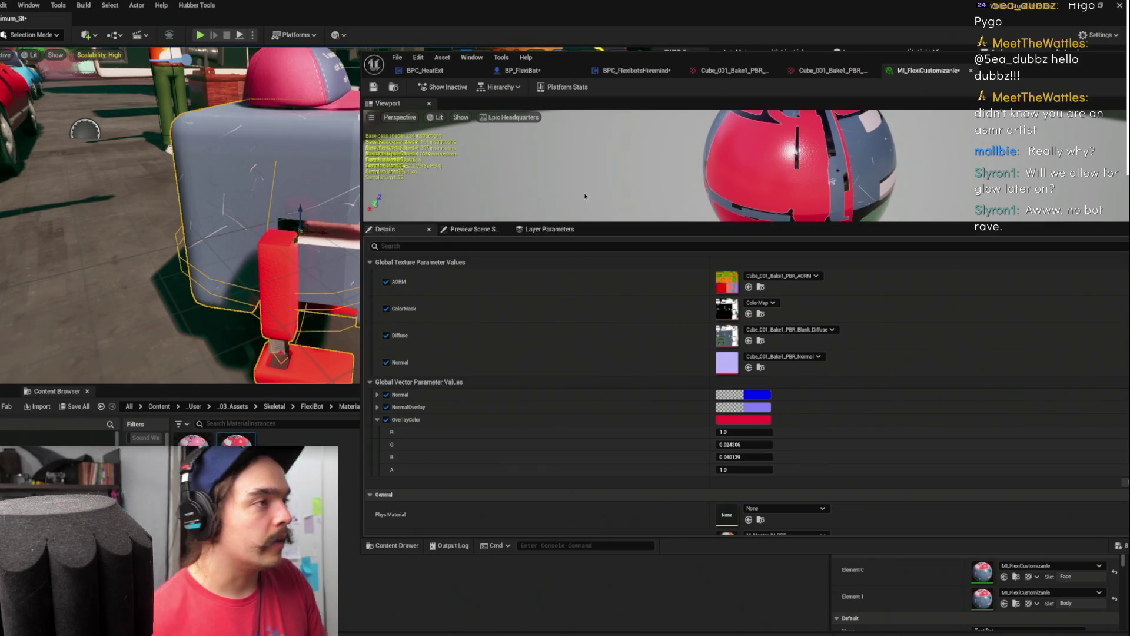
Set OverlayColor to light blue (R 0.226349, G 0.587668, B 1.0) and copy the value
left_click(760, 418)
left_click(787, 464)
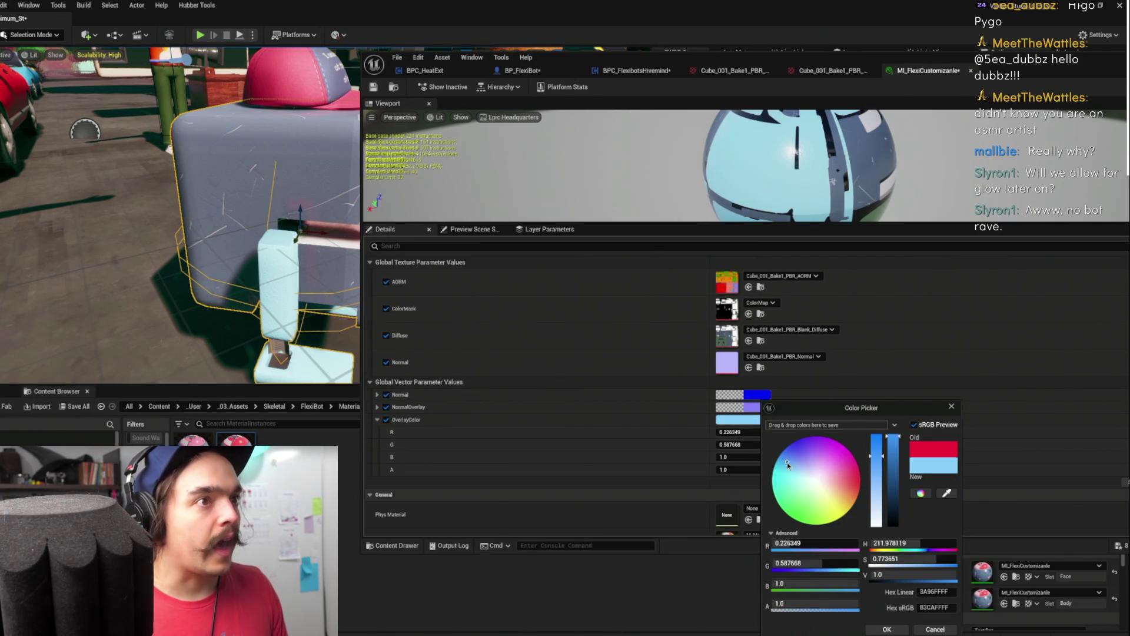
left_click(887, 629)
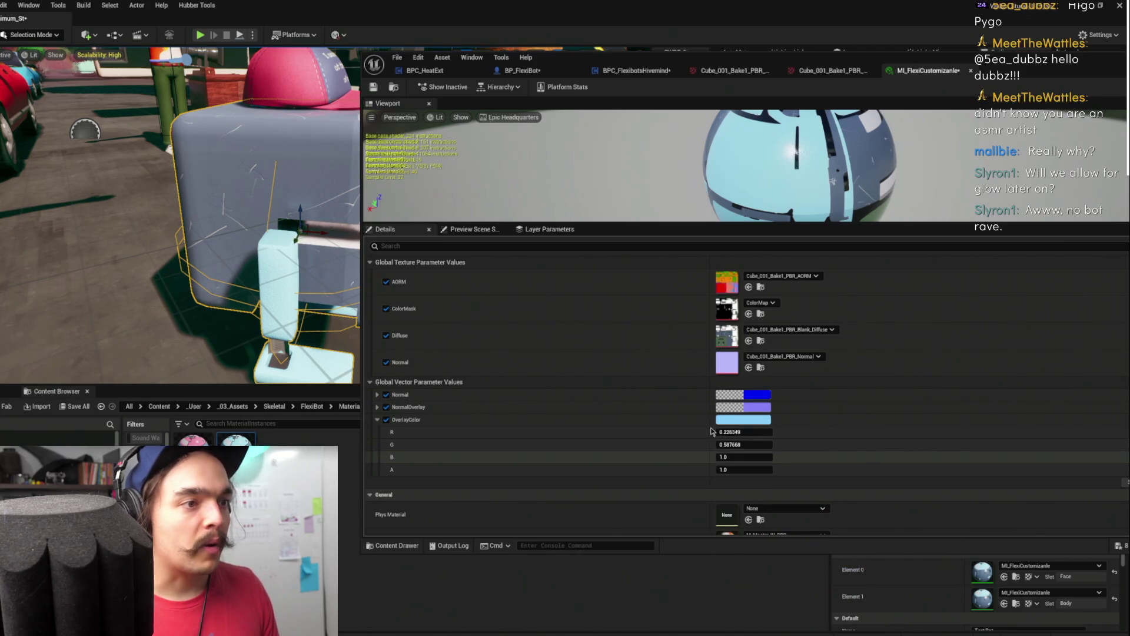
right_click(734, 419)
left_click(776, 474)
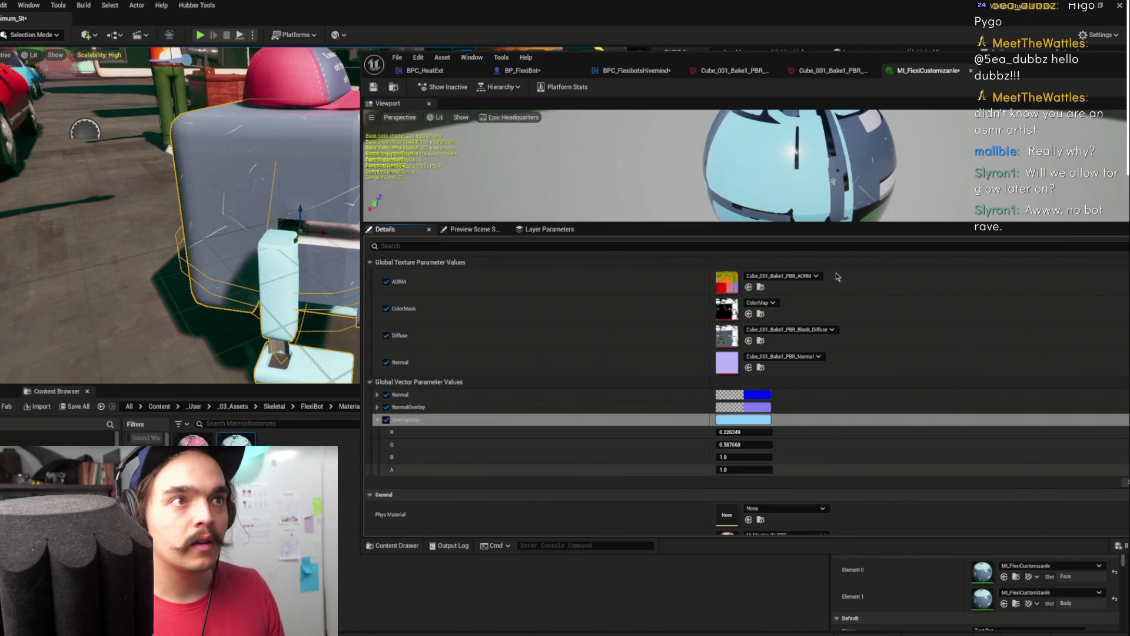
Find BP_FlexiBot's ChangeColor graph among the open Blueprints
left_click(636, 70)
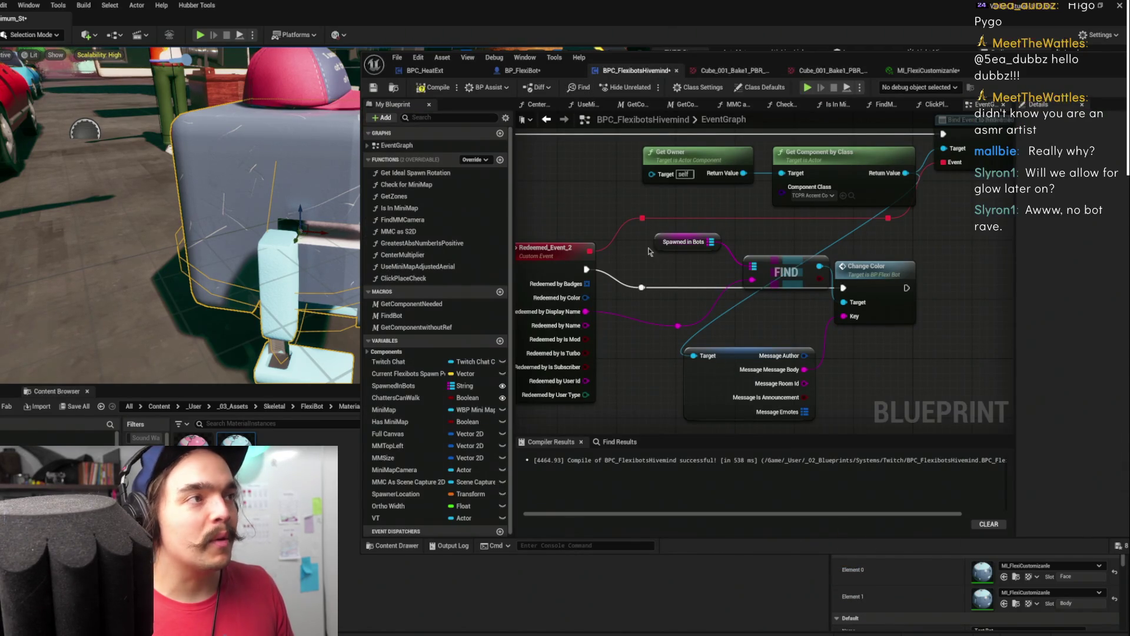
left_click(524, 71)
left_click(425, 70)
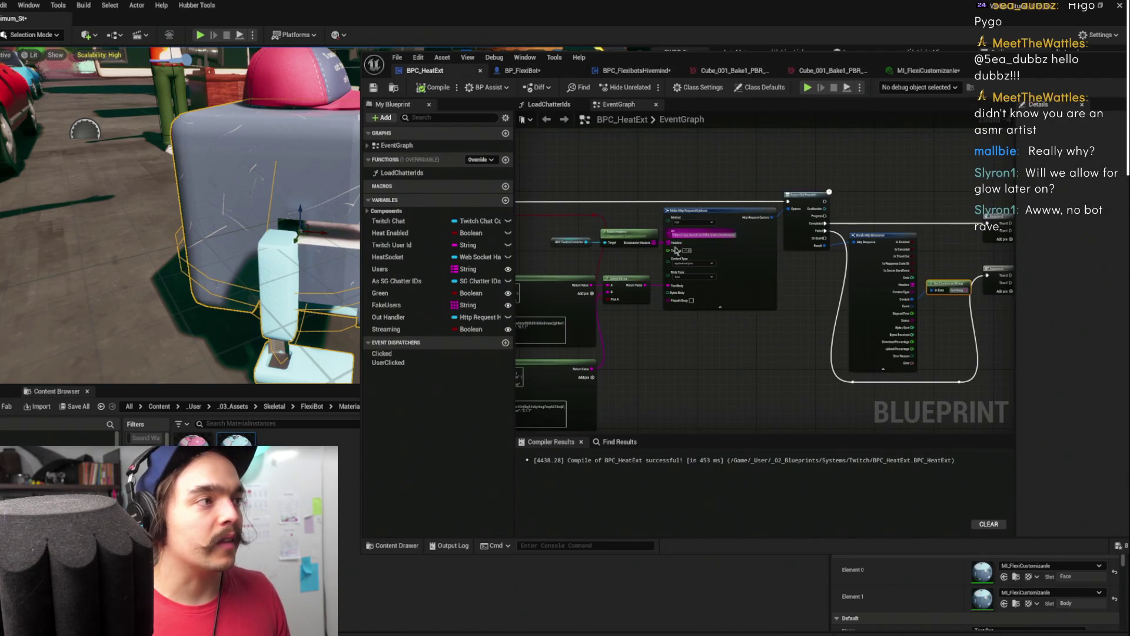
left_click_drag(600, 59, 655, 47)
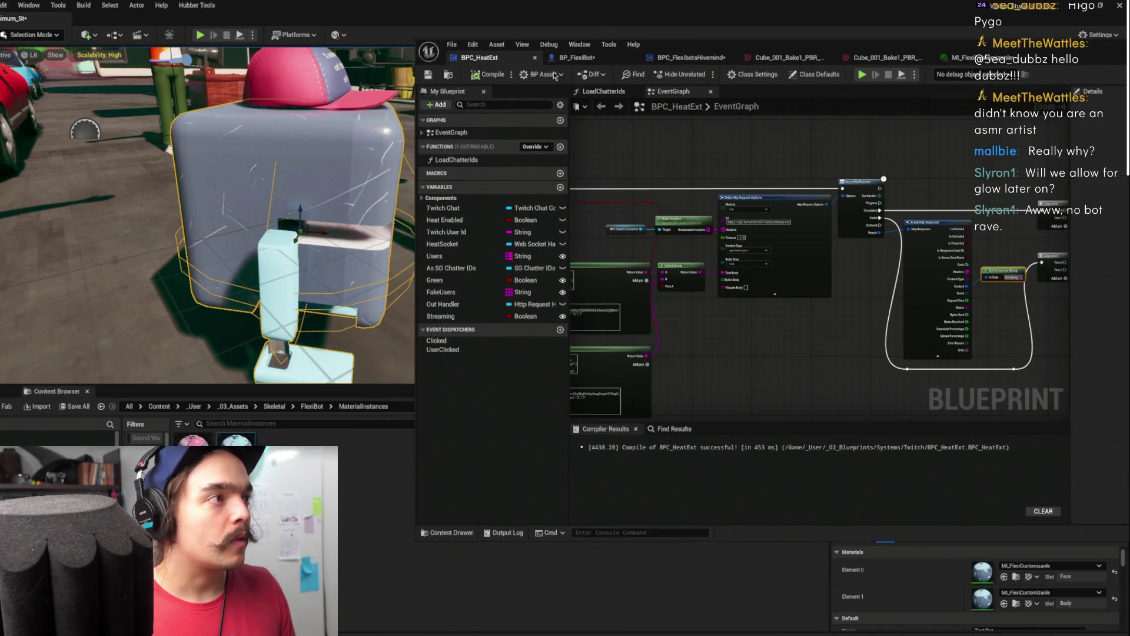
left_click_drag(206, 236, 294, 221)
left_click(574, 57)
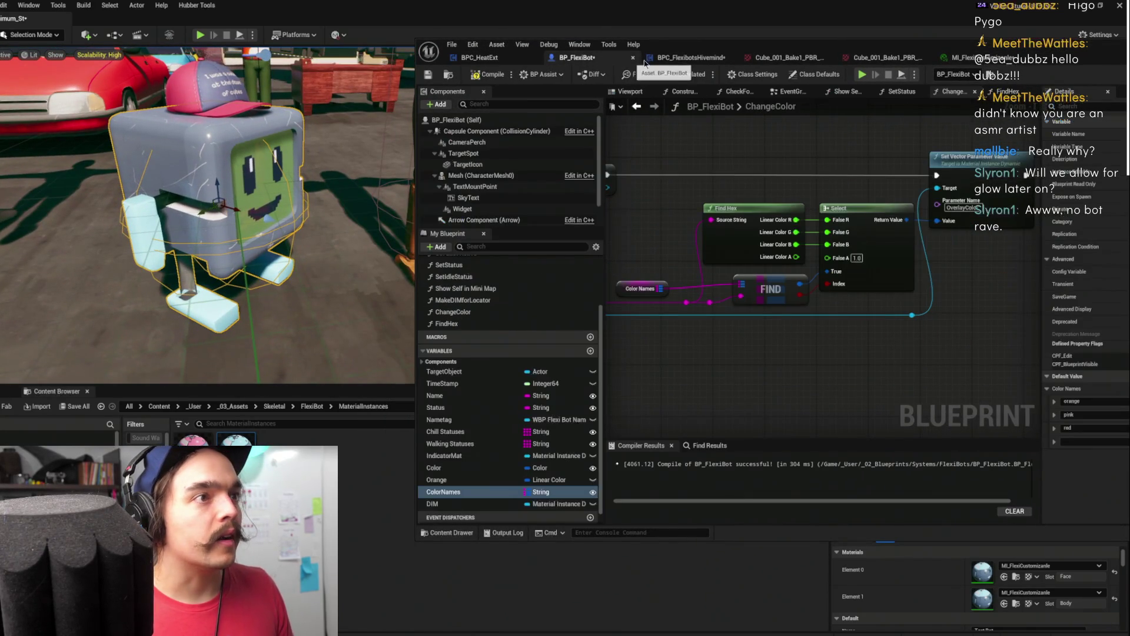
Rename the fourth Color Names key to 'sky'
left_click(635, 289)
left_click(1072, 440)
key("ctrl+a")
type("sky")
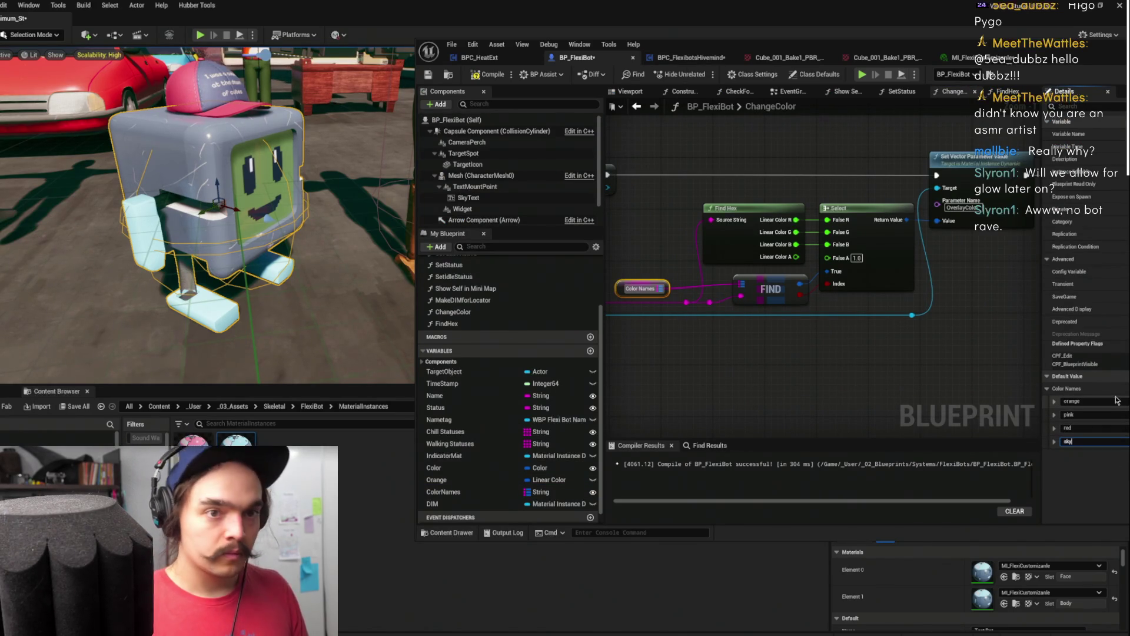
left_click_drag(1021, 46, 929, 50)
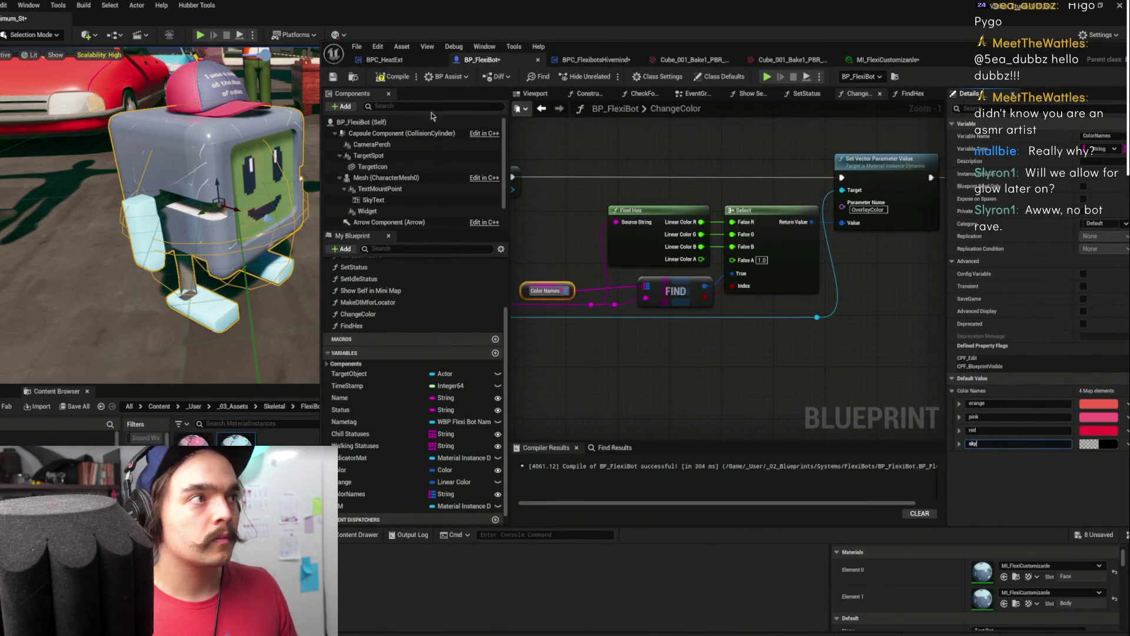
mouse_move(570, 50)
left_mouse_down()
mouse_move(732, 47)
mouse_move(618, 47)
left_mouse_up()
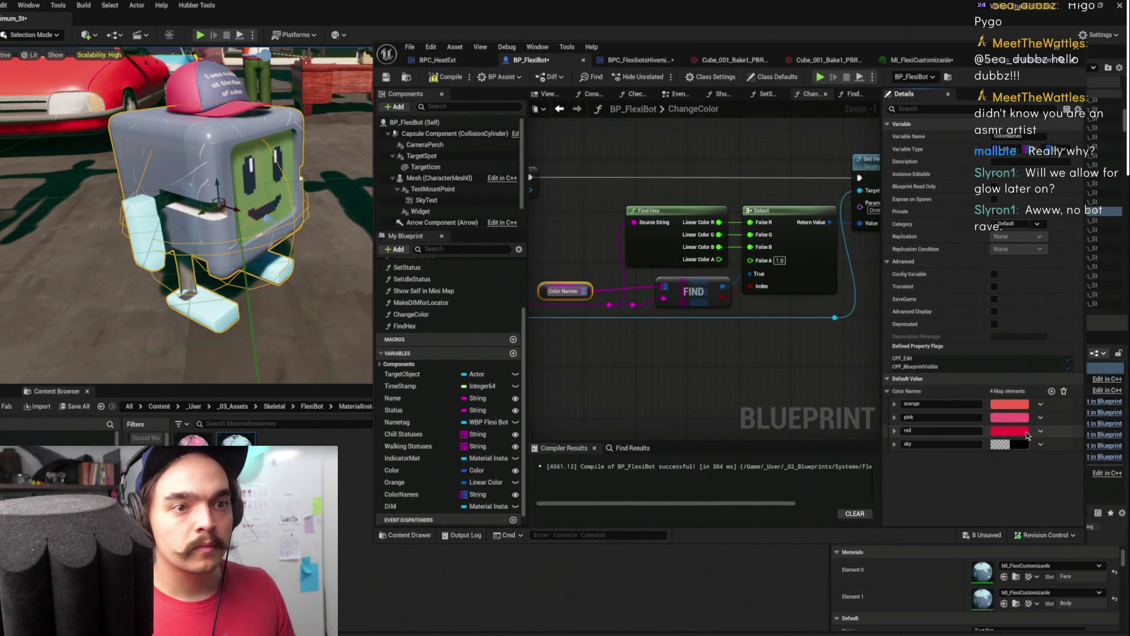
Paste the copied light blue into sky and add a fifth Color Names entry
right_click(1012, 445)
left_click(1048, 504)
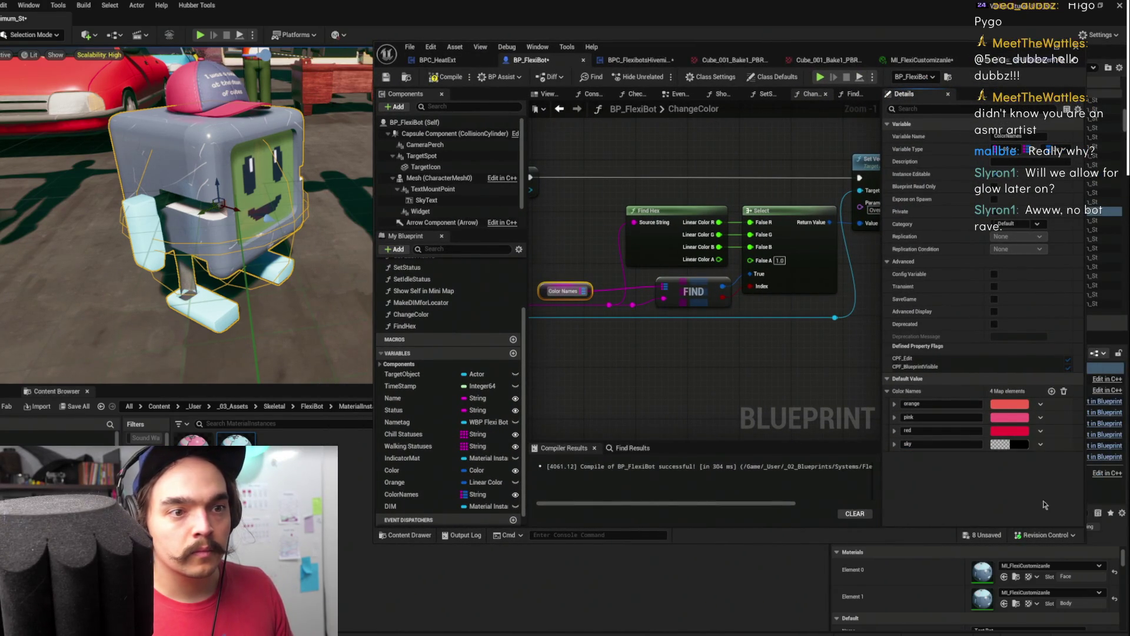
left_click(1052, 391)
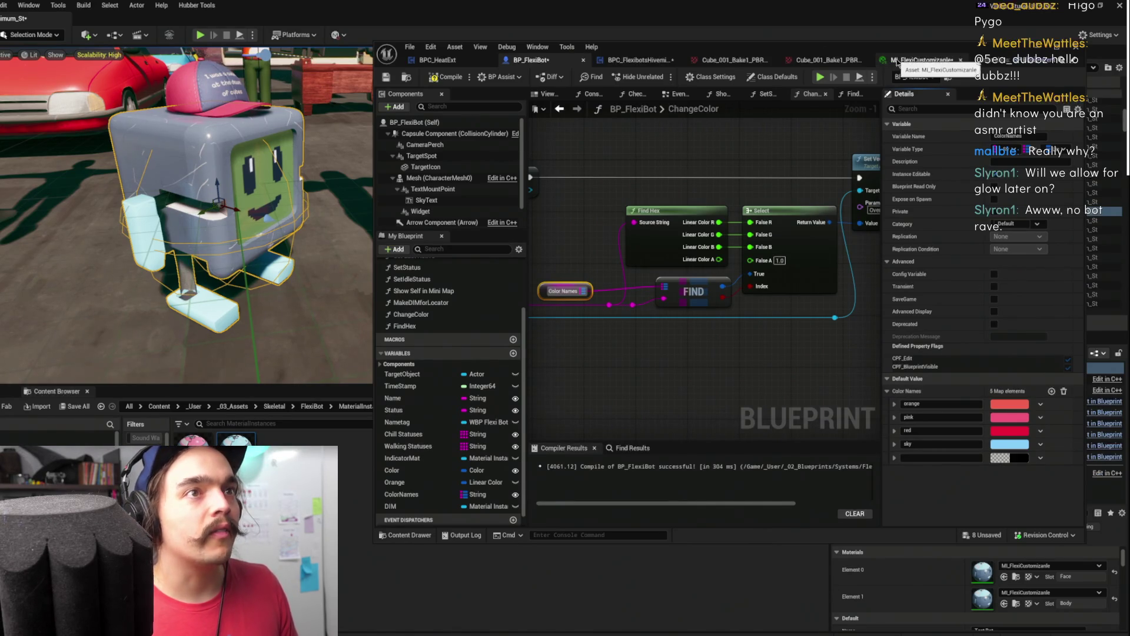
left_click(921, 60)
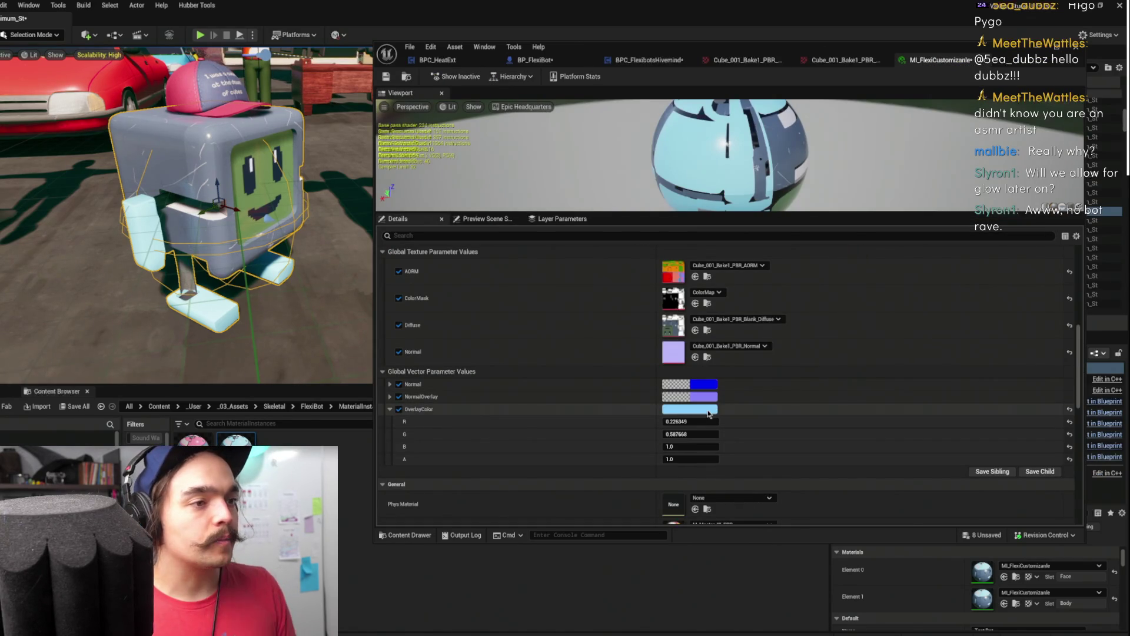
Set OverlayColor to a muted green (R 0.064039, G 0.180555, B 0.080014)
left_click(700, 409)
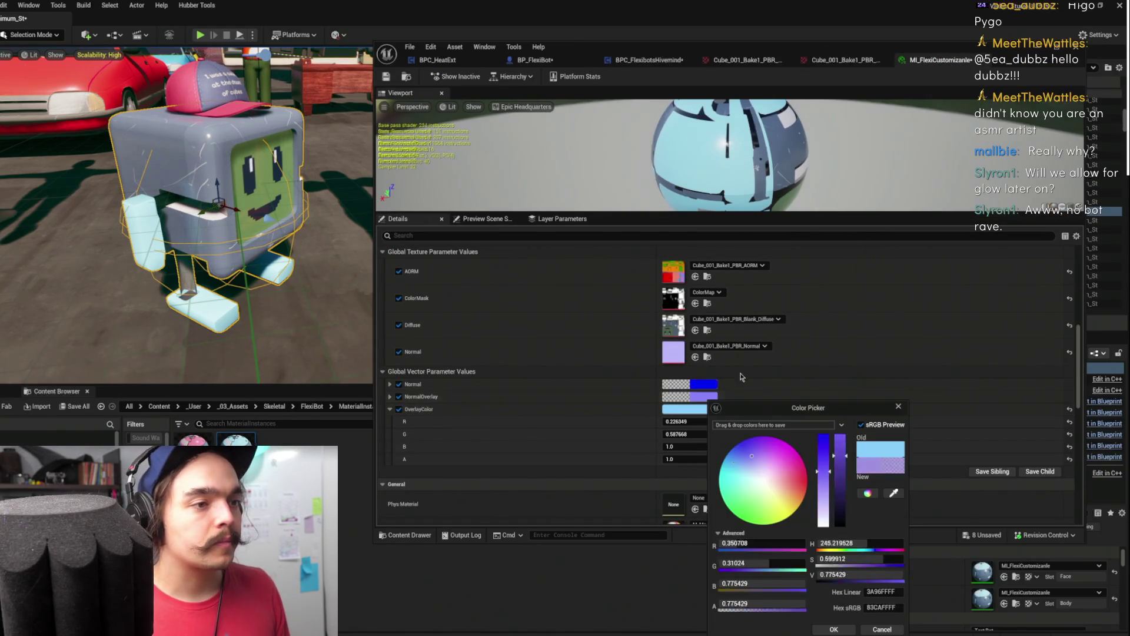
left_click(751, 500)
mouse_move(751, 500)
left_mouse_down()
mouse_move(734, 512)
mouse_move(754, 510)
mouse_move(750, 519)
left_mouse_up()
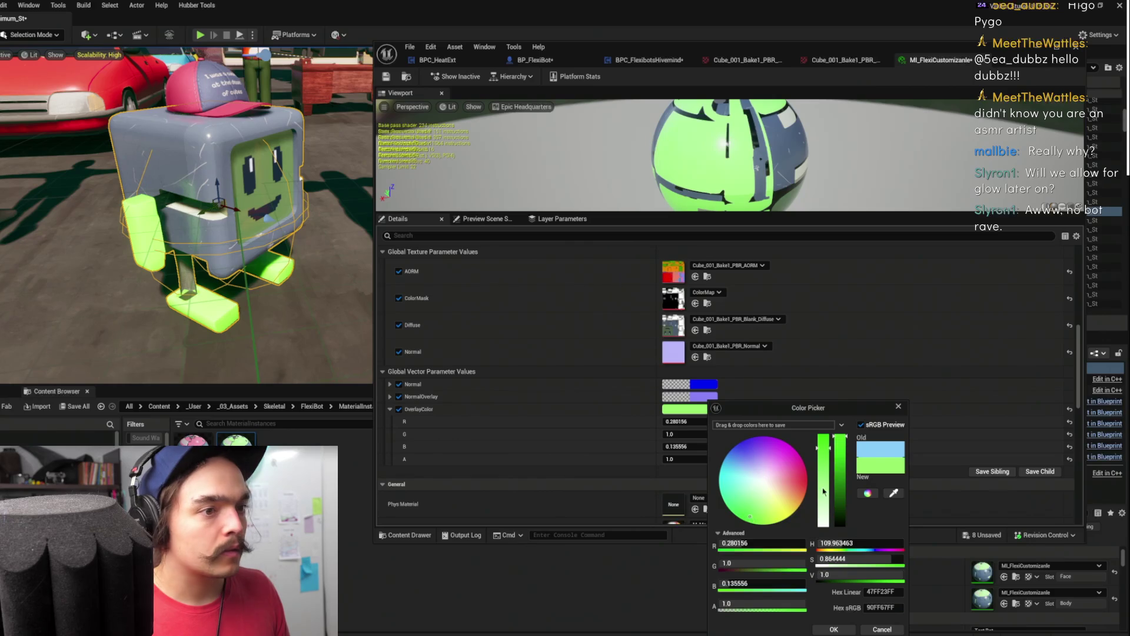
left_click_drag(843, 474, 832, 494)
left_click(819, 467)
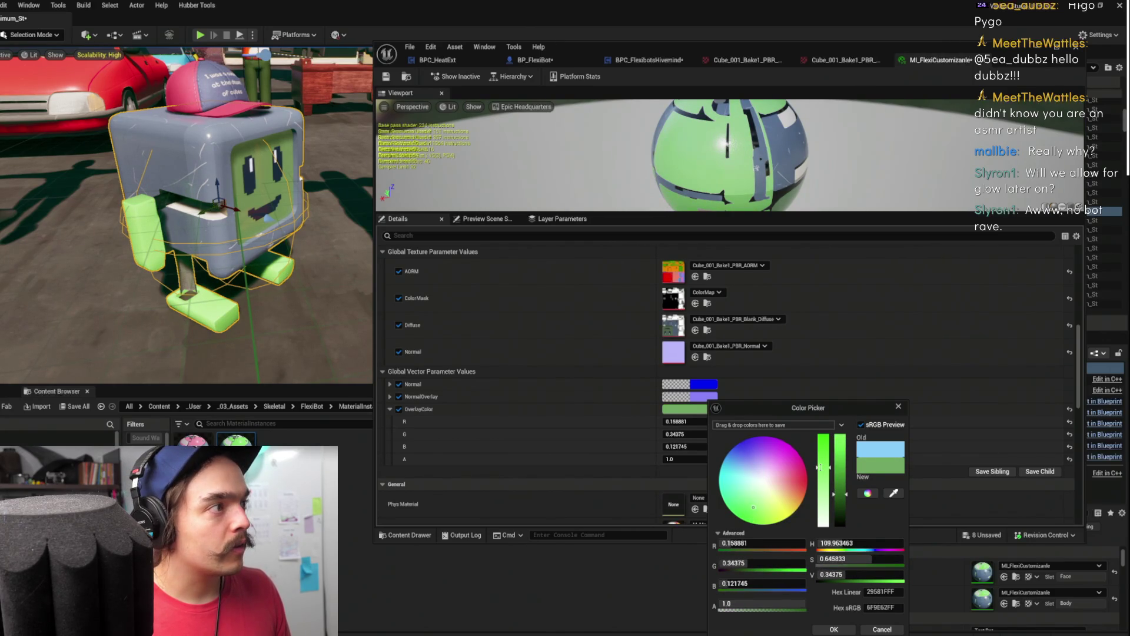
left_click_drag(822, 457, 839, 508)
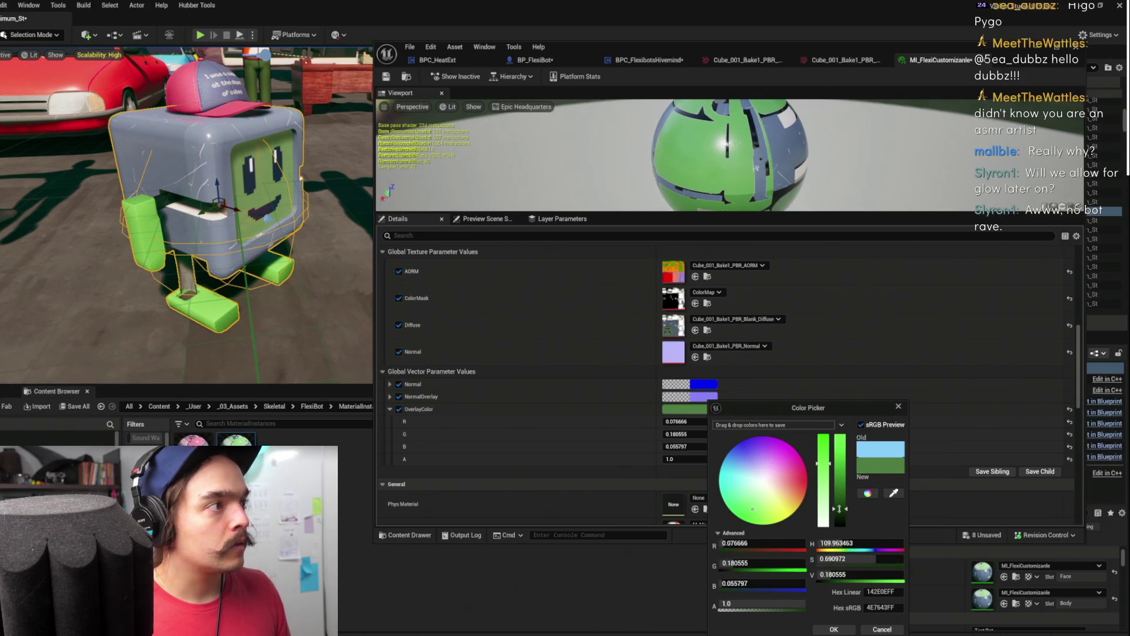
left_click_drag(754, 511, 746, 505)
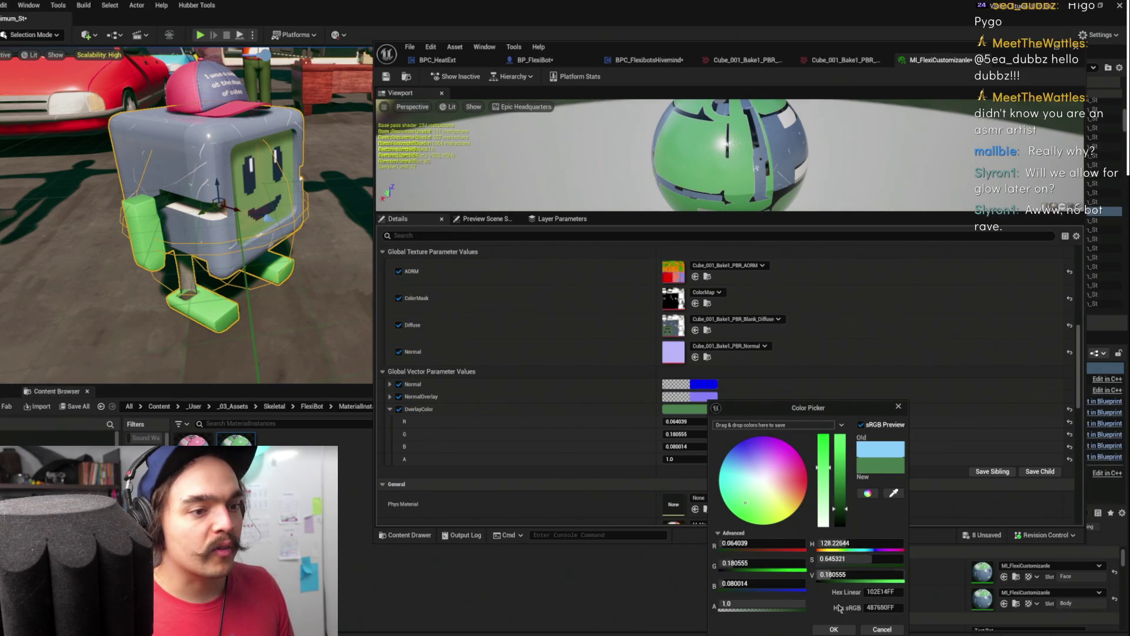
left_click(834, 629)
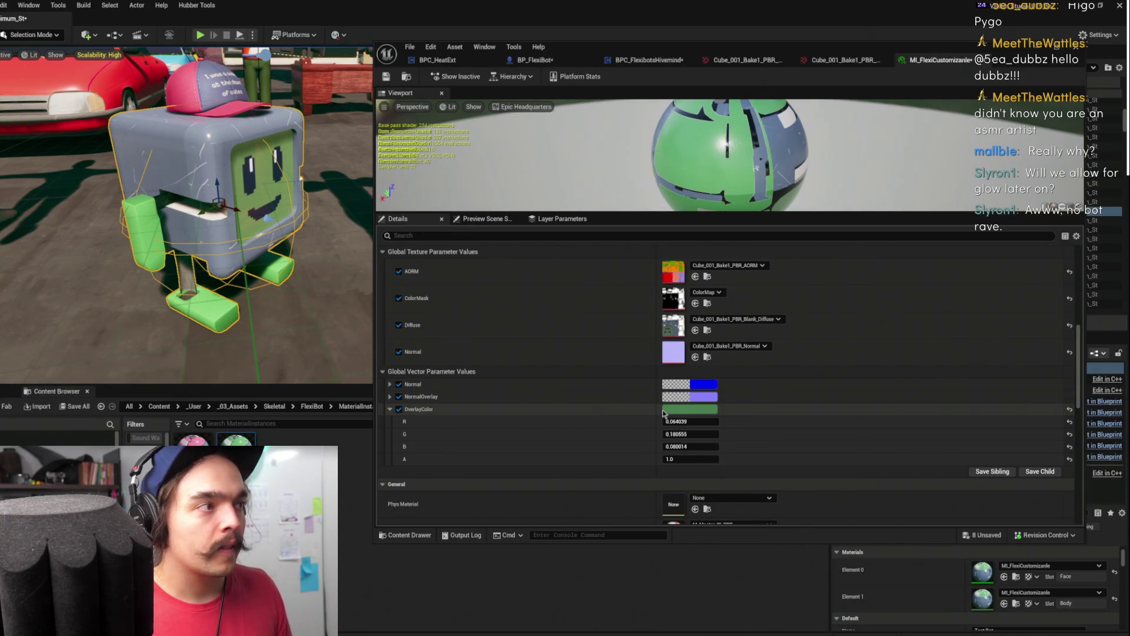
Copy the green OverlayColor value
right_click(666, 413)
left_click(719, 461)
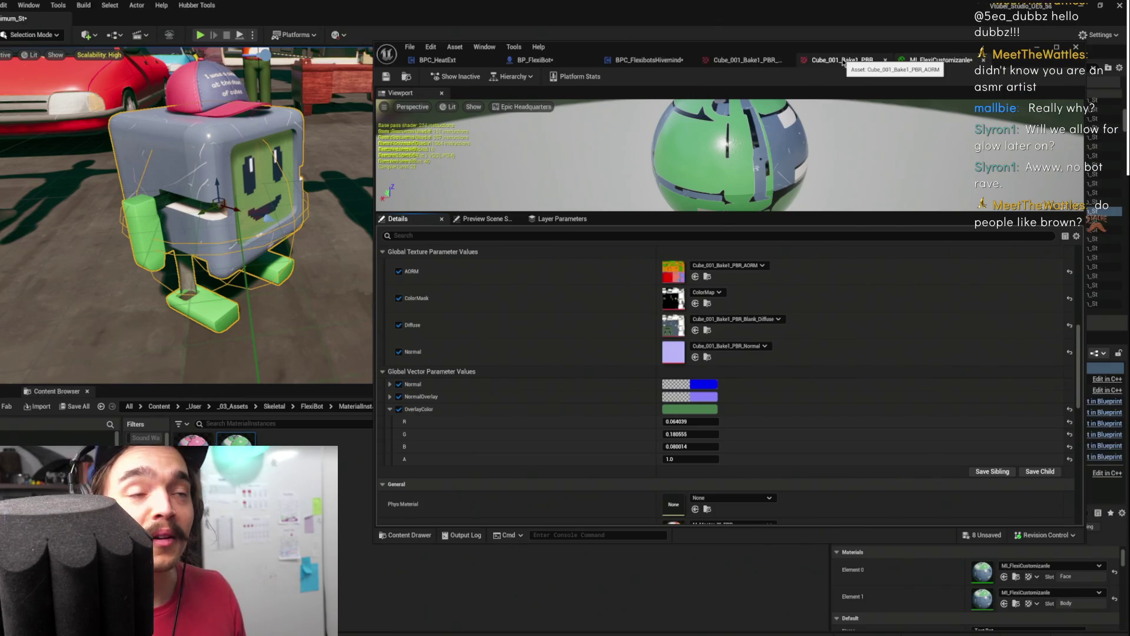
left_click(647, 59)
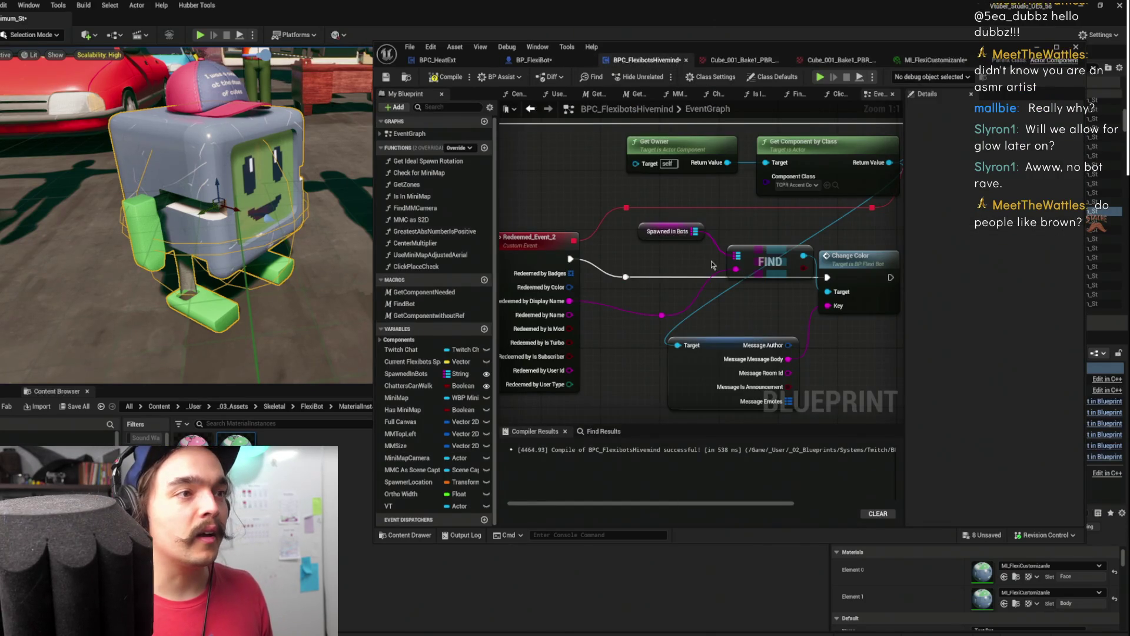
In BP_FlexiBot, paste the copied green into the fifth, unnamed Color Names entry
mouse_move(760, 303)
left_mouse_down()
mouse_move(623, 236)
mouse_move(682, 263)
left_mouse_up()
left_click(541, 60)
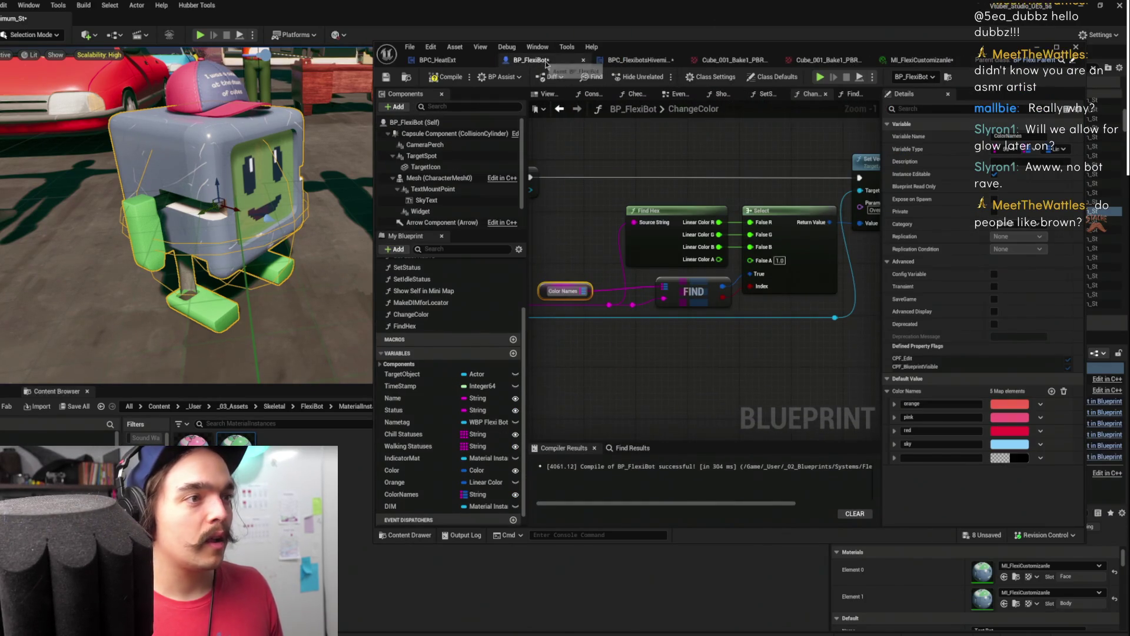
right_click(999, 457)
left_click(1024, 506)
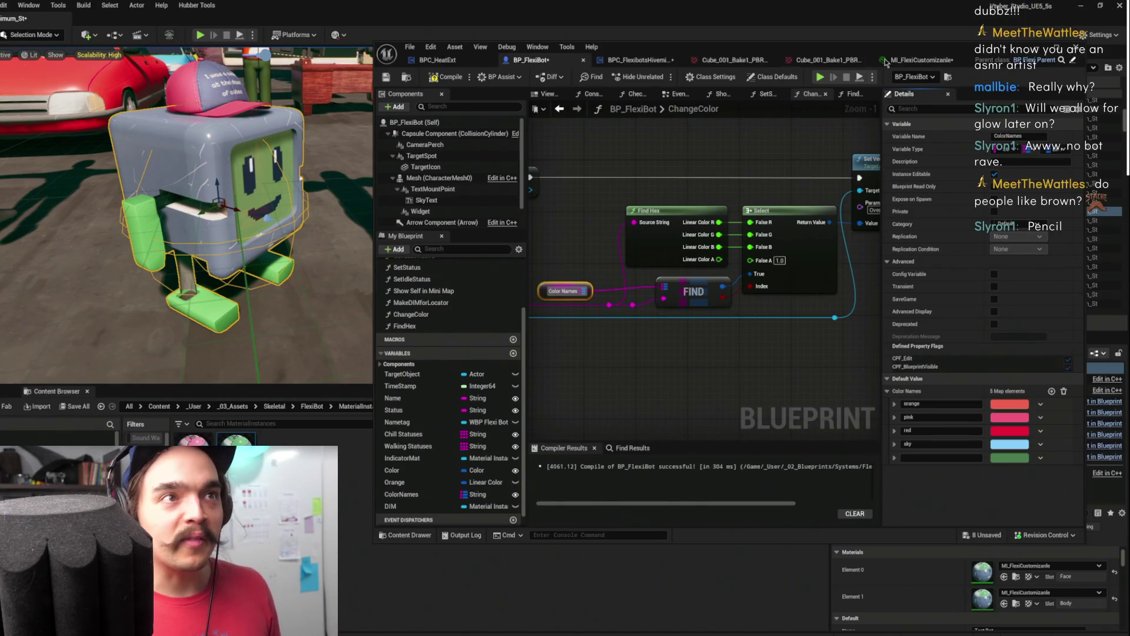
left_click(921, 60)
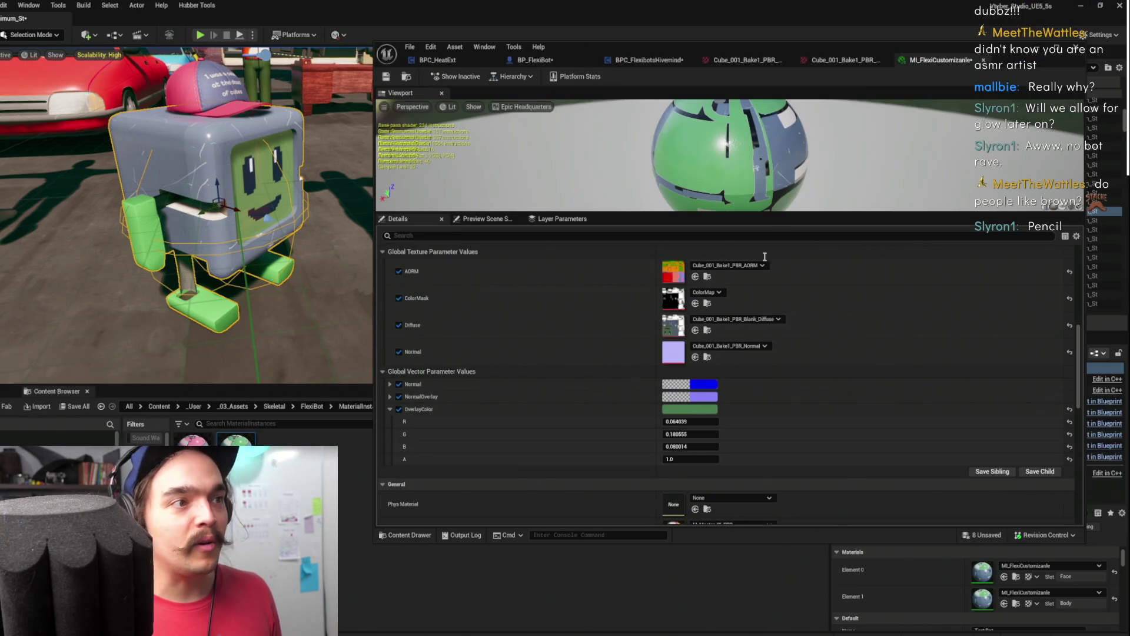
Shift OverlayColor in the colour picker from green to a saturated orange
left_click(690, 409)
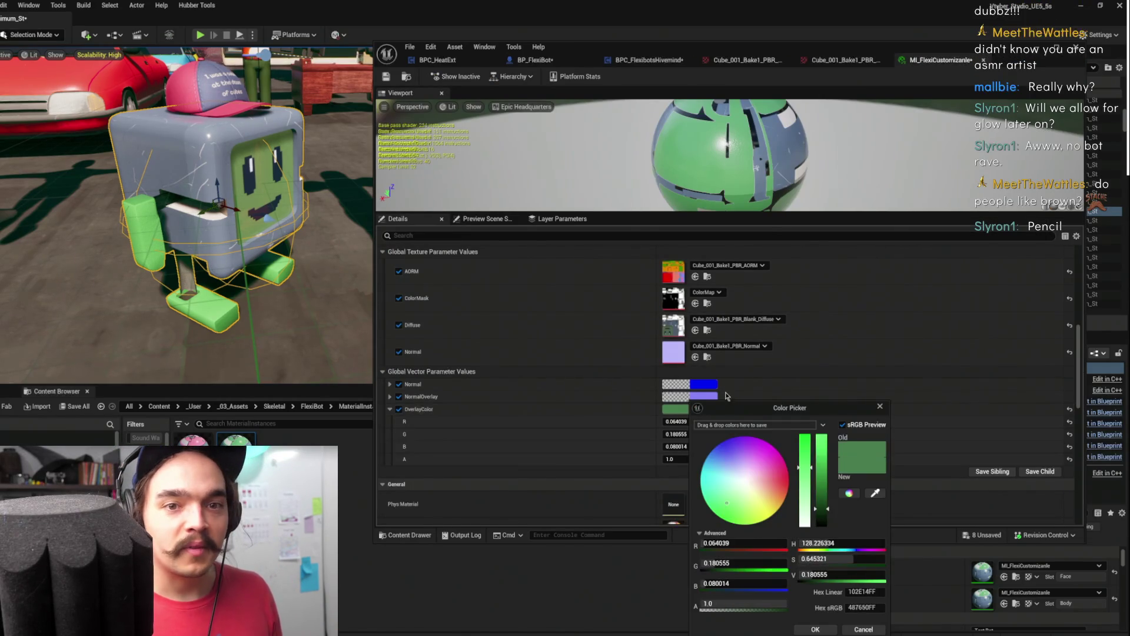
left_click(761, 504)
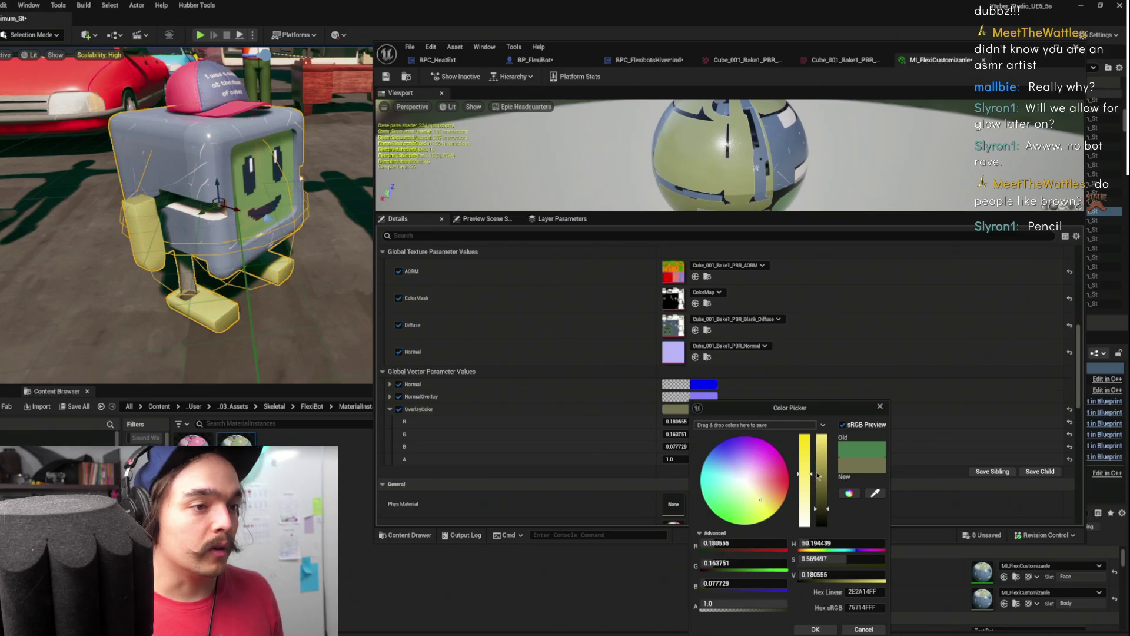
left_click_drag(818, 476, 829, 456)
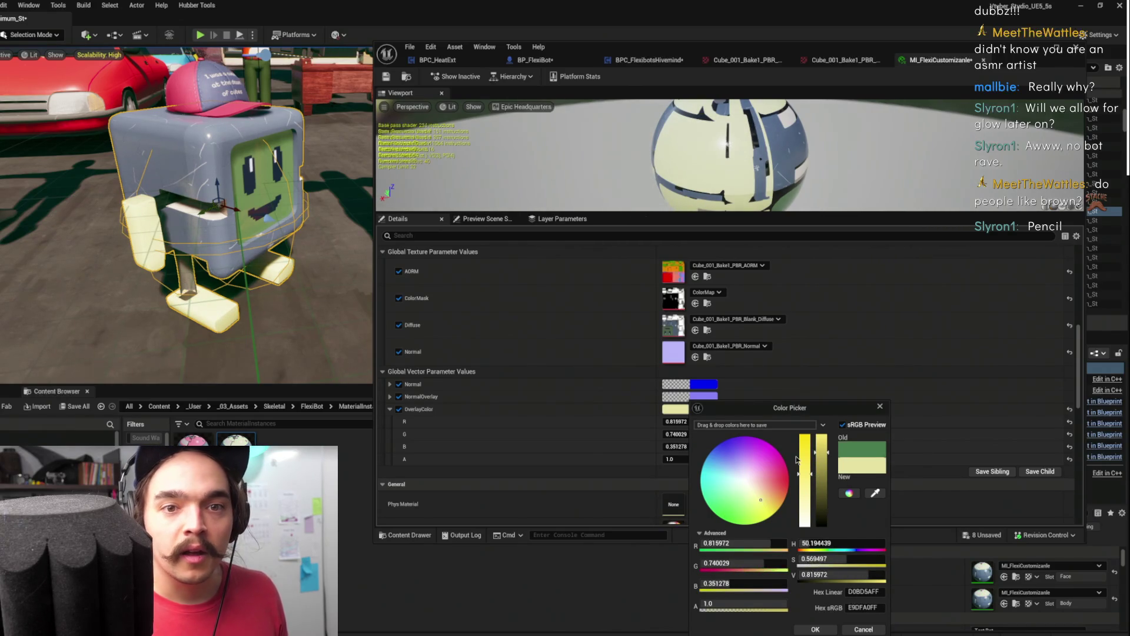
left_click(807, 442)
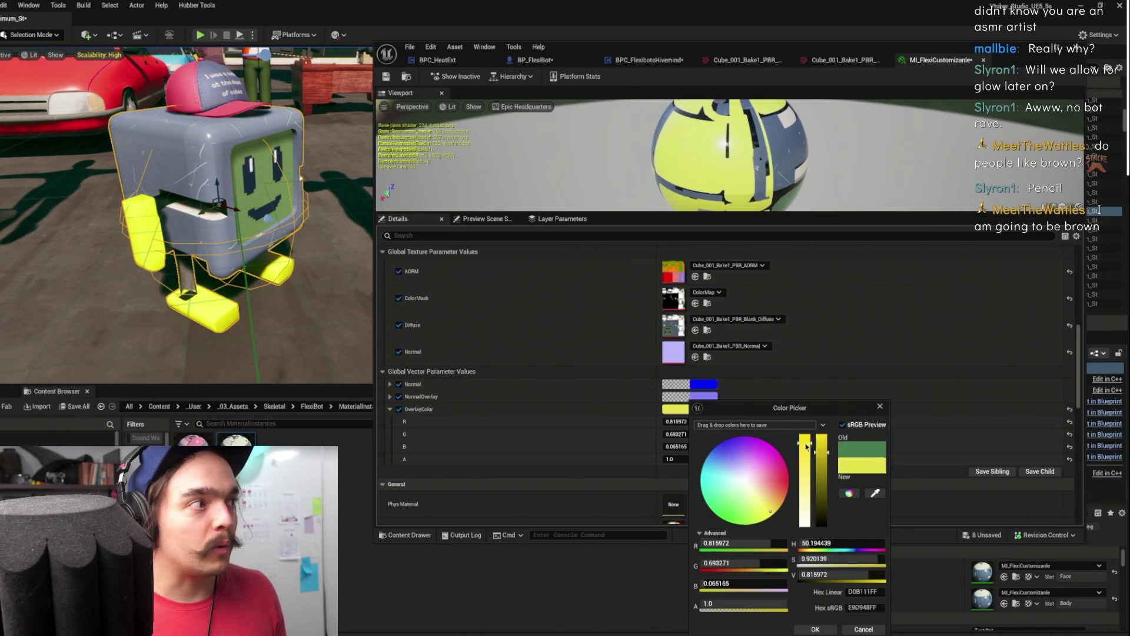
left_click(772, 496)
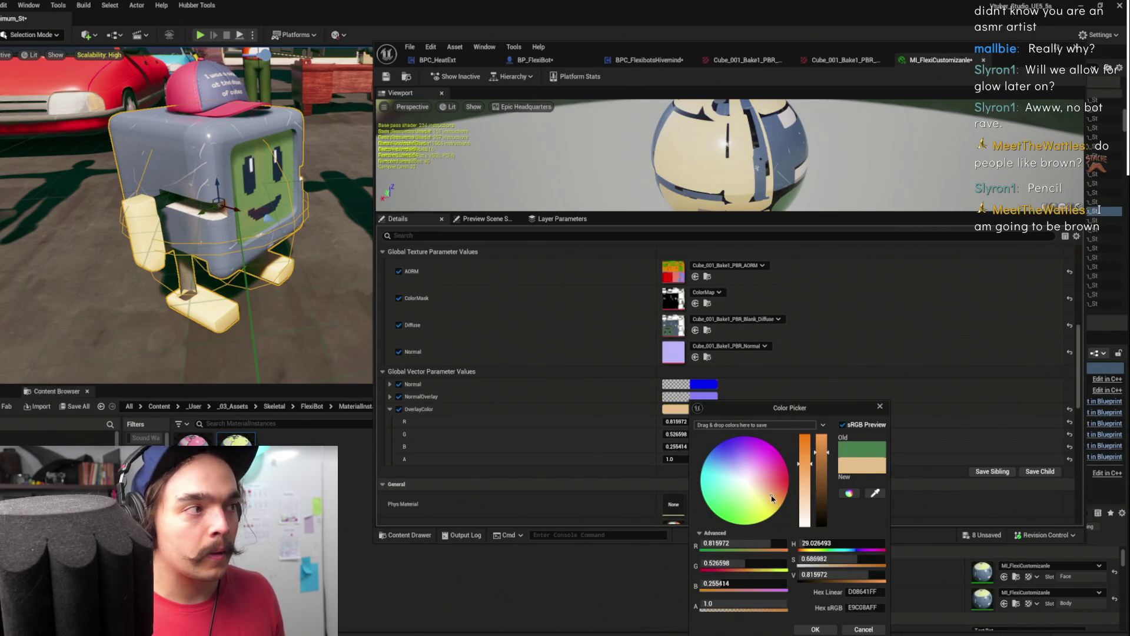
left_click(805, 445)
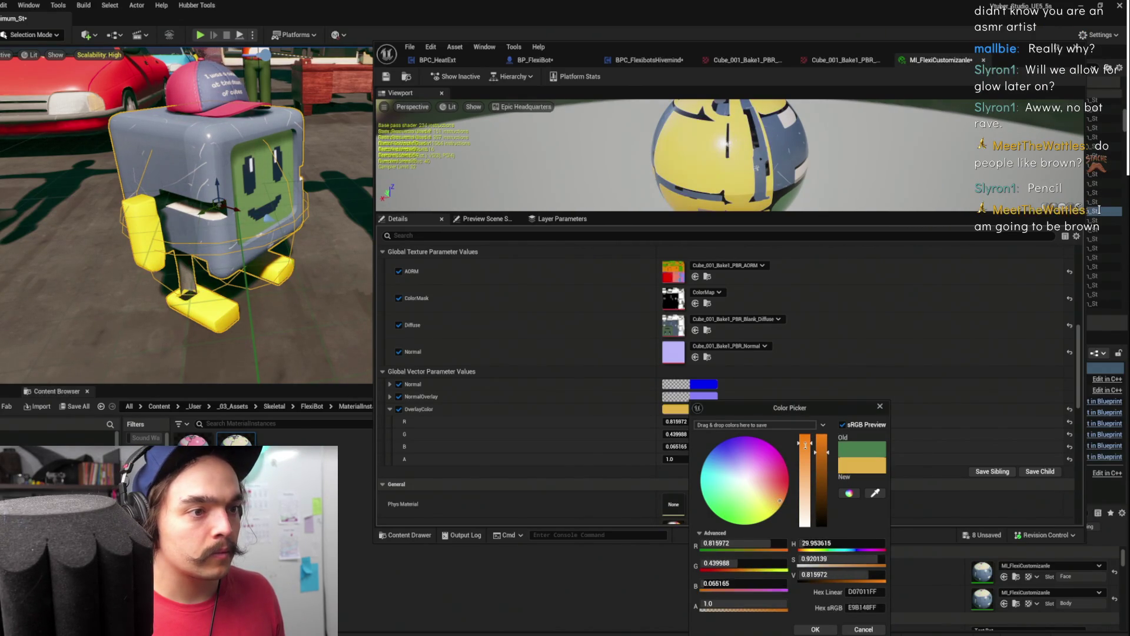
left_click(805, 443)
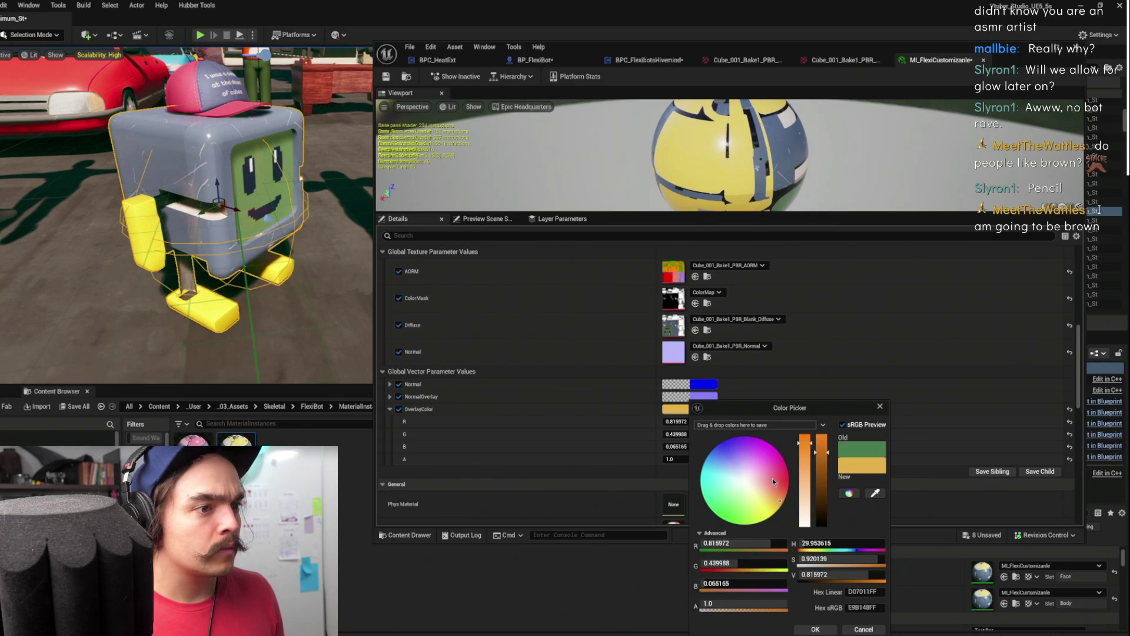
left_click_drag(774, 489, 782, 499)
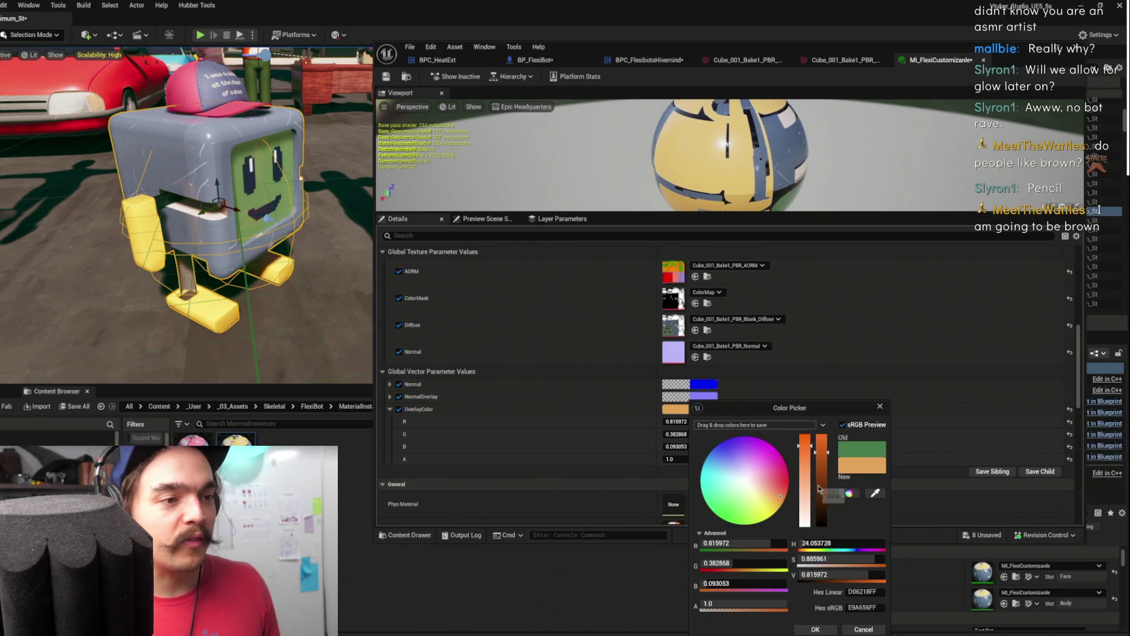
Confirm the orange OverlayColor (R 0.815972, G 0.382868, B 0.093053) and copy it
left_click(831, 630)
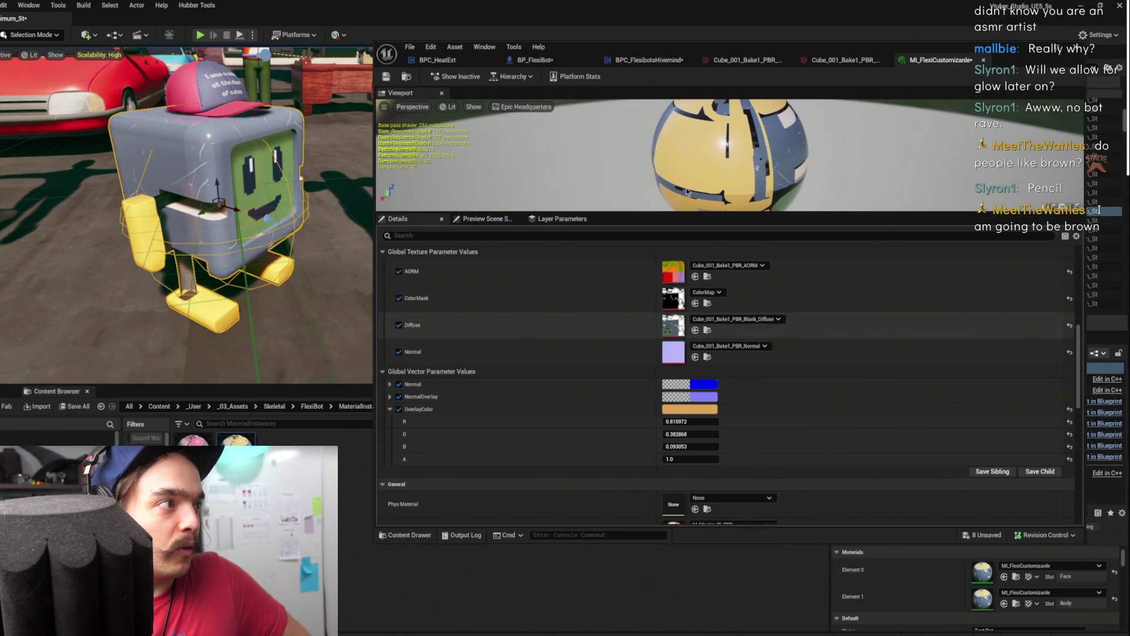
right_click(710, 409)
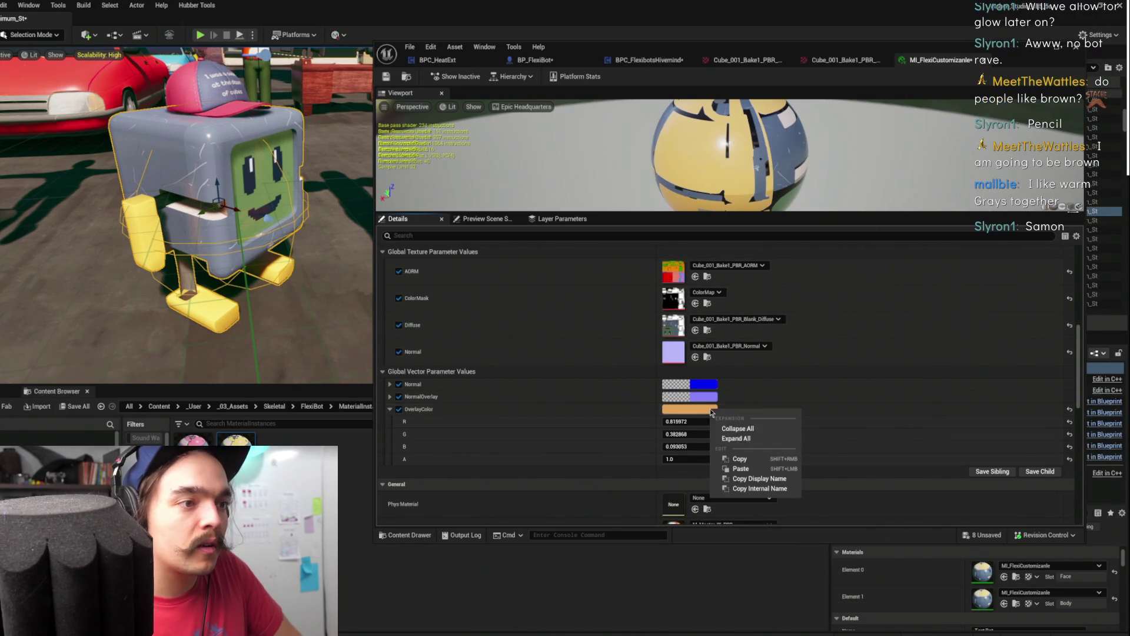
left_click(741, 460)
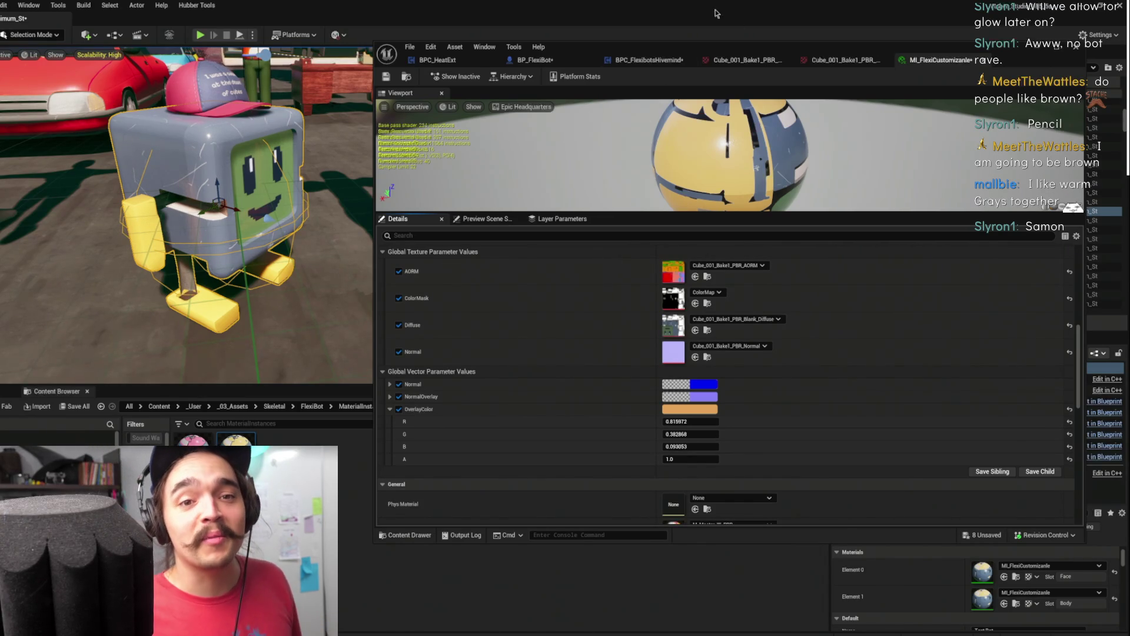
Name the fifth Color Names key 'green' in BP_FlexiBot
left_click(531, 60)
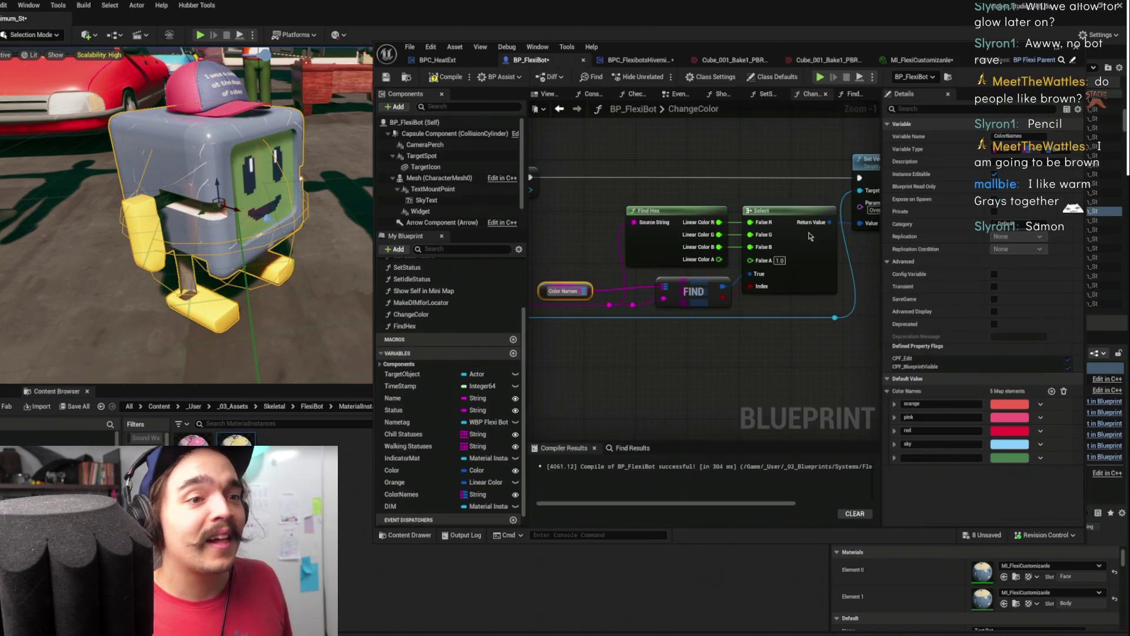
left_click(1051, 391)
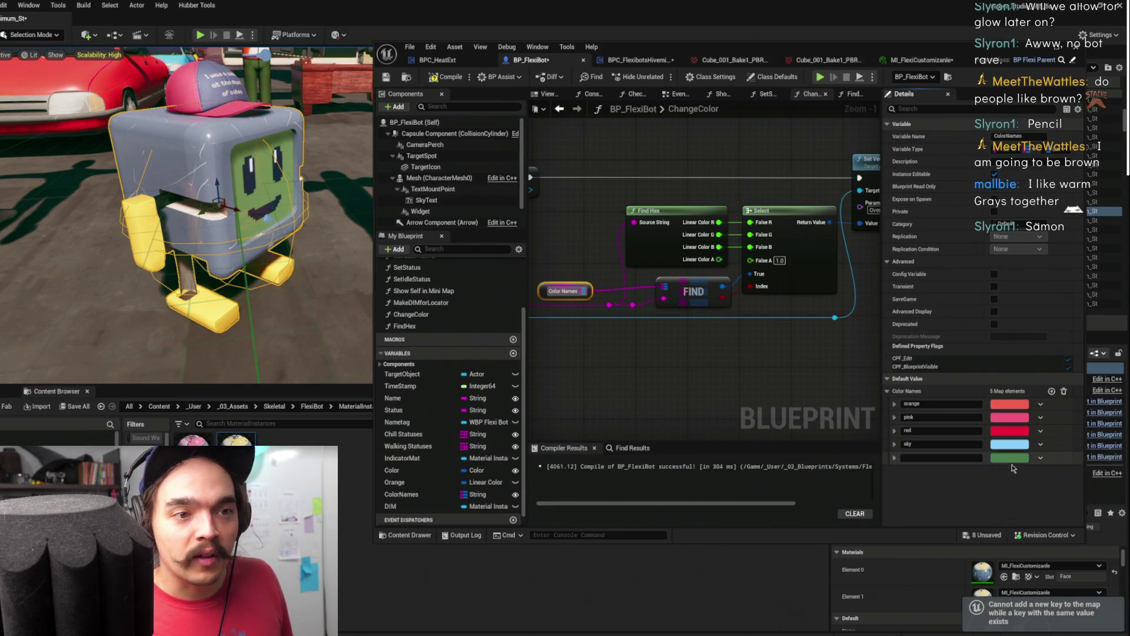
type("Green")
key("ctrl+a")
type("green")
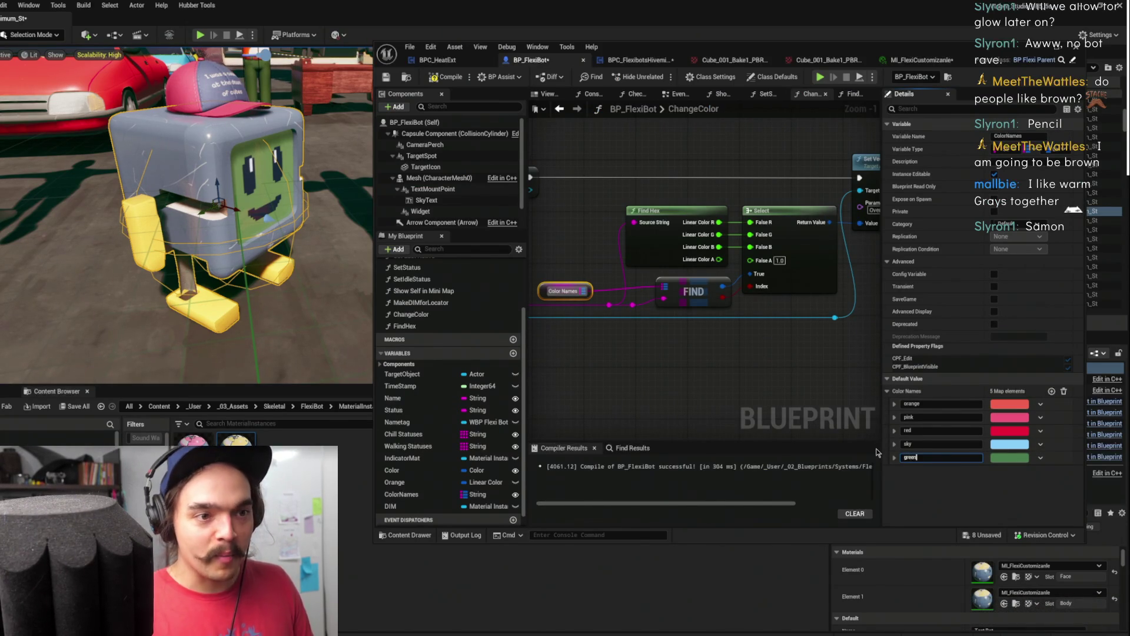
Add a sixth entry 'pencil' holding the copied orange, plus a blank seventh entry
left_click(1051, 391)
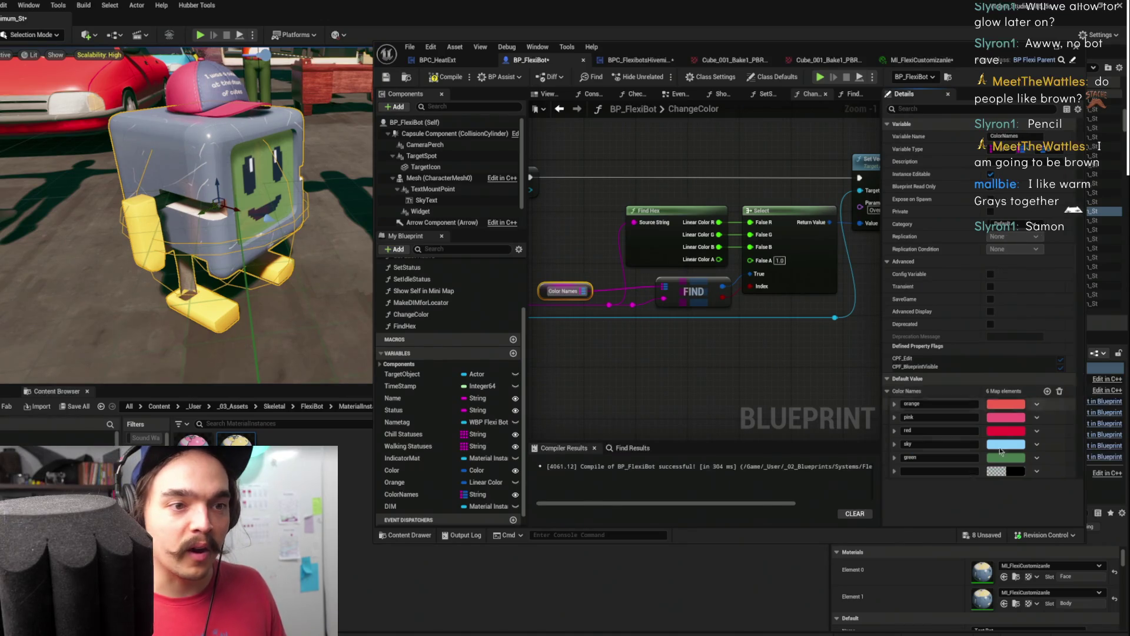
left_click(961, 470)
type("p")
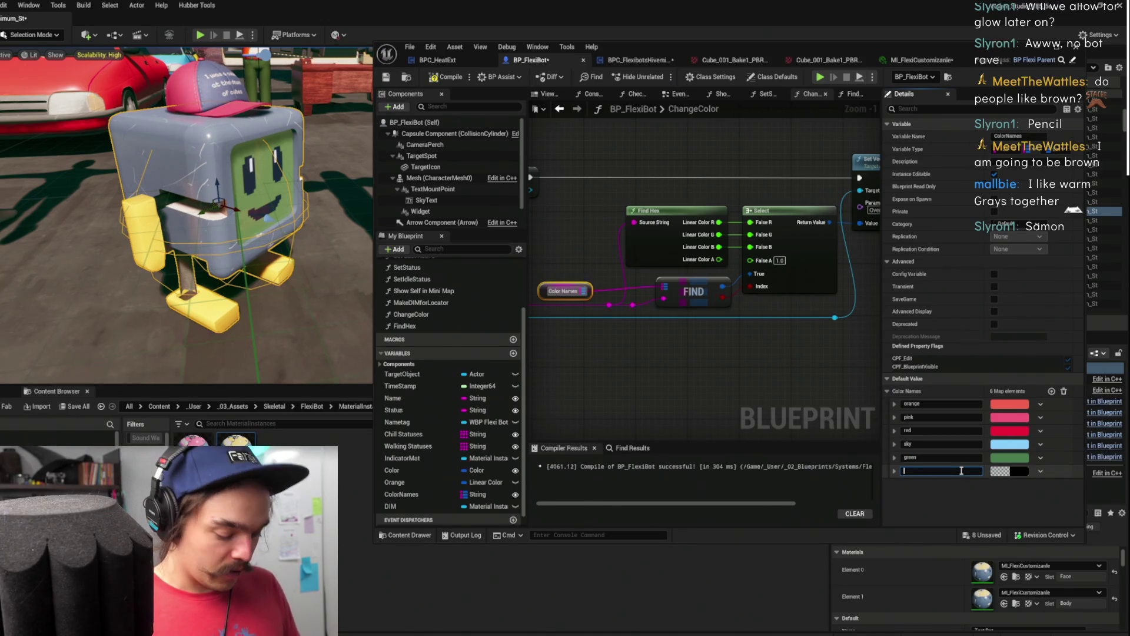
type("encil")
key("Return")
right_click(1023, 472)
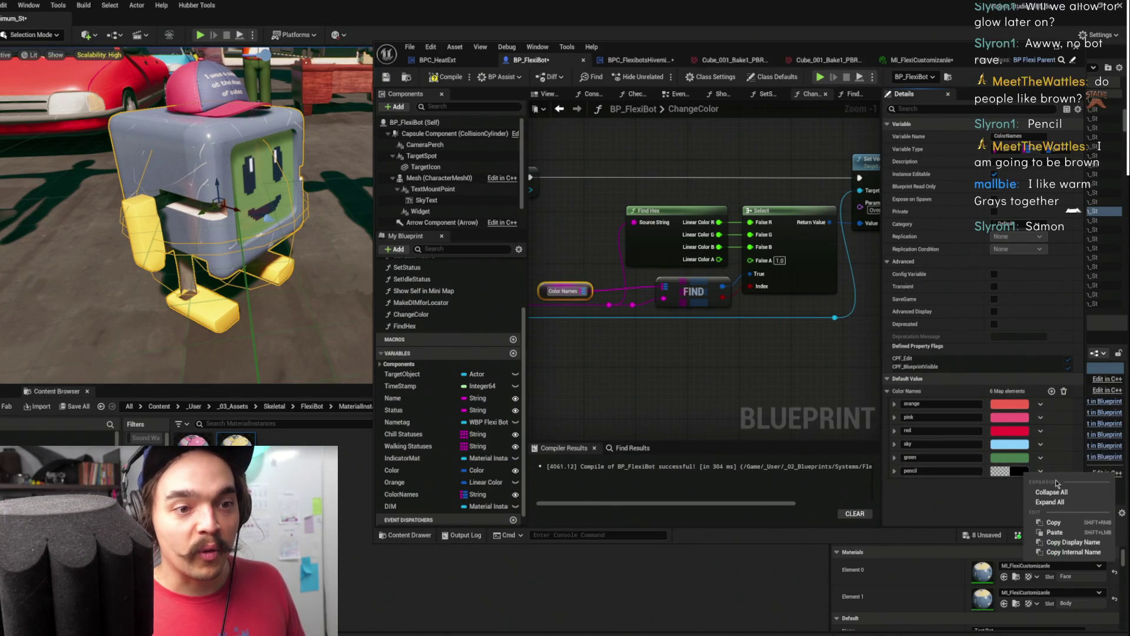
left_click(1062, 533)
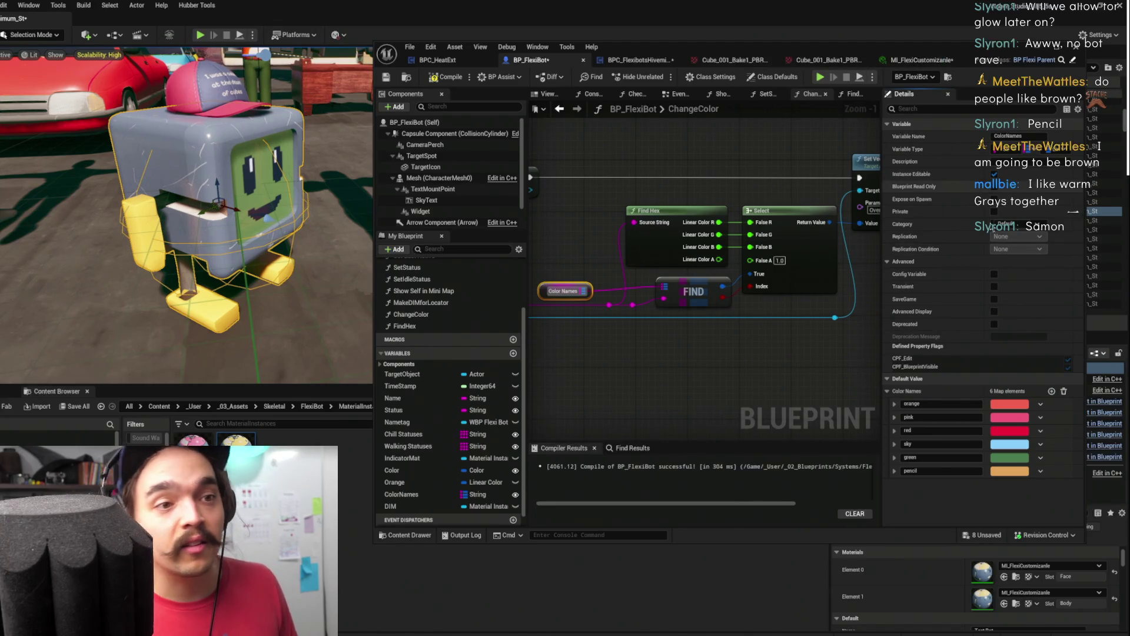
left_click(1051, 392)
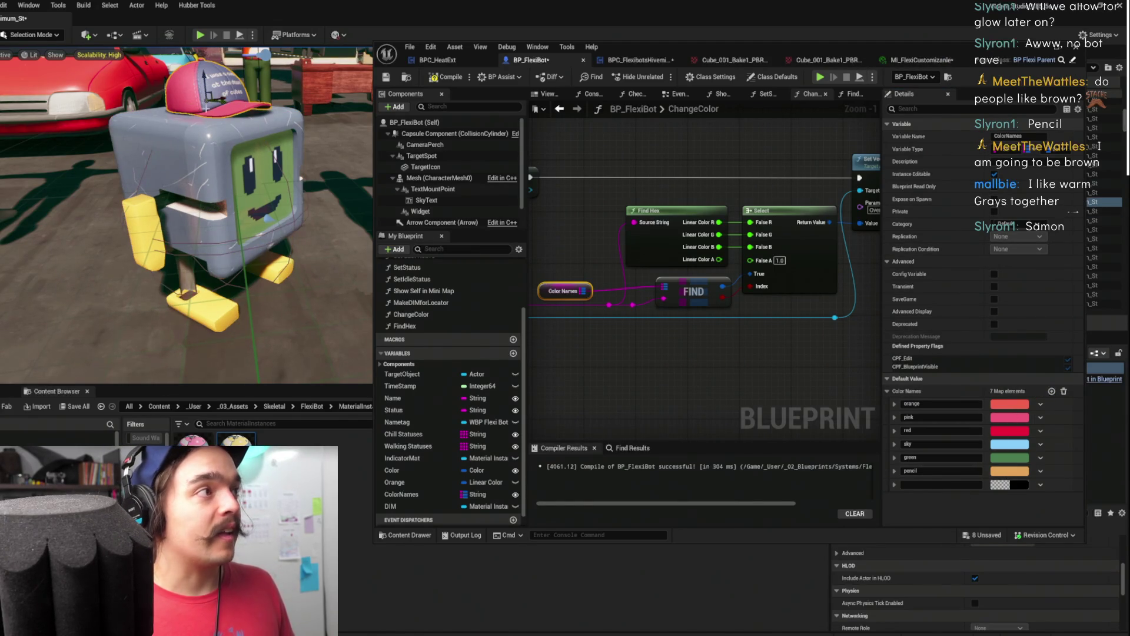
left_click(922, 60)
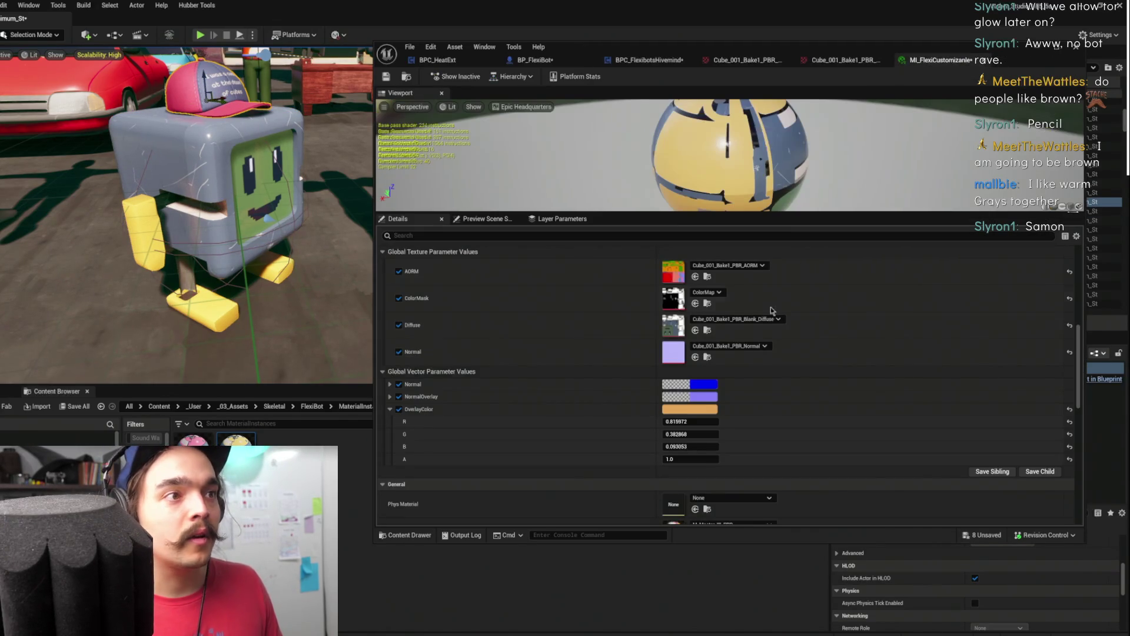
Darken OverlayColor and set its saturation to 0.785
left_click(696, 409)
left_click_drag(826, 498, 825, 510)
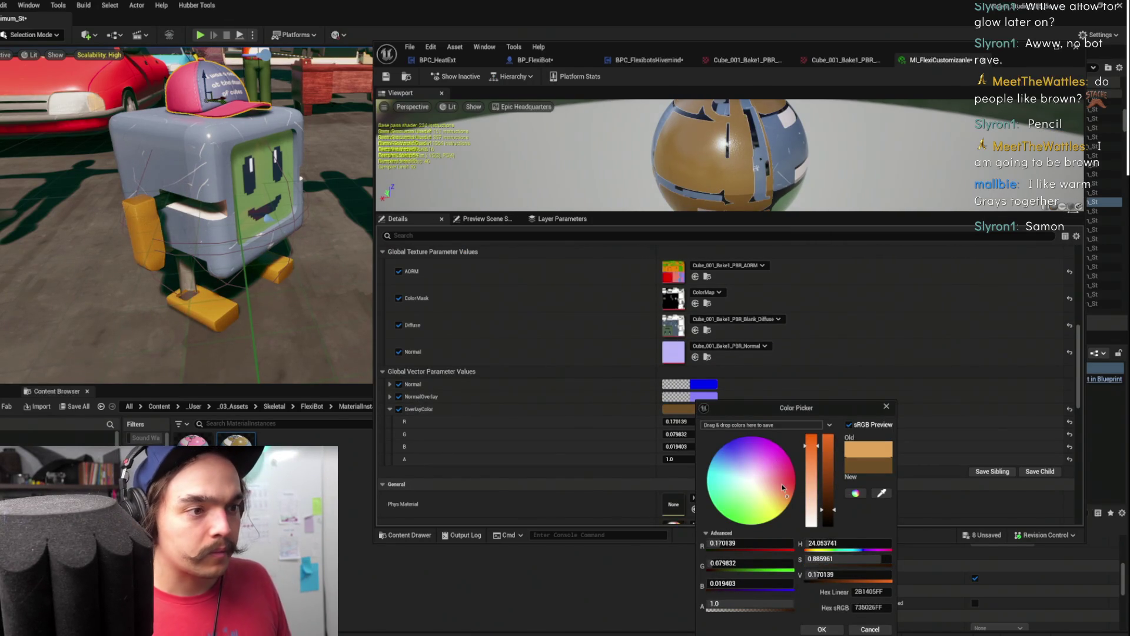
left_click_drag(806, 446, 805, 462)
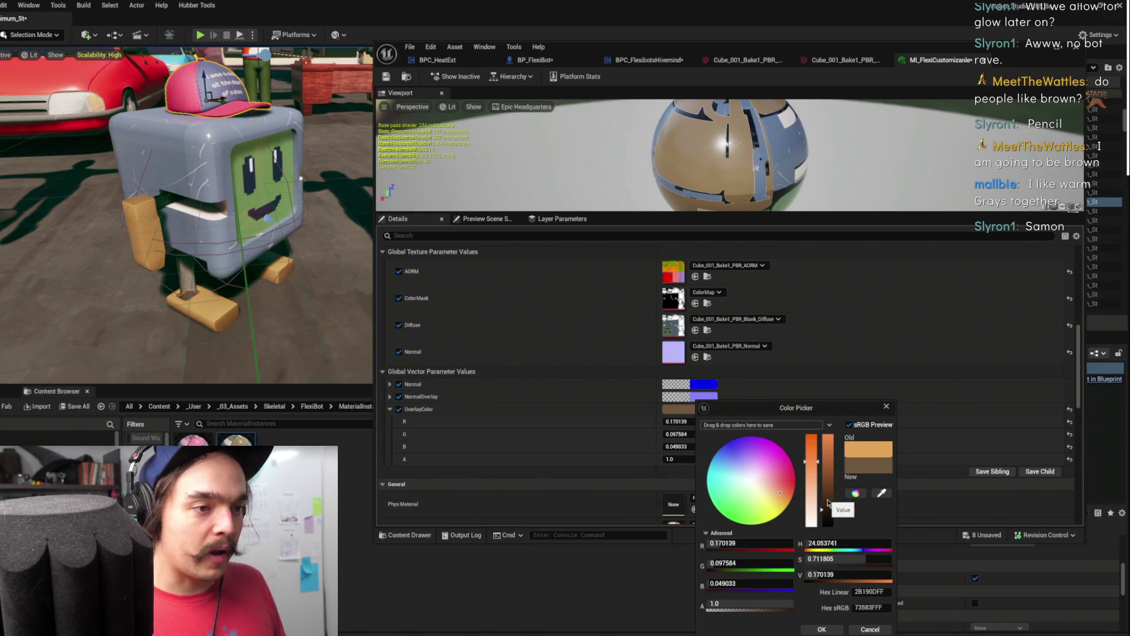
left_click(856, 557)
type("0.785")
key("Return")
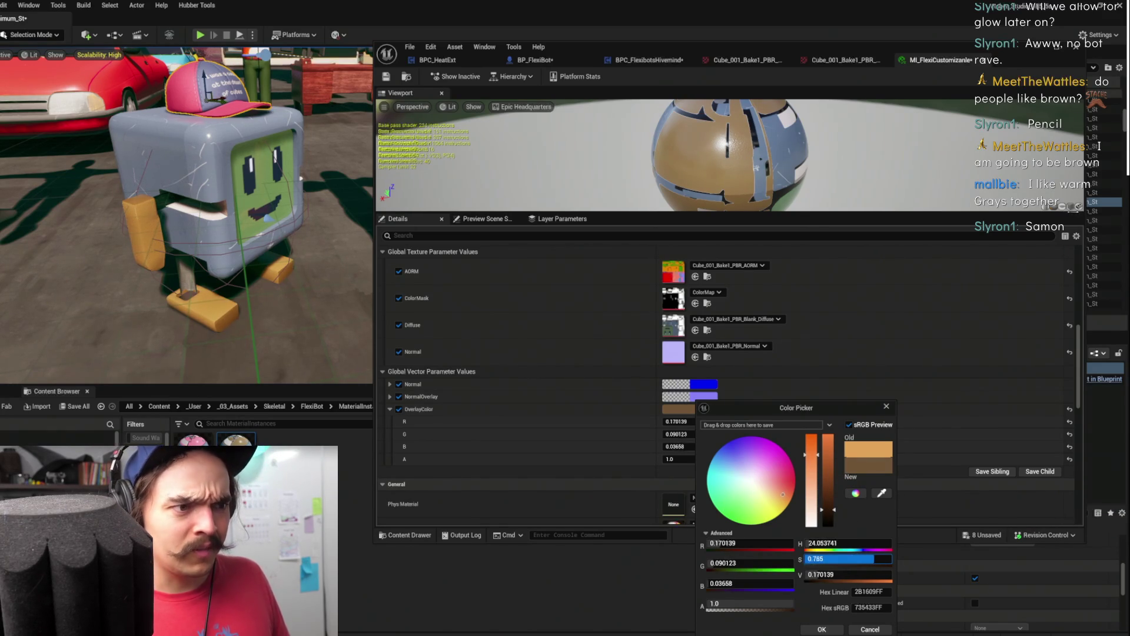
type("0.813")
key("Return")
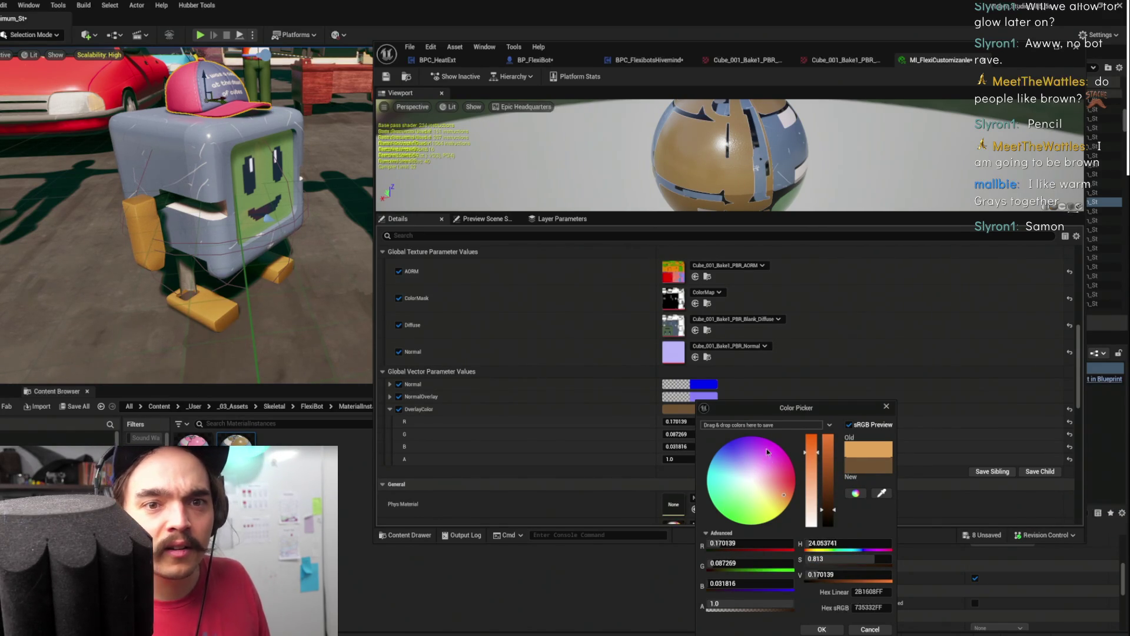
Shift the hue to dark brown (R 0.055555, G 0.013994, B 0.003227), confirm, and copy it
left_click(785, 493)
left_click_drag(786, 493, 823, 521)
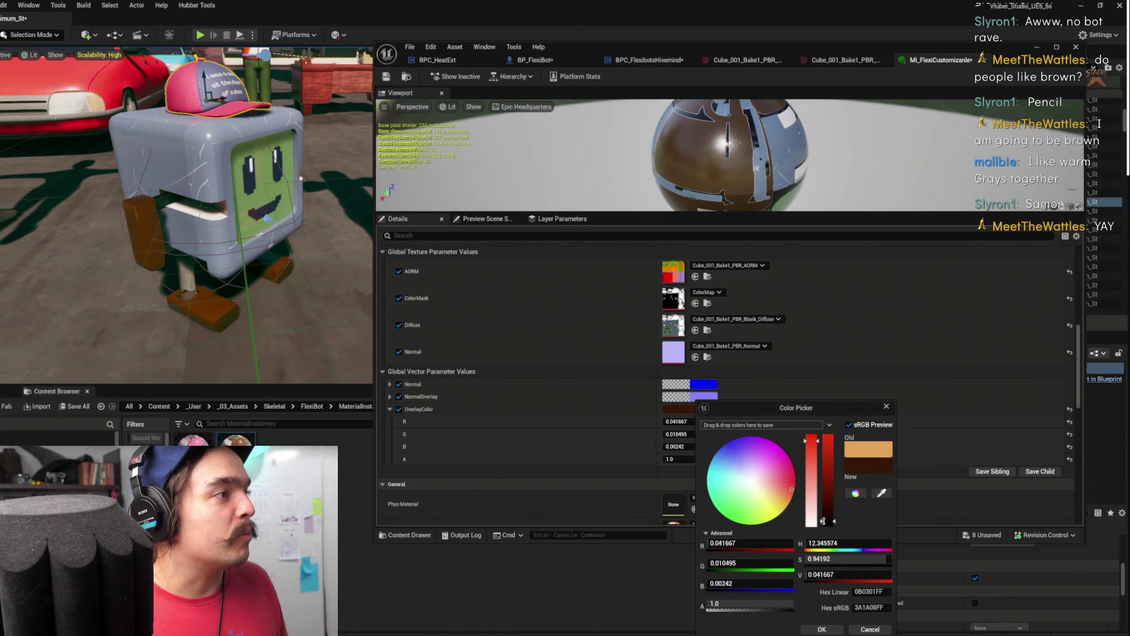
left_click_drag(822, 521, 823, 519)
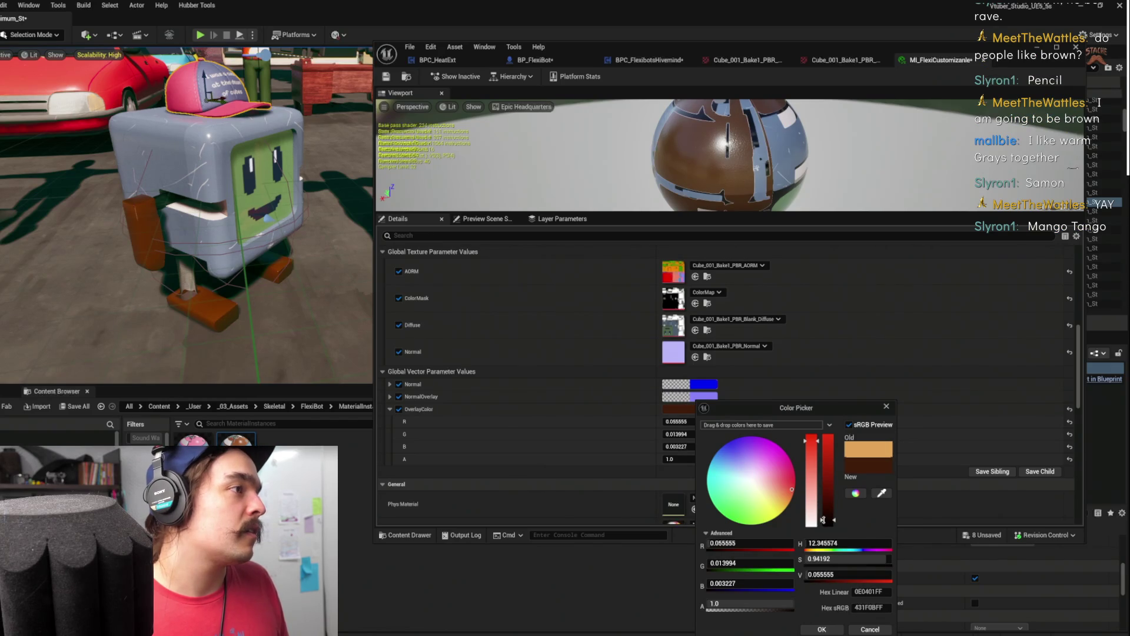
left_click(821, 628)
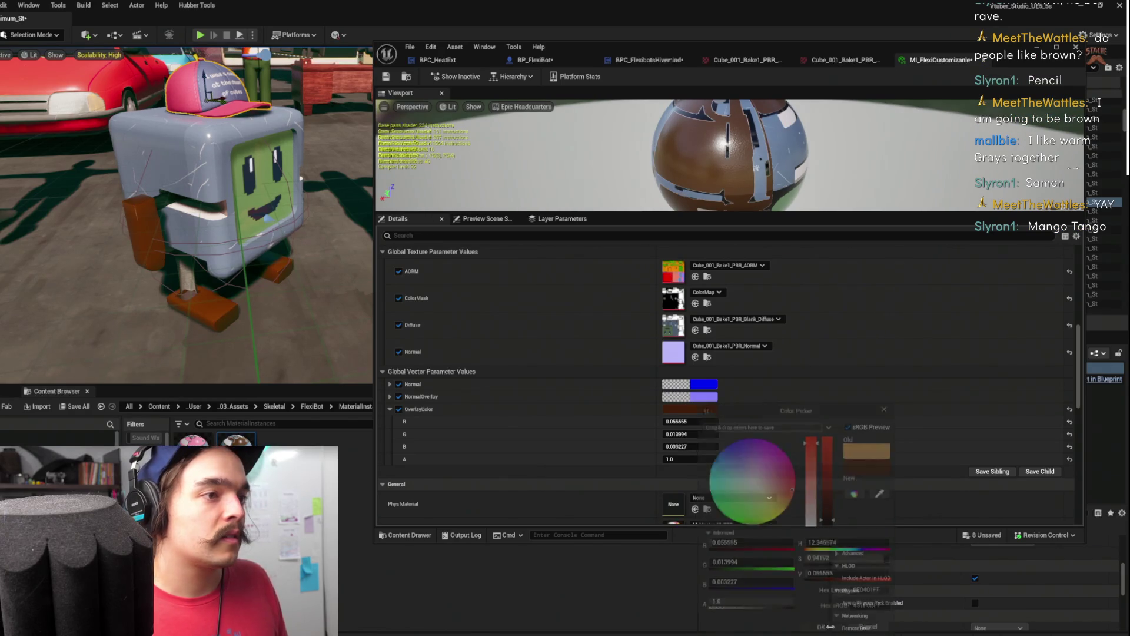
right_click(695, 413)
left_click(755, 456)
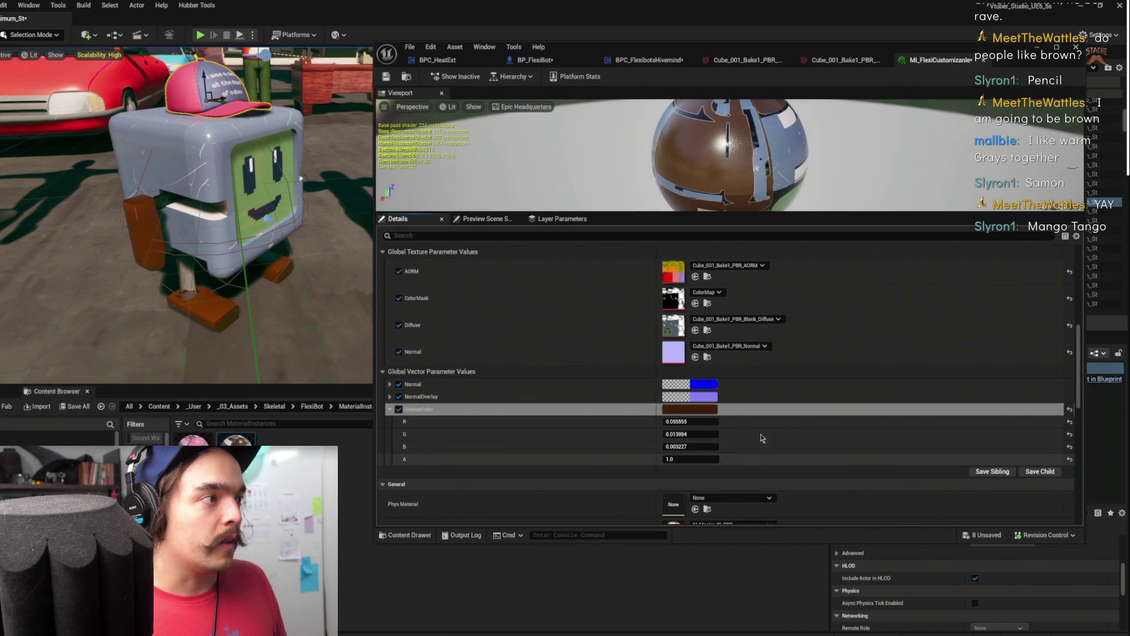
Paste the copied brown into the last Color Names entry in BP_FlexiBot
left_click(647, 59)
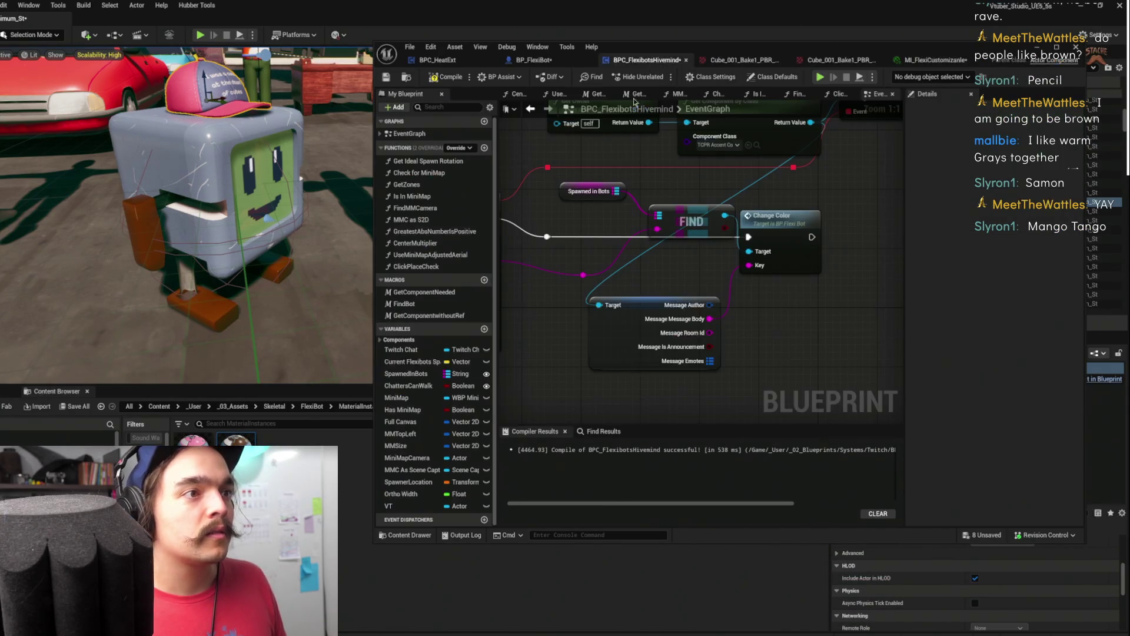
left_click(530, 60)
right_click(1023, 493)
left_click(1004, 499)
right_click(1012, 486)
left_click(1014, 524)
Name that entry 'poop' and add a blank eighth Color Names entry
left_click(968, 484)
type("poop")
key("Return")
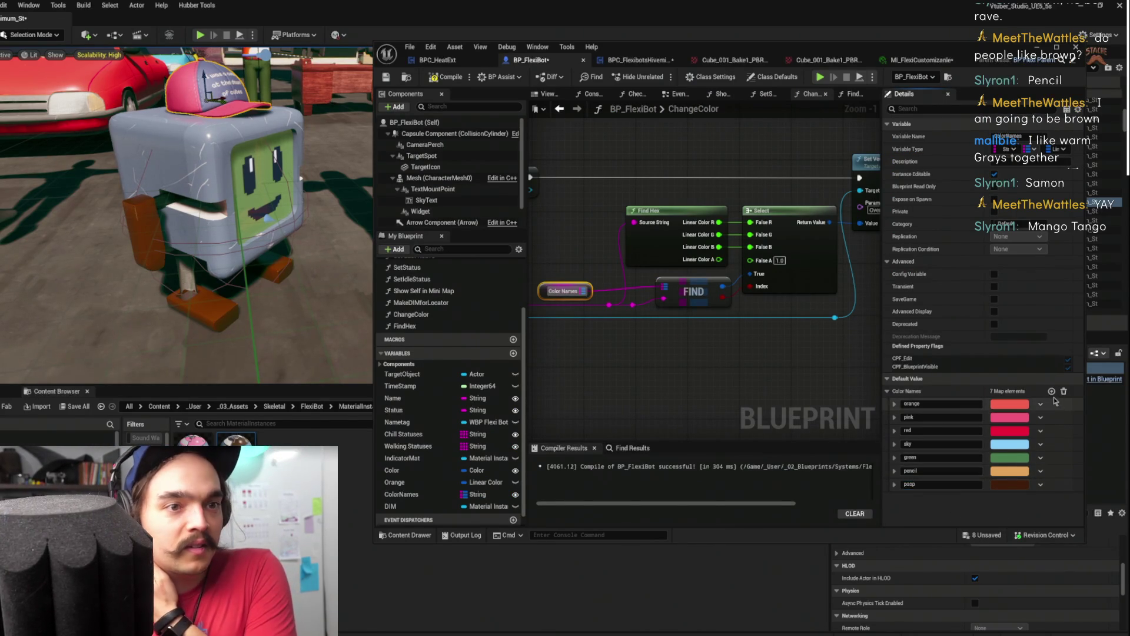
left_click(1051, 391)
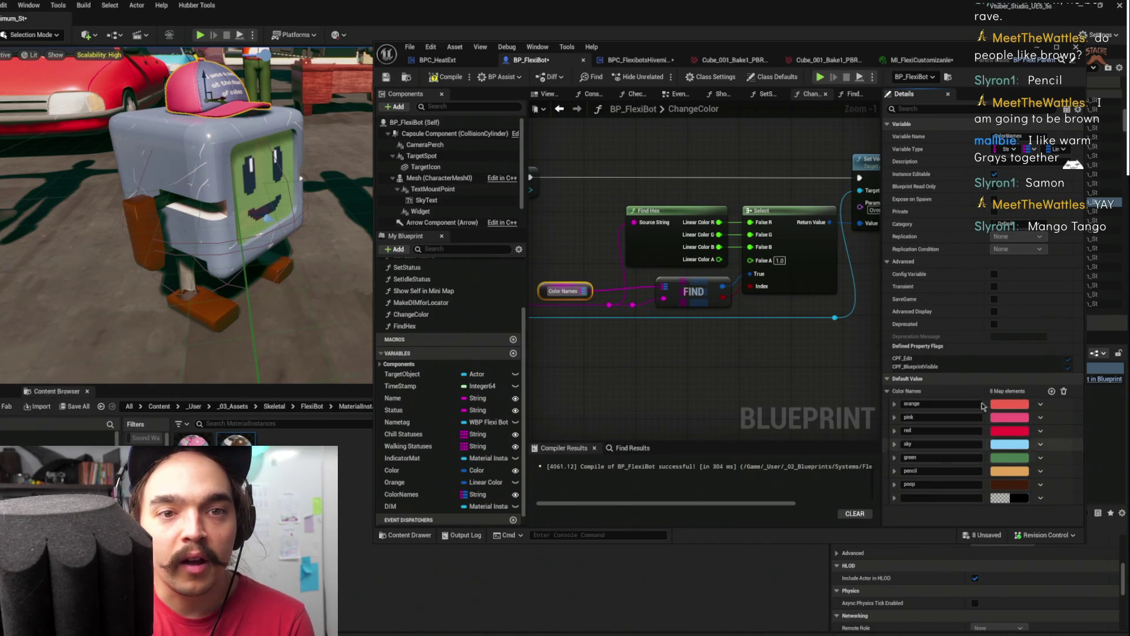
left_click(920, 60)
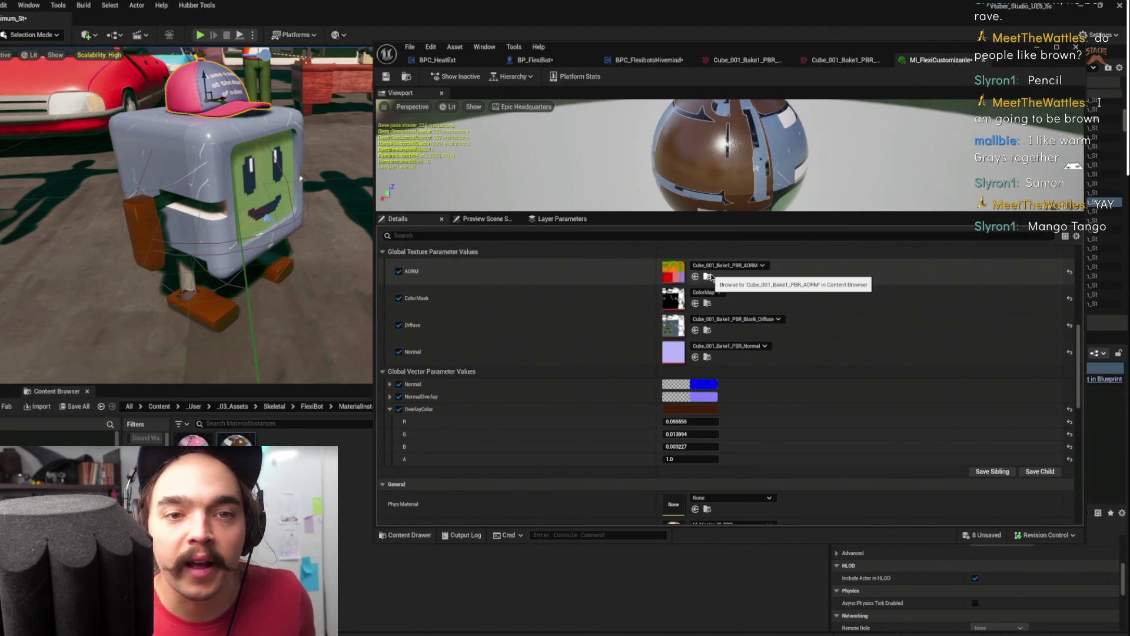
Set OverlayColor to a dark greyish brown (R 0.118055, G 0.08449, B 0.085049) with hue 359
left_click(689, 409)
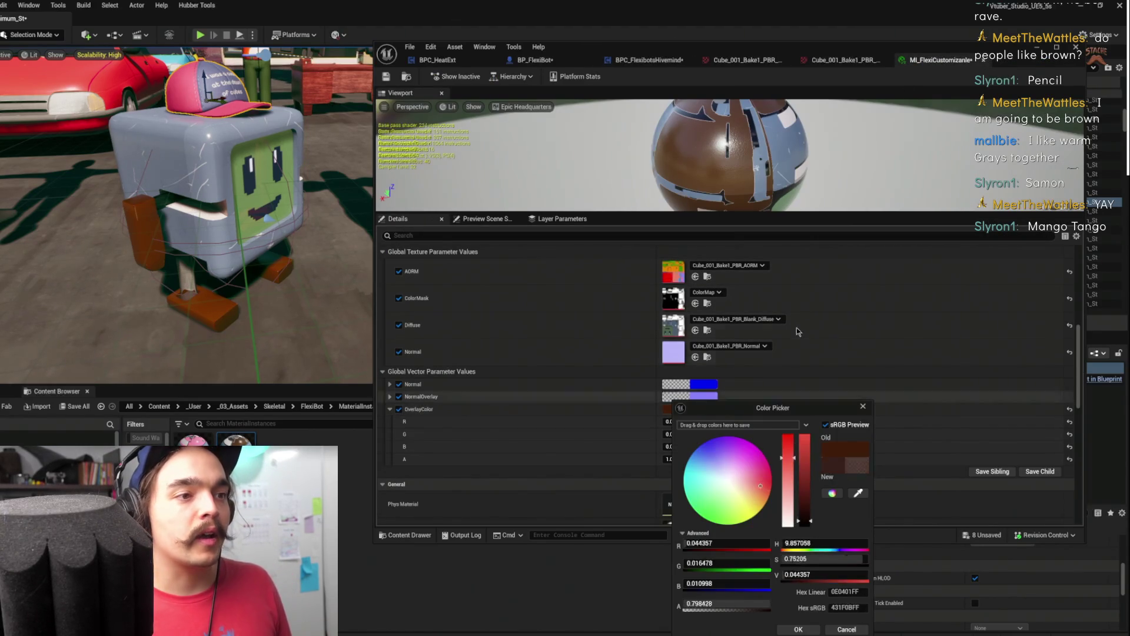
left_click(741, 486)
left_click(804, 471)
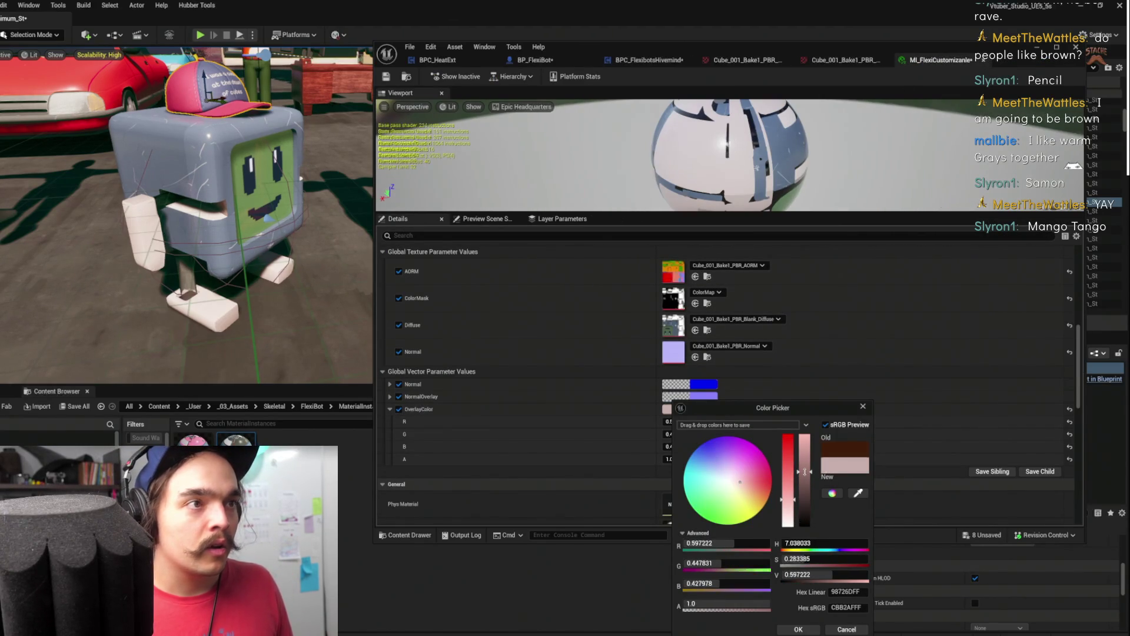
left_click_drag(804, 471, 797, 507)
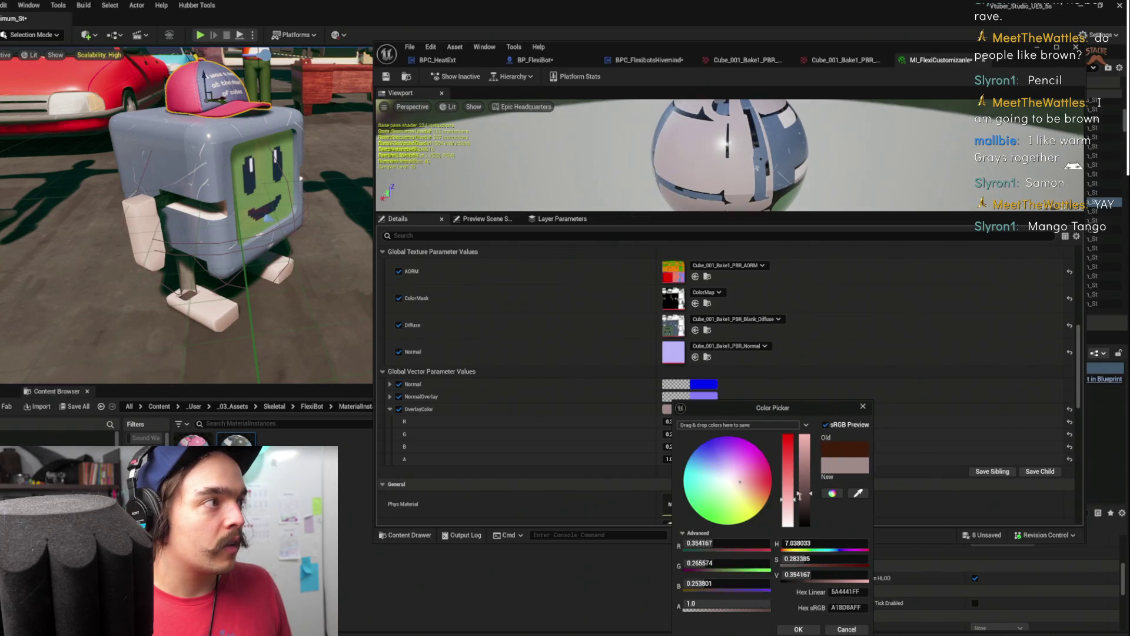
left_click_drag(739, 484, 739, 478)
left_click_drag(807, 507, 801, 513)
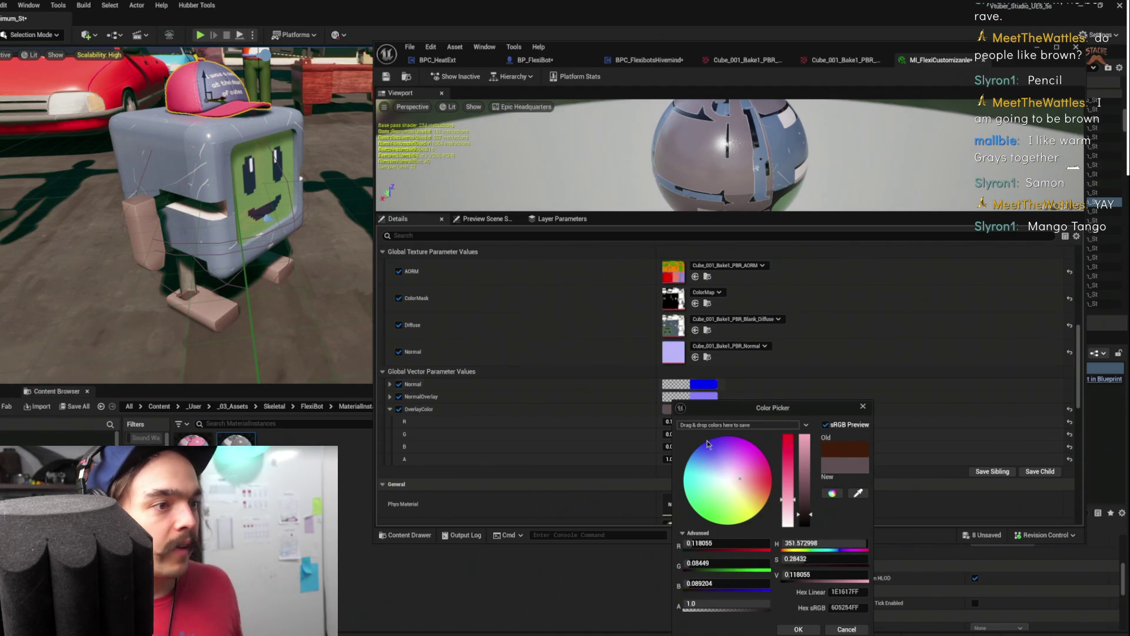
left_click_drag(823, 543, 831, 543)
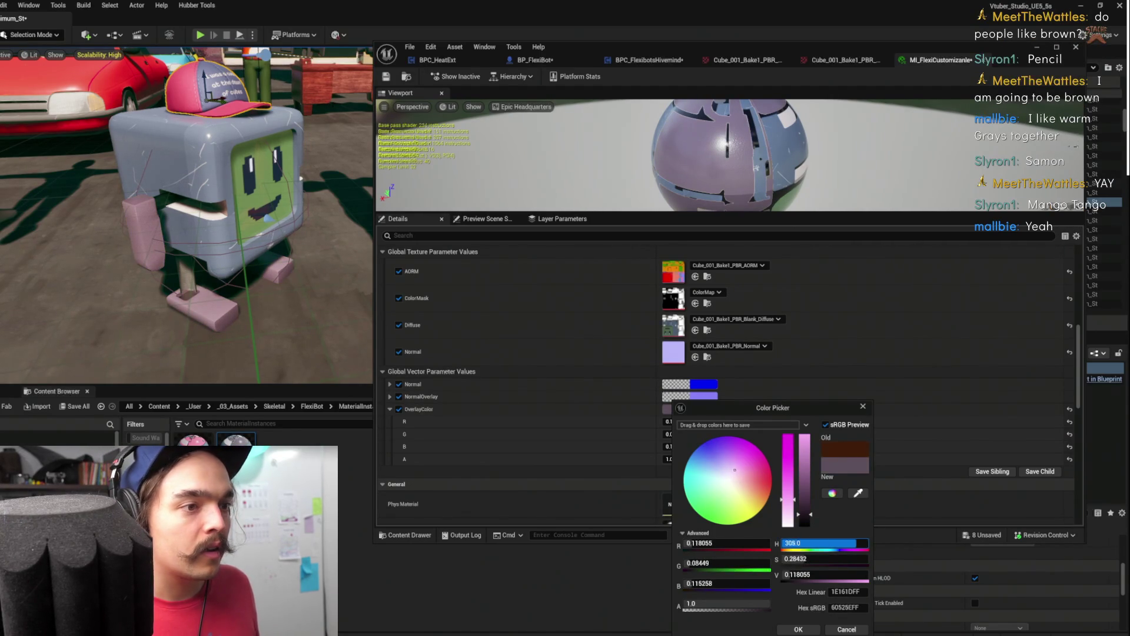
left_click_drag(843, 543, 844, 543)
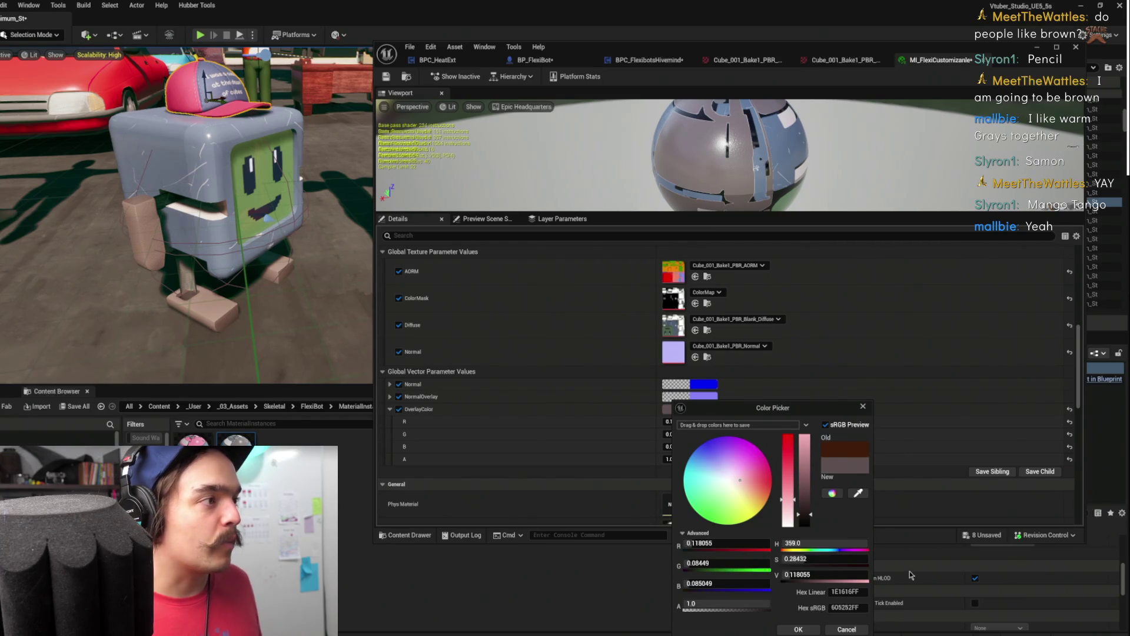
left_click(798, 629)
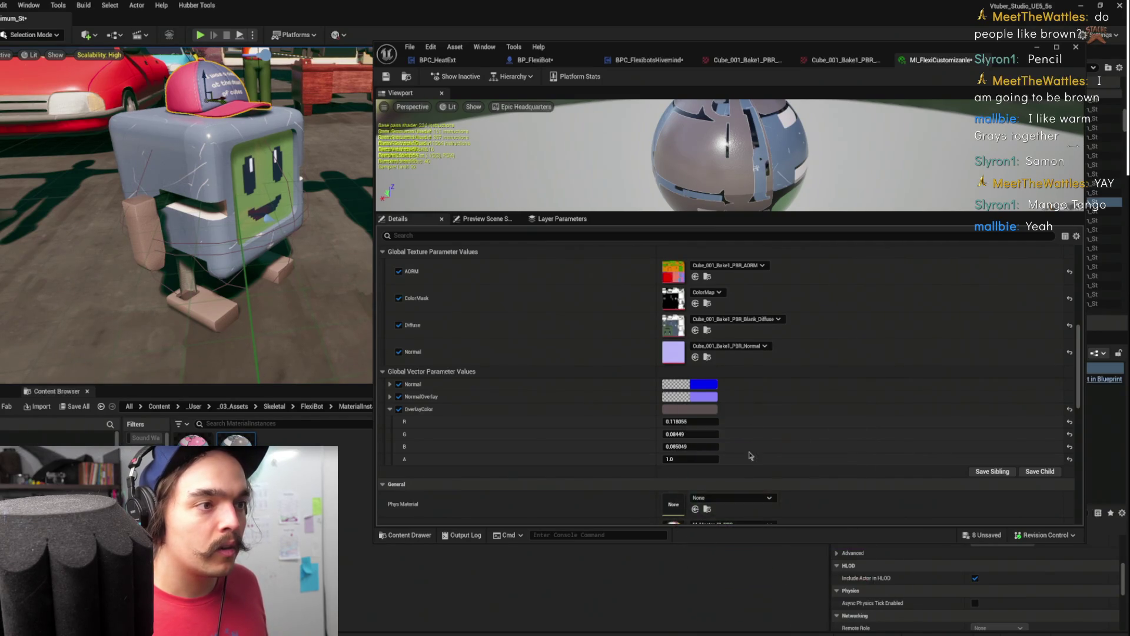
Copy the greyish brown OverlayColor value
right_click(730, 414)
left_click(740, 459)
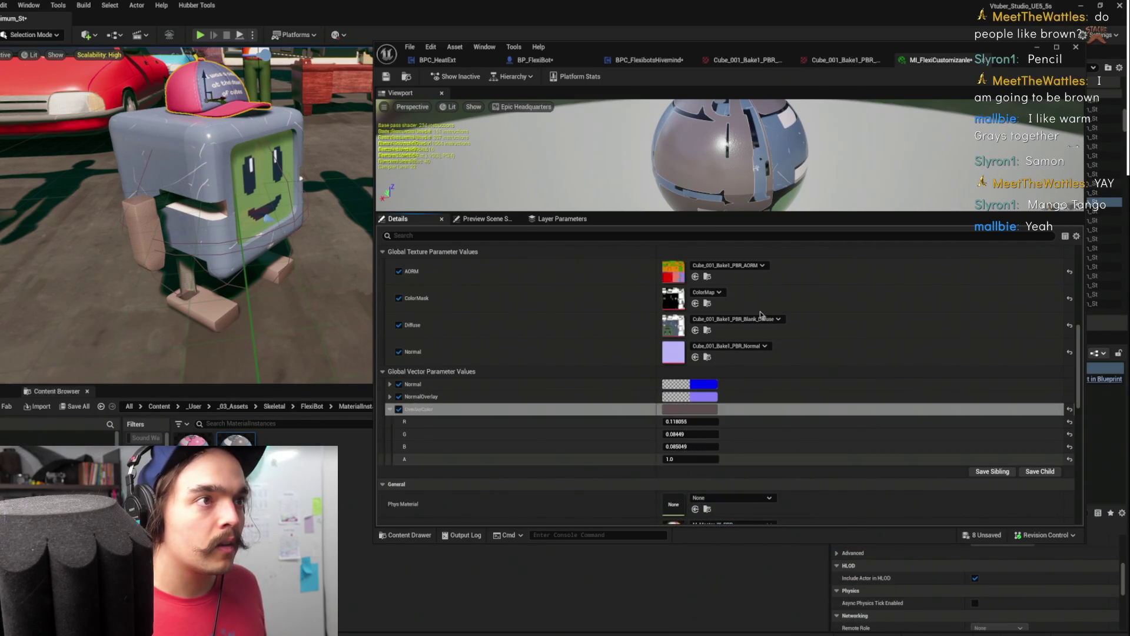
left_click(540, 61)
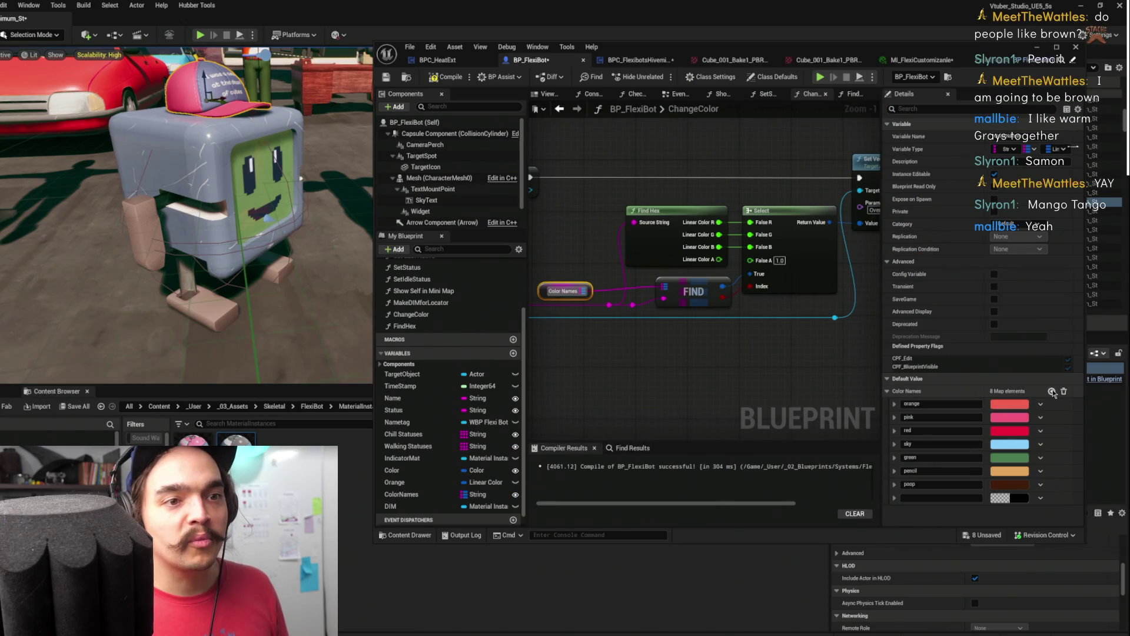
Paste the warm grey into the new entry, name it 'grey', and add a blank ninth entry
right_click(1006, 499)
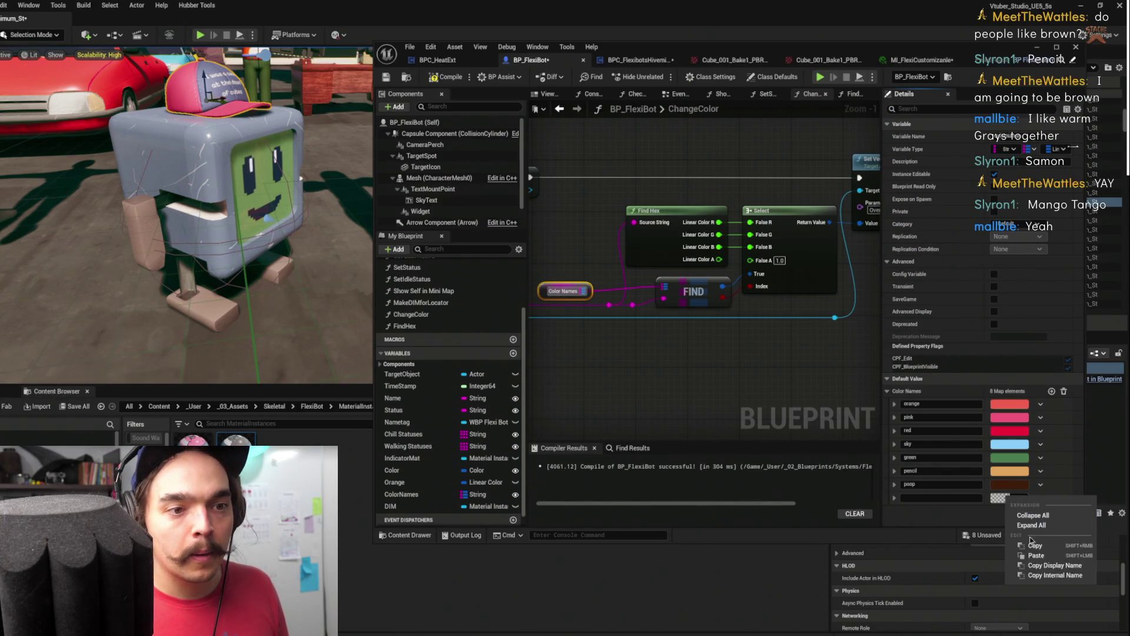
left_click(1027, 553)
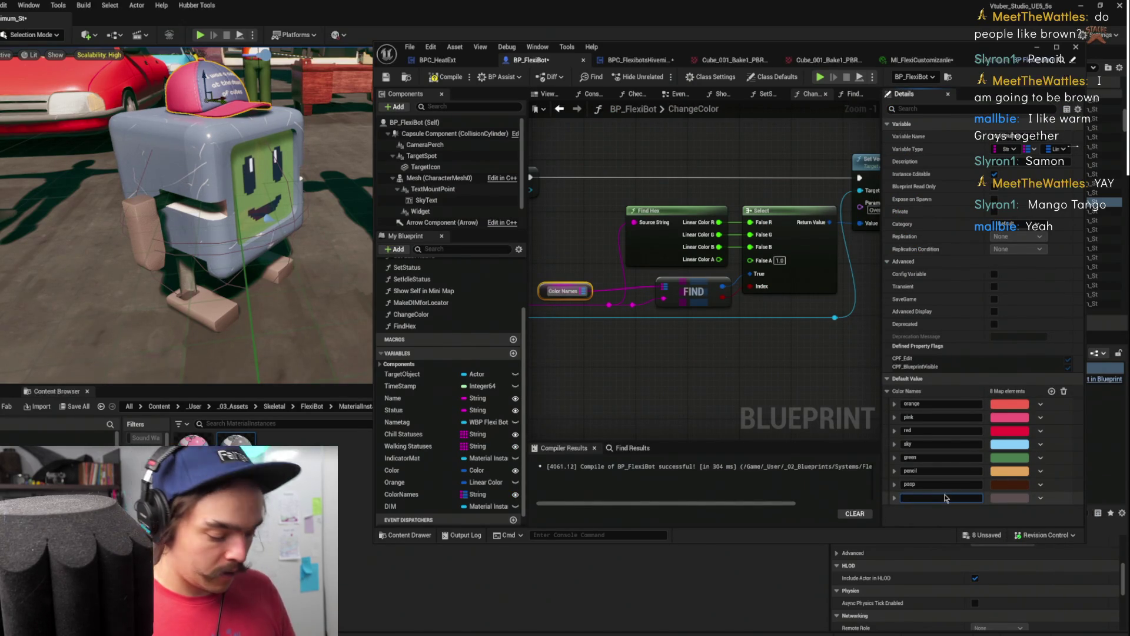
type("grey")
key("Return")
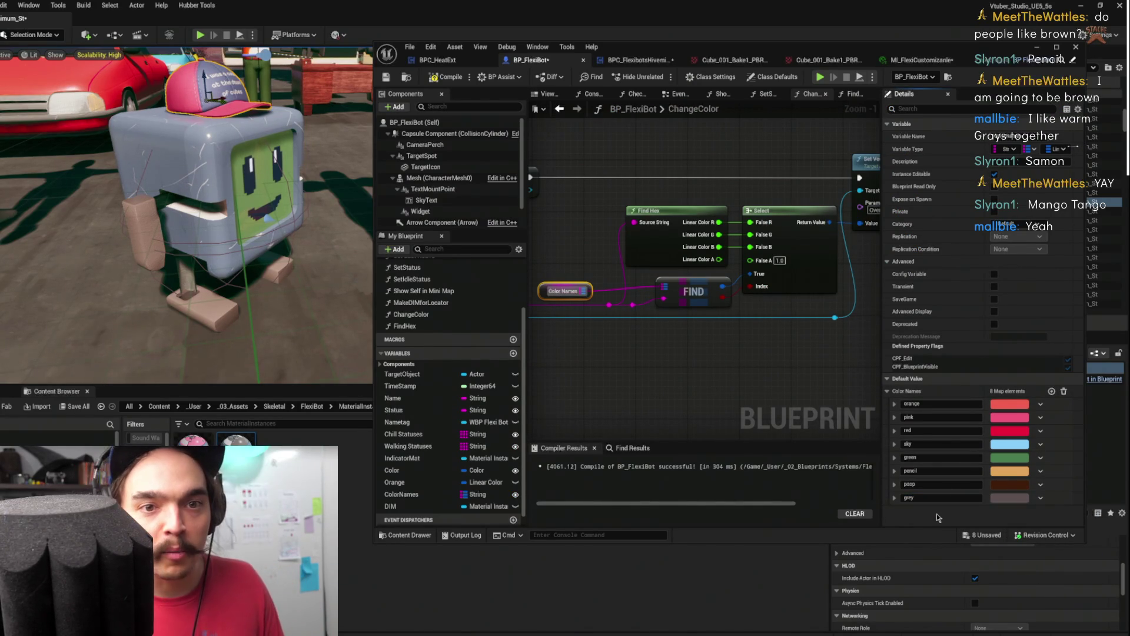
left_click(1052, 391)
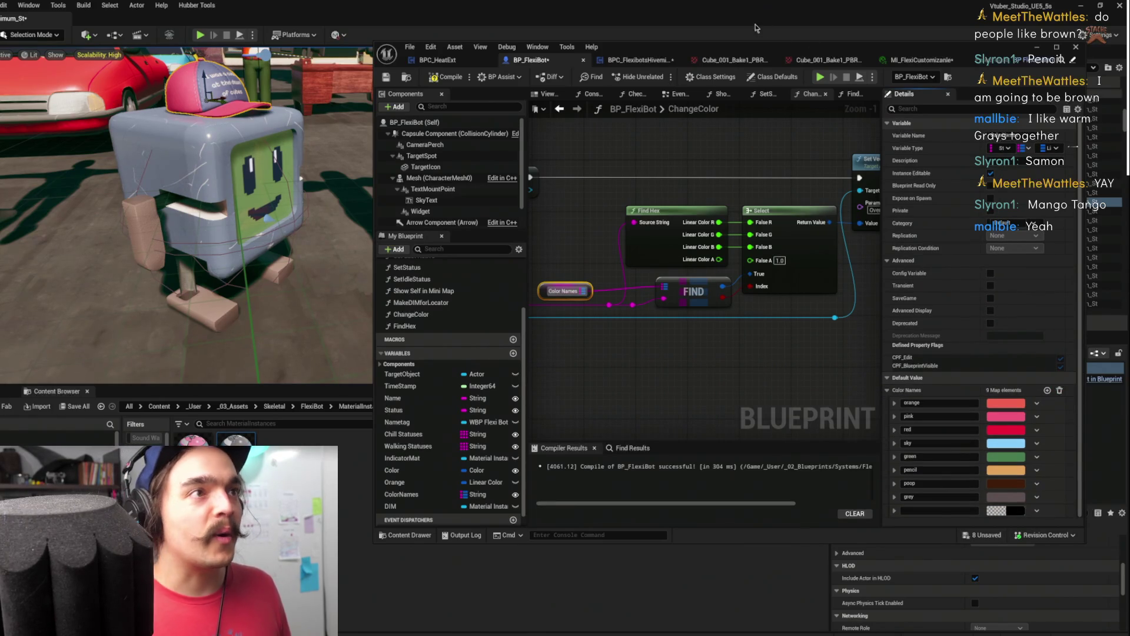
left_click(925, 64)
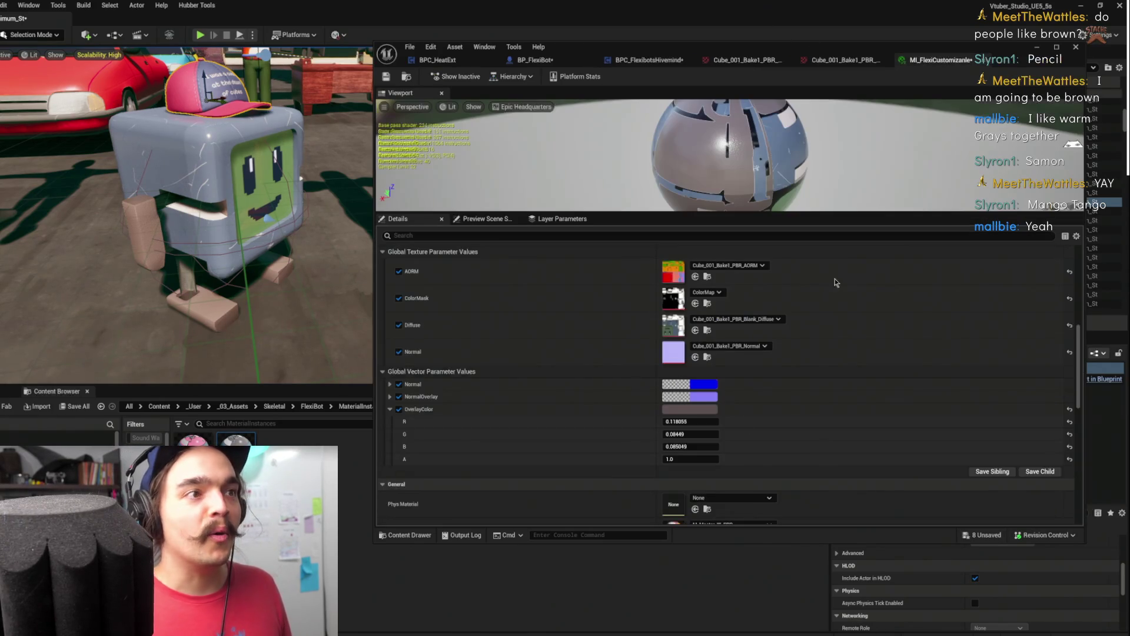
Set OverlayColor to golden orange (R 0.909722, G 0.388043, B 0.047381), saturation about 0.95
left_click(707, 408)
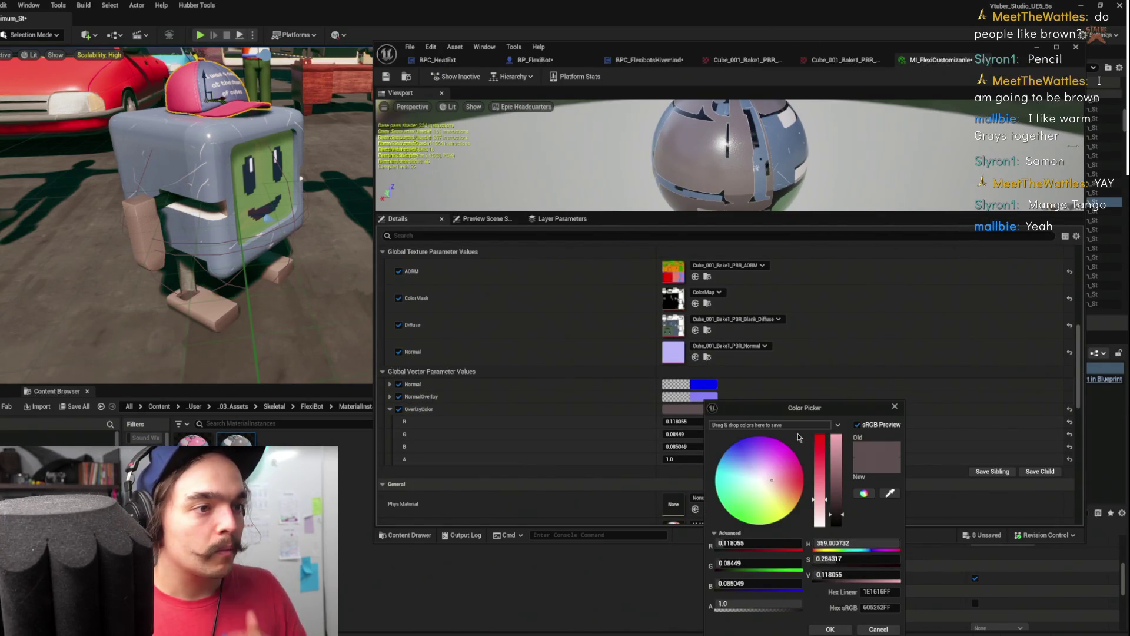
mouse_move(775, 492)
left_mouse_down()
mouse_move(790, 493)
mouse_move(838, 448)
mouse_move(818, 443)
left_mouse_up()
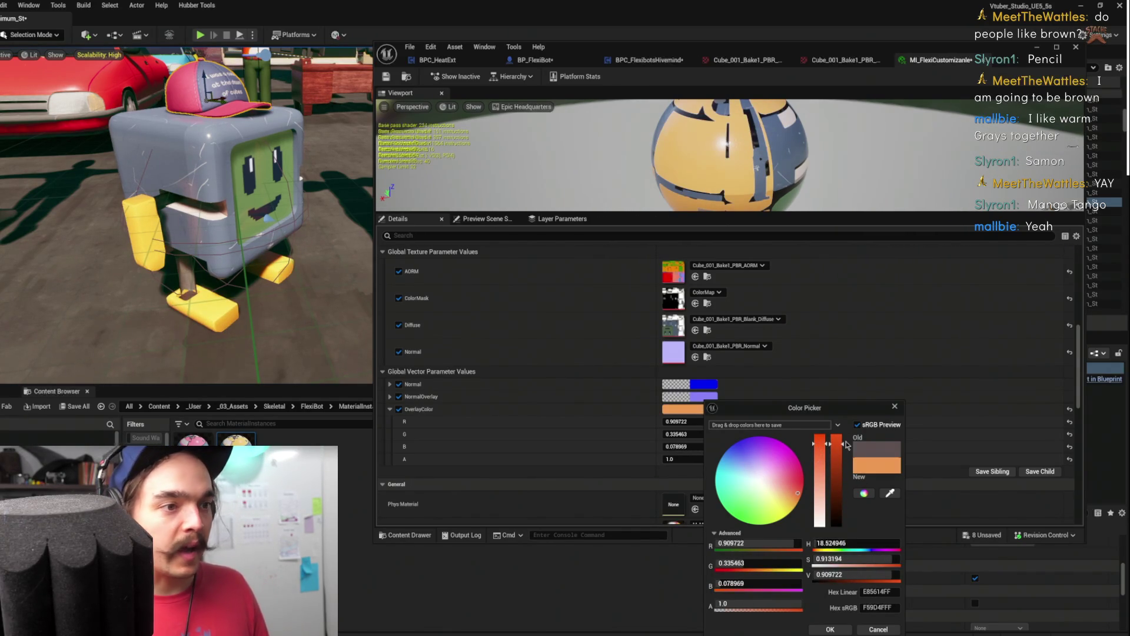
left_click(792, 497)
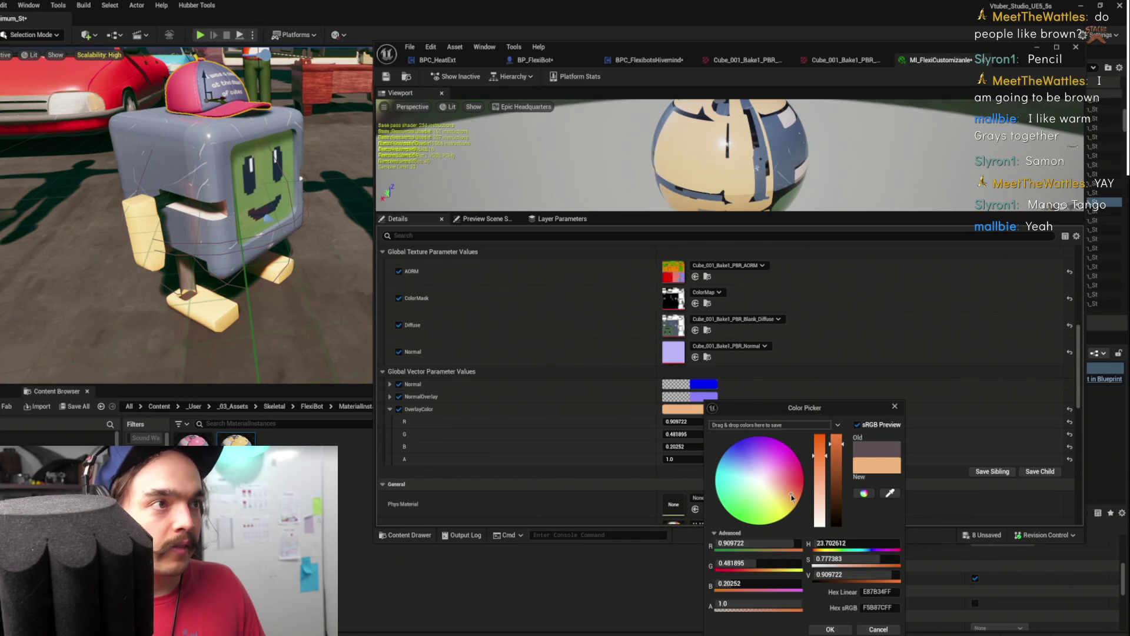
left_click_drag(820, 458, 819, 420)
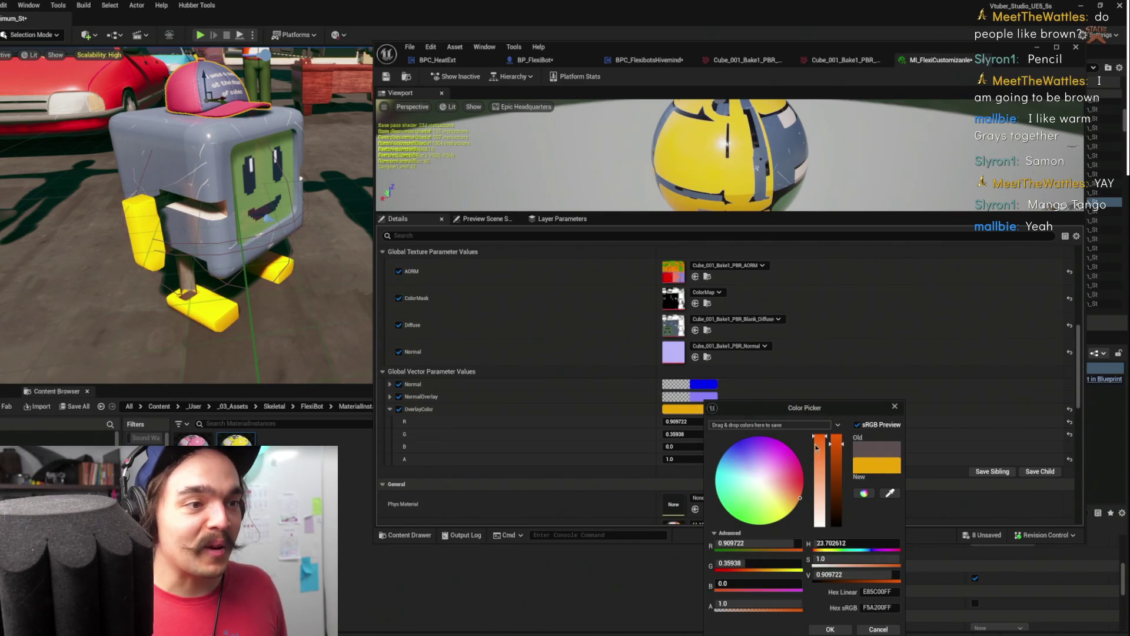
left_click_drag(820, 444, 821, 442)
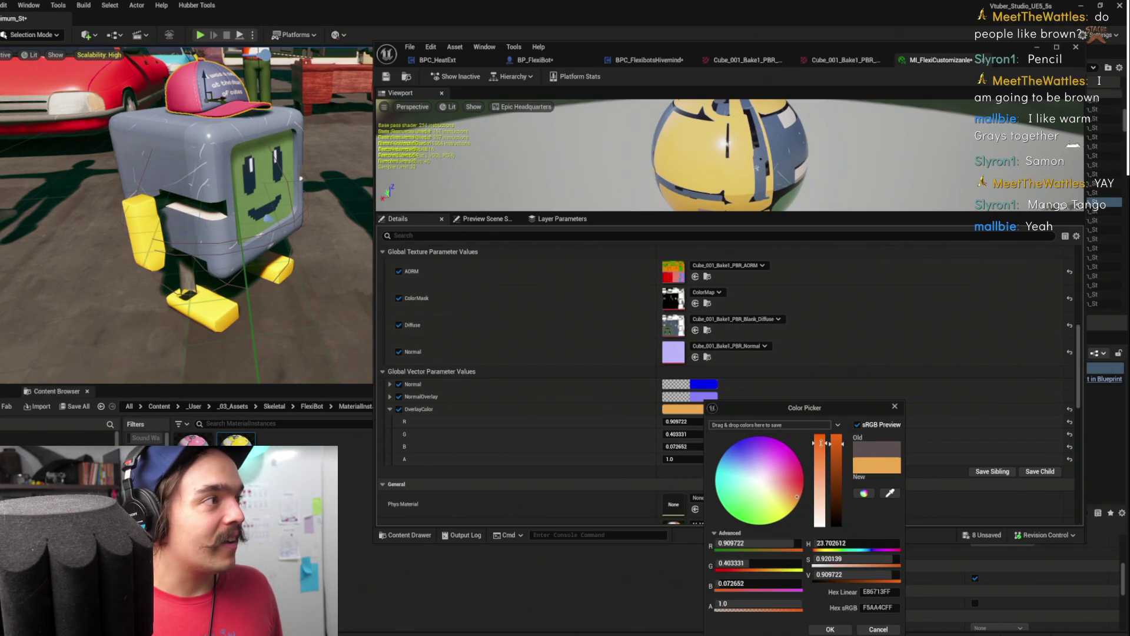
left_click_drag(821, 442, 821, 440)
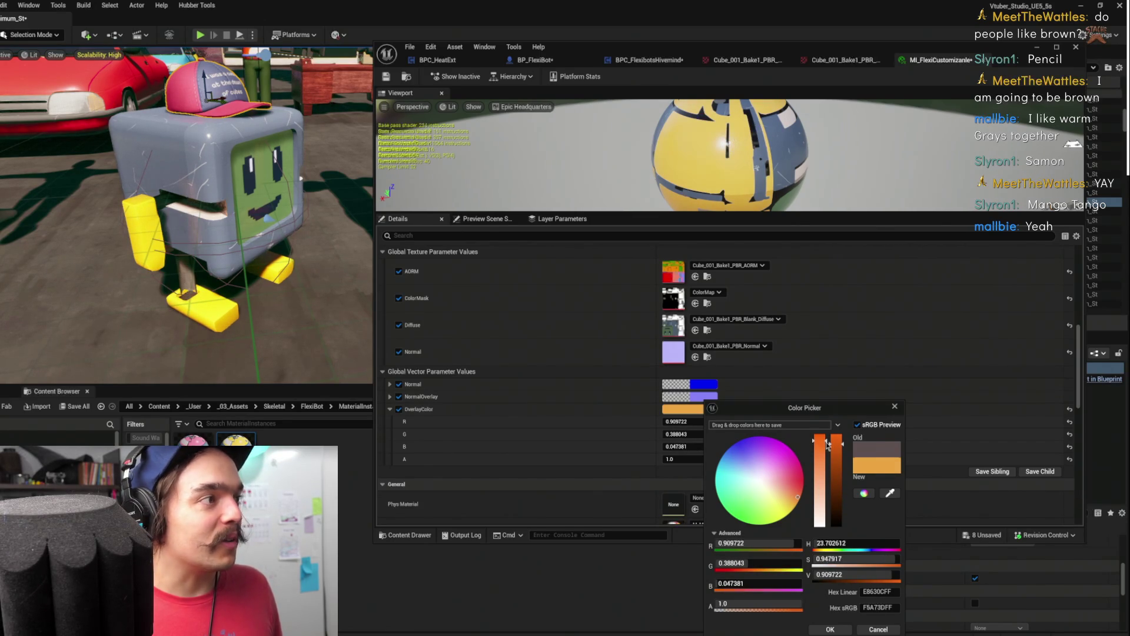
left_click(829, 628)
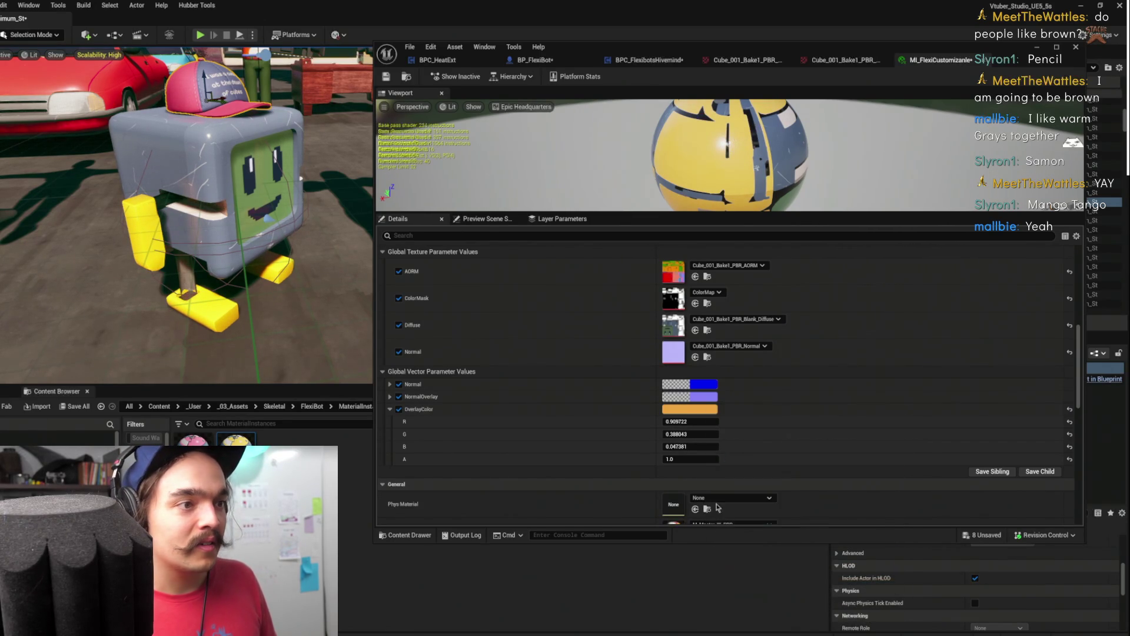
Copy the golden orange OverlayColor value
right_click(708, 410)
left_click(761, 457)
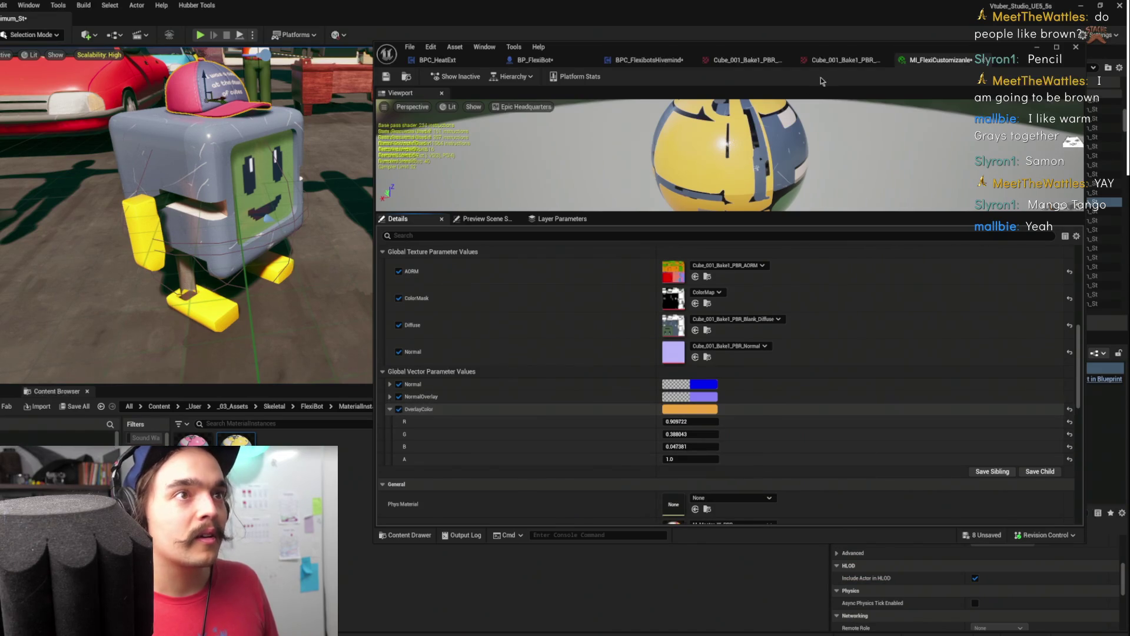
left_click(437, 59)
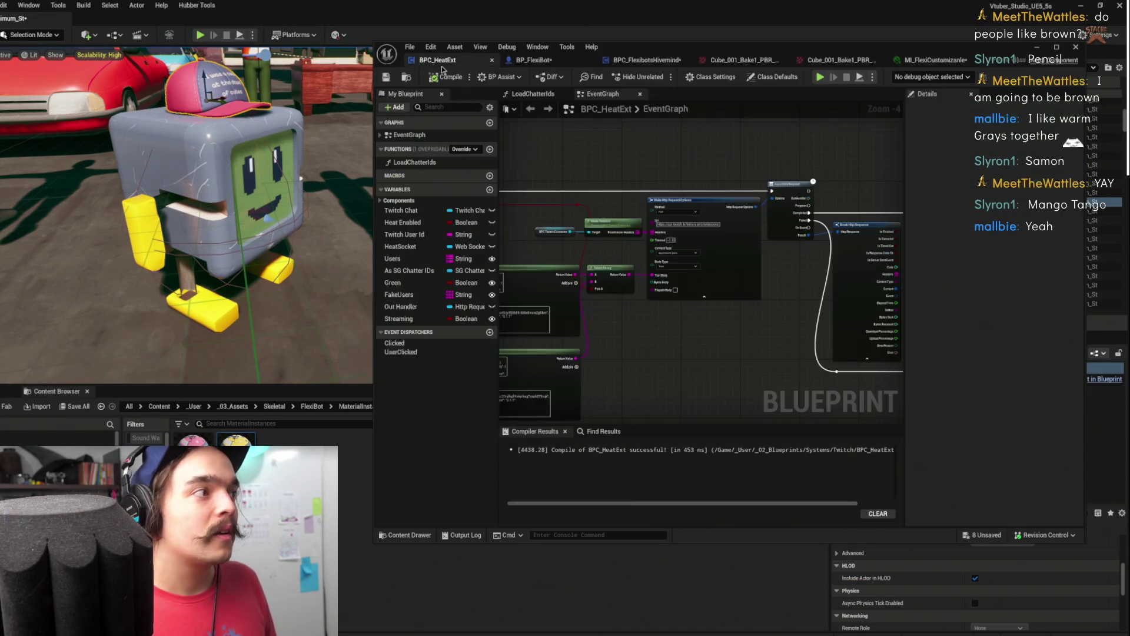
Paste the copied orange into the new entry, name it Mango, and make it more saturated
scroll(612, 298, "up", 3)
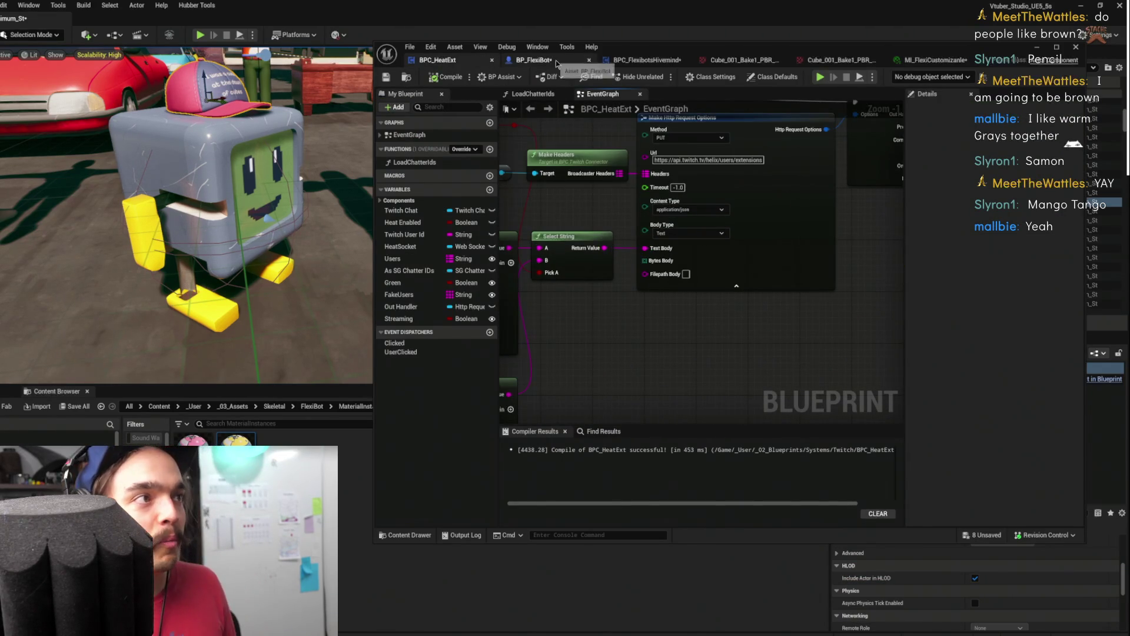
left_click(532, 59)
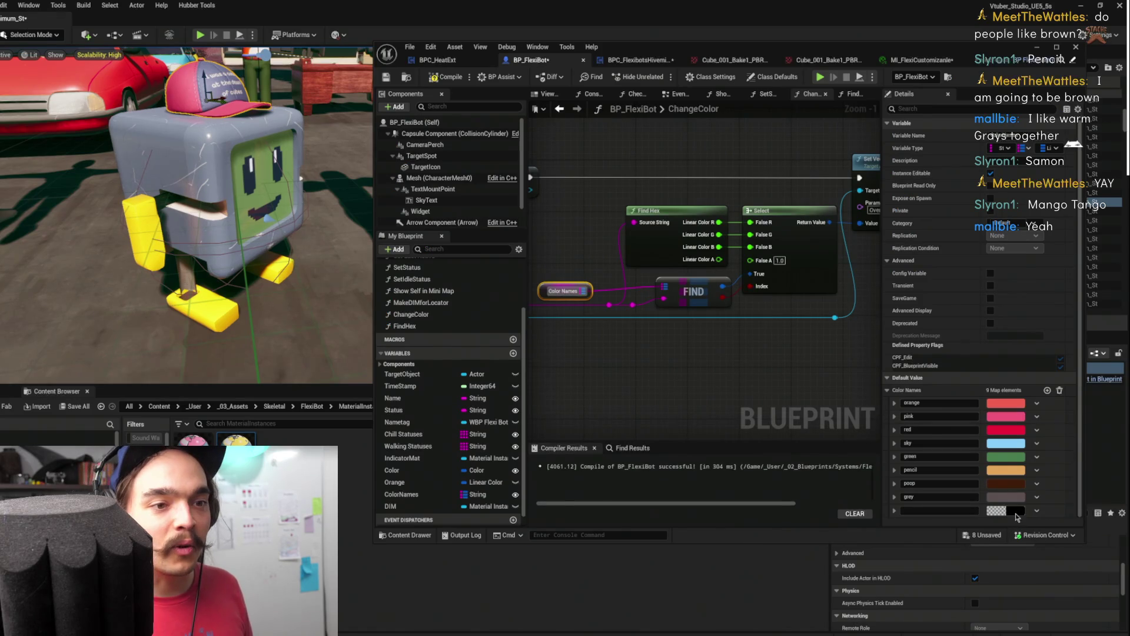
left_click(1036, 510)
left_click(1033, 553)
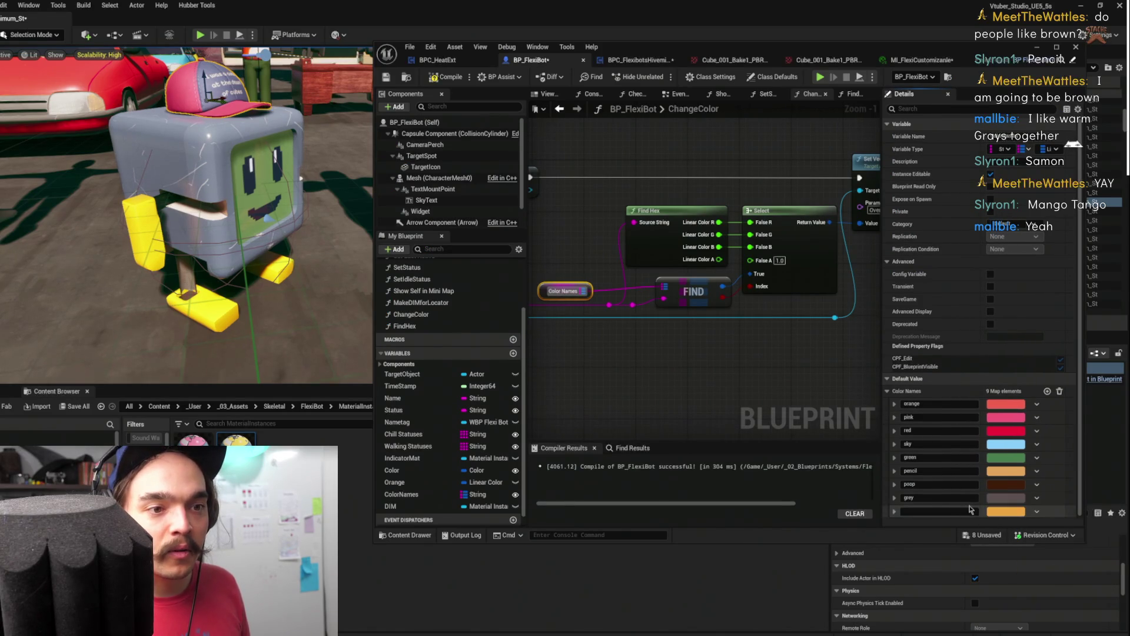
type("Mango")
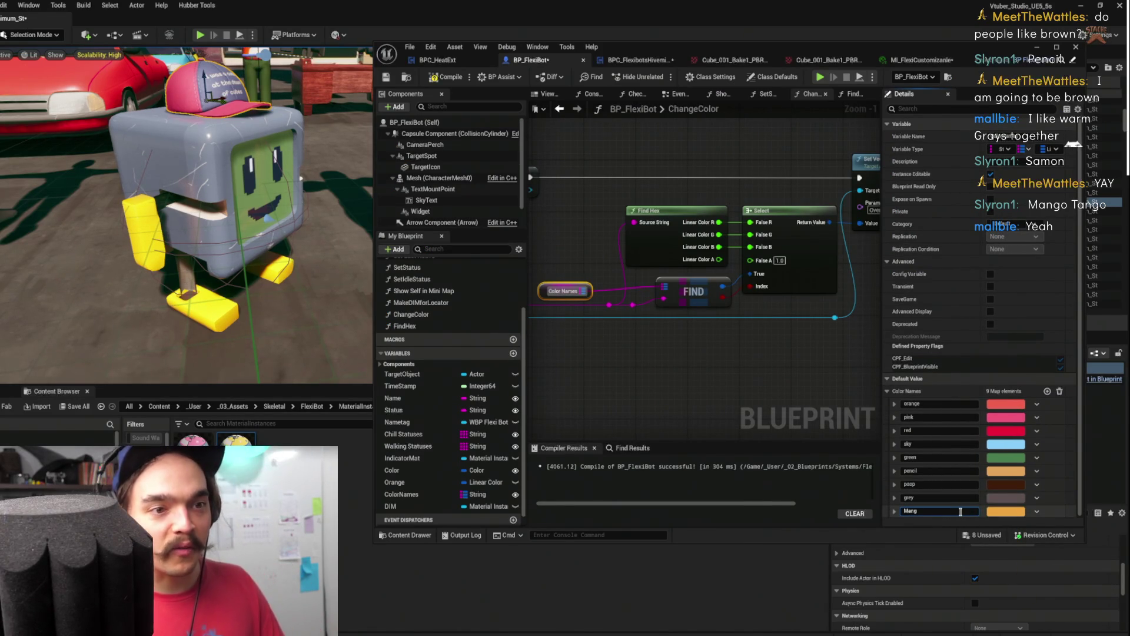
left_click(1019, 511)
left_click_drag(930, 441, 928, 437)
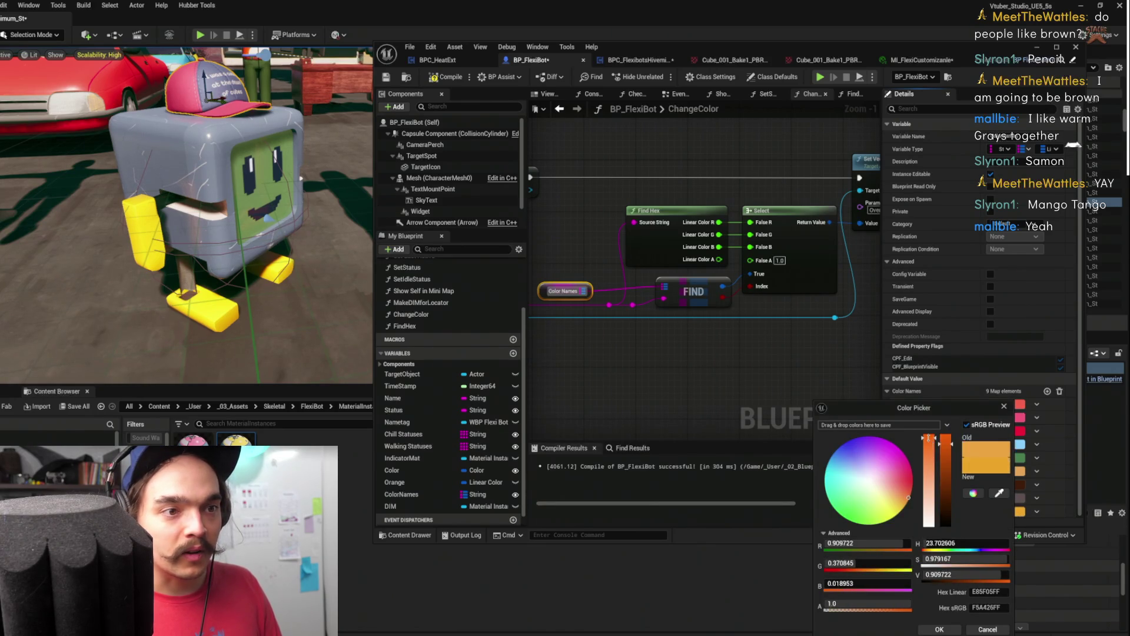
left_click(940, 629)
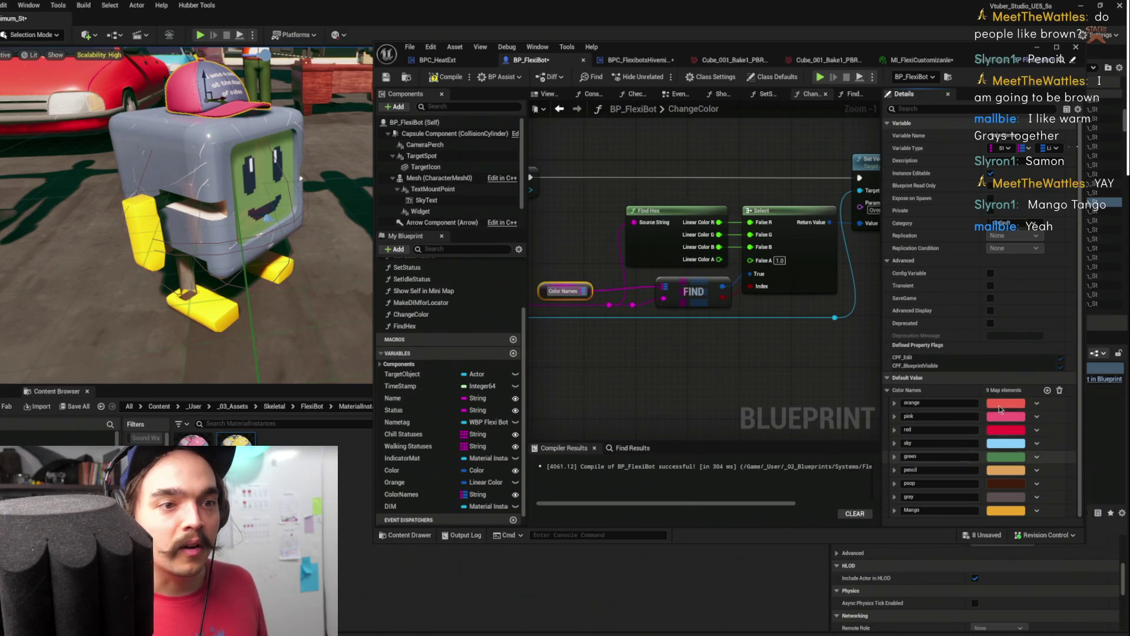
Add a tenth Color Names element, try out a purple for it, then cancel the picker
left_click(1046, 390)
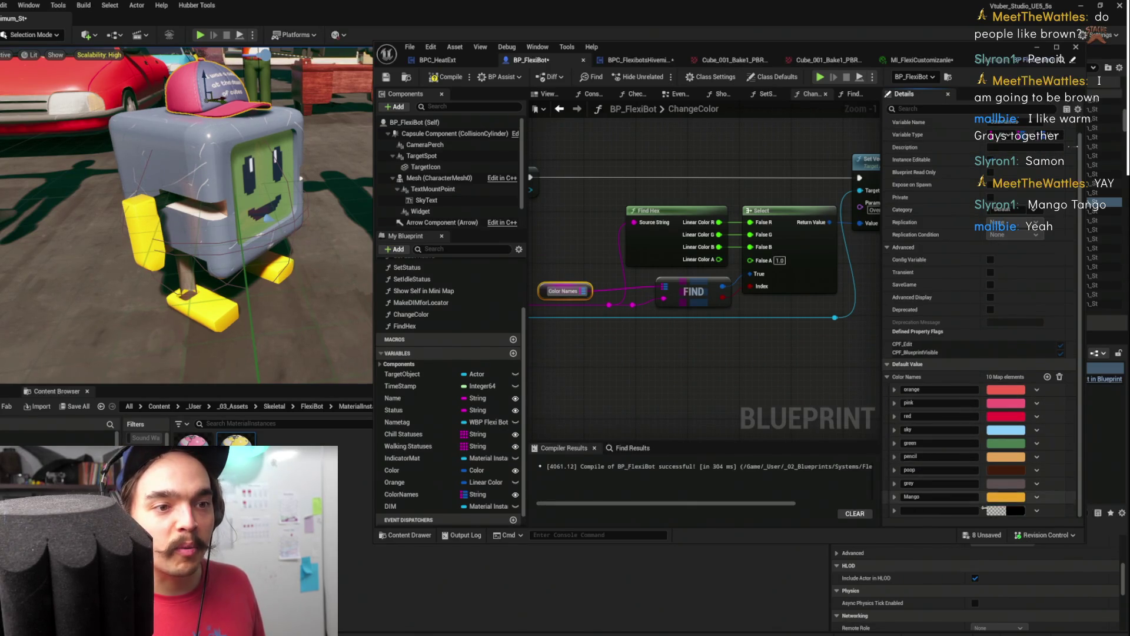
left_click(998, 511)
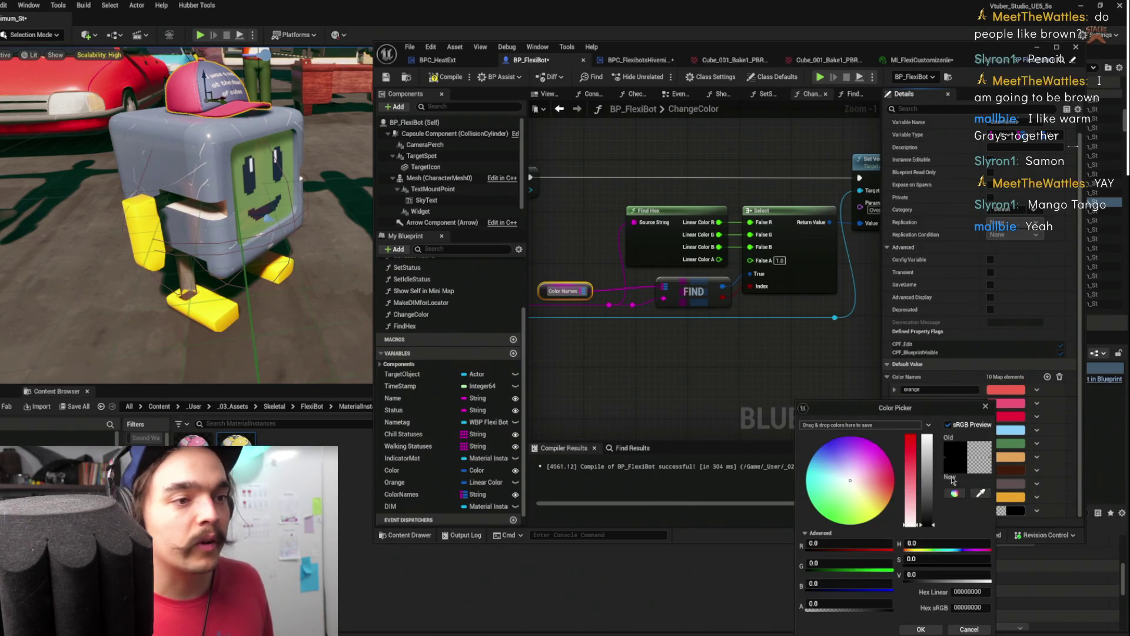
left_click(846, 450)
left_click_drag(846, 449, 847, 442)
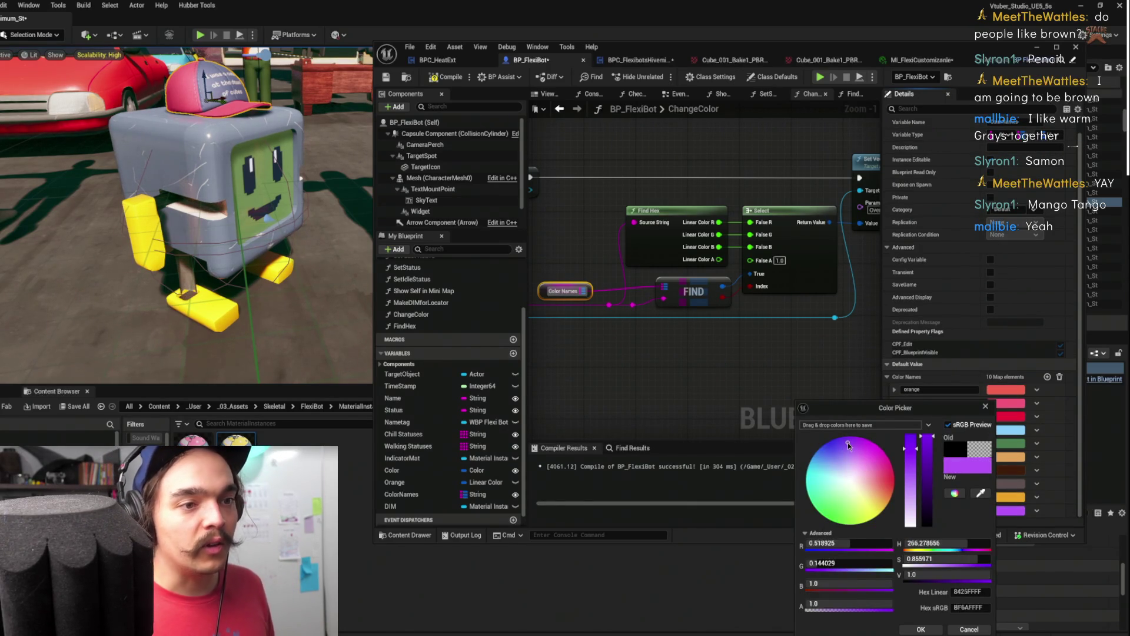
left_click_drag(928, 463, 928, 474)
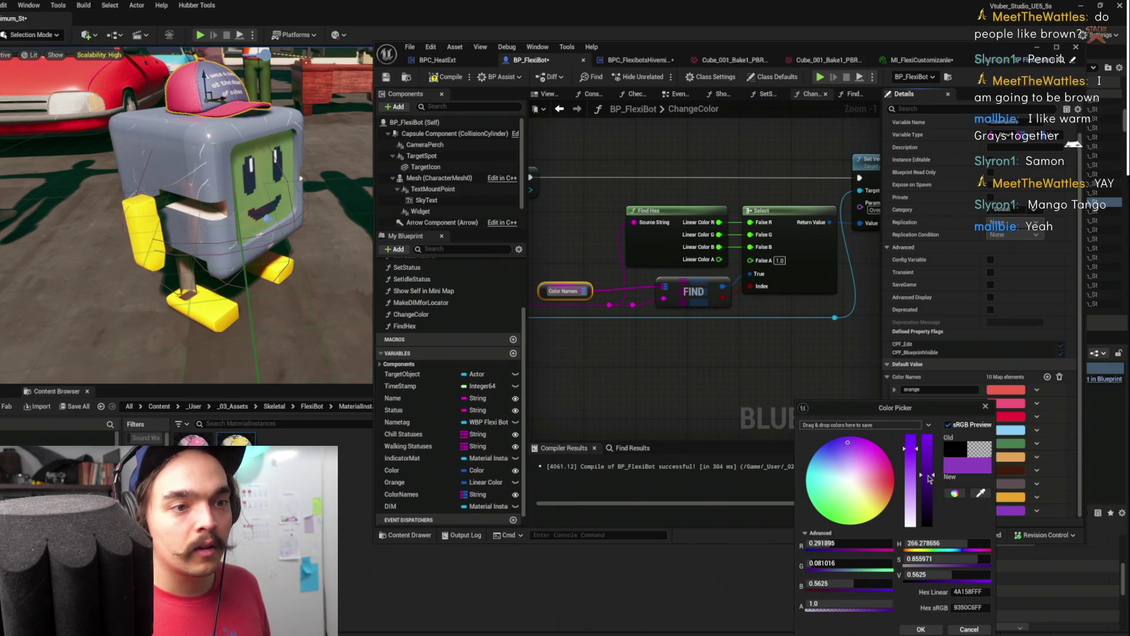
left_click(910, 435)
left_click(909, 442)
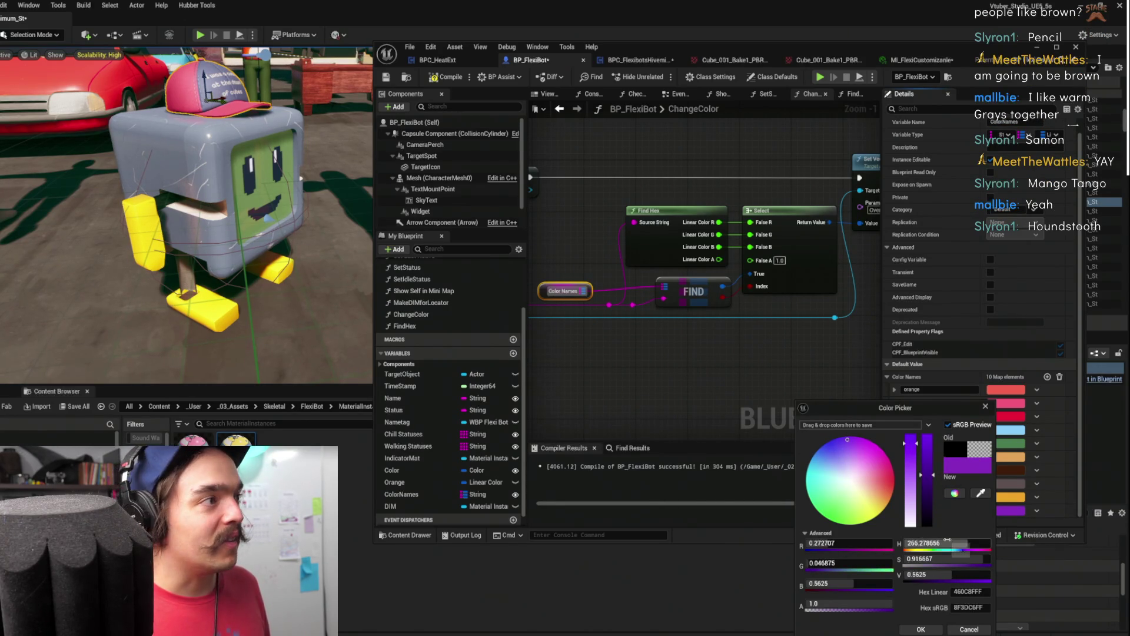
left_click(969, 629)
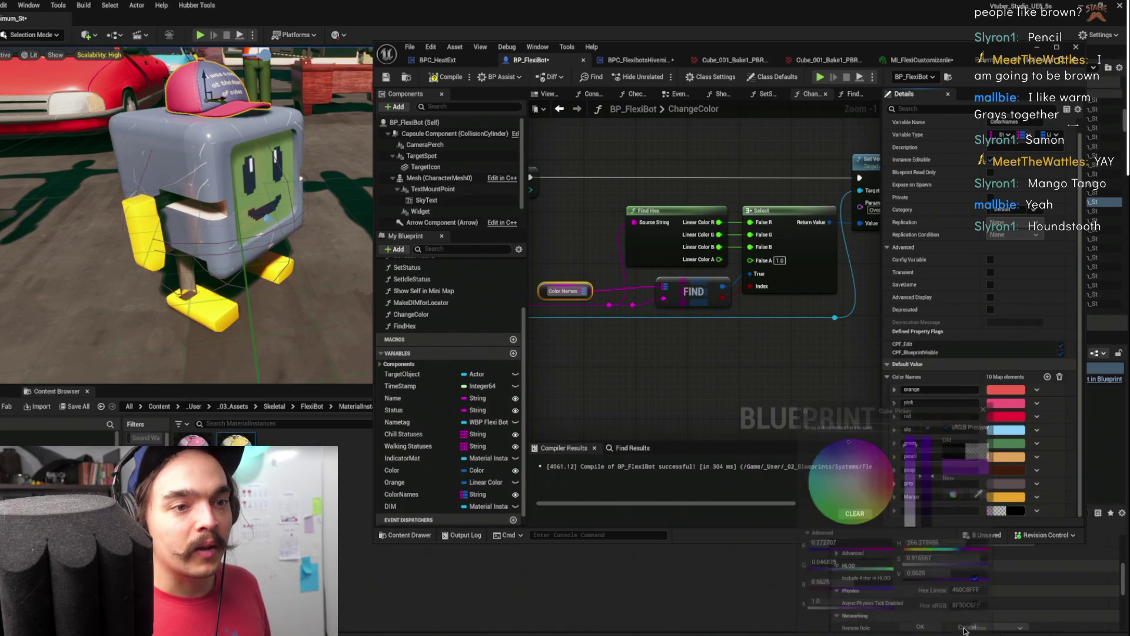
left_click(906, 61)
Set OverlayColor to a deep purple (R 0.199, G 0.092, B 0.316)
left_click(389, 409)
left_click(676, 408)
left_click_drag(764, 452, 725, 426)
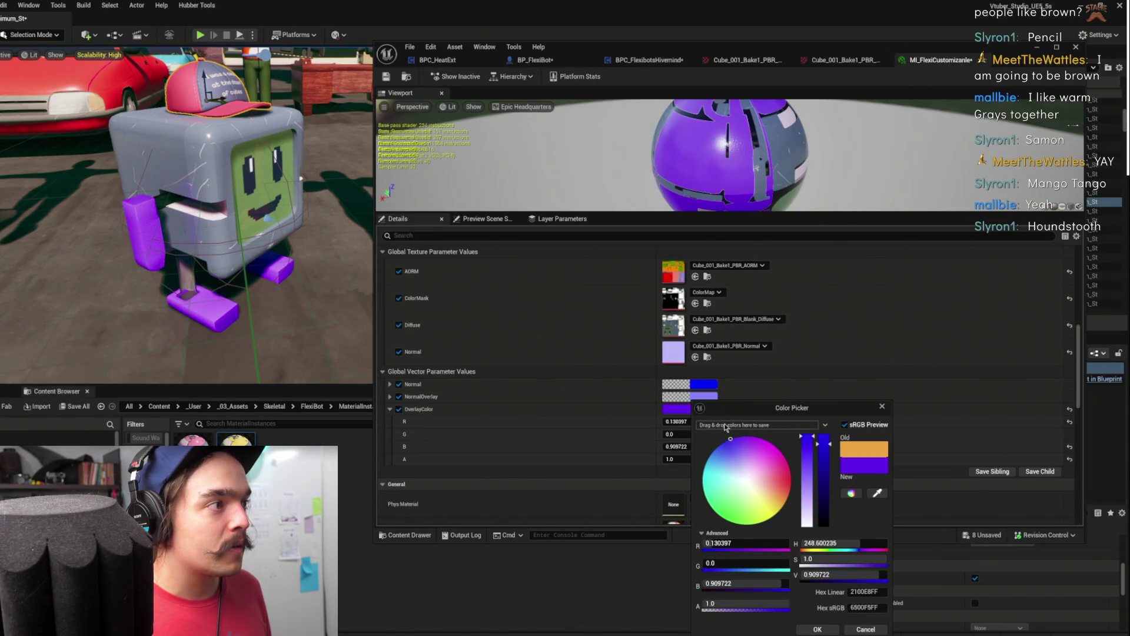
left_click(822, 448)
mouse_move(808, 450)
left_mouse_down()
mouse_move(808, 468)
mouse_move(809, 436)
left_mouse_up()
left_click(818, 459)
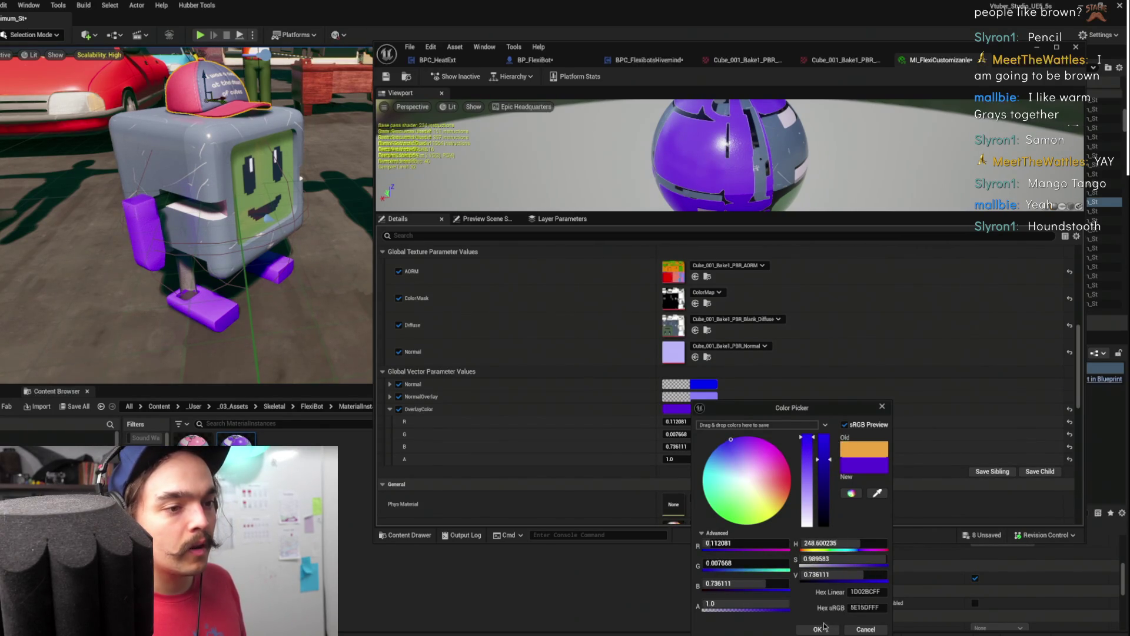
left_click(826, 477)
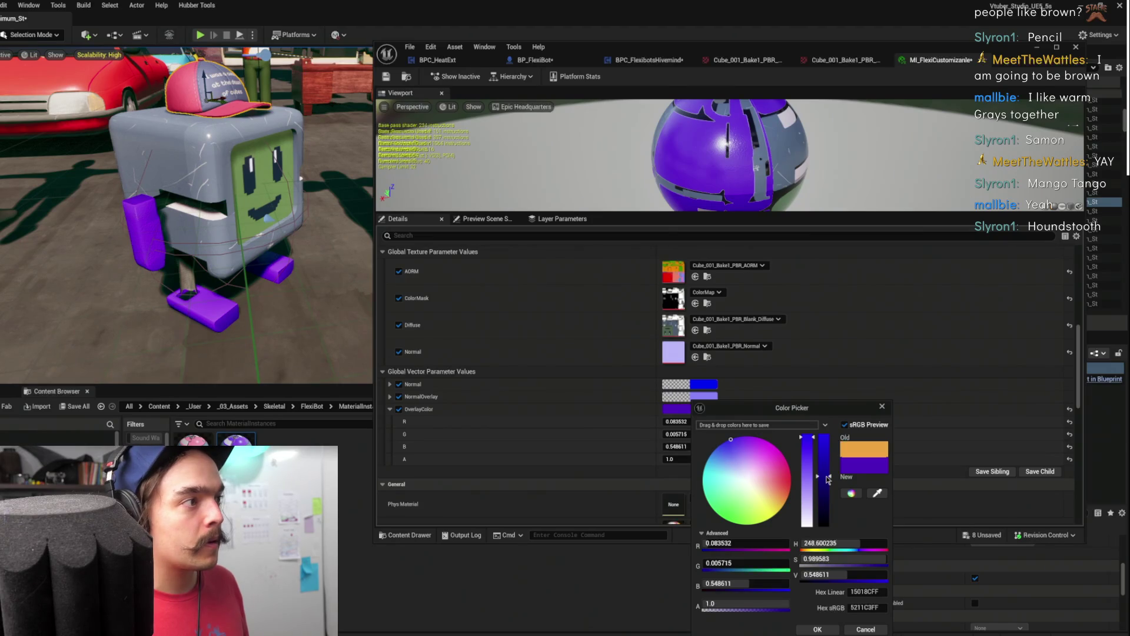
left_click_drag(827, 479, 830, 455)
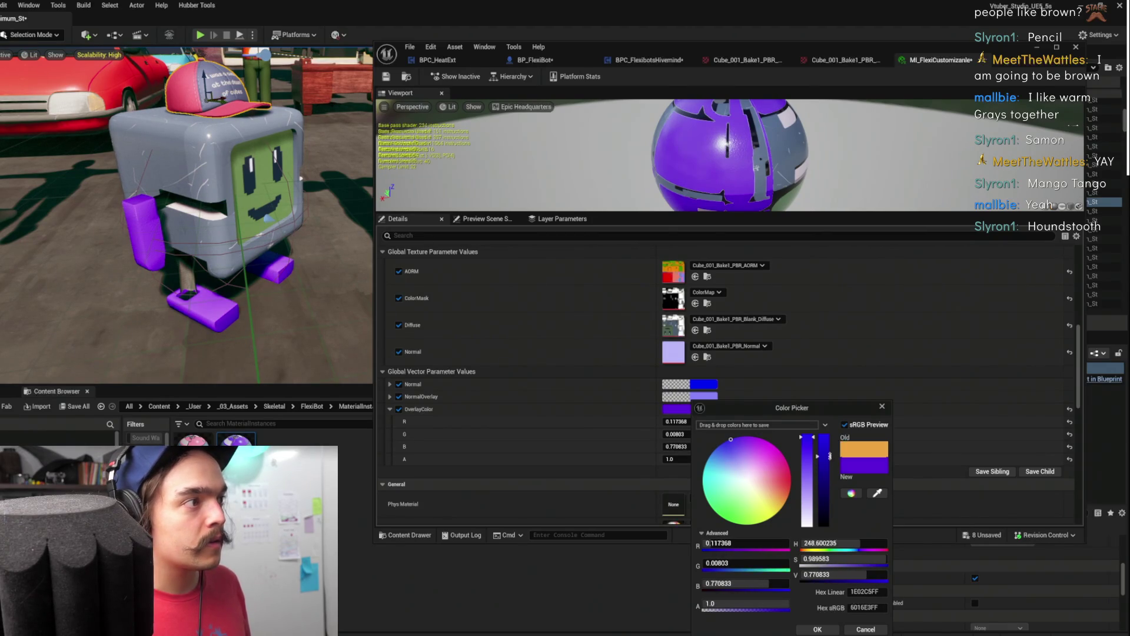
left_click(803, 447)
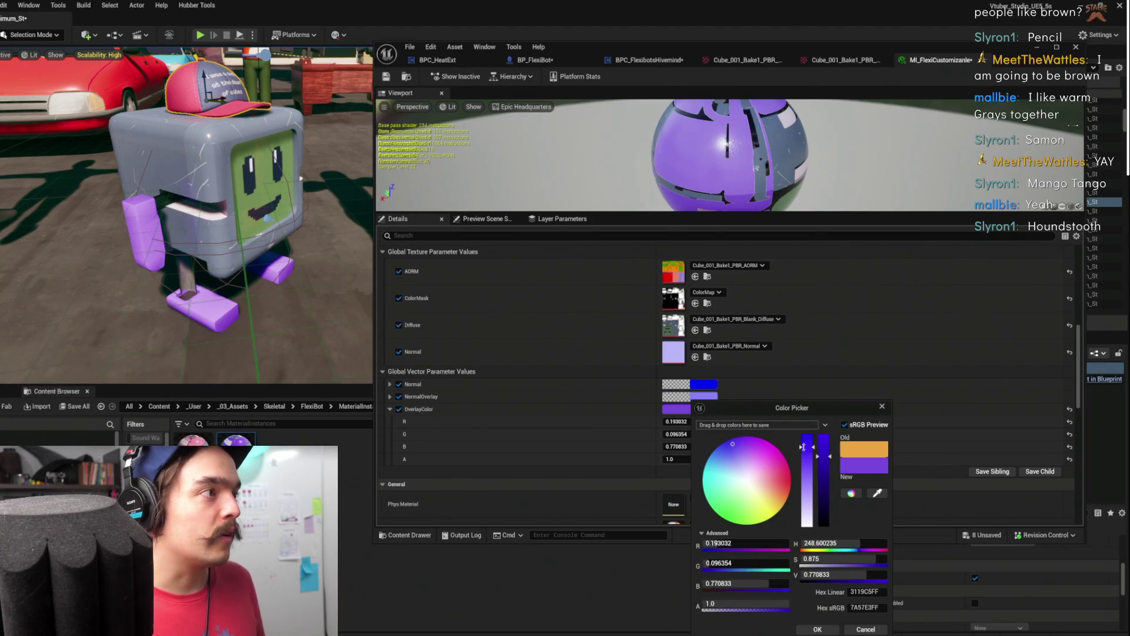
mouse_move(802, 447)
left_mouse_down()
mouse_move(803, 459)
mouse_move(809, 428)
left_mouse_up()
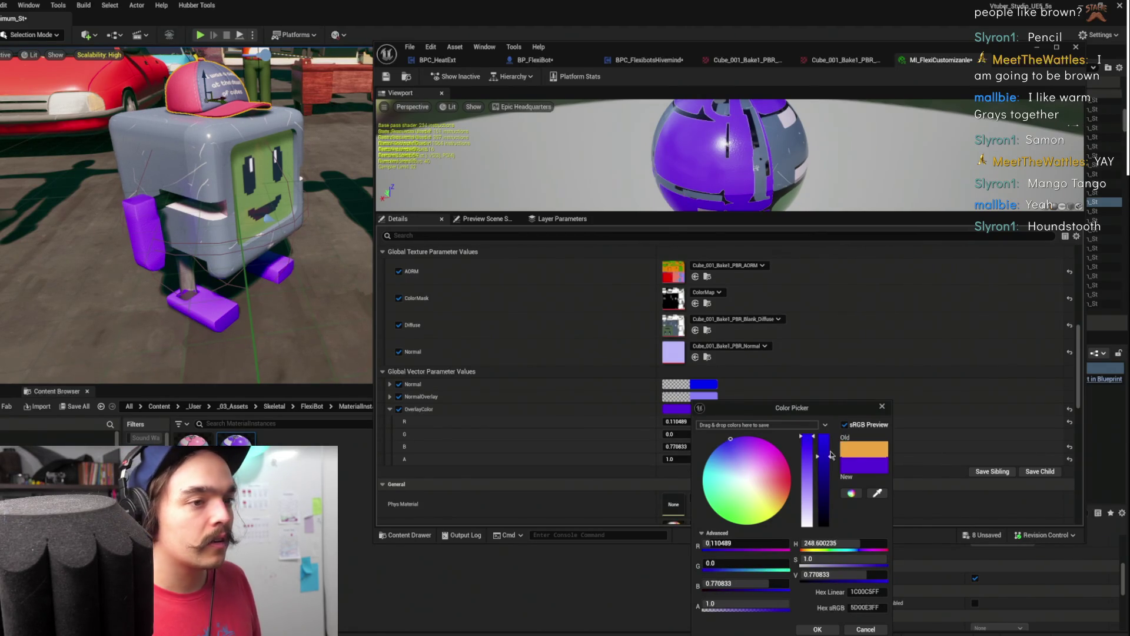
mouse_move(827, 470)
left_mouse_down()
mouse_move(824, 497)
mouse_move(823, 413)
left_mouse_up()
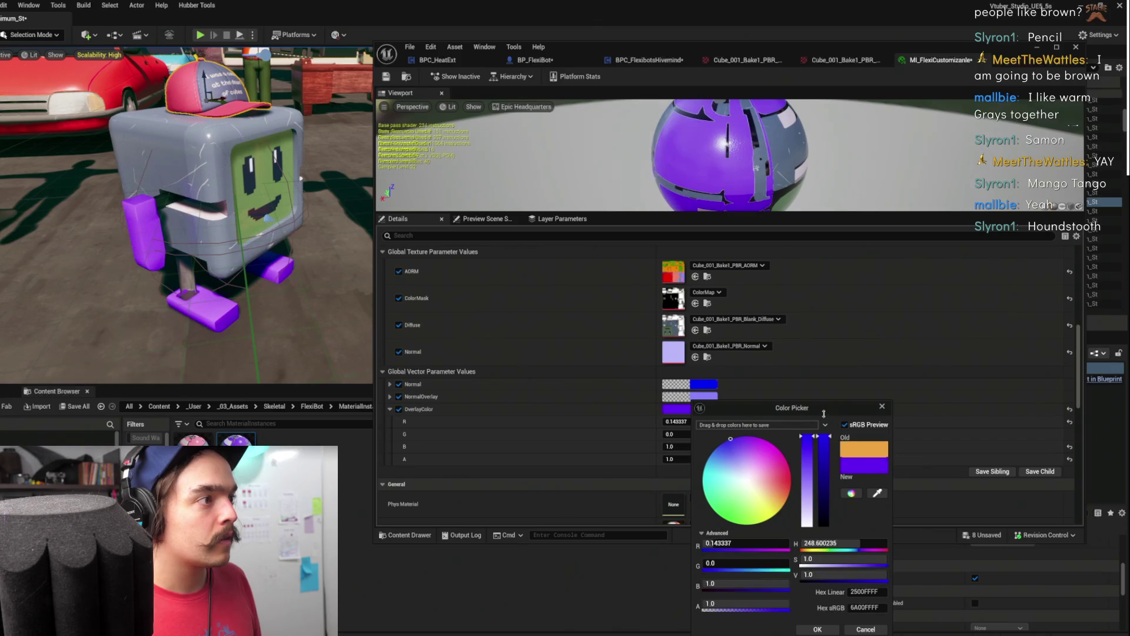
left_click(803, 459)
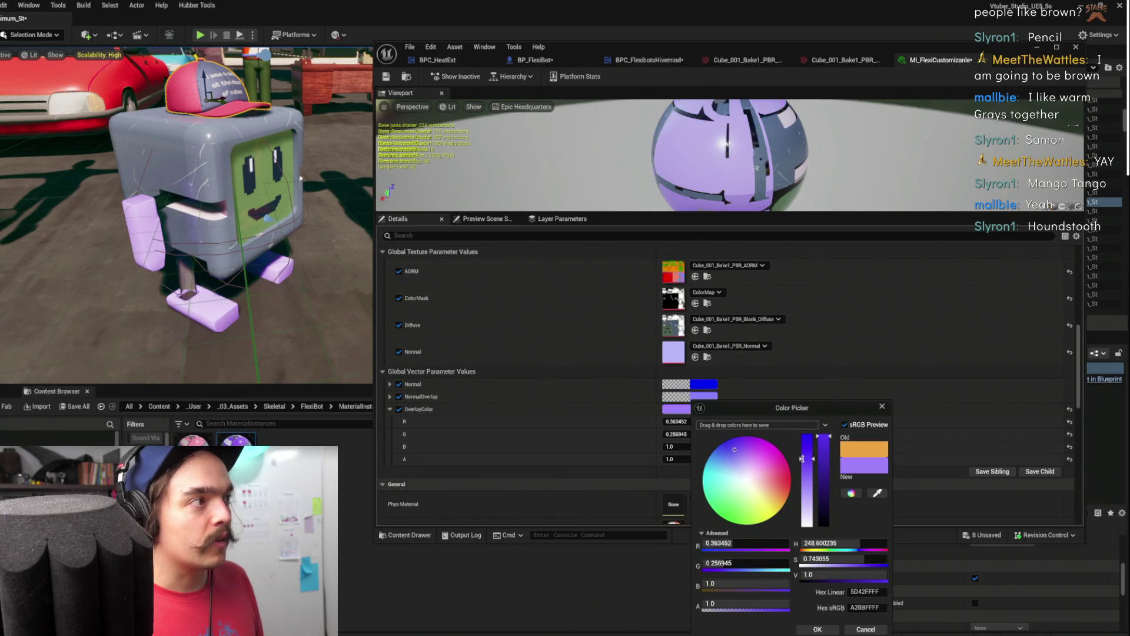
mouse_move(802, 458)
left_mouse_down()
mouse_move(810, 436)
mouse_move(828, 496)
mouse_move(808, 473)
mouse_move(809, 449)
mouse_move(746, 451)
left_mouse_up()
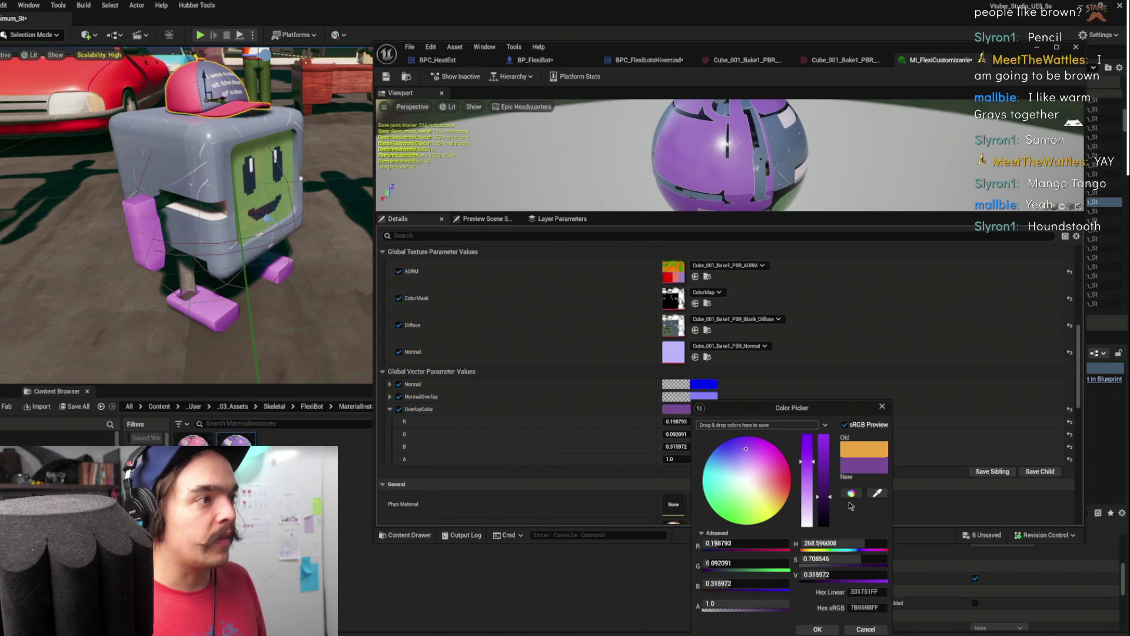
left_click(818, 629)
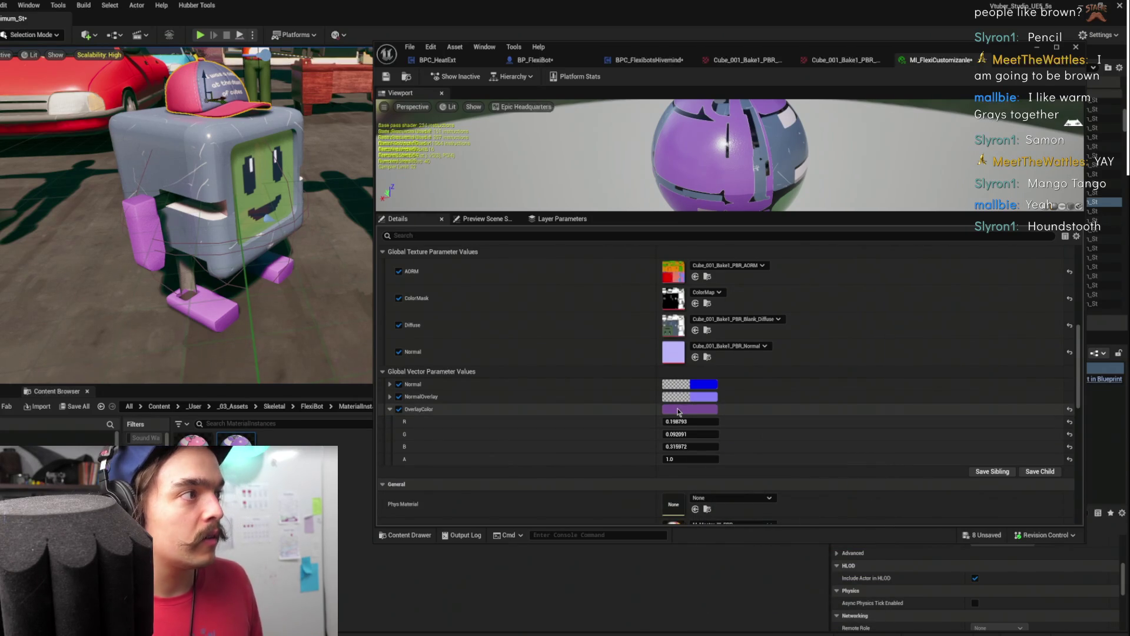
Copy the purple OverlayColor value and go back to BP_FlexiBot
right_click(699, 414)
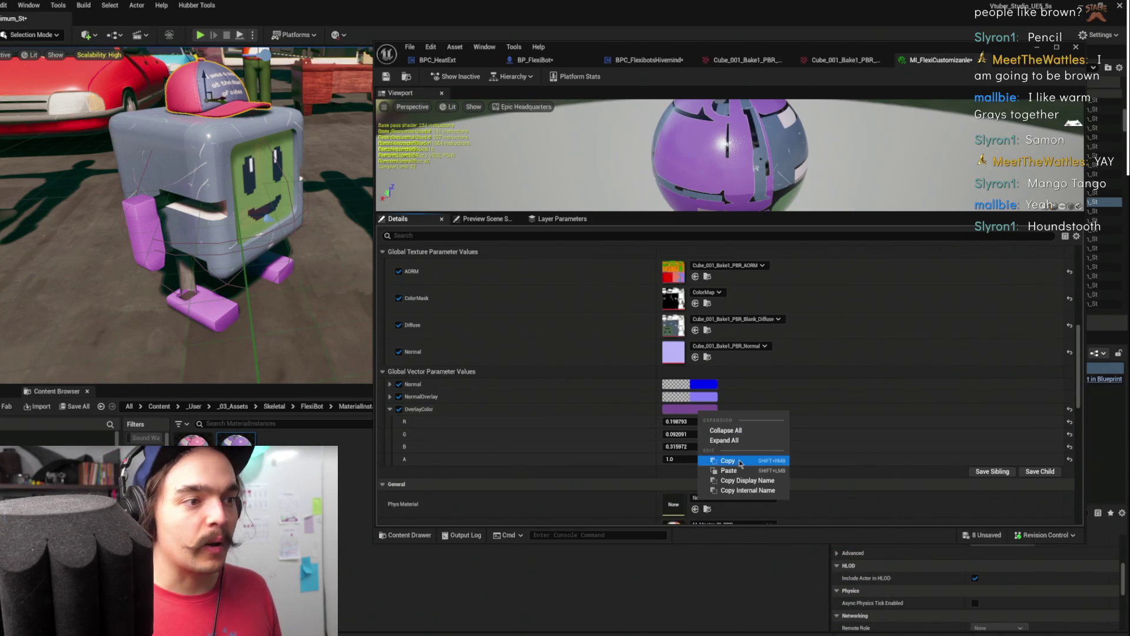
left_click(739, 463)
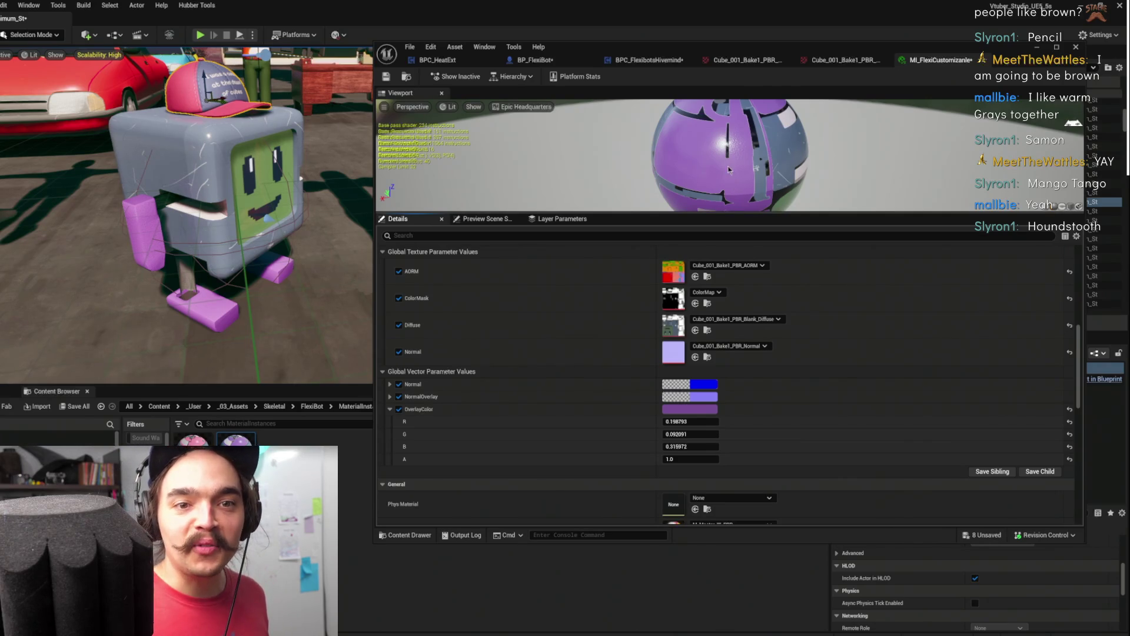
left_click(532, 60)
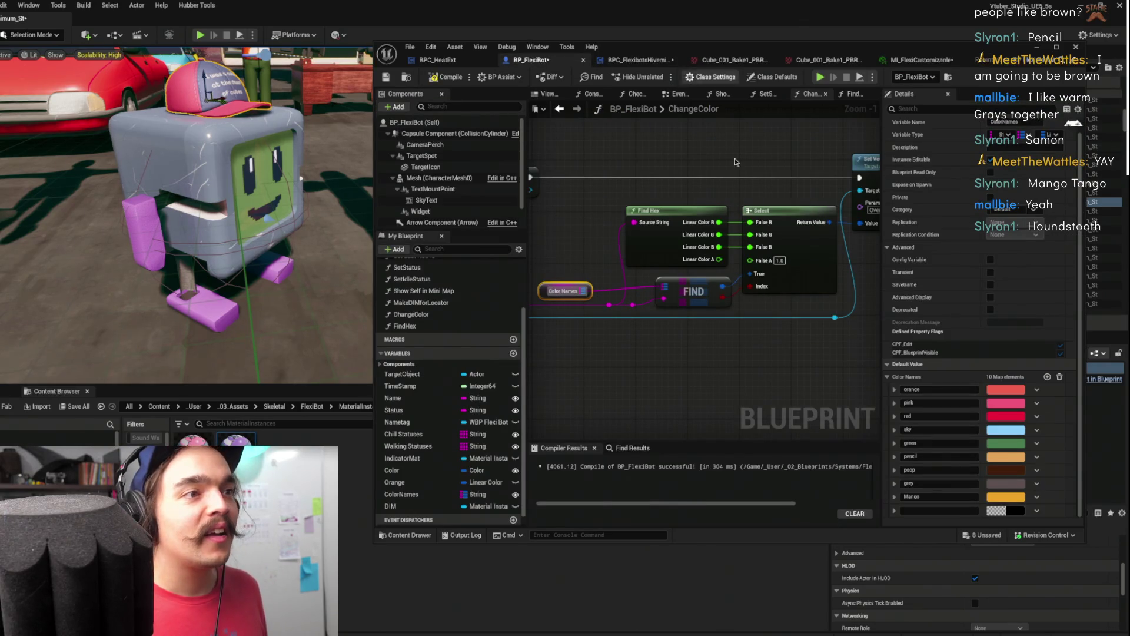
Paste the copied purple into the tenth Color Names entry and name it Purple
left_click(1014, 513)
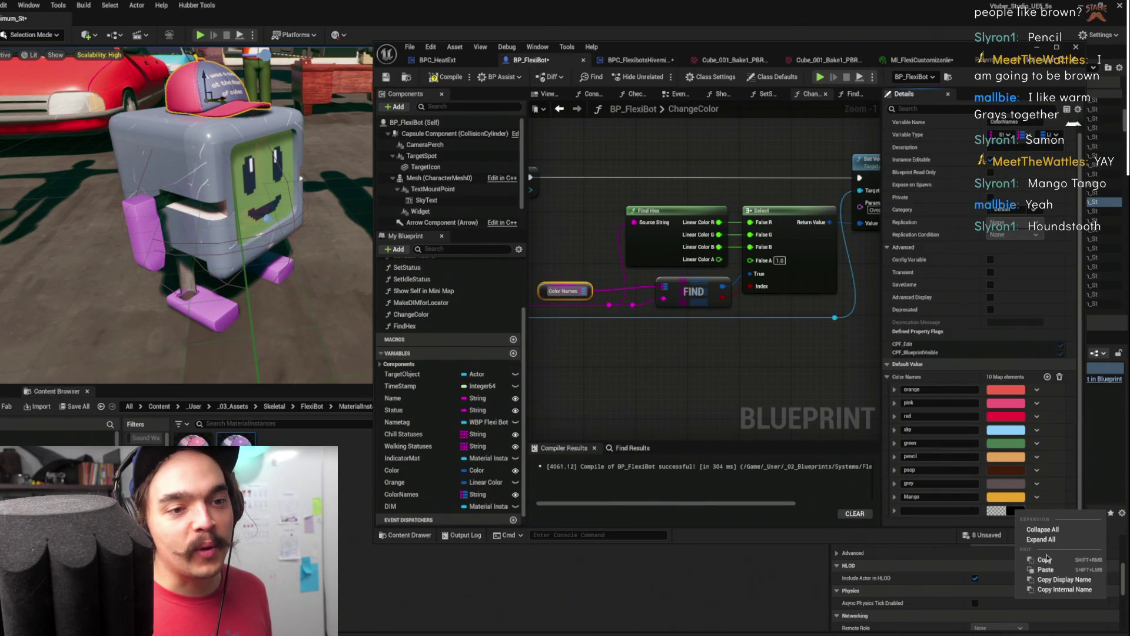
left_click(1060, 606)
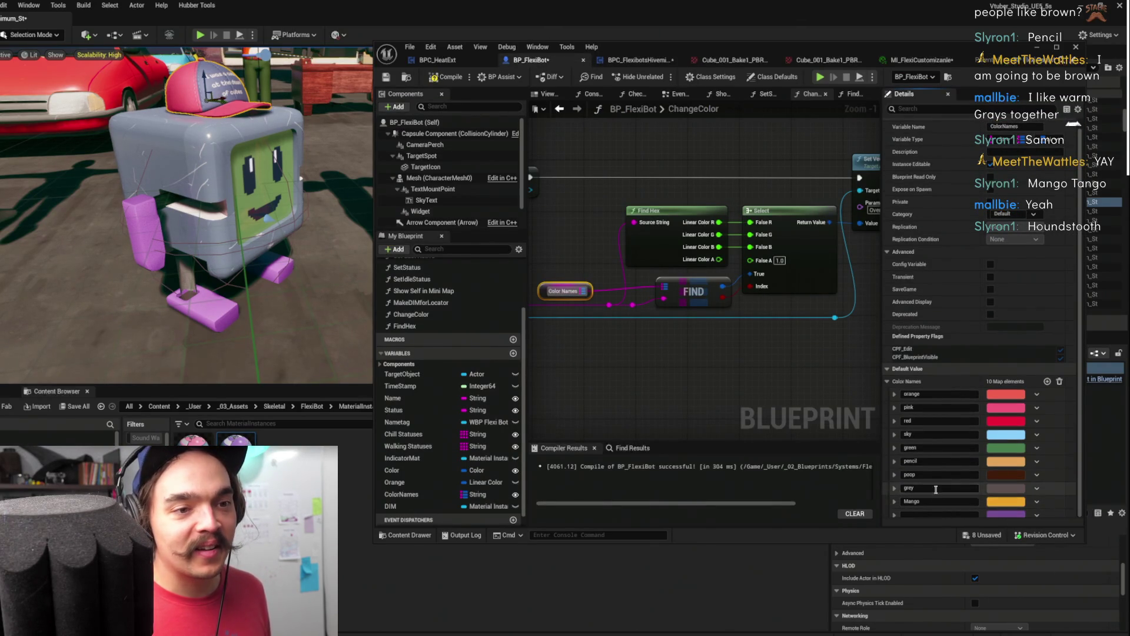
type("Pur")
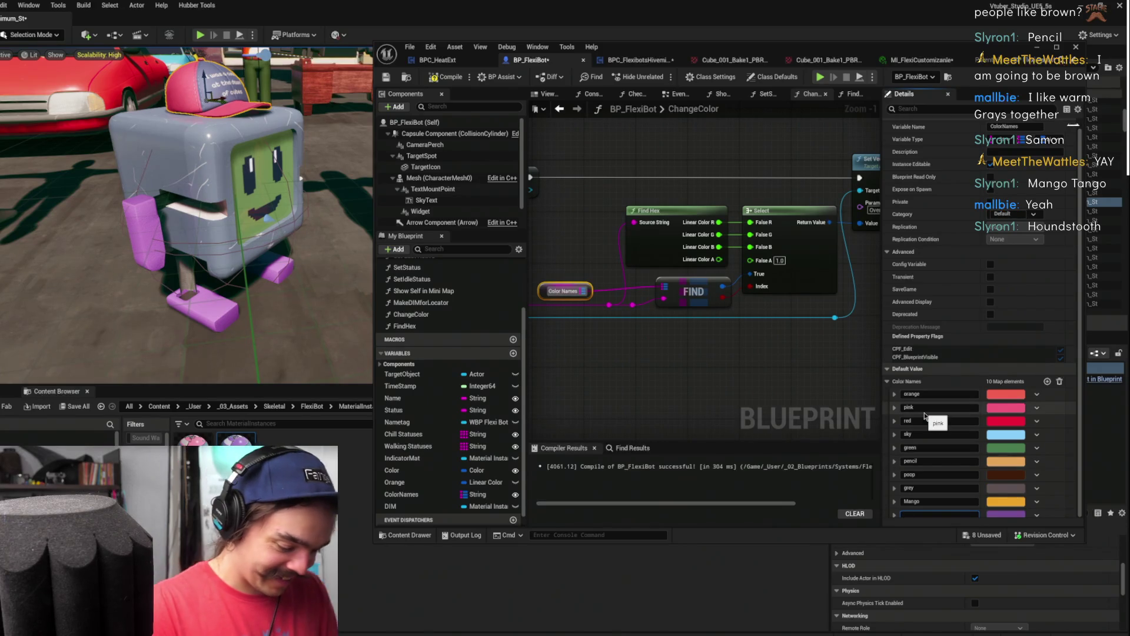
type("ple")
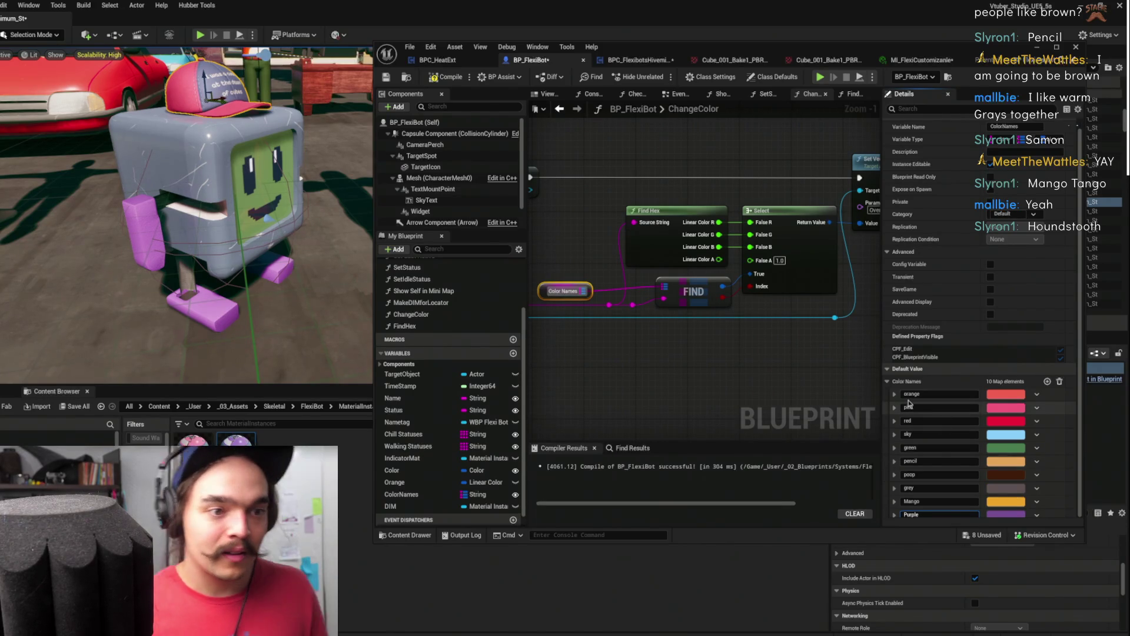
key("Return")
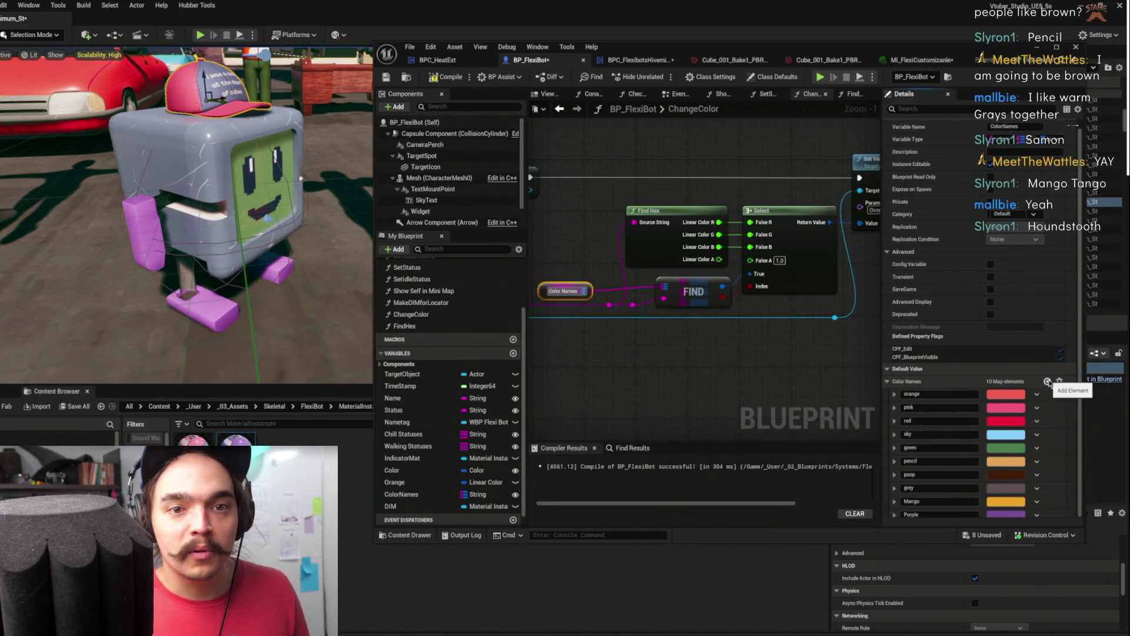
Add an eleventh, empty element to the Color Names map
left_click(1047, 381)
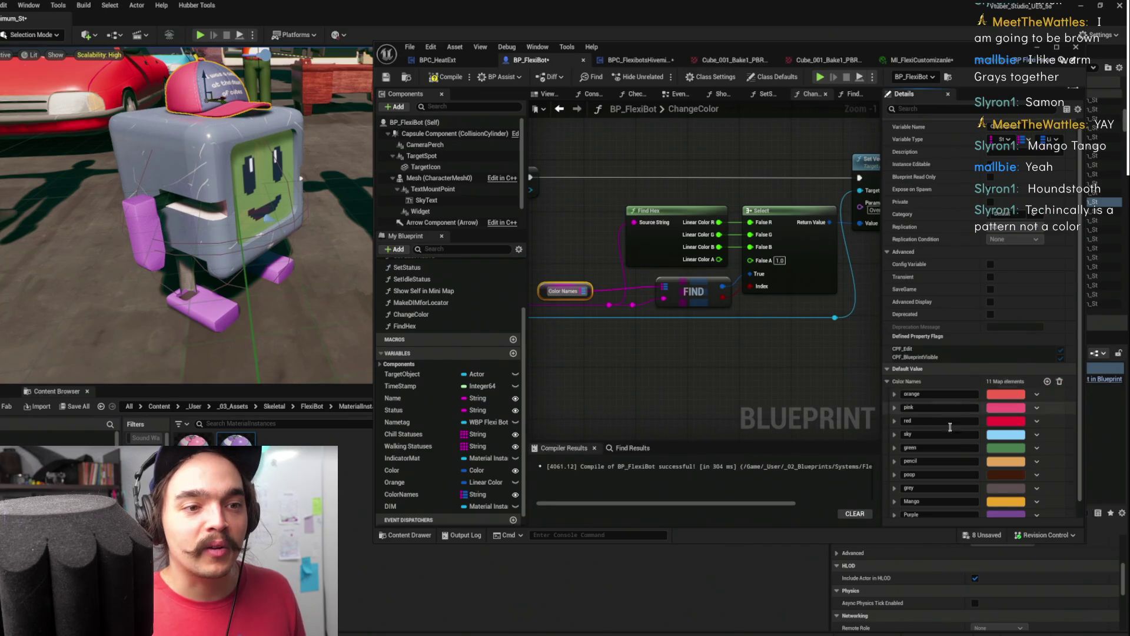
scroll(1001, 447, "down", 1)
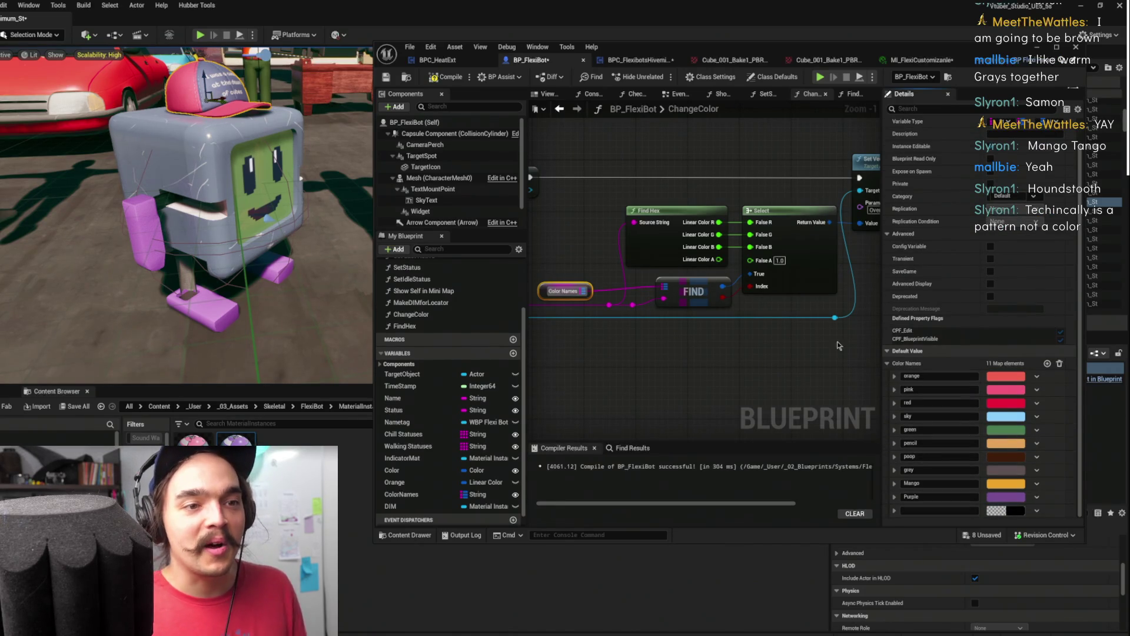
left_click(921, 59)
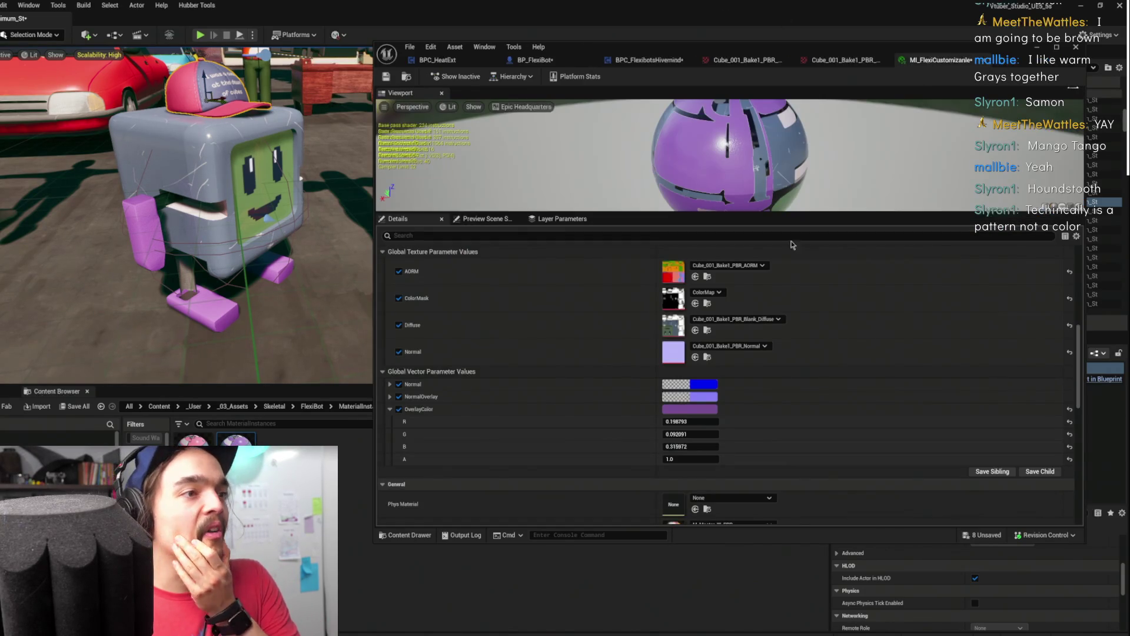
Make OverlayColor a dark blue with Value 0.361 (R 0.043, G 0.060, B 0.361) and copy it
left_click(677, 412)
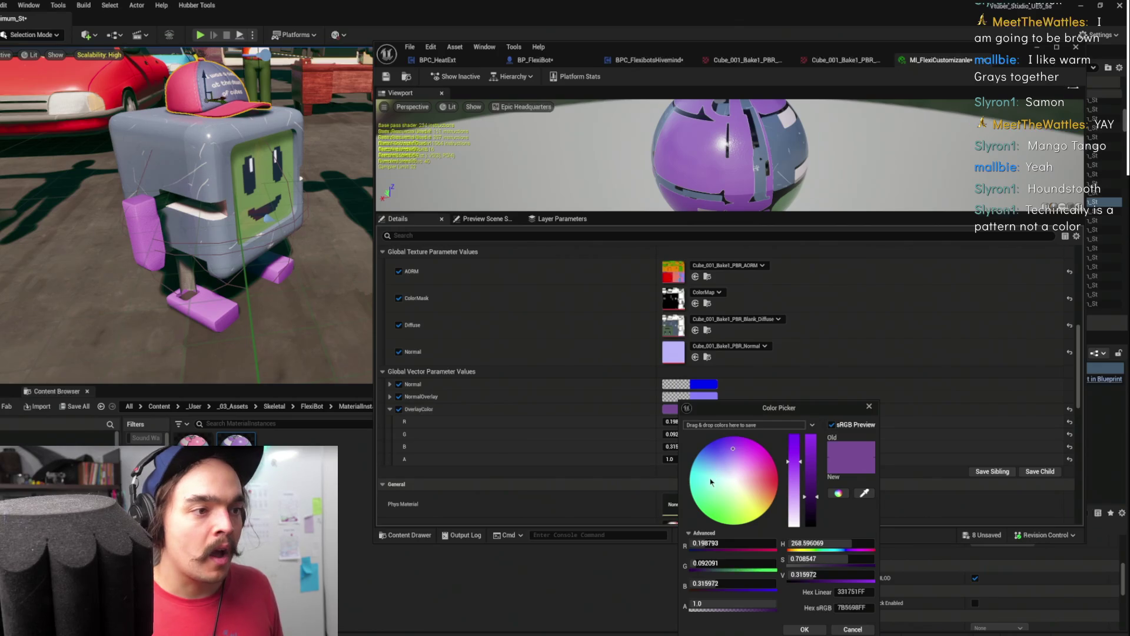
mouse_move(708, 460)
left_mouse_down()
mouse_move(716, 443)
mouse_move(700, 451)
mouse_move(712, 448)
left_mouse_up()
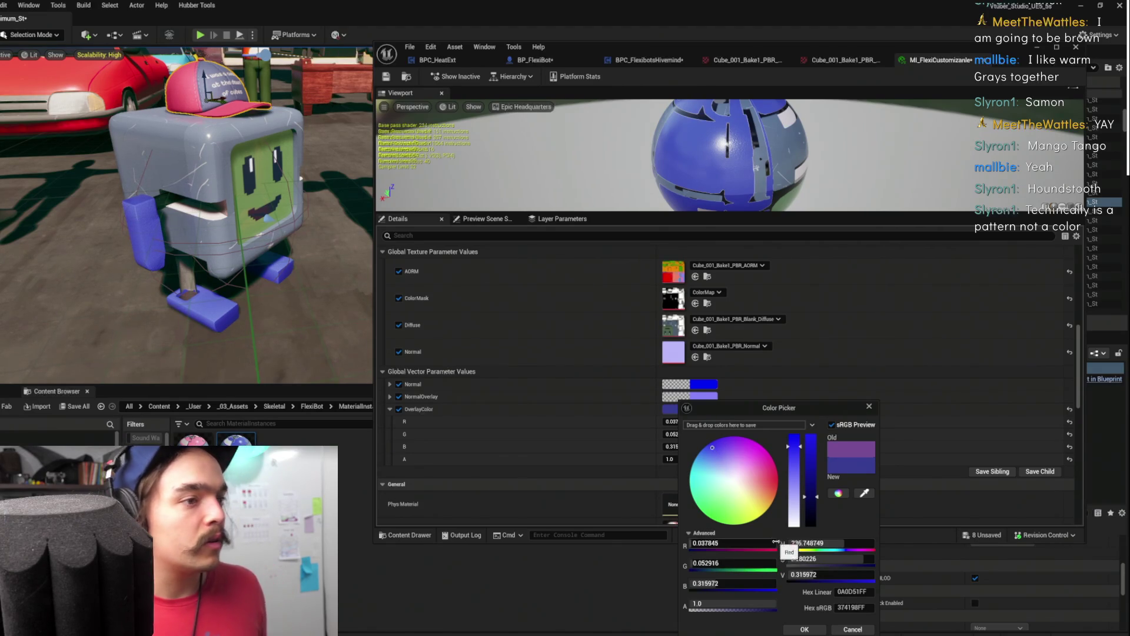
left_click(814, 505)
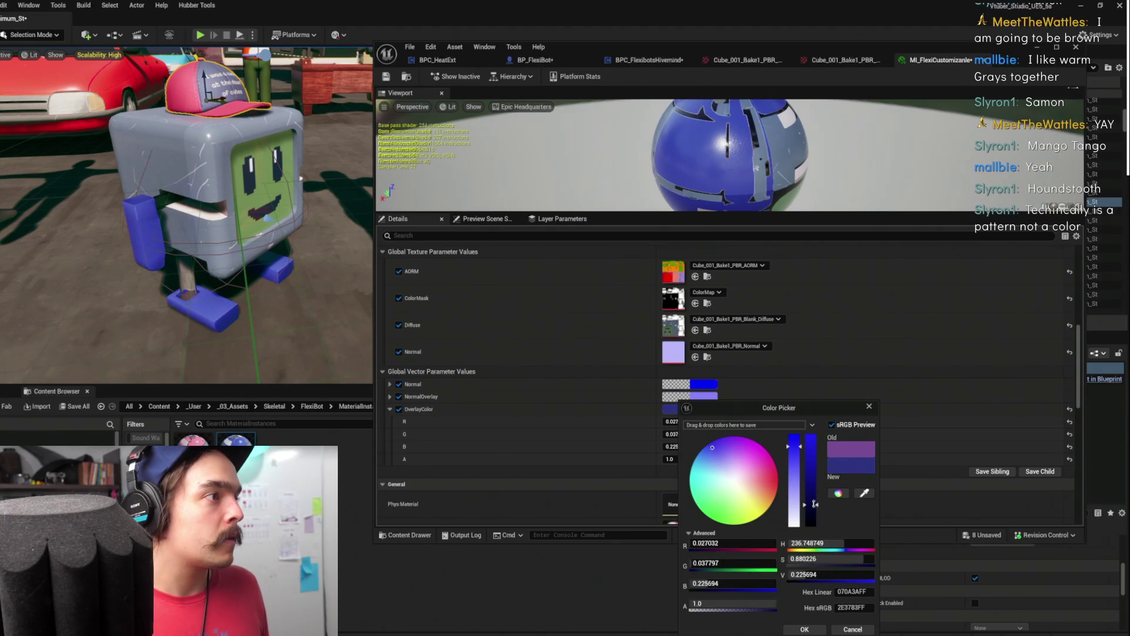
left_click(813, 492)
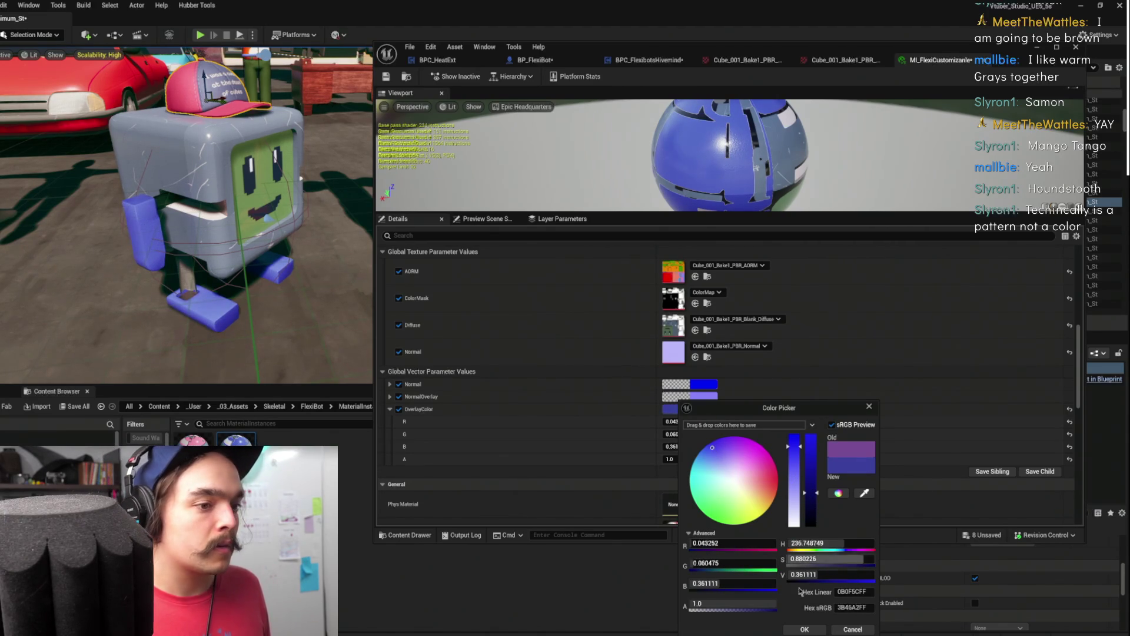
left_click(802, 629)
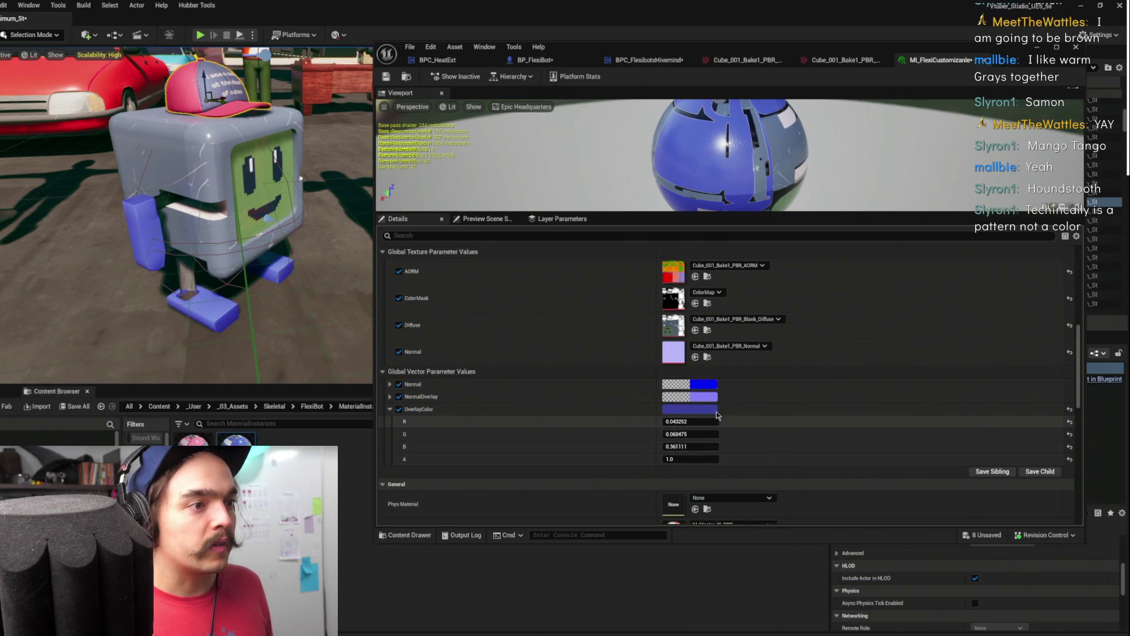
right_click(699, 410)
left_click(761, 465)
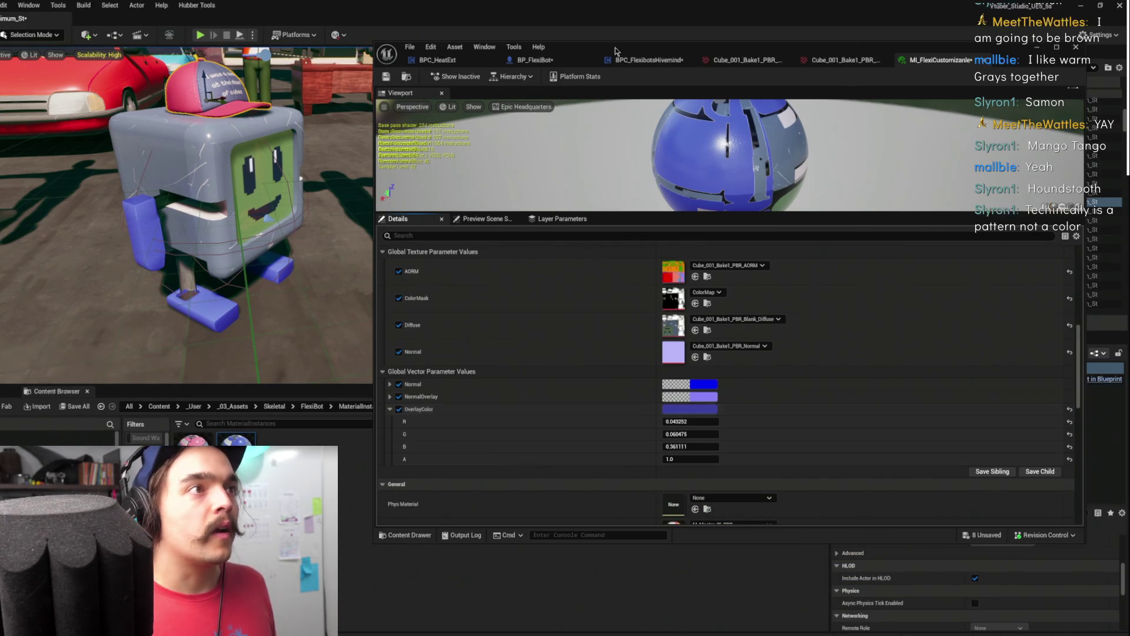
Paste the copied dark blue into the eleventh entry and name it Blue
left_click(531, 59)
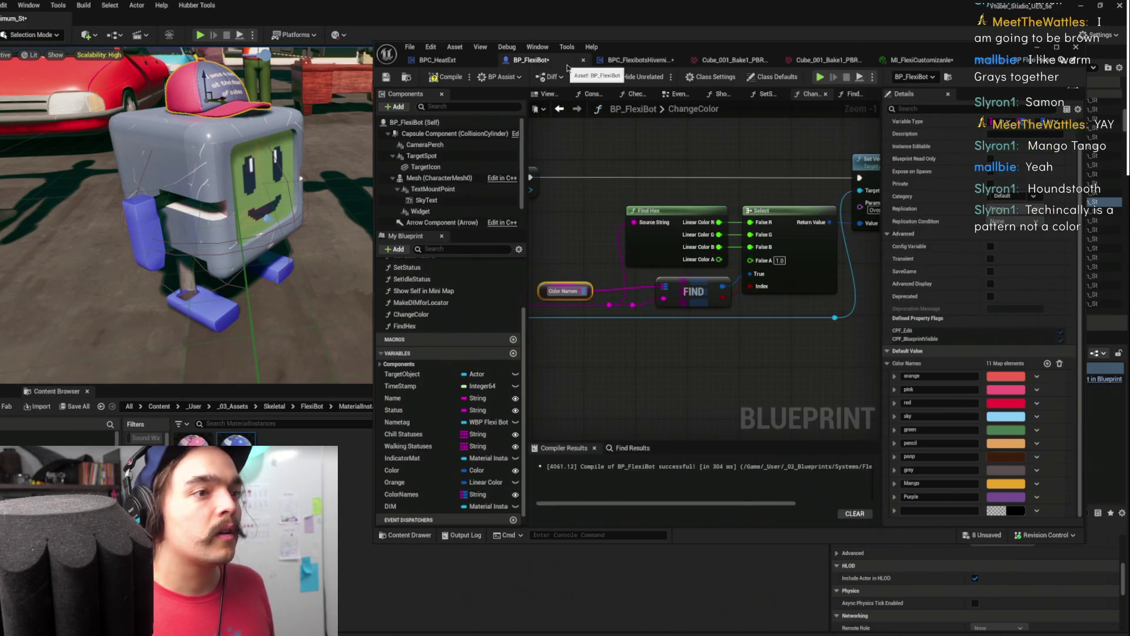
right_click(1014, 509)
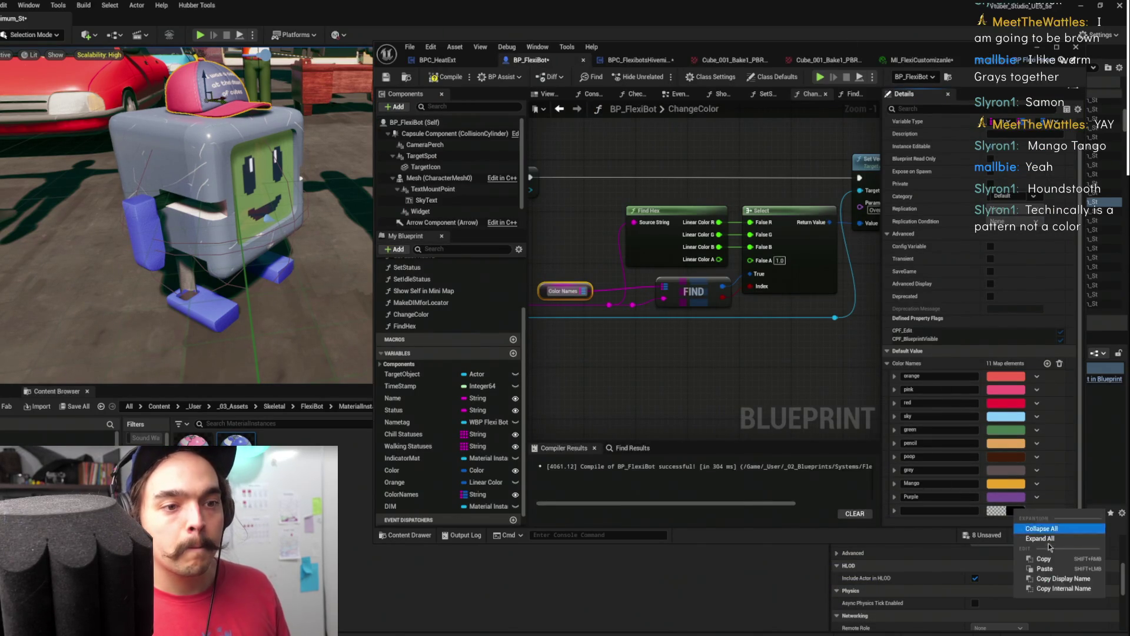
left_click(1044, 569)
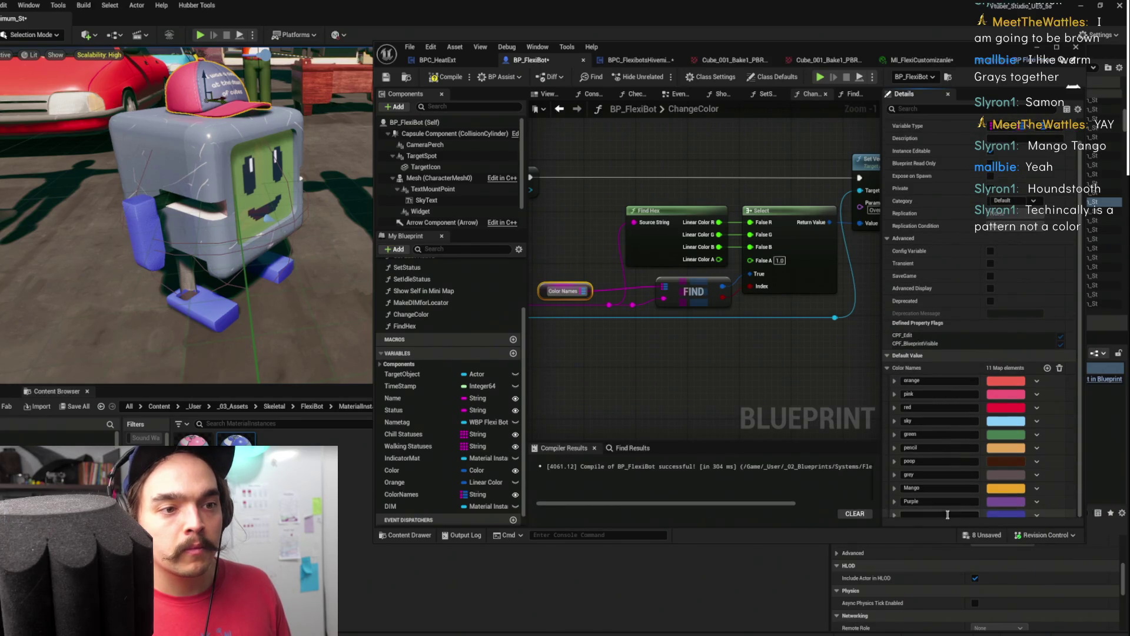
type("Blue")
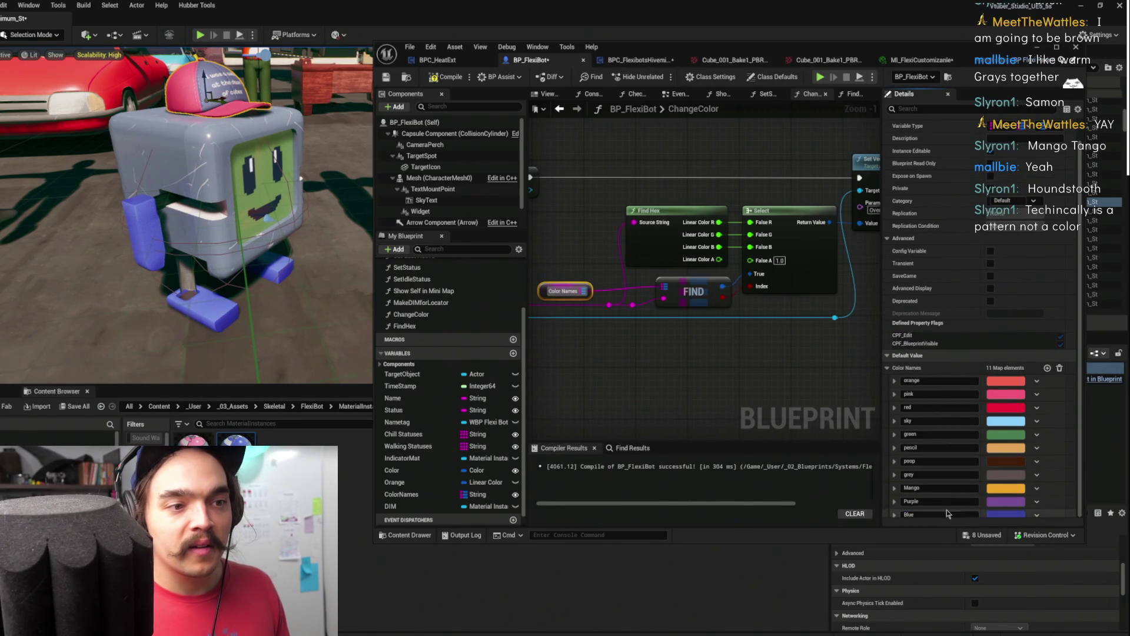
scroll(947, 503, "down", 1)
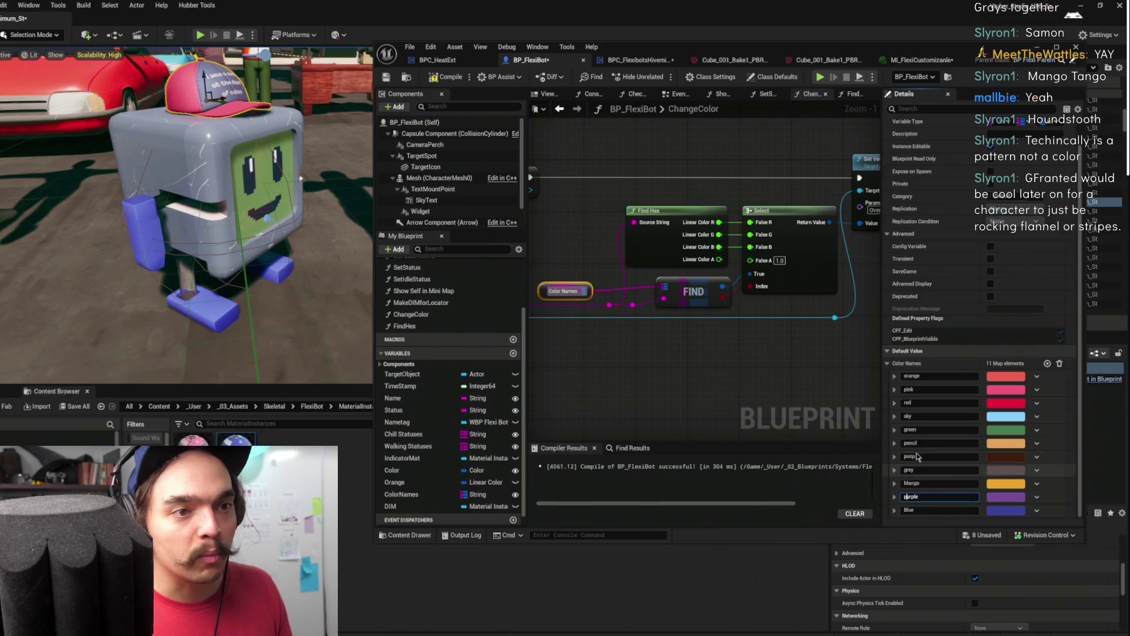
Change the keys to lowercase mango and blue, then add a twelfth empty element
left_click(903, 483)
key("Delete")
type("m")
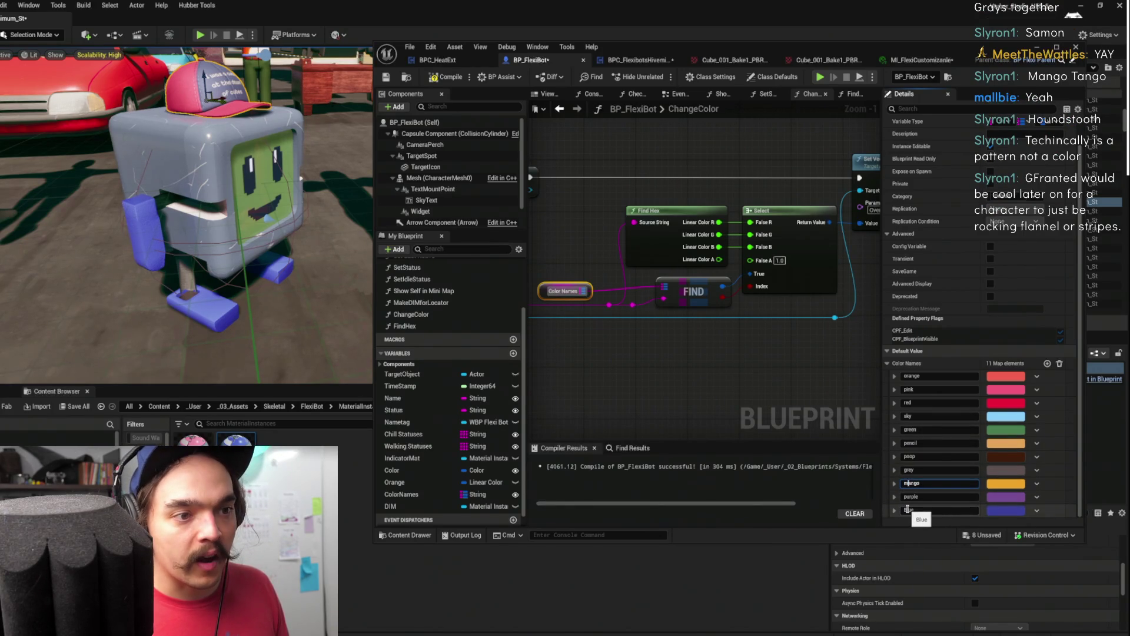
left_click(904, 510)
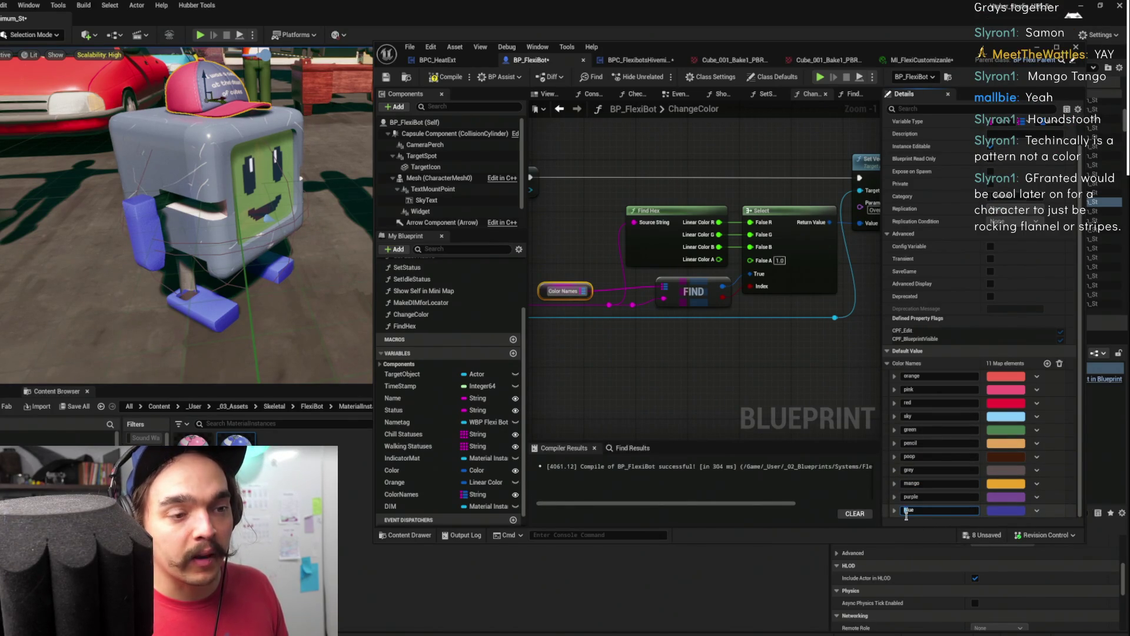
key("Delete")
type("b")
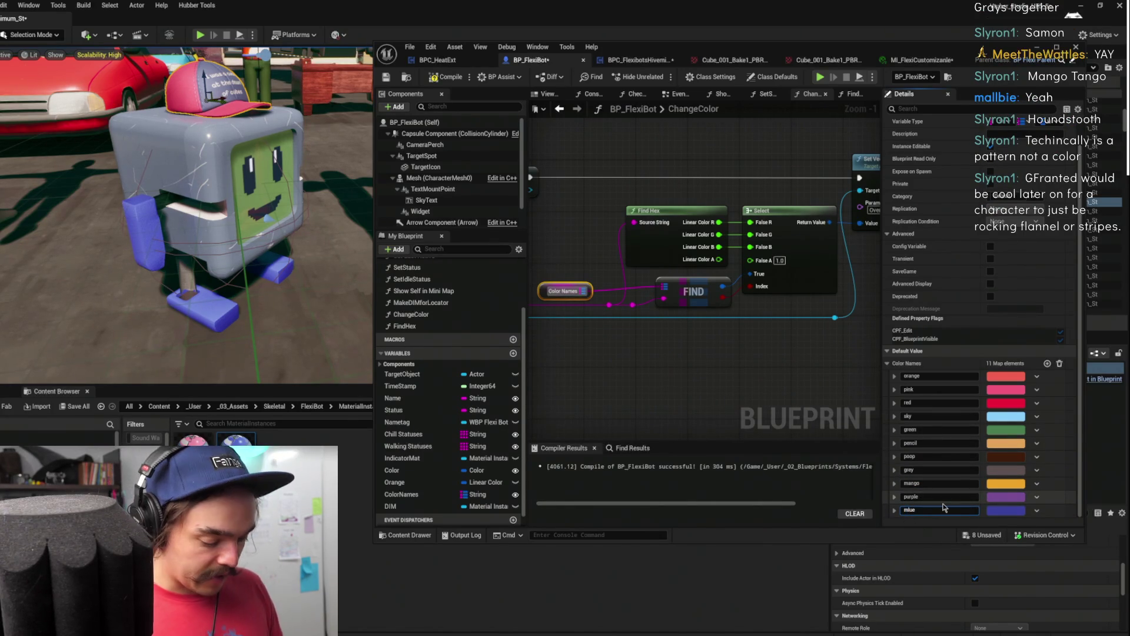
key("Return")
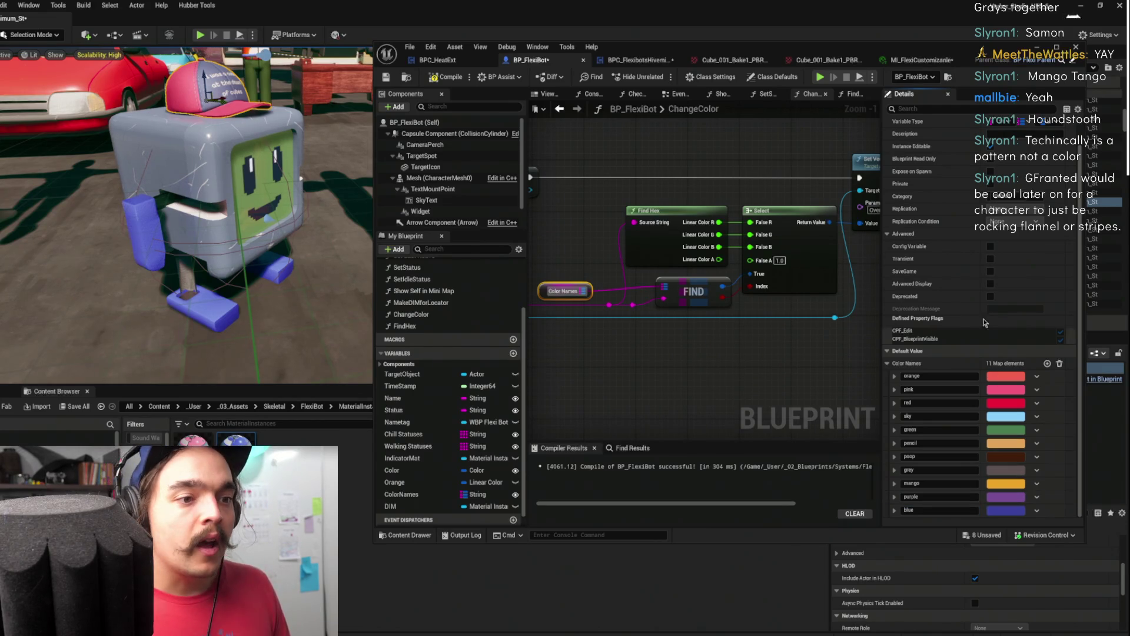
left_click(1047, 363)
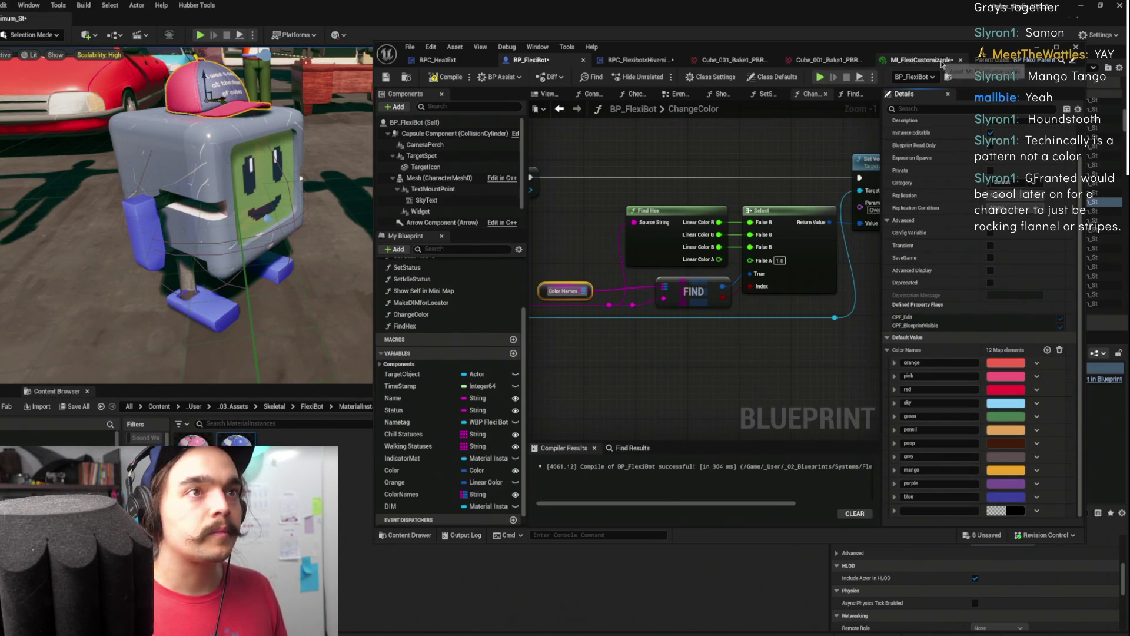
left_click(918, 60)
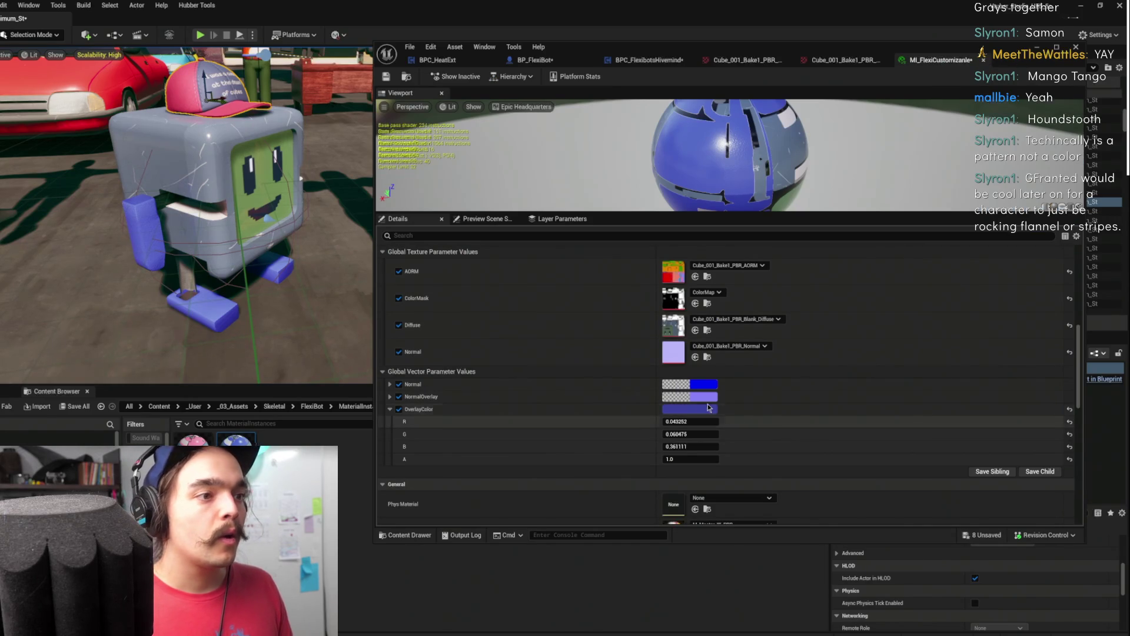
Make OverlayColor a muted green (R 0.197, G 0.361, B 0.273) and copy it
left_click(690, 409)
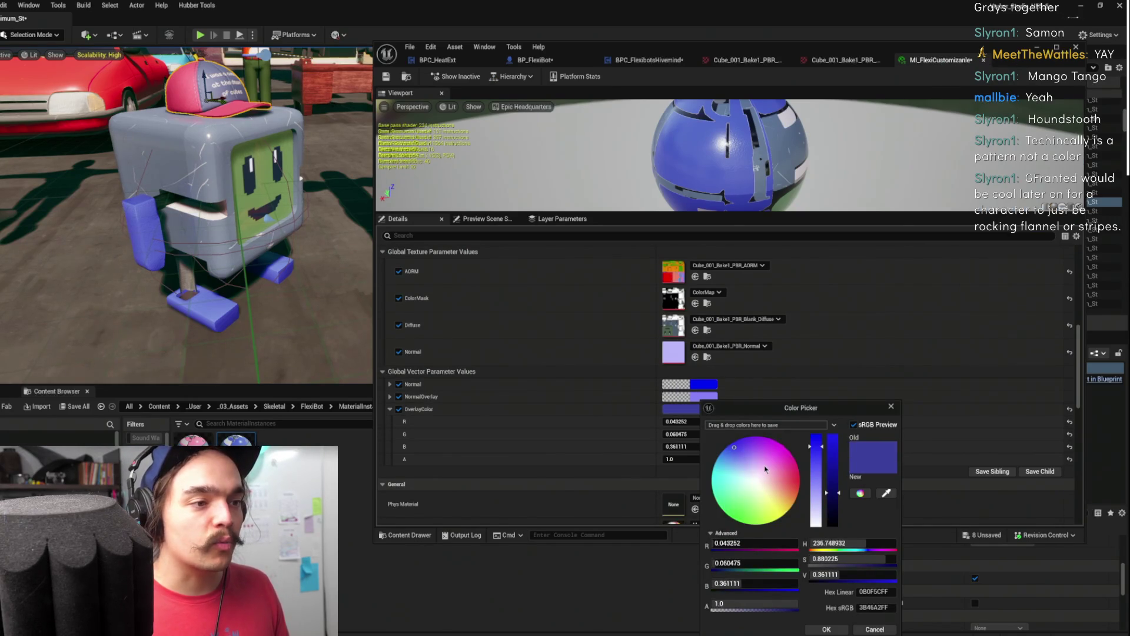
left_click_drag(730, 478, 740, 501)
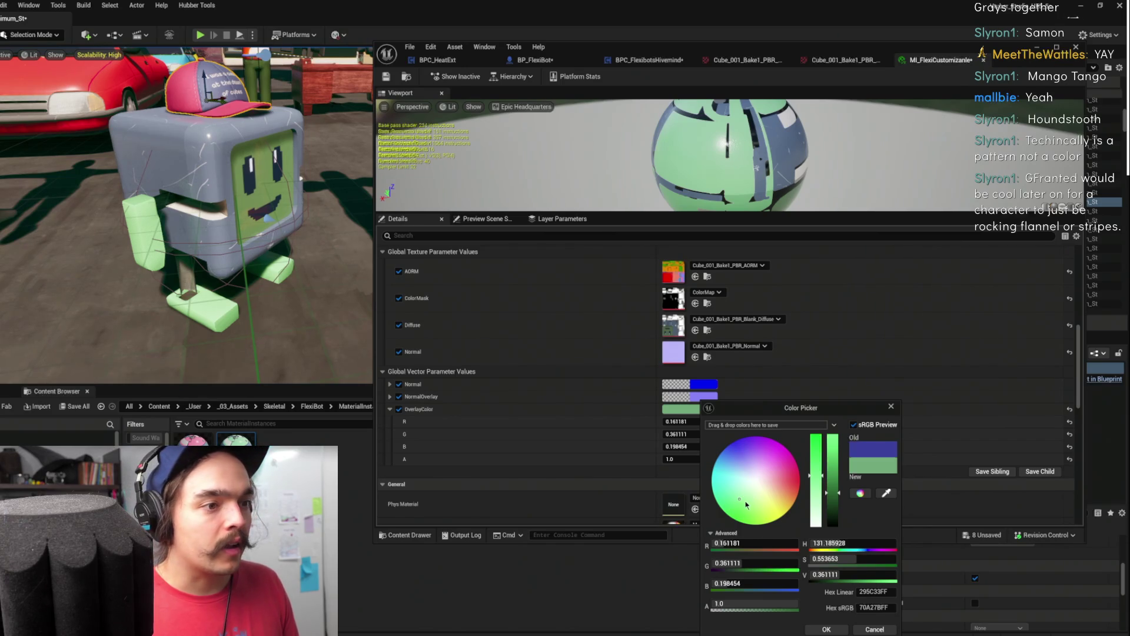
left_click_drag(741, 500, 739, 493)
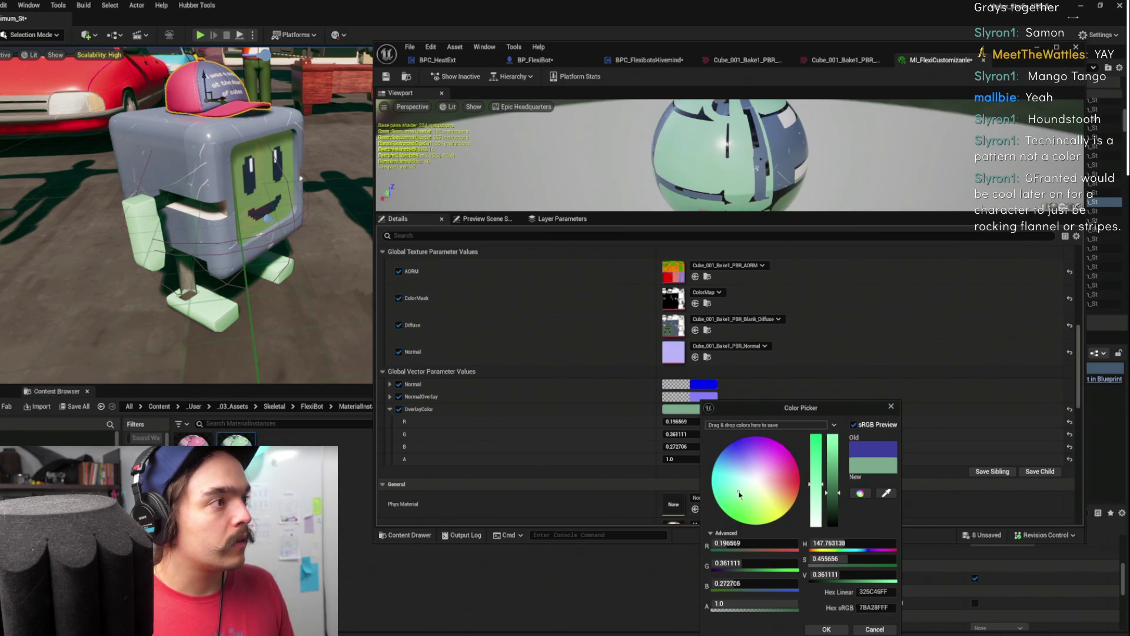
left_click(826, 629)
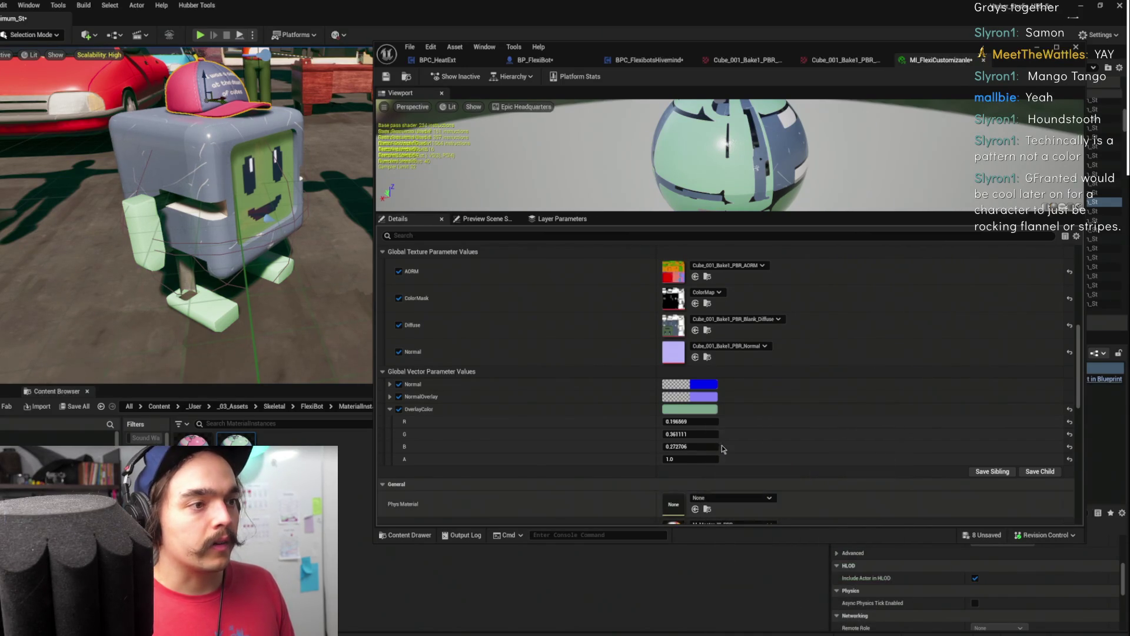
right_click(701, 413)
left_click(762, 466)
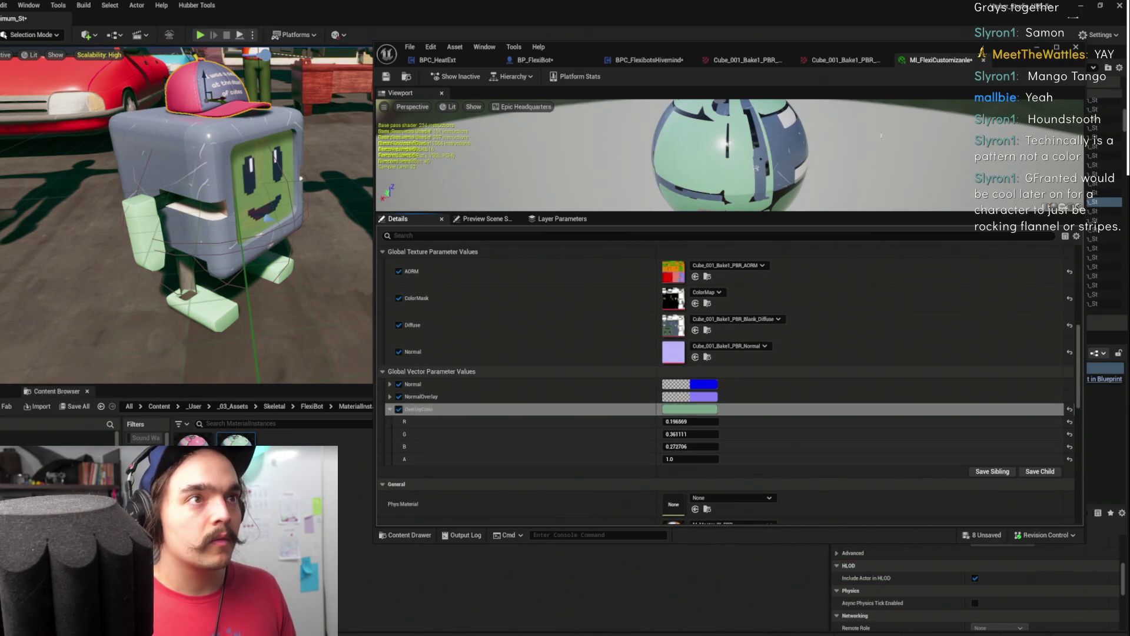
left_click(533, 60)
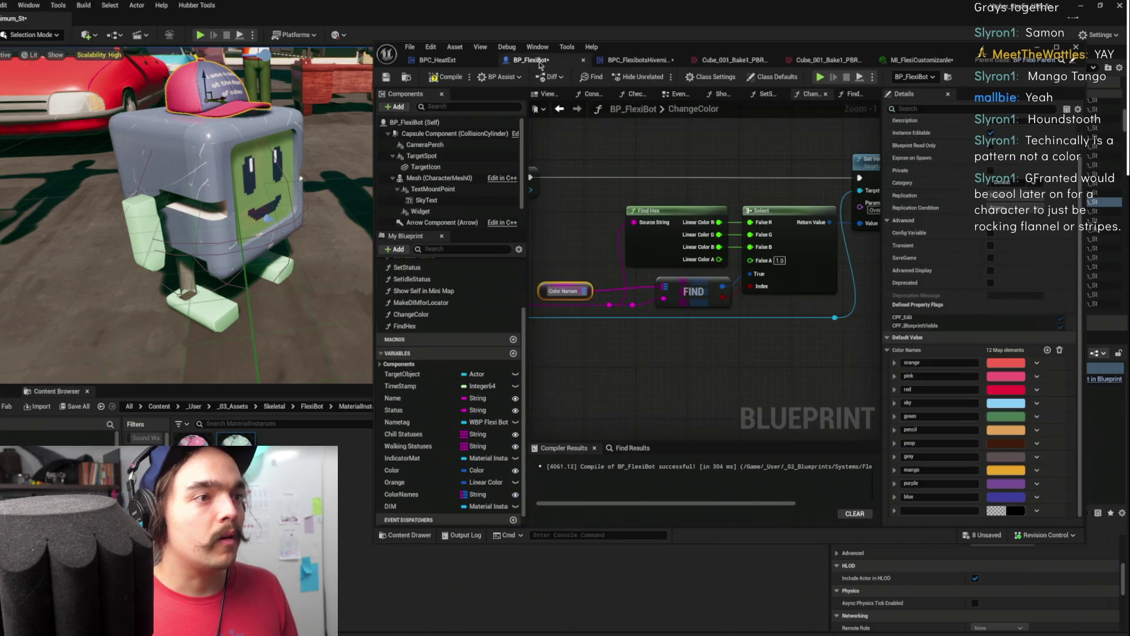
Paste the copied green into the twelfth Color Names entry and name it foam
right_click(998, 511)
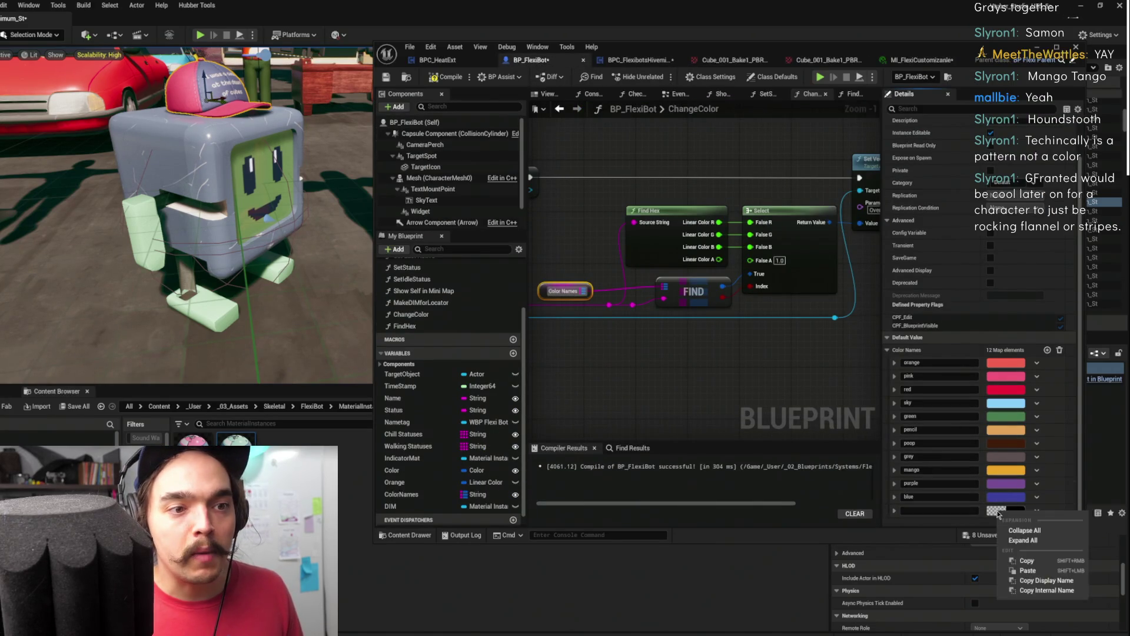
left_click(1021, 581)
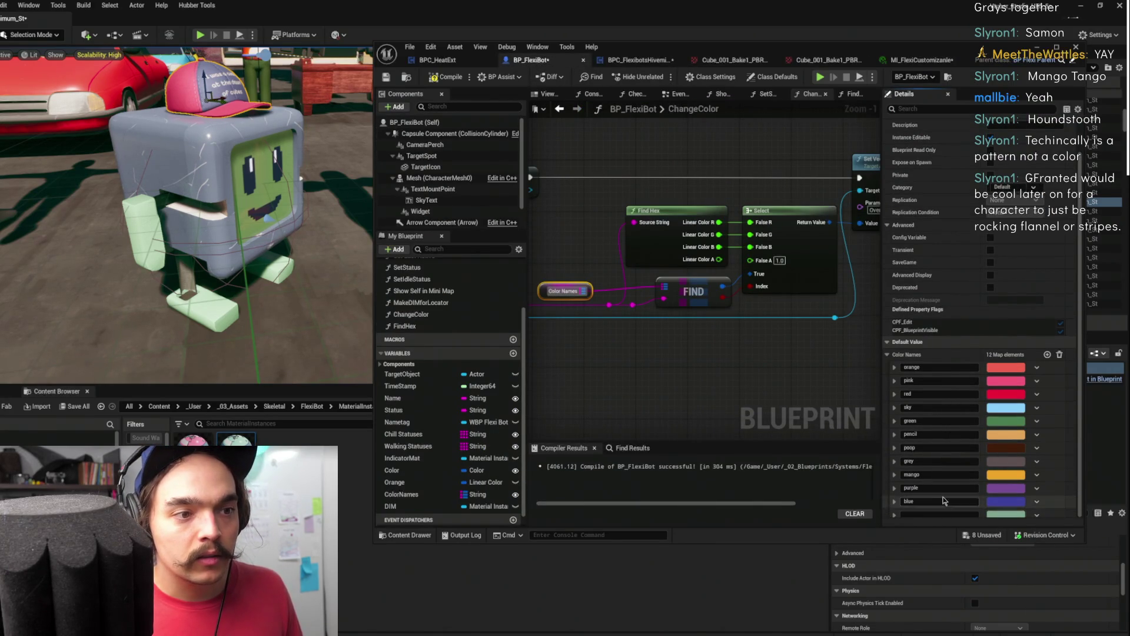
left_click(916, 515)
type("foam")
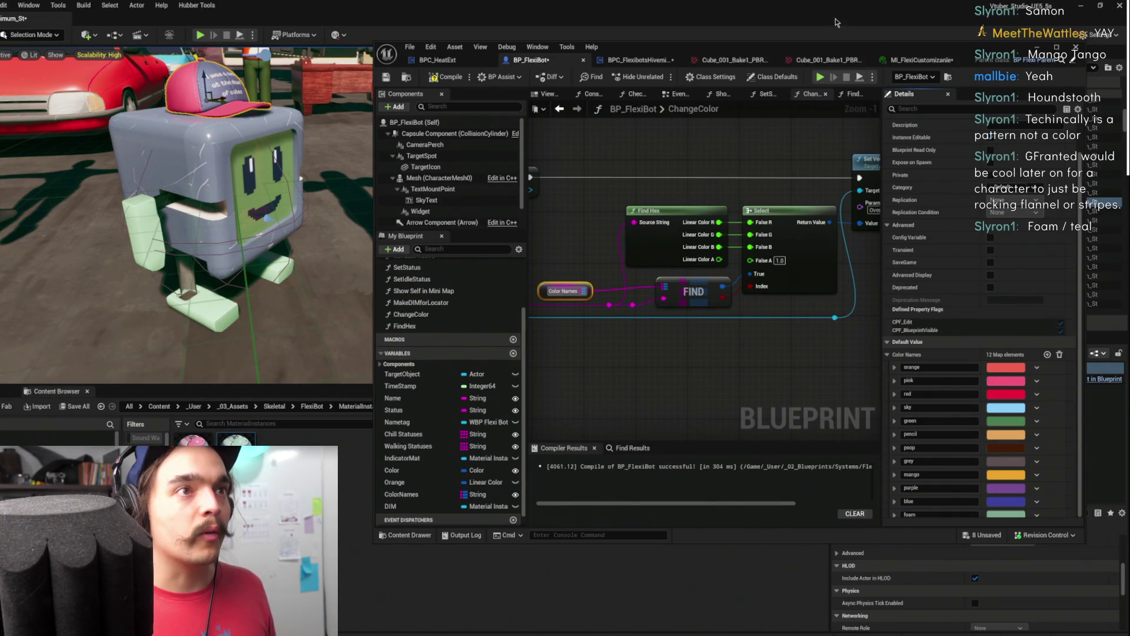
left_click(924, 60)
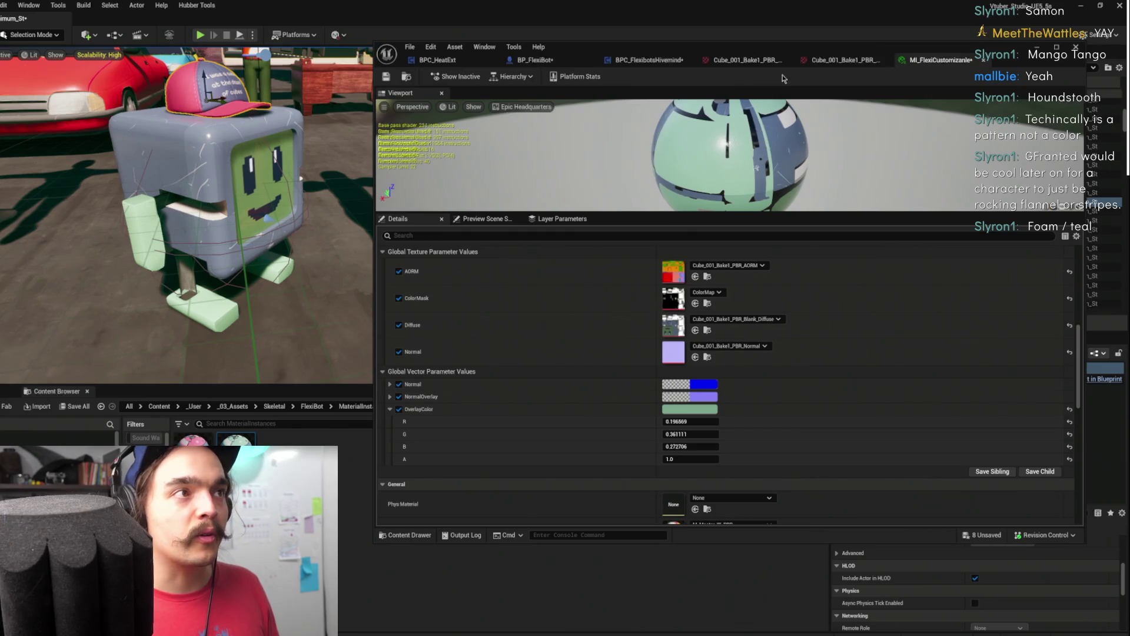
Set OverlayColor to a brighter, fully saturated yellow
left_click(555, 65)
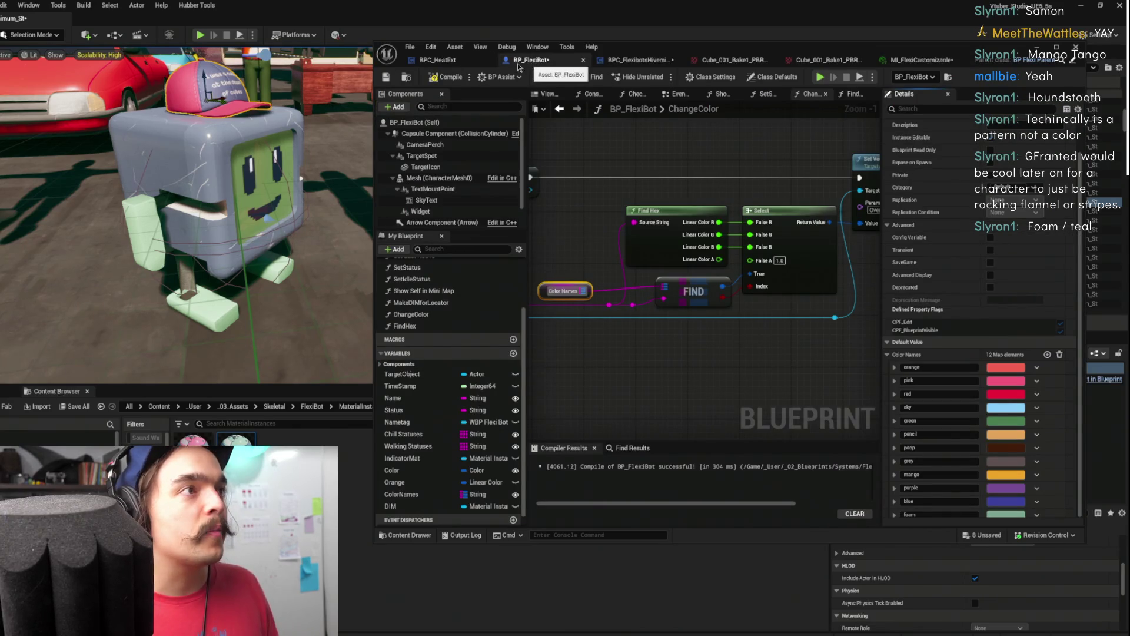
left_click(644, 59)
left_click(941, 58)
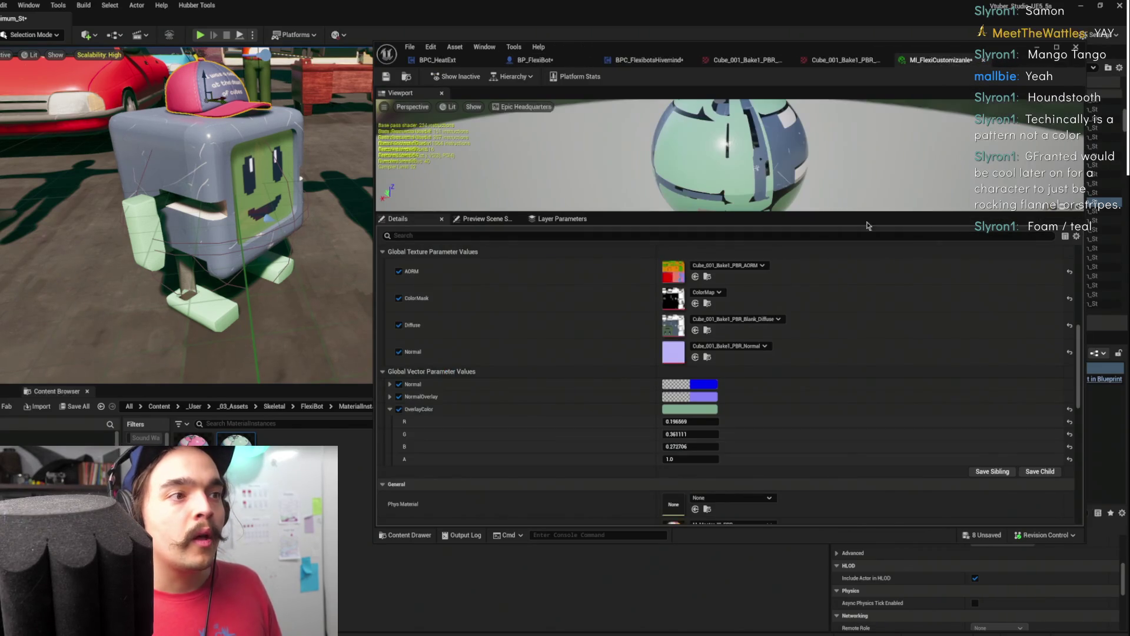
scroll(738, 396, "down", 2)
left_click(689, 364)
left_click(775, 471)
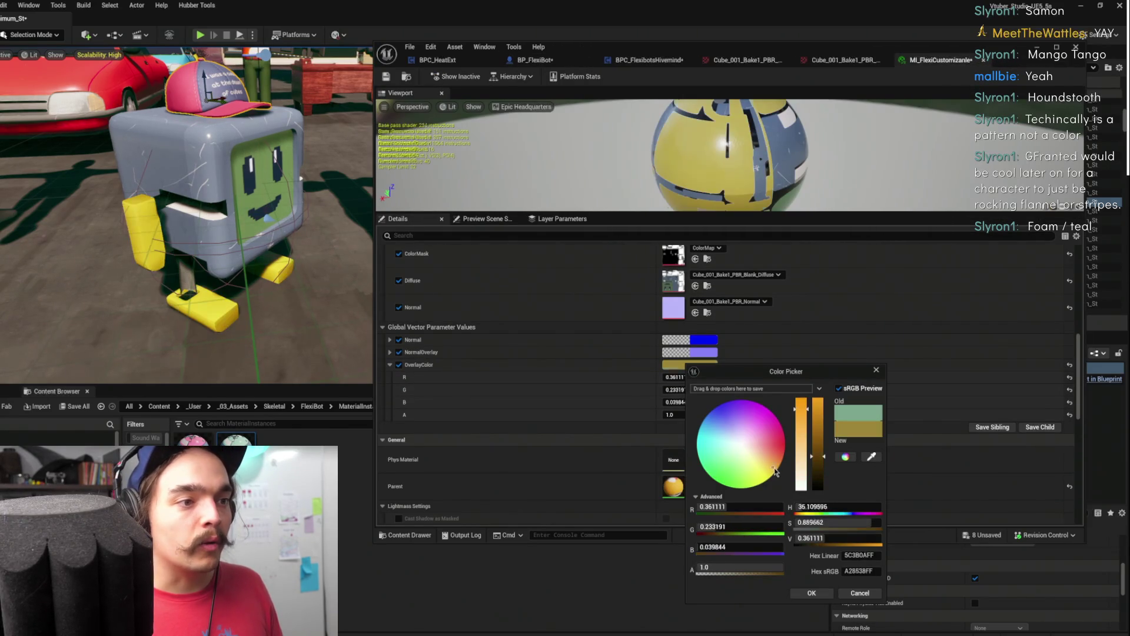
mouse_move(777, 471)
left_mouse_down()
mouse_move(775, 482)
mouse_move(804, 489)
left_mouse_up()
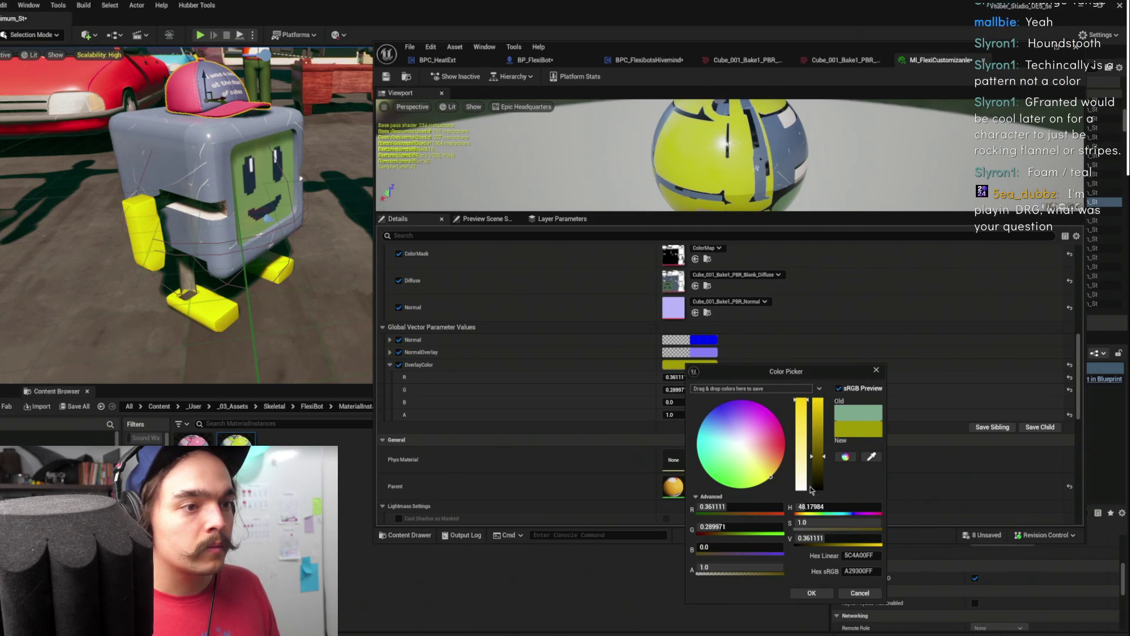
mouse_move(819, 448)
left_mouse_down()
mouse_move(819, 427)
mouse_move(802, 423)
left_mouse_up()
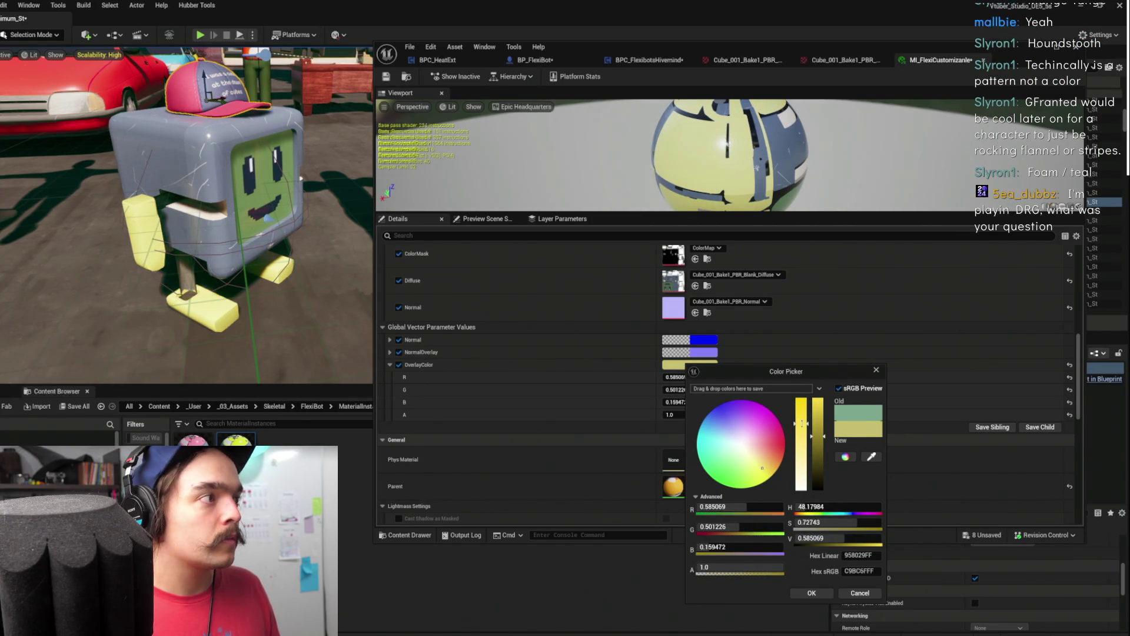
left_click(809, 595)
Saturate the yellow further (R 0.717, G 0.604, B 0.143) and copy it
left_click(689, 364)
mouse_move(802, 428)
left_mouse_down()
mouse_move(803, 417)
mouse_move(823, 425)
left_mouse_up()
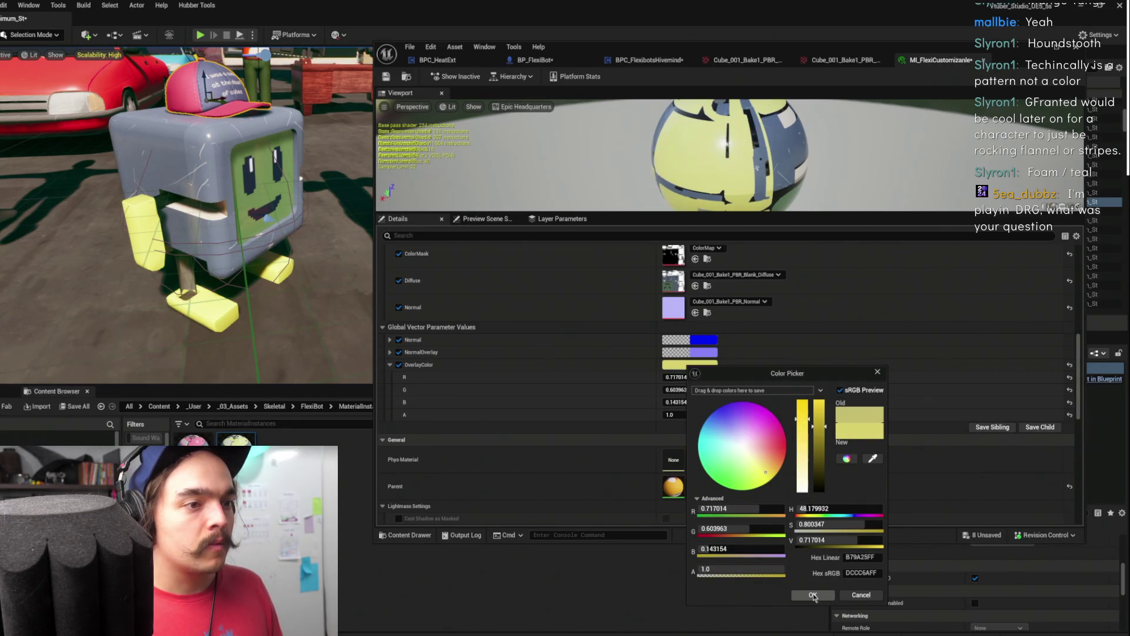
left_click(813, 595)
right_click(690, 365)
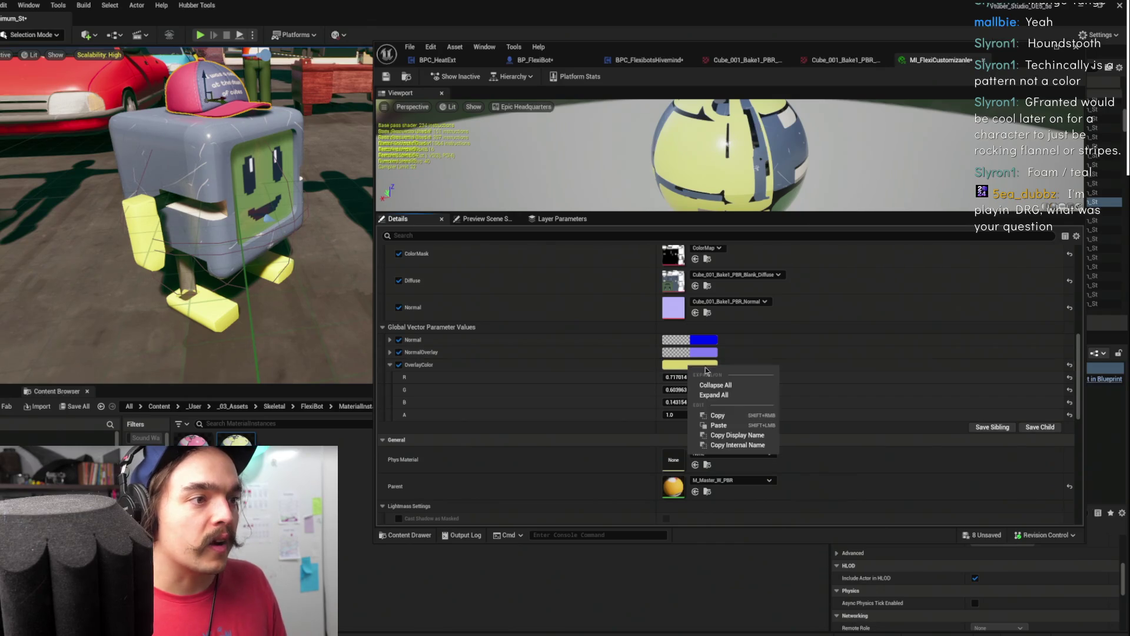
left_click(717, 415)
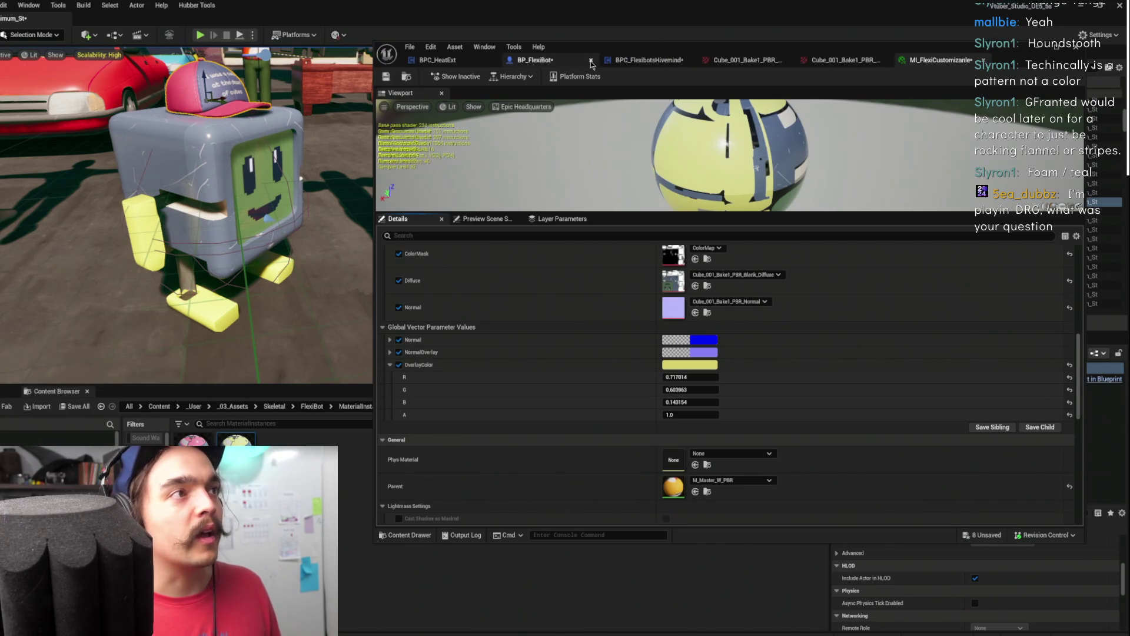
left_click(566, 65)
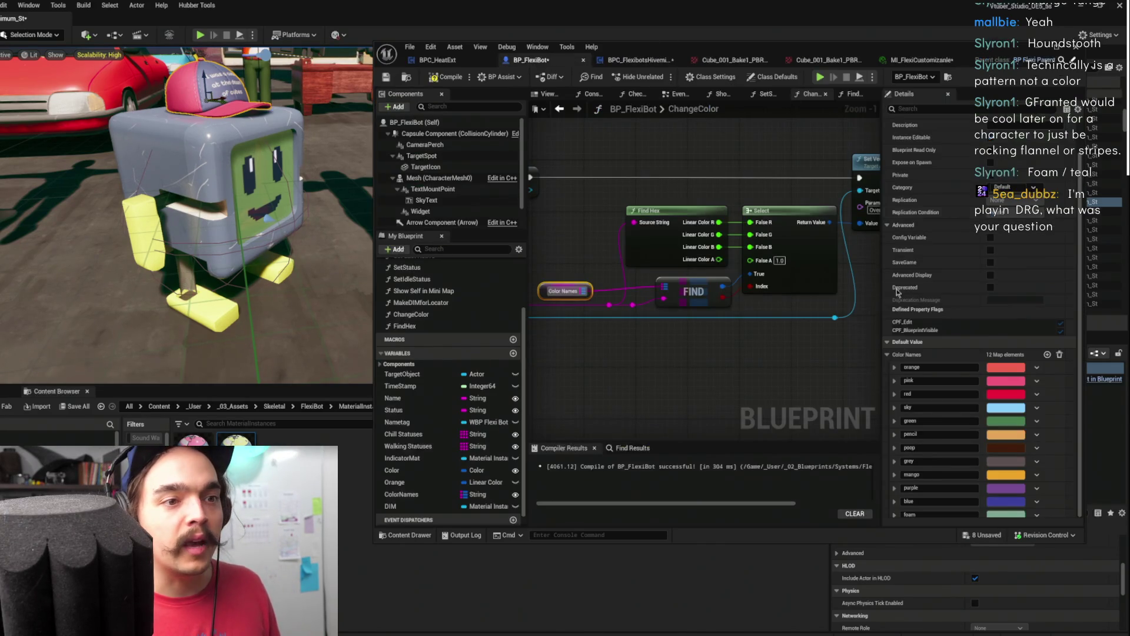
Add a thirteenth entry named yellow with the copied yellow, then raise and enlarge the editor window
left_click(1047, 355)
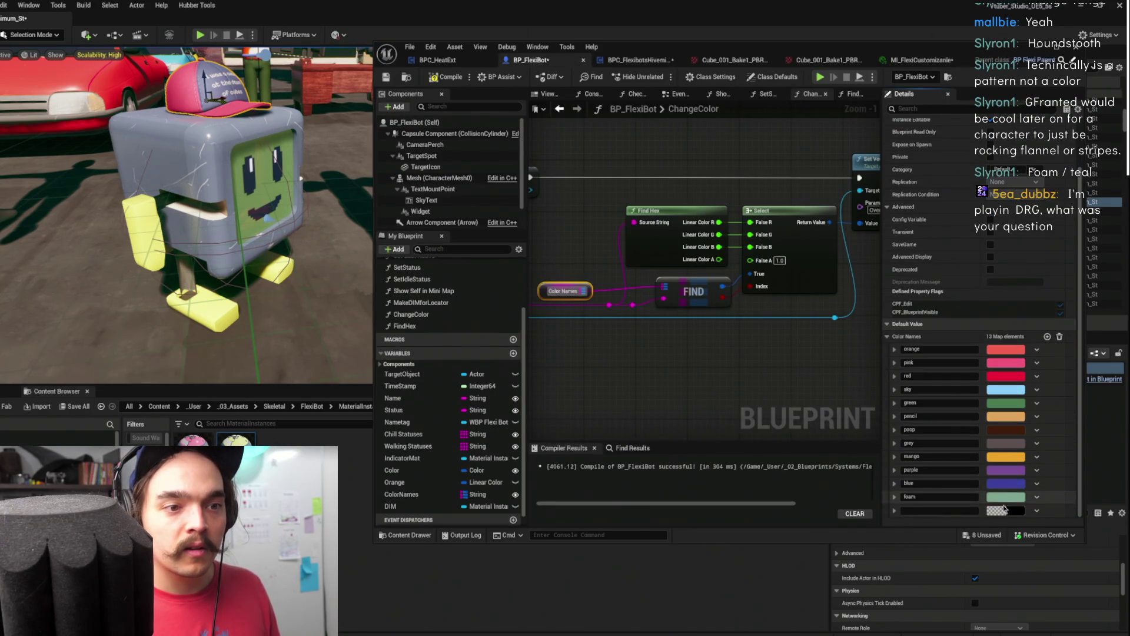
right_click(1000, 511)
left_click(1030, 570)
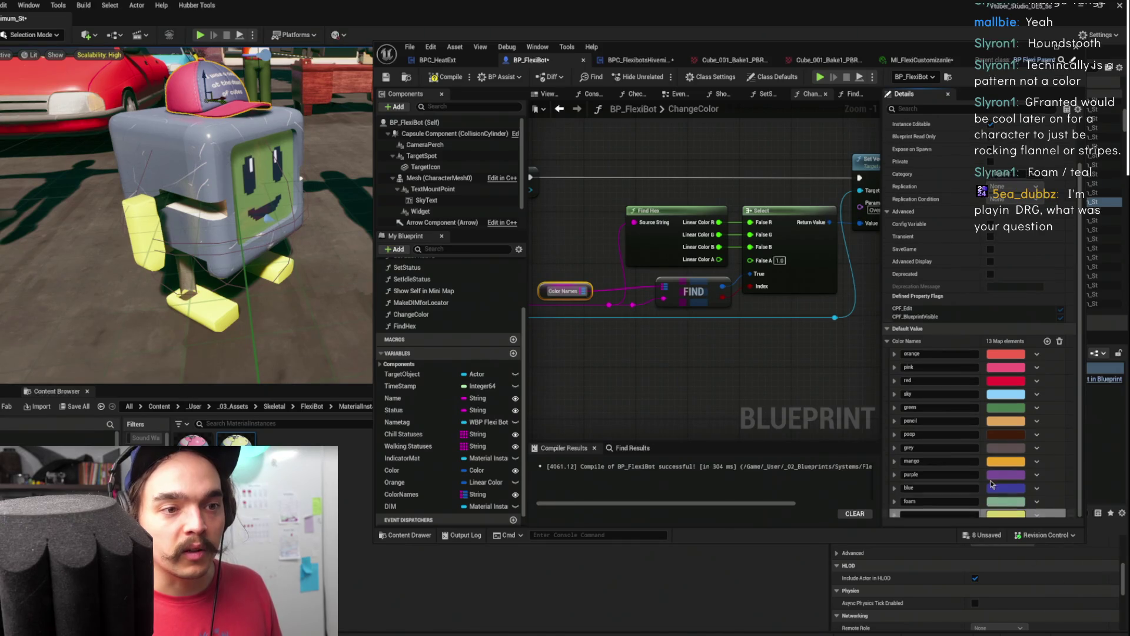
left_click(948, 515)
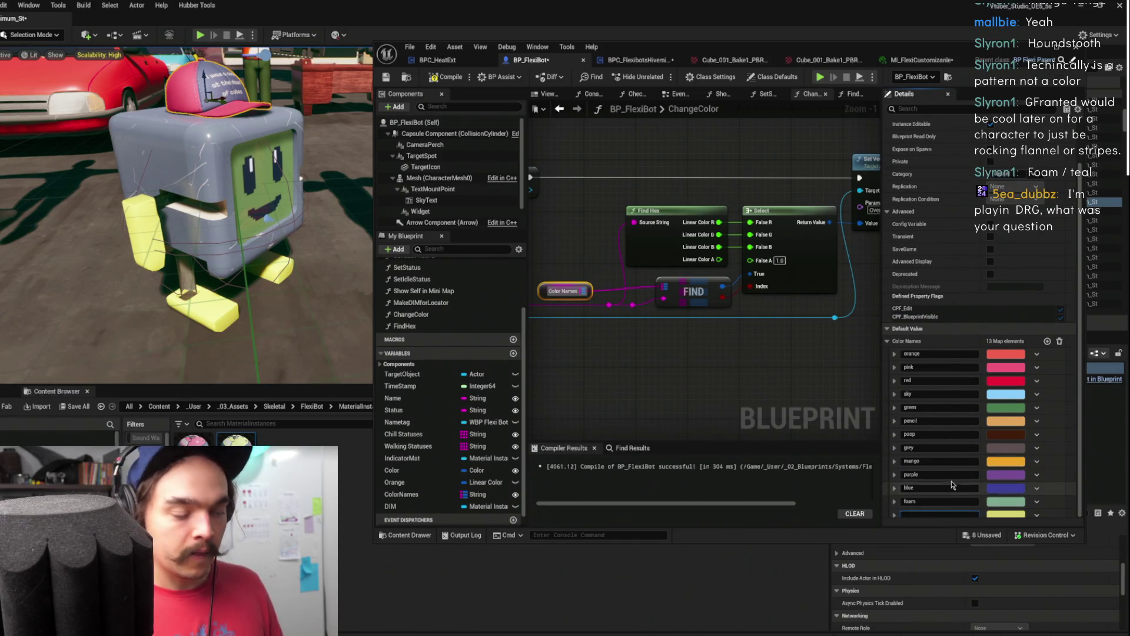
type("yellow")
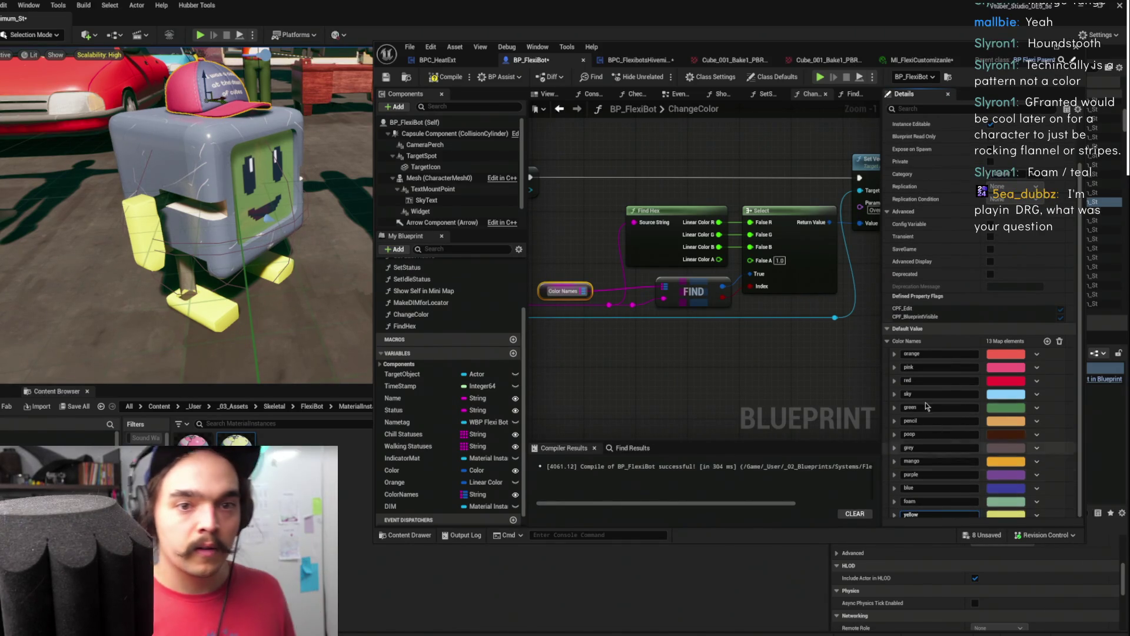
left_click(1060, 457)
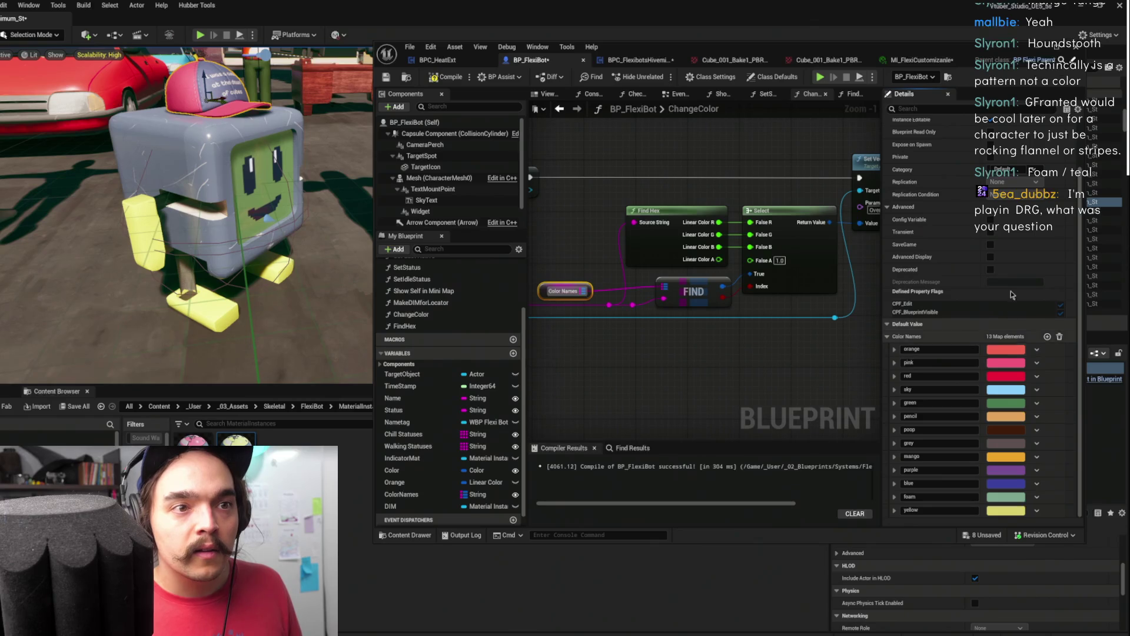
left_click_drag(1005, 48, 1005, 26)
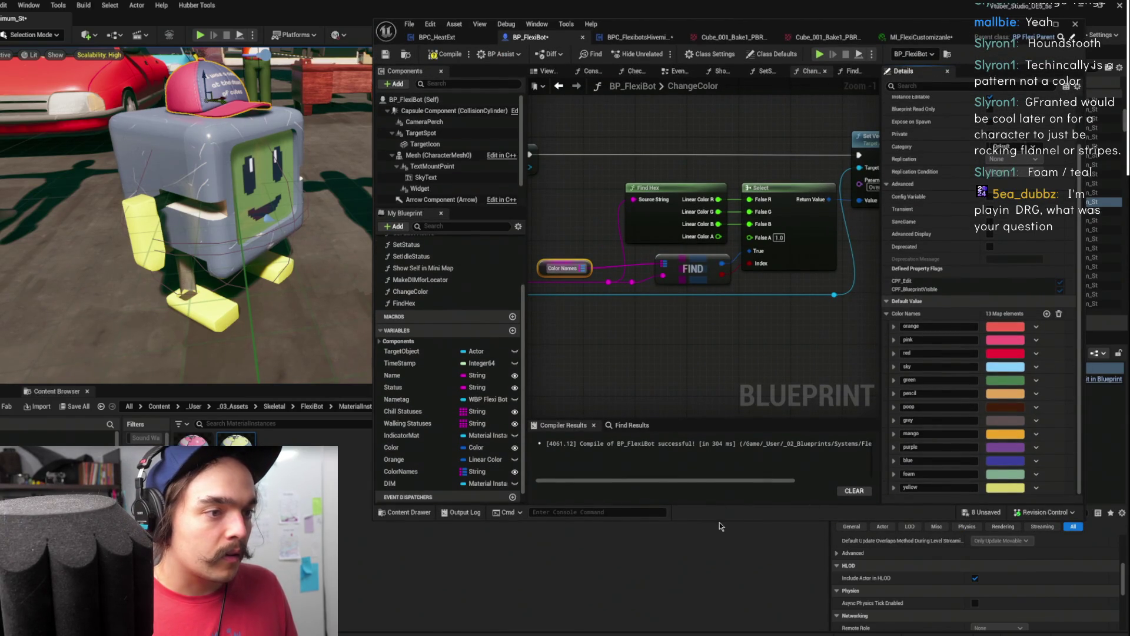
left_click_drag(719, 521, 728, 606)
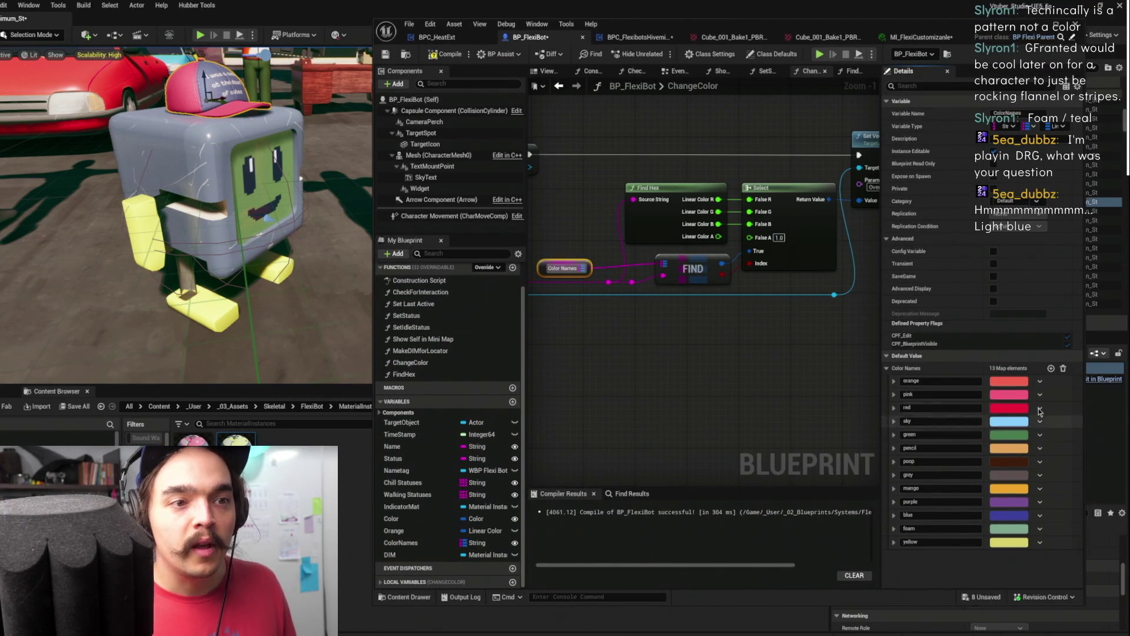
Set the material instance's OverlayColor to a teal shifted toward blue
left_click(921, 37)
left_click(688, 365)
left_click(728, 447)
left_click_drag(727, 447, 723, 435)
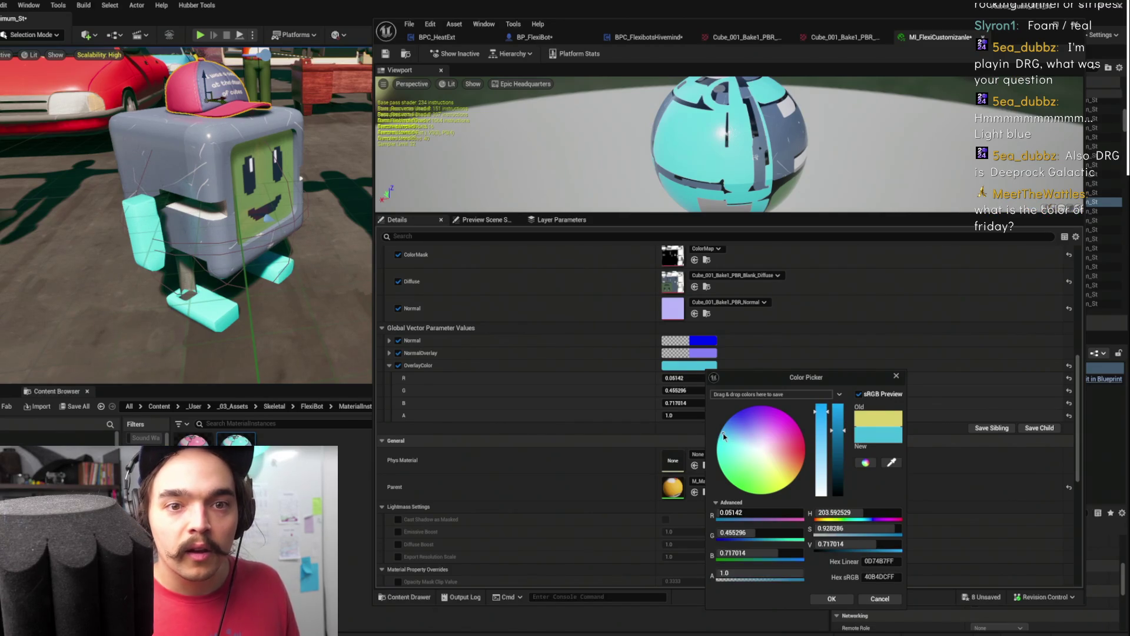
left_click(845, 594)
Adjust the teal to a light blue (R 0.044, G 0.387, B 0.609) and copy it
left_click(688, 365)
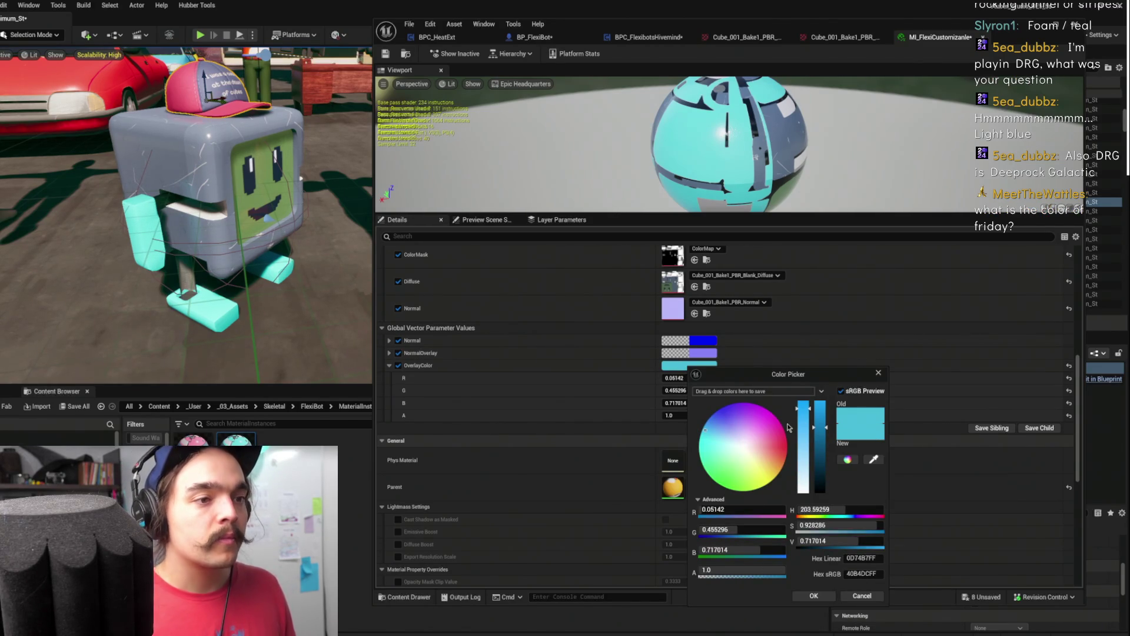
left_click_drag(822, 426, 815, 437)
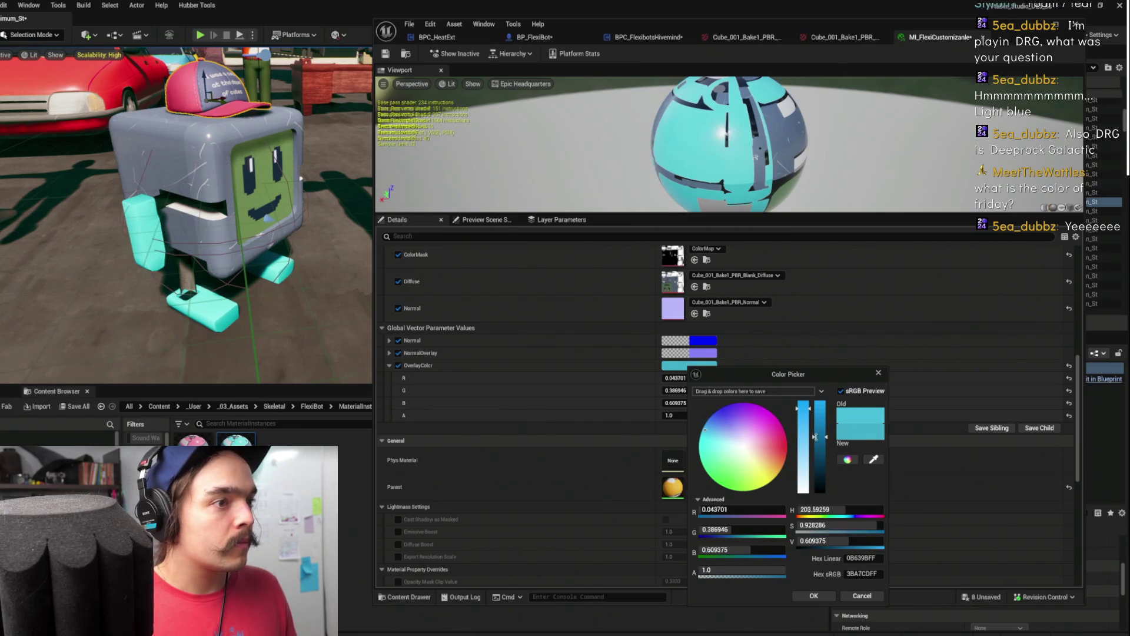
left_click(812, 595)
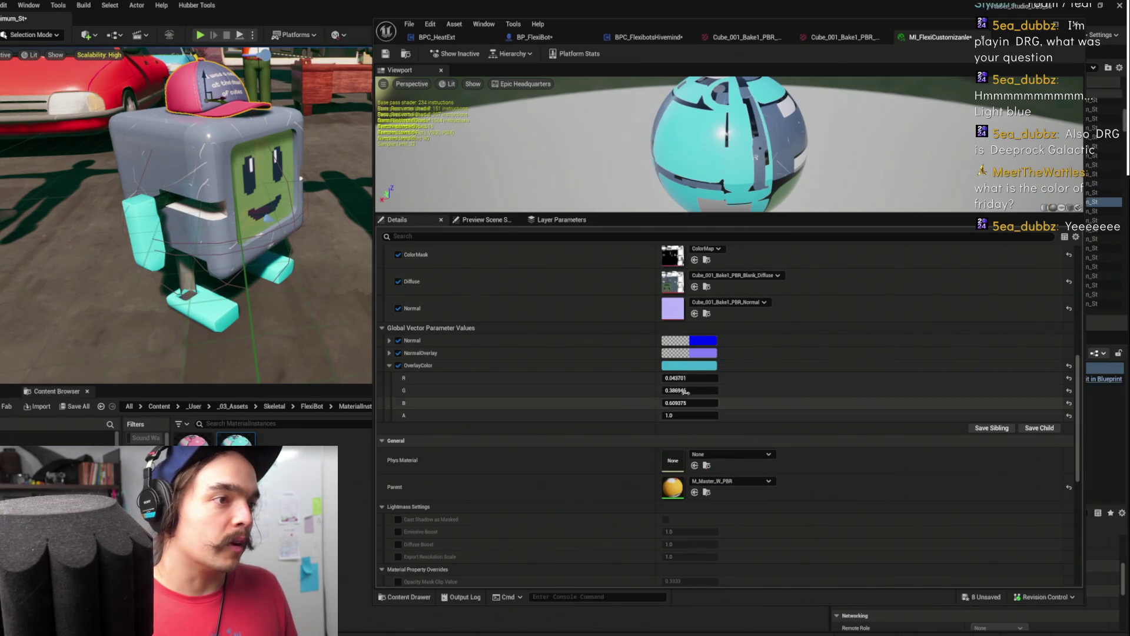
right_click(700, 369)
left_click(744, 418)
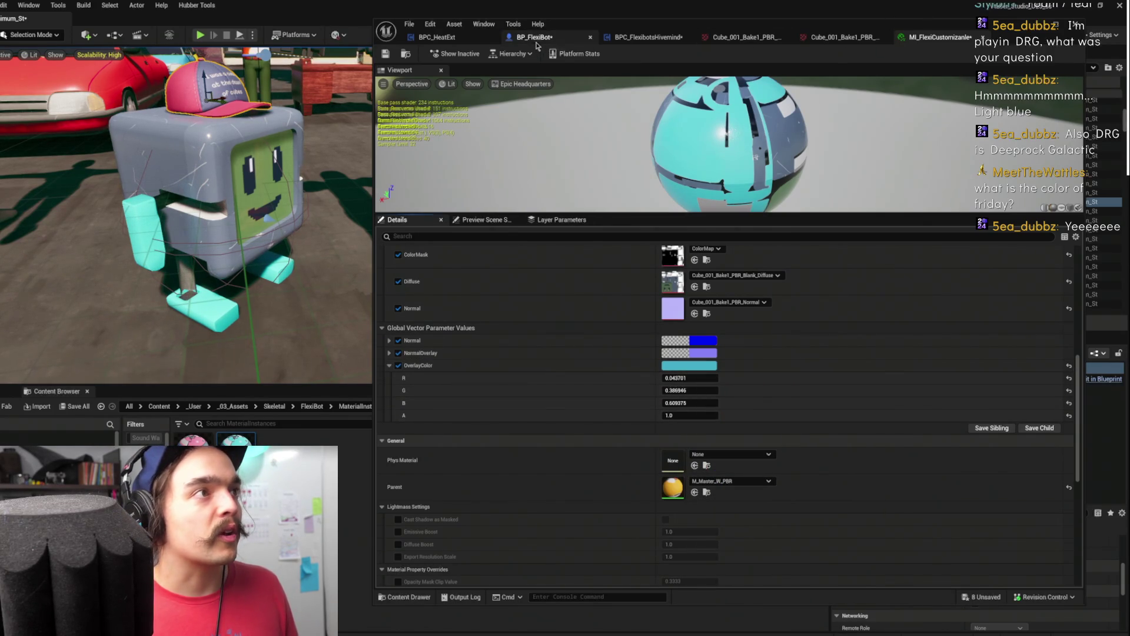
left_click(534, 38)
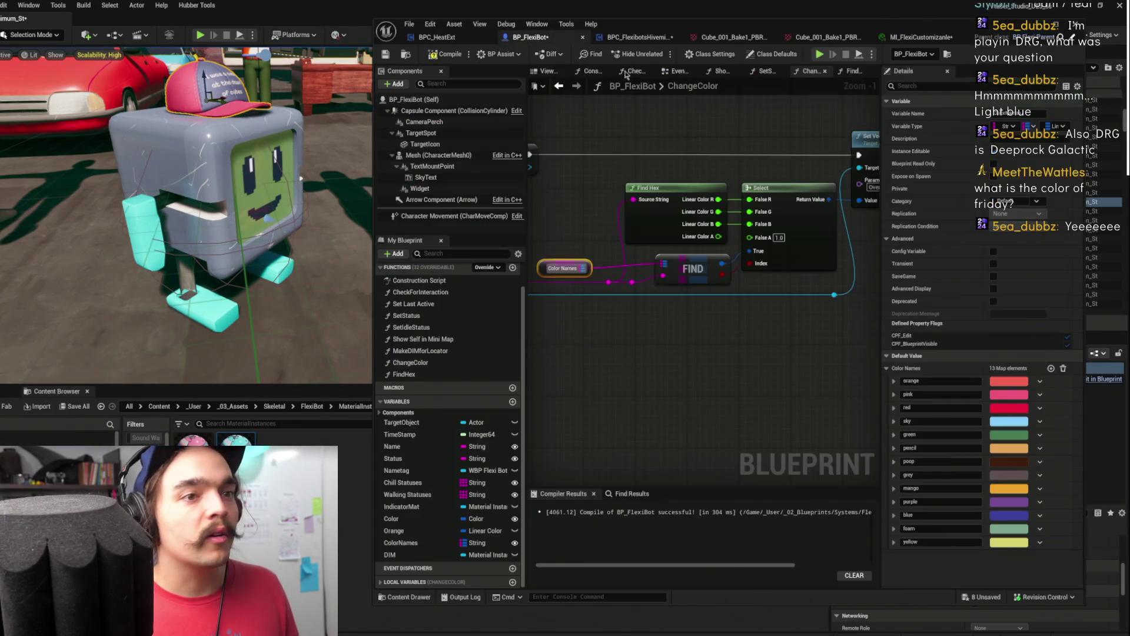
Add a new Color Names entry named fishman with the pasted light teal colour
left_click(1050, 368)
right_click(1011, 556)
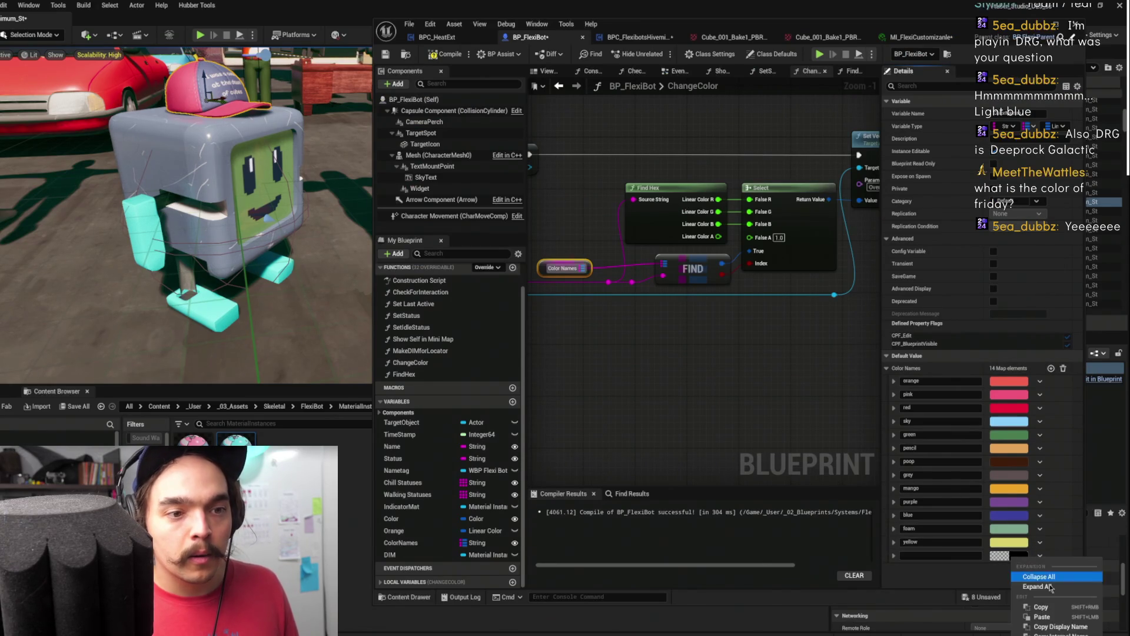
left_click(1043, 616)
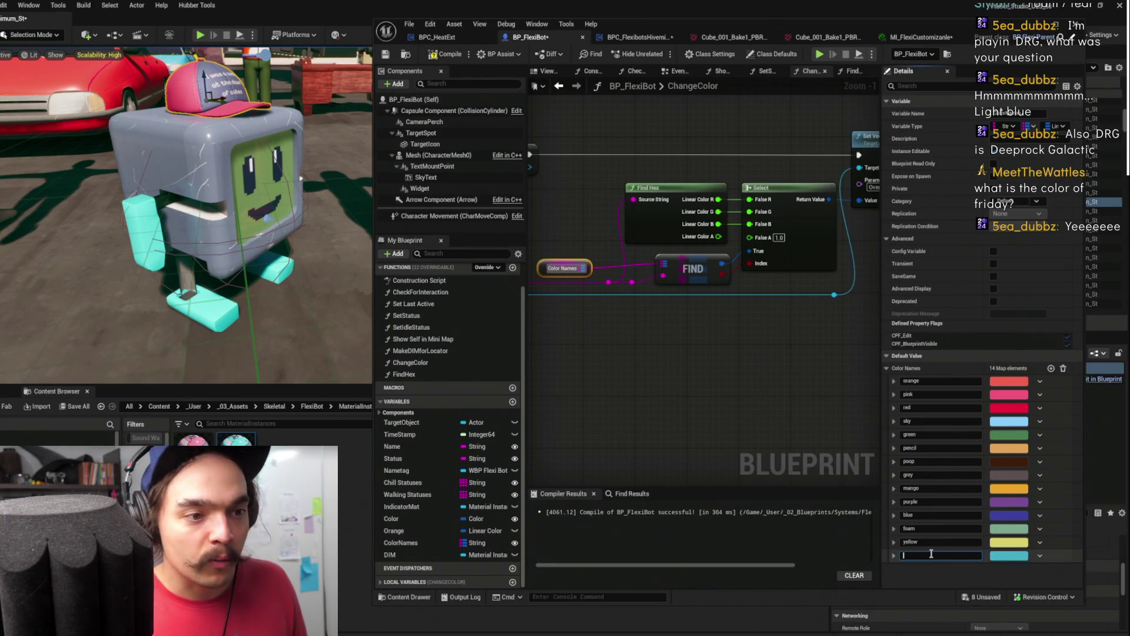
type("fishman")
key("Return")
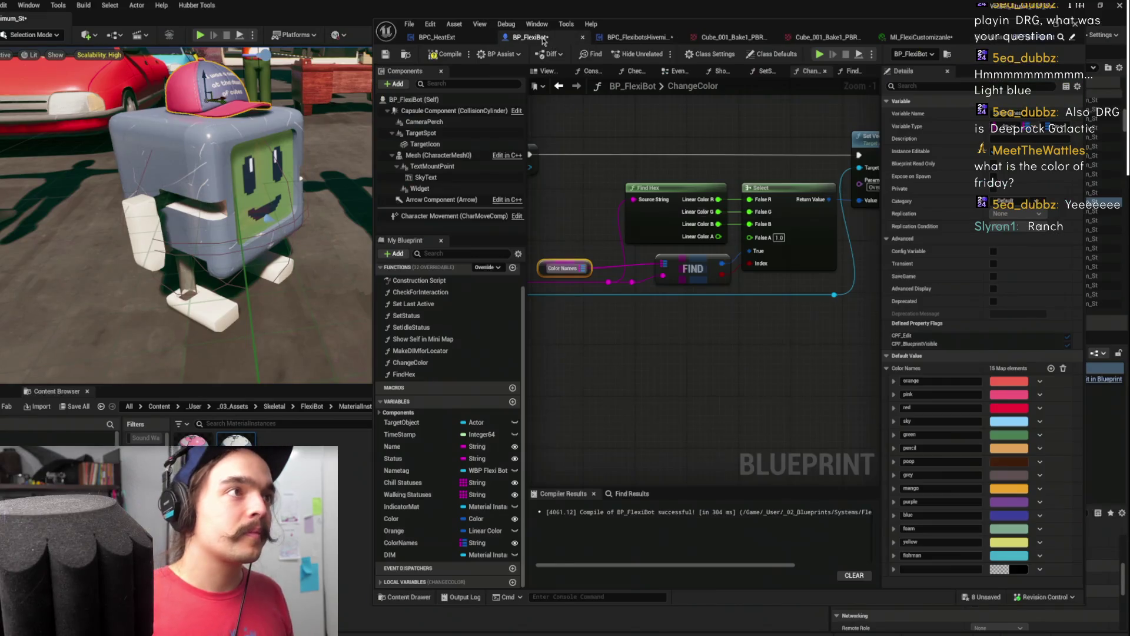
Paste a light beige colour into the last entry and name it ranch
right_click(1017, 568)
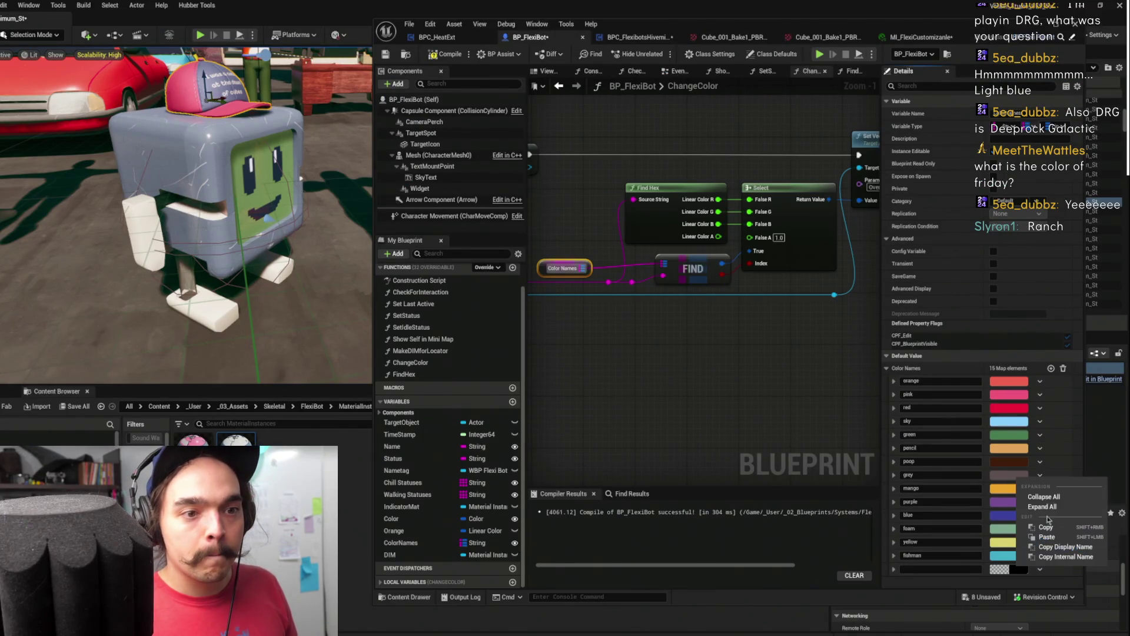
left_click(1043, 537)
type("ranch")
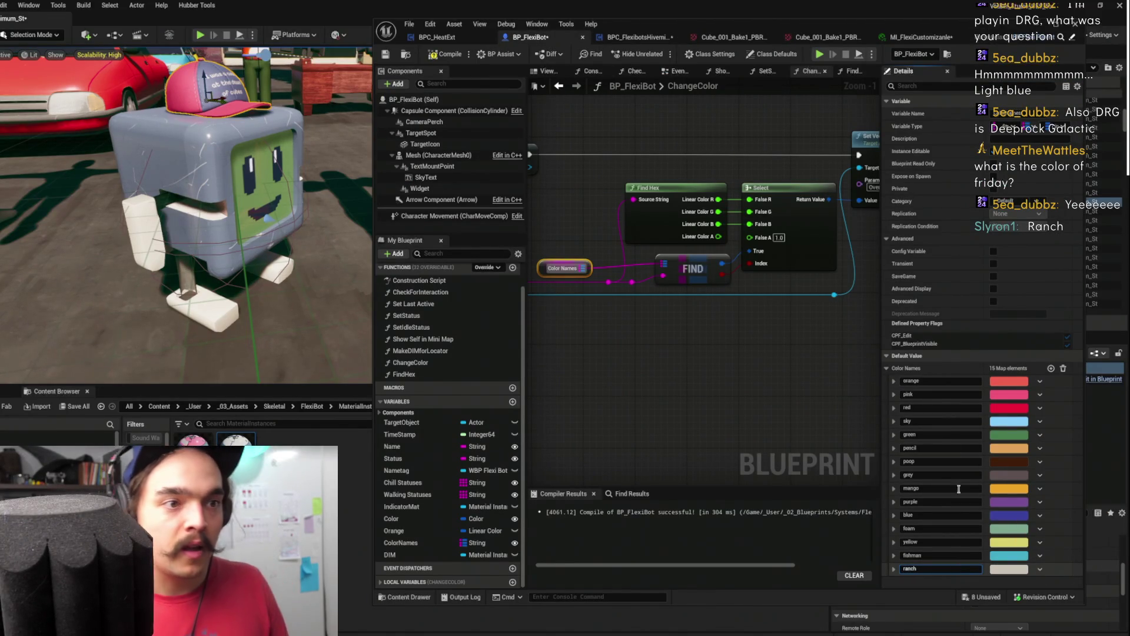
left_click(962, 369)
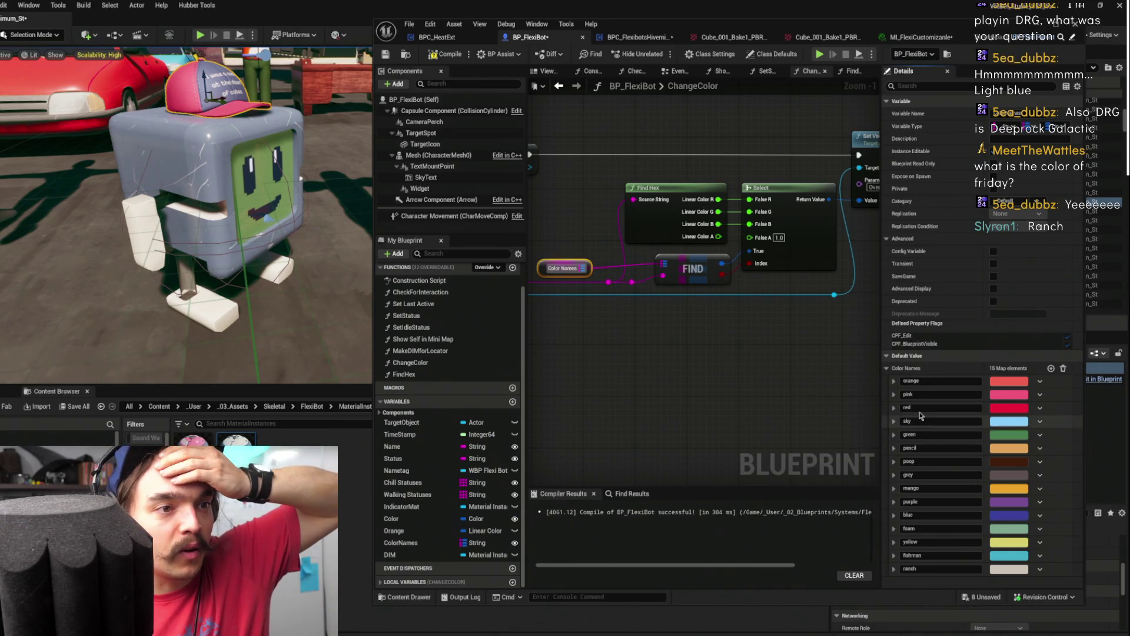
Select the existing green and purple entry names for editing
left_click(923, 435)
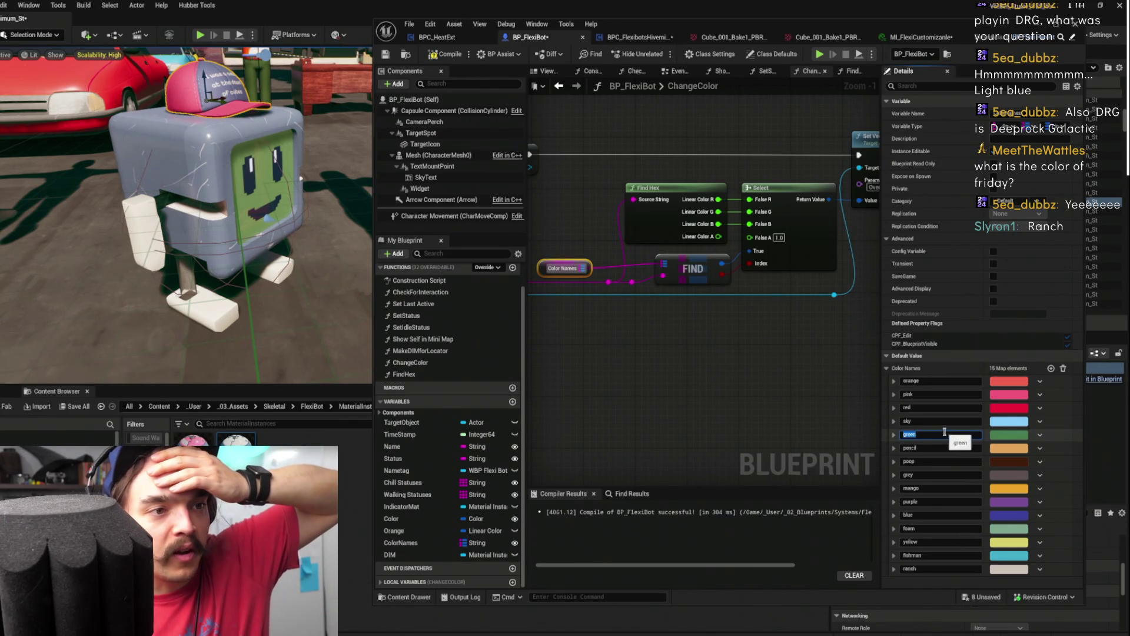
left_click(934, 502)
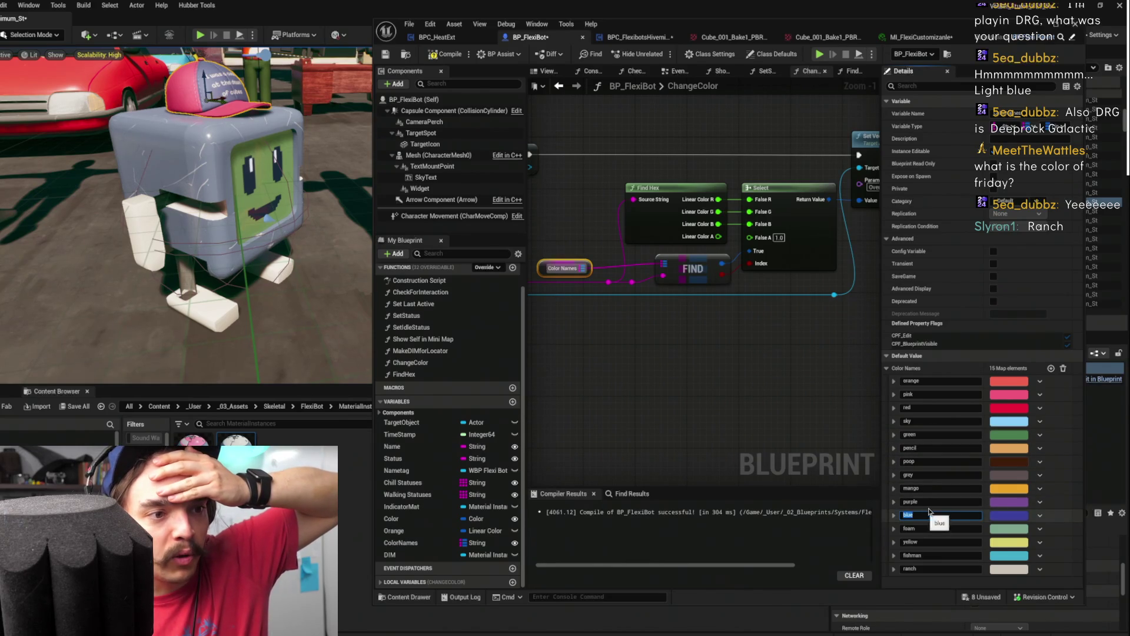
double_click(933, 502)
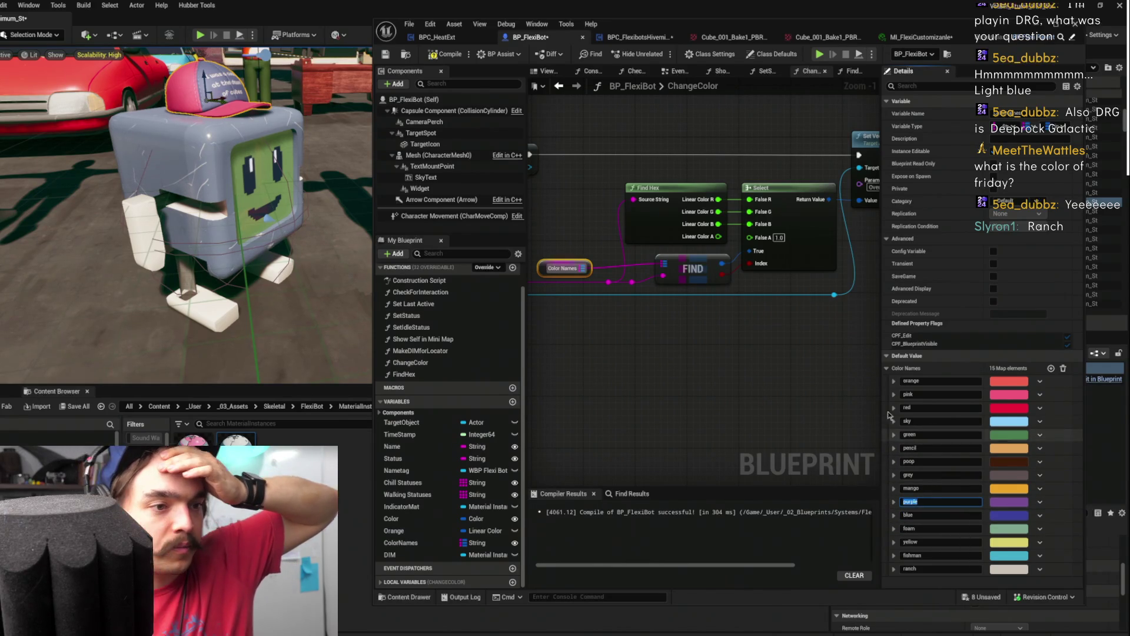
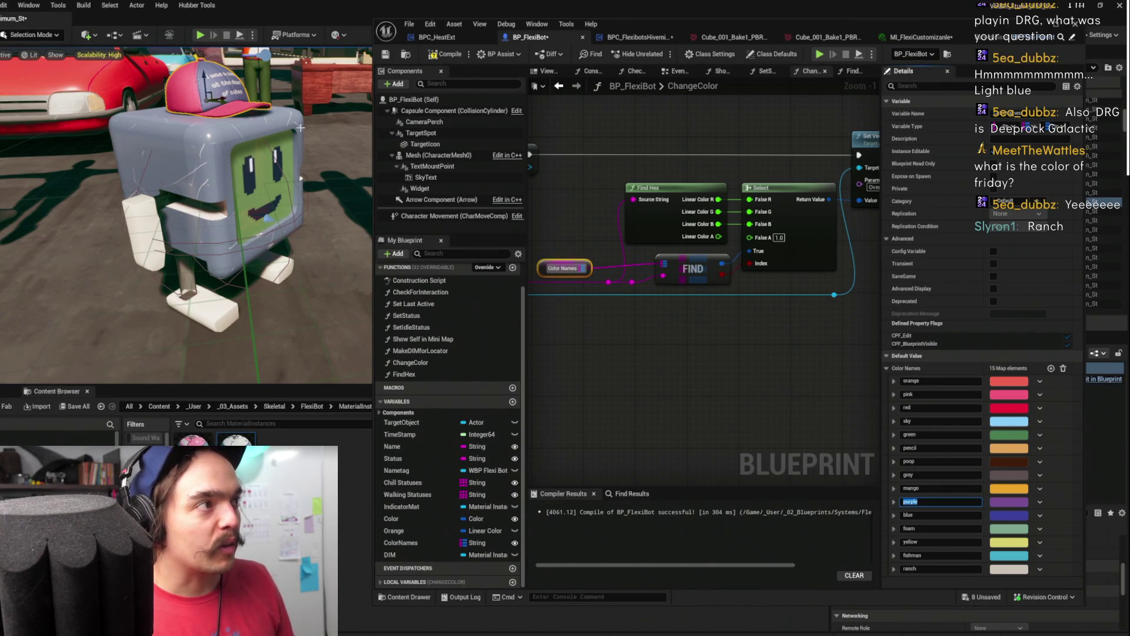
Compile and save BP_FlexiBot with its 15-entry ColorNames map
mouse_move(778, 133)
left_mouse_down()
mouse_move(792, 121)
mouse_move(692, 94)
left_mouse_up()
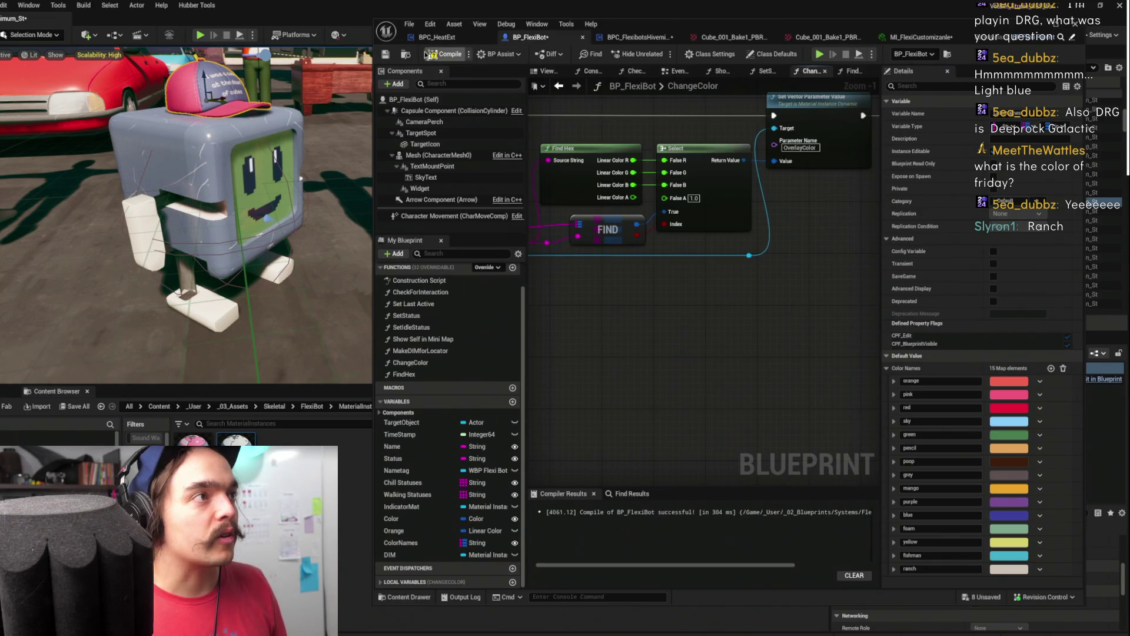
left_click(445, 55)
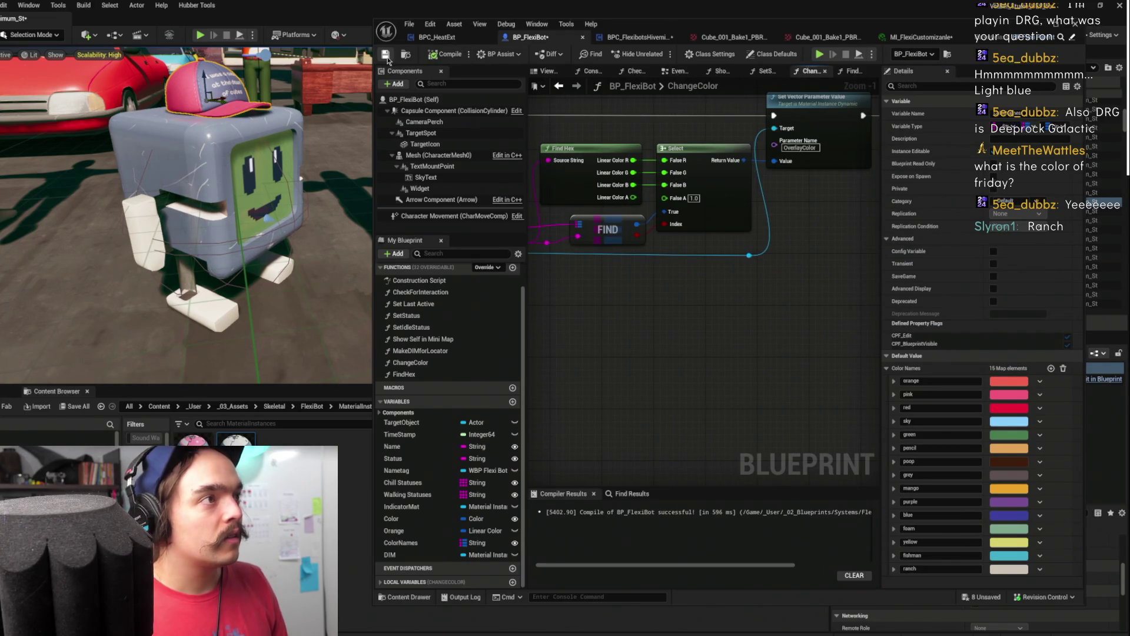
key("ctrl+s")
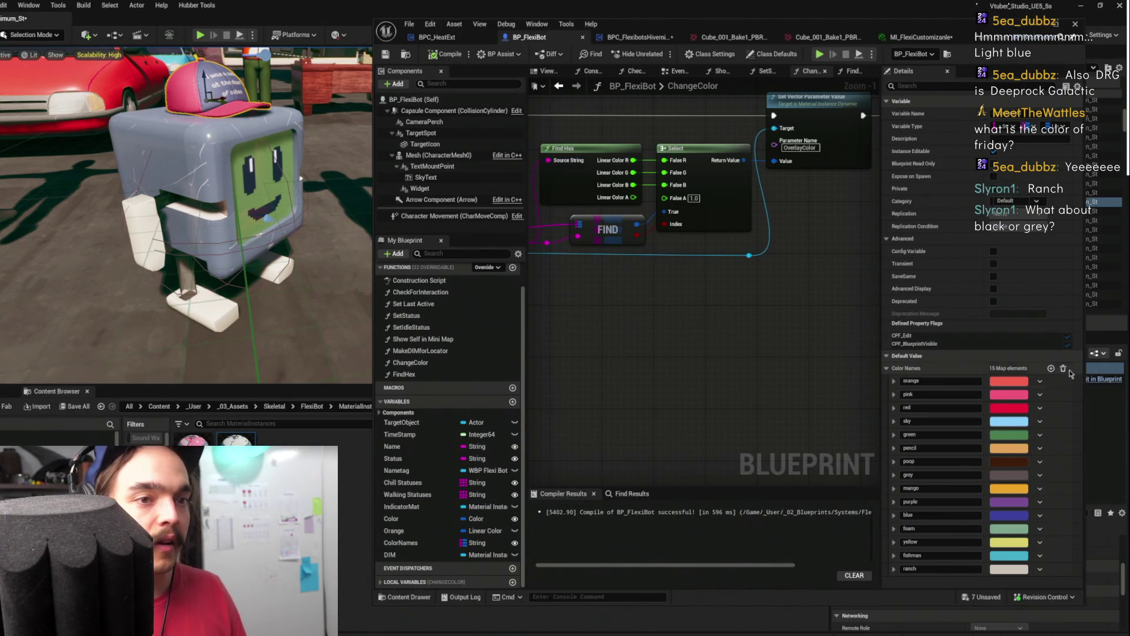
Set the FlexiBot material instance's OverlayColor to muted dark purple (R 0.043403, G 0.019667, B 0.04142)
left_click(919, 36)
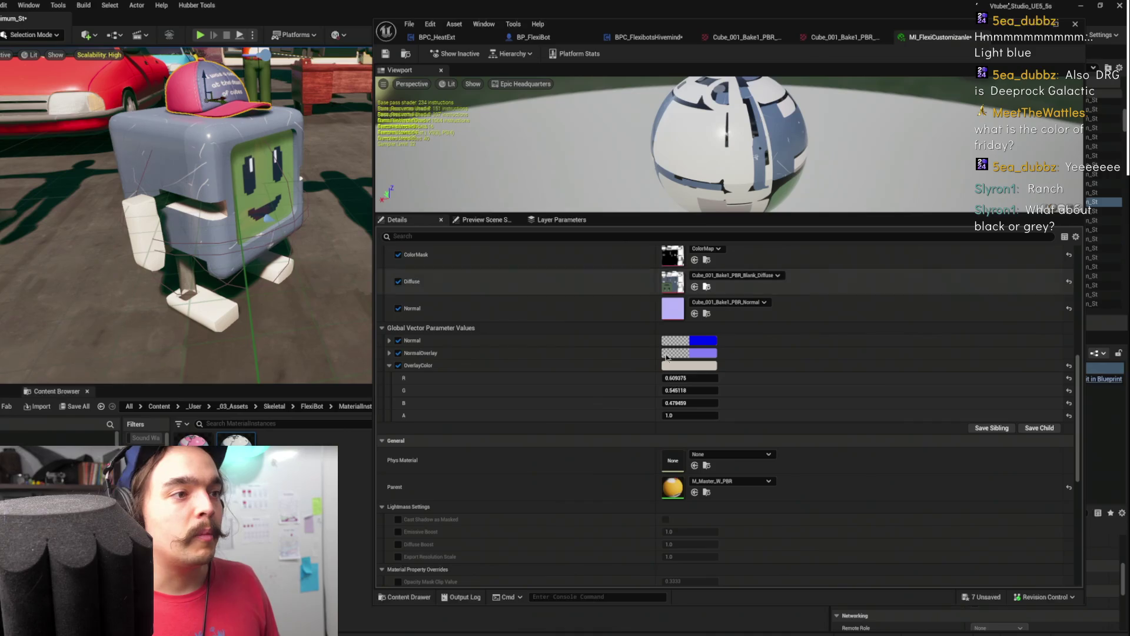
left_click(694, 366)
left_click_drag(830, 471, 823, 491)
mouse_move(745, 449)
left_mouse_down()
mouse_move(730, 405)
mouse_move(721, 416)
mouse_move(736, 468)
left_mouse_up()
left_click_drag(827, 443, 823, 503)
left_click_drag(754, 439, 768, 416)
mouse_move(825, 471)
left_mouse_down()
mouse_move(826, 496)
mouse_move(808, 406)
left_mouse_up()
left_click_drag(827, 497, 828, 488)
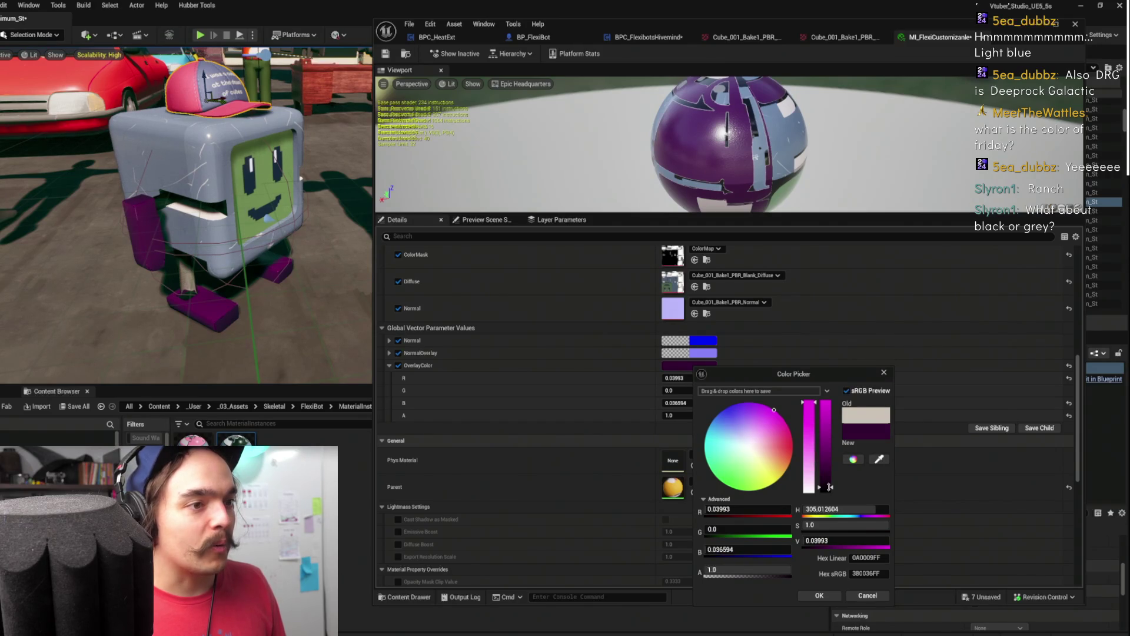
left_click_drag(808, 406, 808, 440)
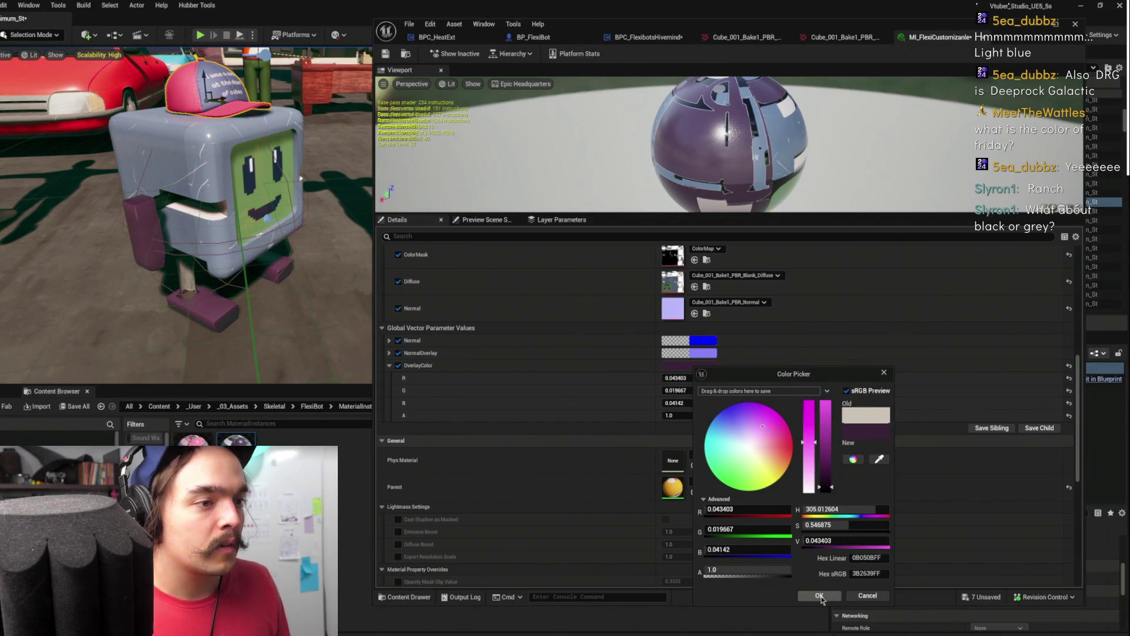
left_click(818, 595)
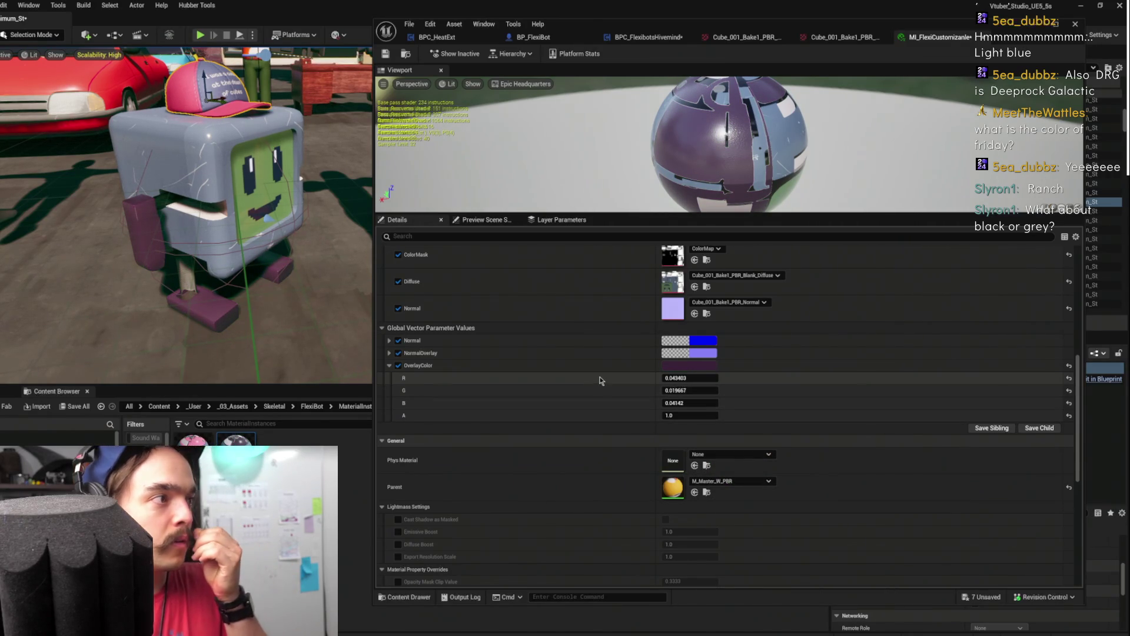
Copy the dark purple OverlayColor value for reuse in BP_FlexiBot
left_click(692, 365)
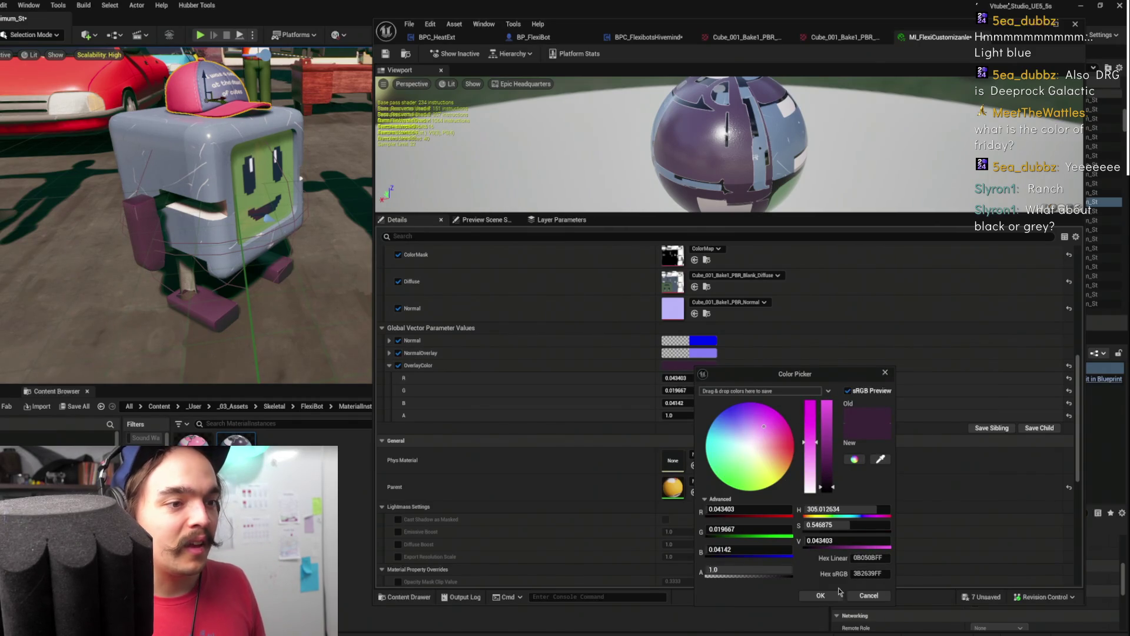
left_click(831, 596)
right_click(691, 375)
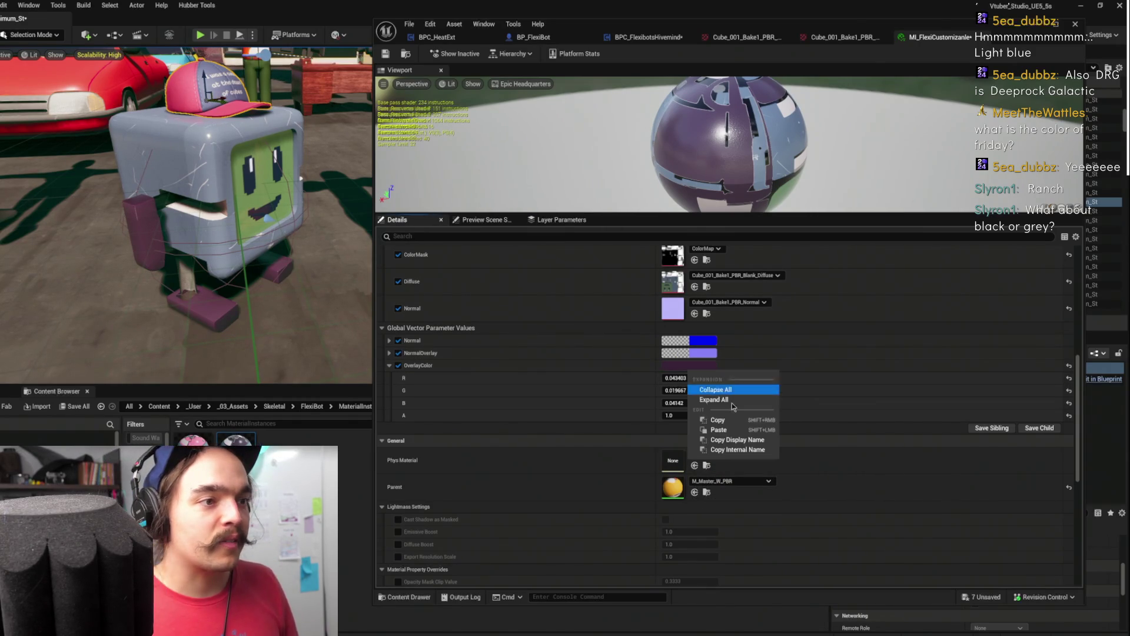
left_click(718, 419)
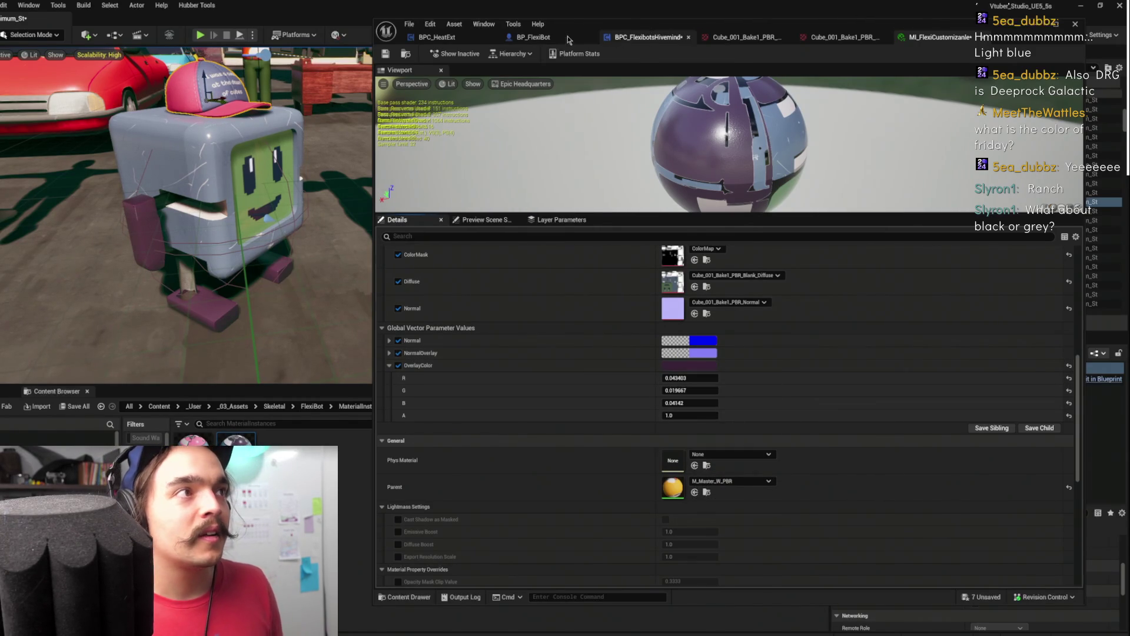
left_click(547, 40)
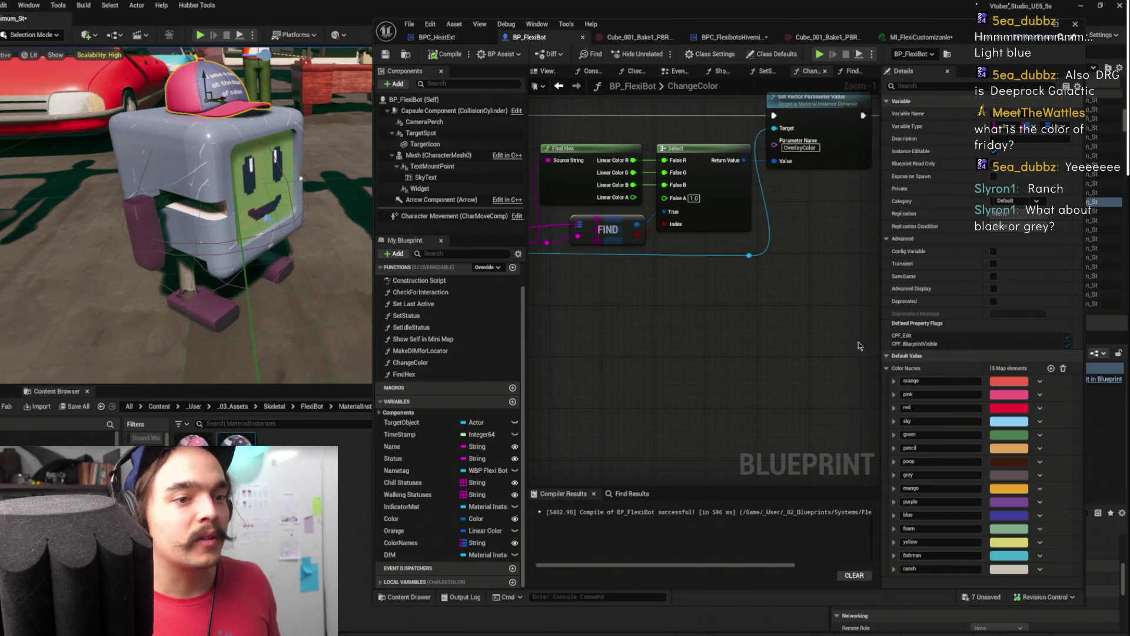
Add an 'eggplant' Color Names entry with the pasted dark purple, then recompile BP_FlexiBot
left_click(1050, 368)
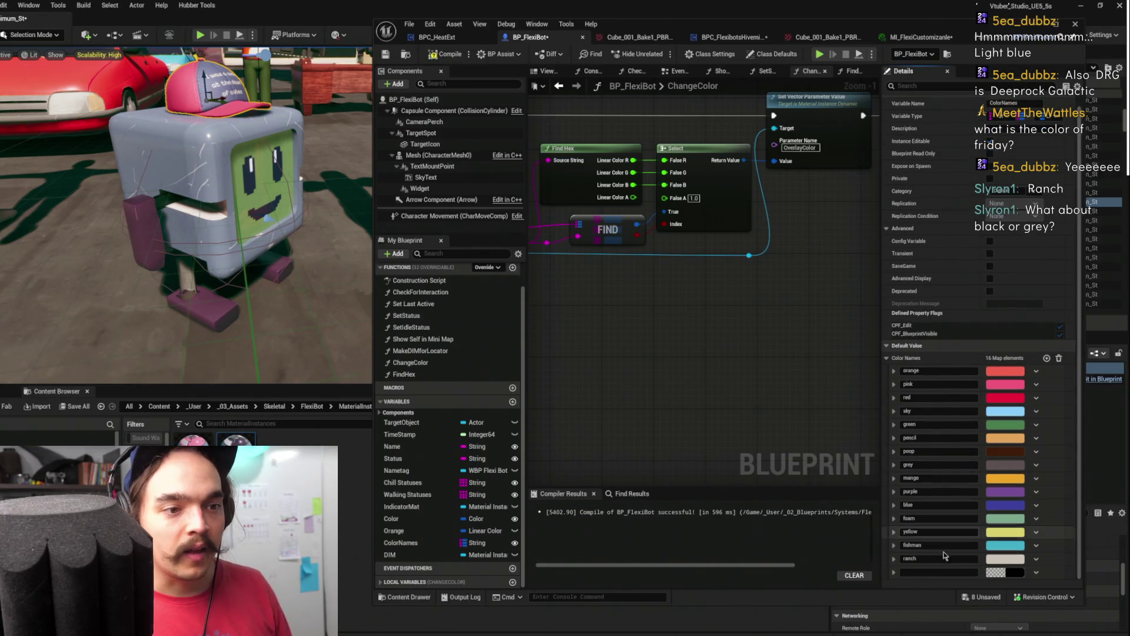
type("deggplant")
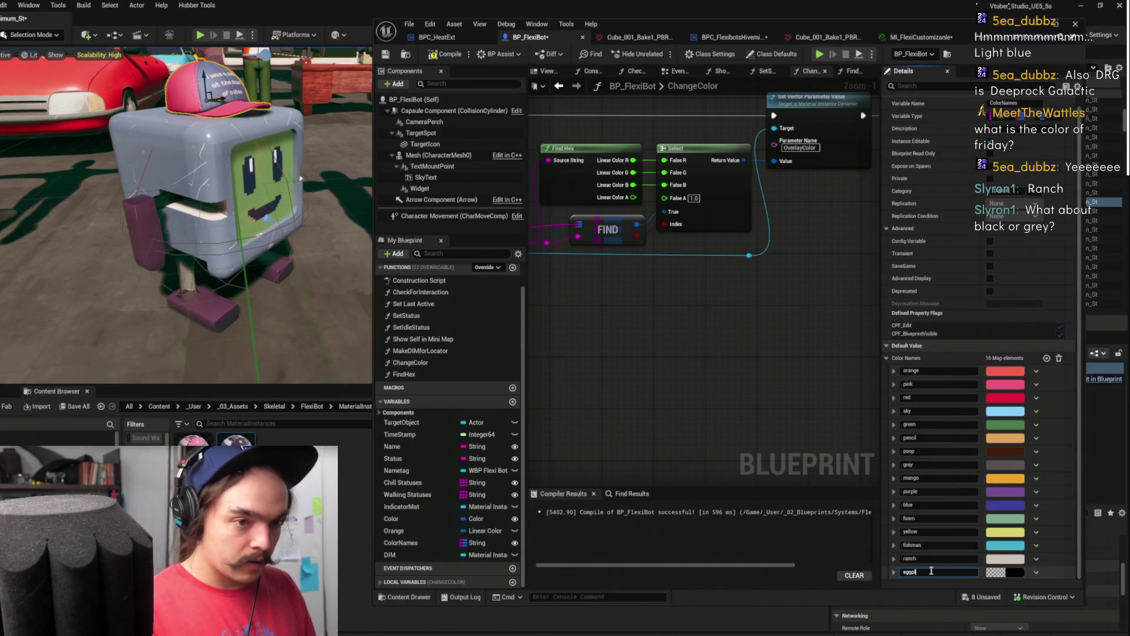
right_click(1004, 572)
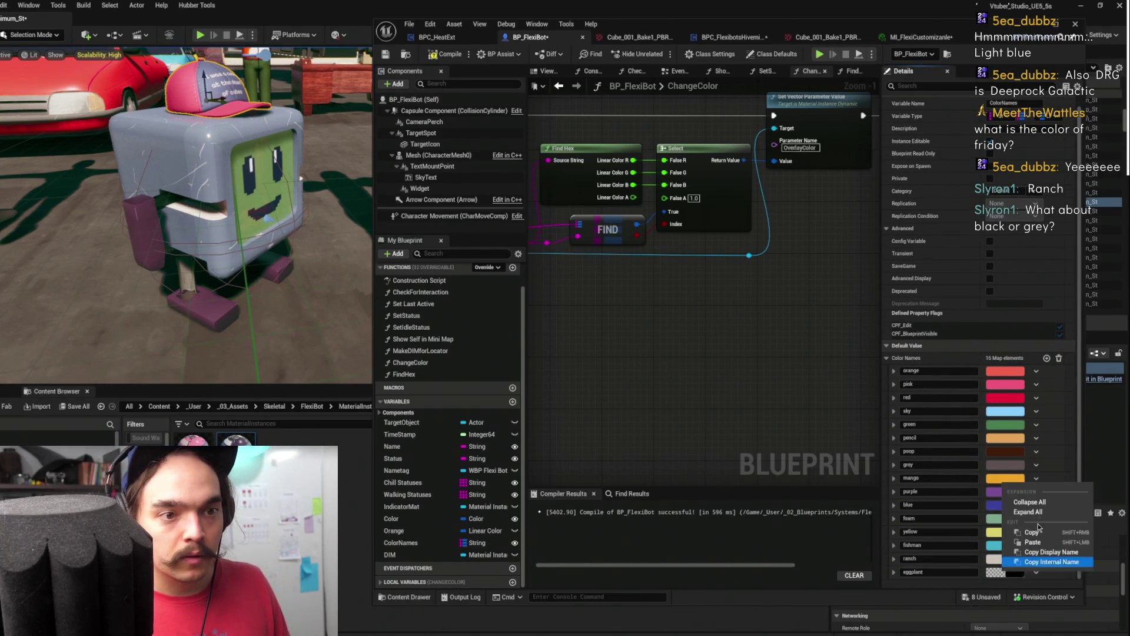
left_click(1029, 545)
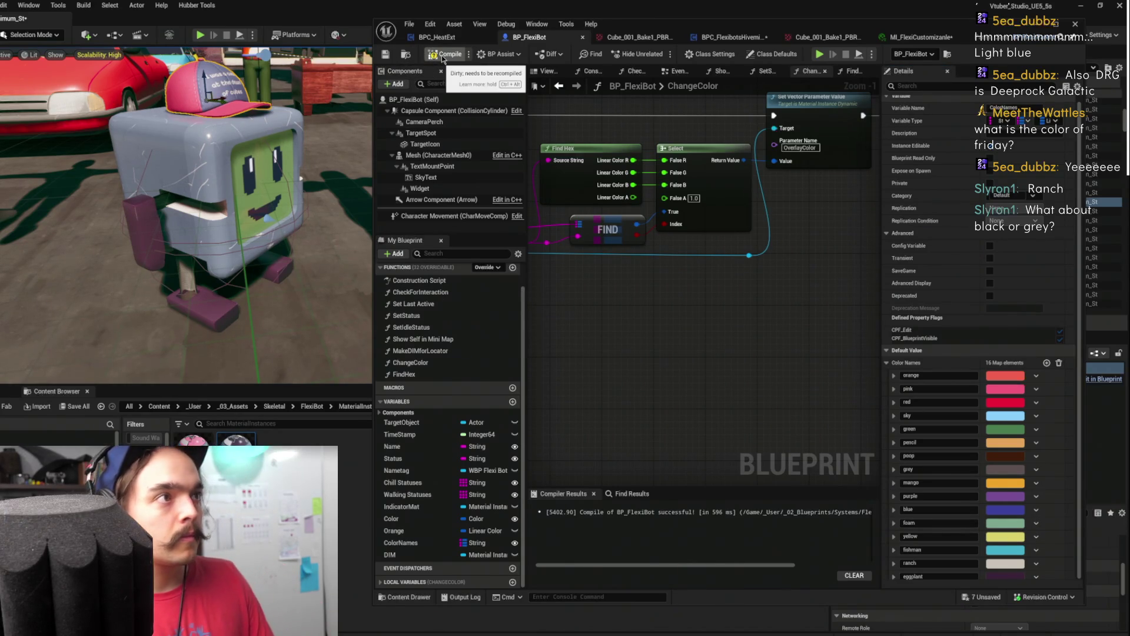
left_click(445, 54)
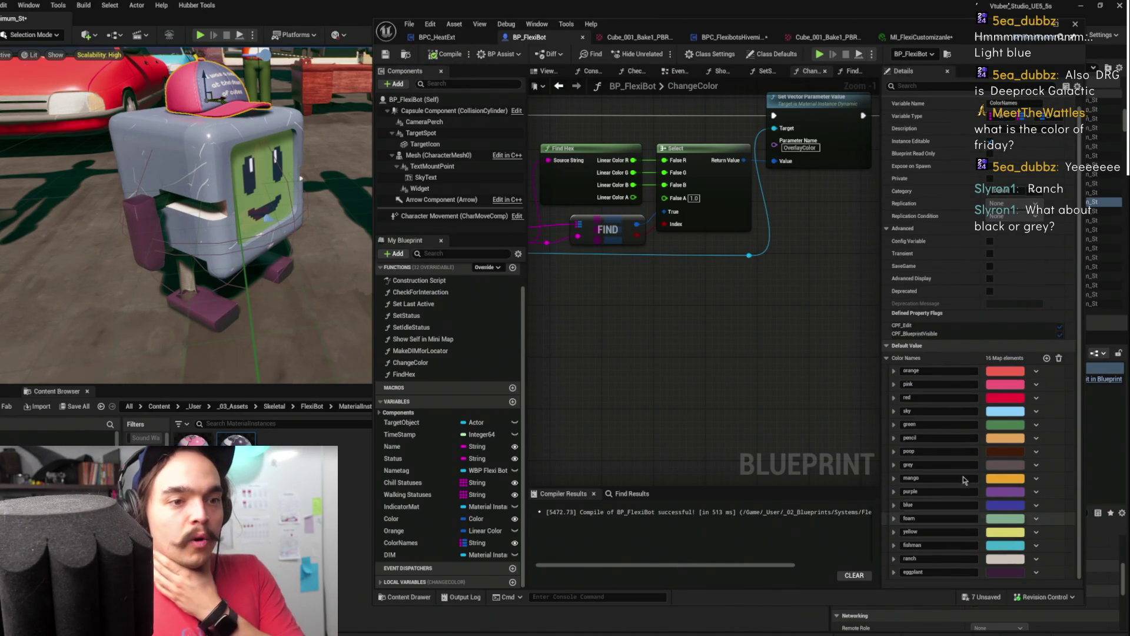
Compile the BPC_FlexibotsHivemind blueprint
left_click(747, 289)
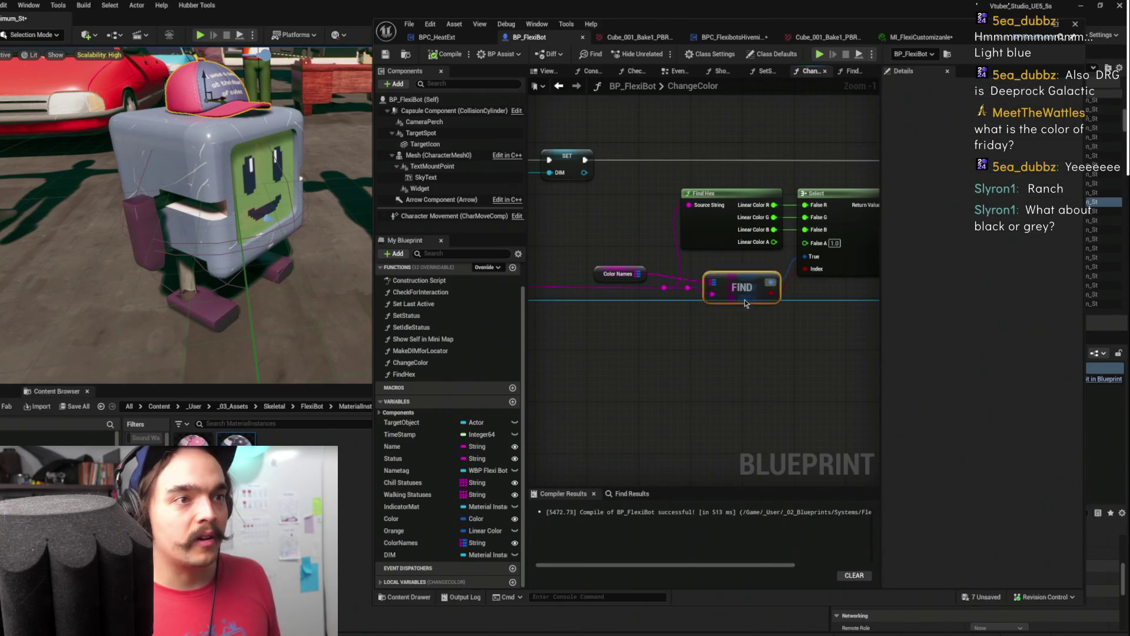
left_click_drag(821, 335, 637, 403)
scroll(706, 335, "down", 3)
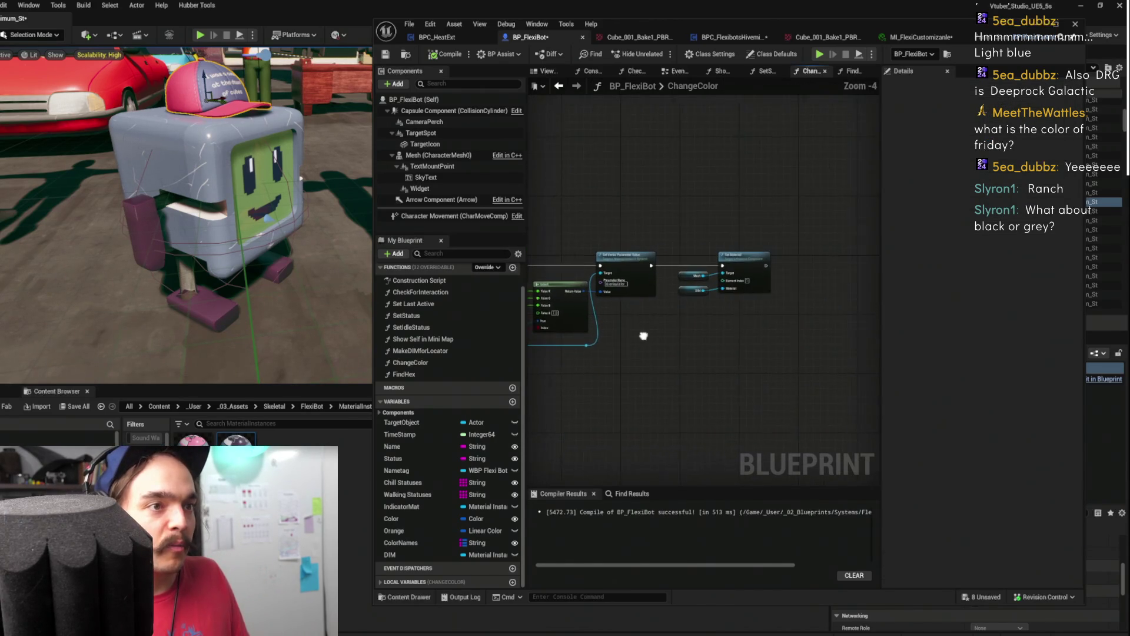
left_click(731, 38)
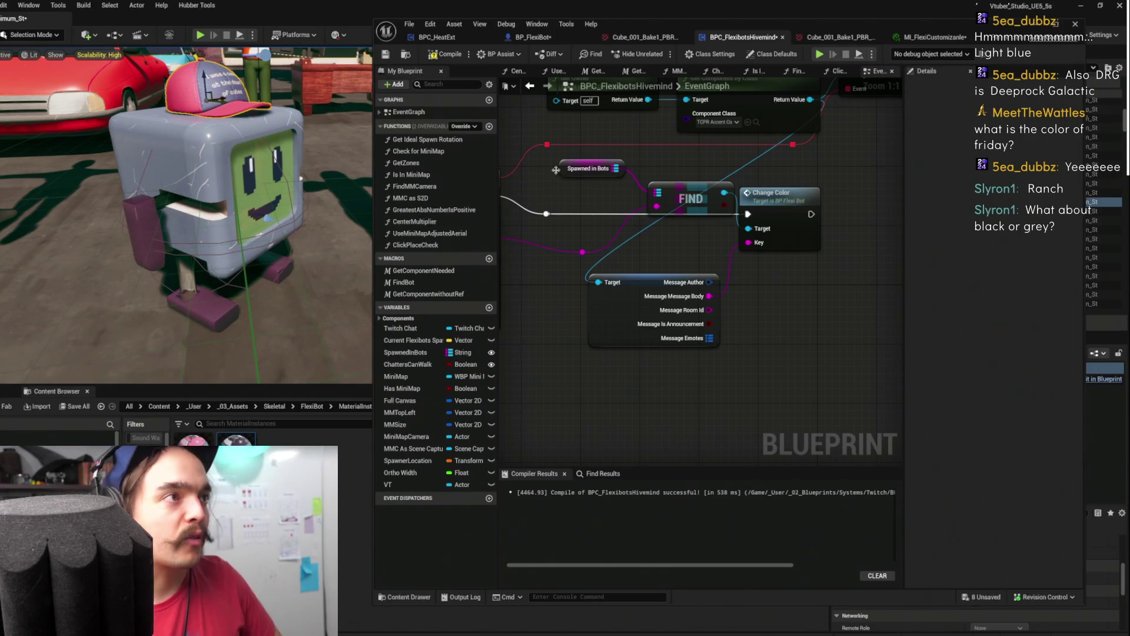
left_click(445, 54)
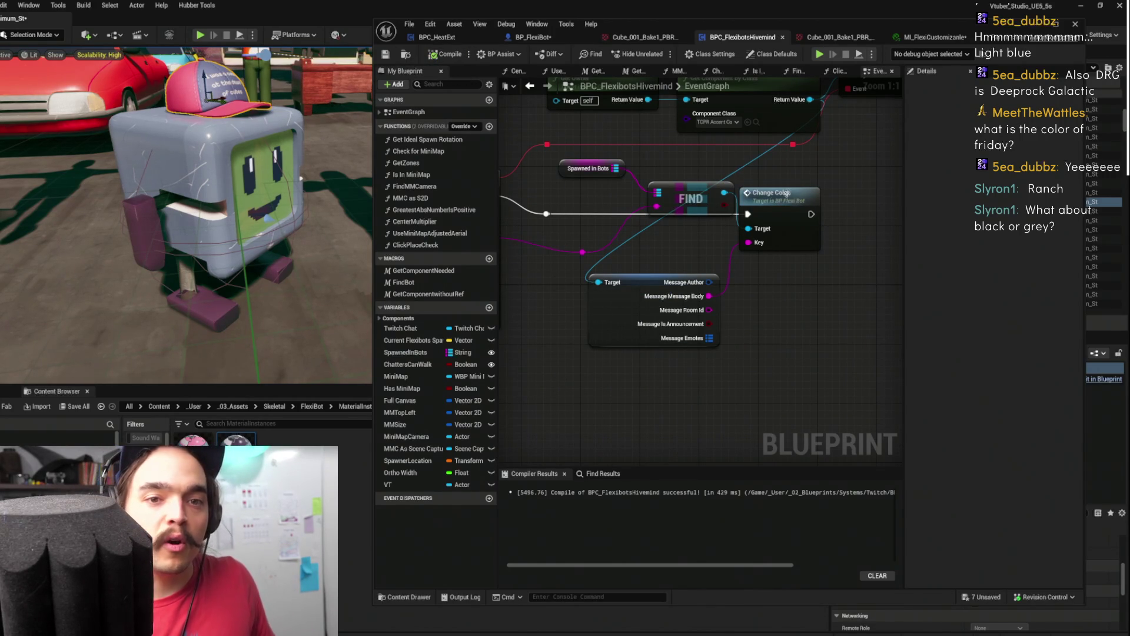
Rearrange the chat message and Change Color nodes around Redeemed_Event_2
left_click_drag(845, 306, 792, 377)
left_click(564, 399)
mouse_move(563, 398)
left_mouse_down()
mouse_move(669, 364)
mouse_move(590, 359)
left_mouse_up()
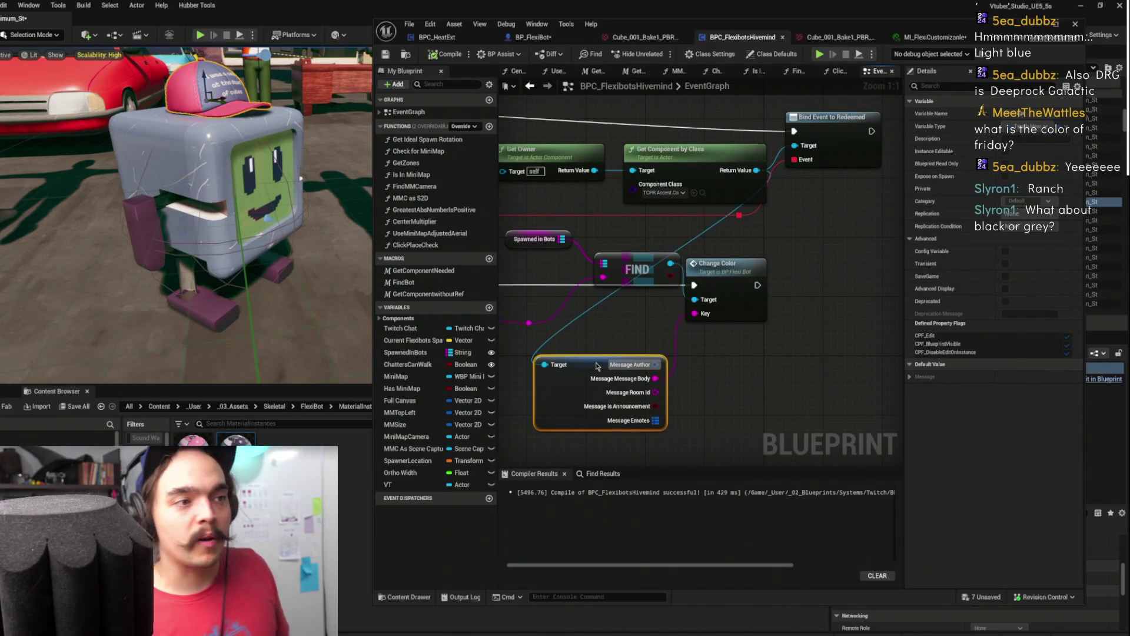
scroll(745, 341, "down", 2)
mouse_move(784, 253)
left_mouse_down()
mouse_move(811, 332)
mouse_move(881, 266)
left_mouse_up()
left_click_drag(732, 363, 711, 363)
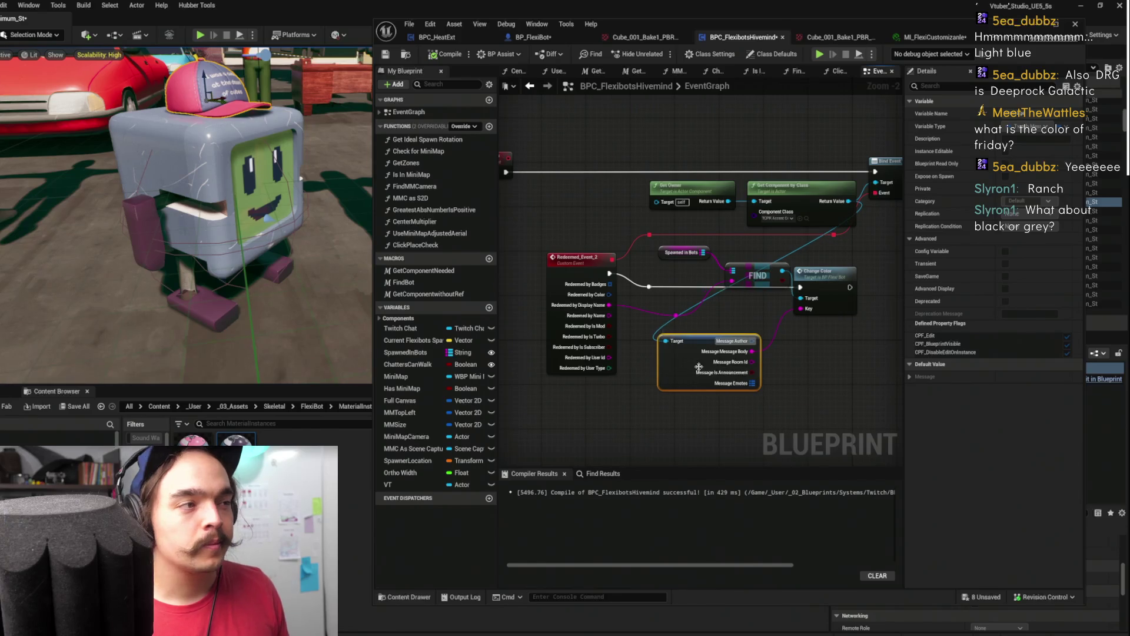
left_click(453, 41)
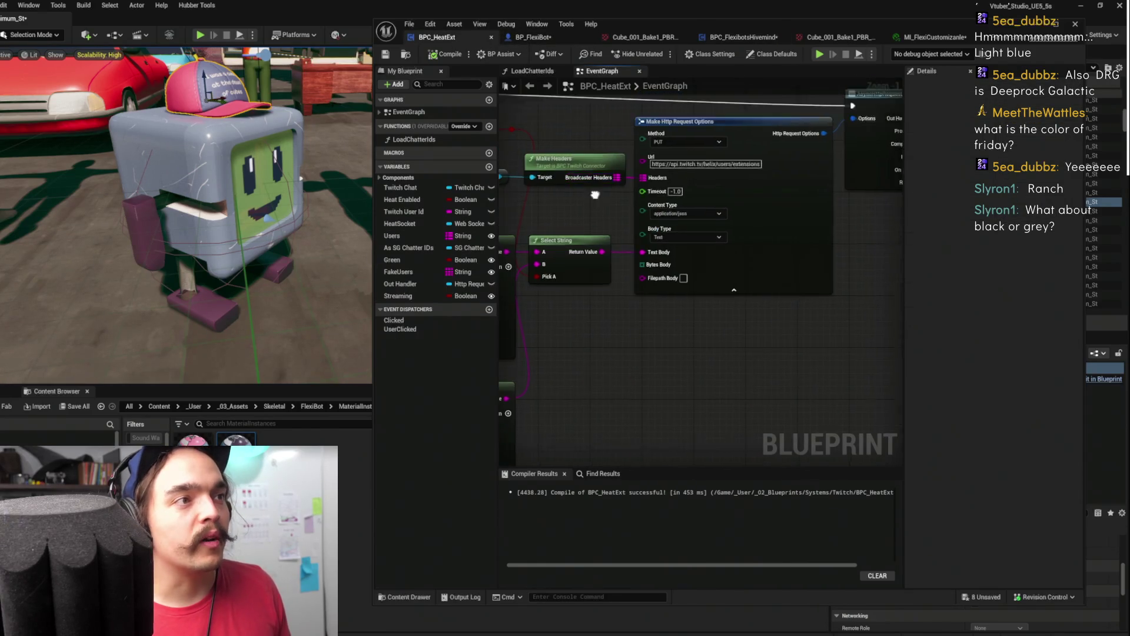
scroll(605, 230, "down", 5)
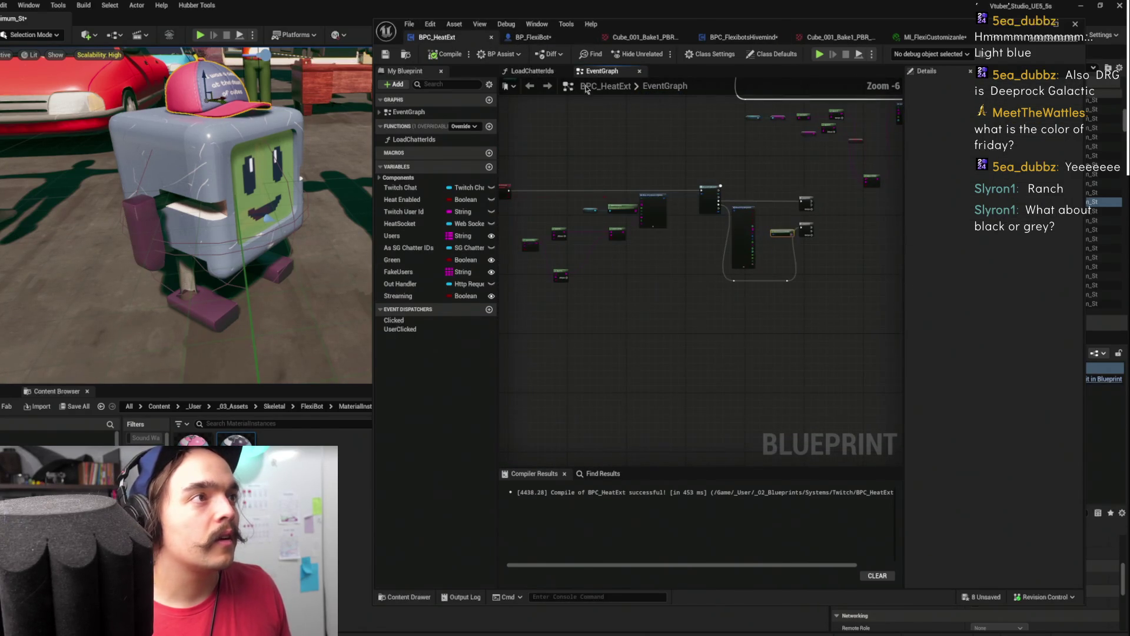
left_click(744, 37)
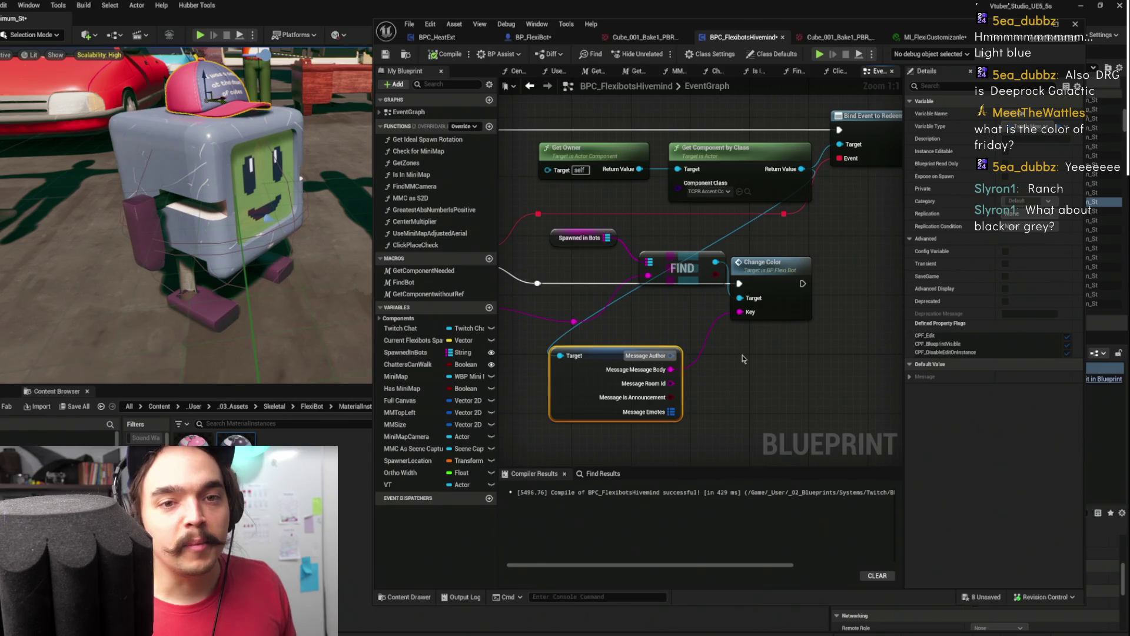
mouse_move(760, 273)
left_mouse_down()
mouse_move(875, 290)
mouse_move(841, 333)
left_mouse_up()
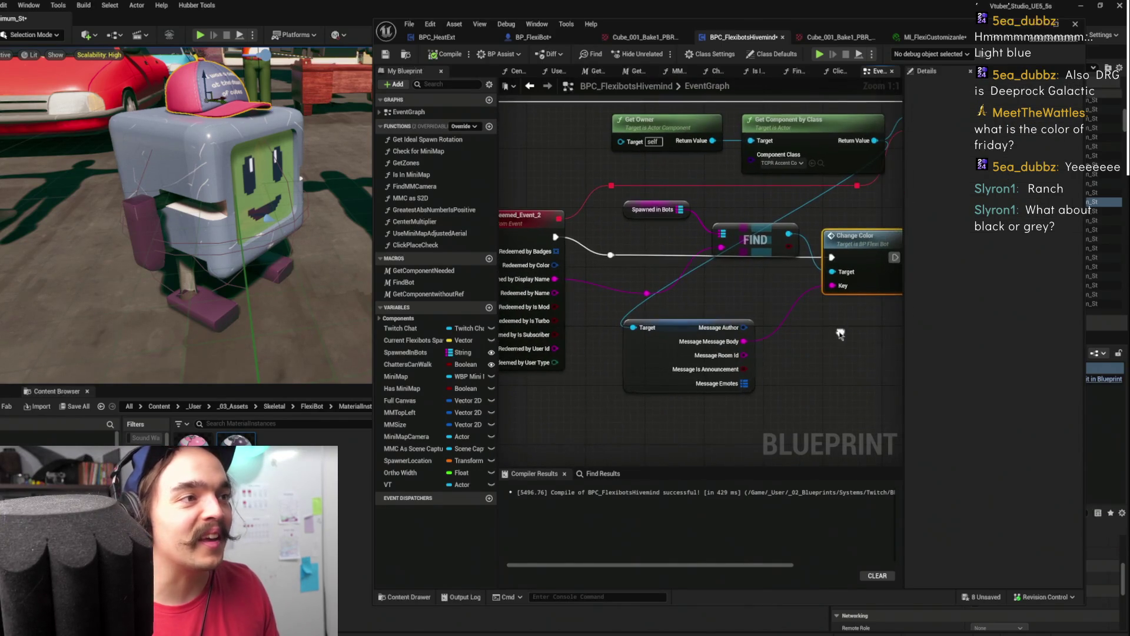
mouse_move(772, 303)
left_mouse_down()
mouse_move(664, 323)
mouse_move(739, 287)
mouse_move(706, 291)
mouse_move(680, 383)
mouse_move(595, 335)
mouse_move(648, 345)
mouse_move(775, 289)
mouse_move(743, 313)
left_mouse_up()
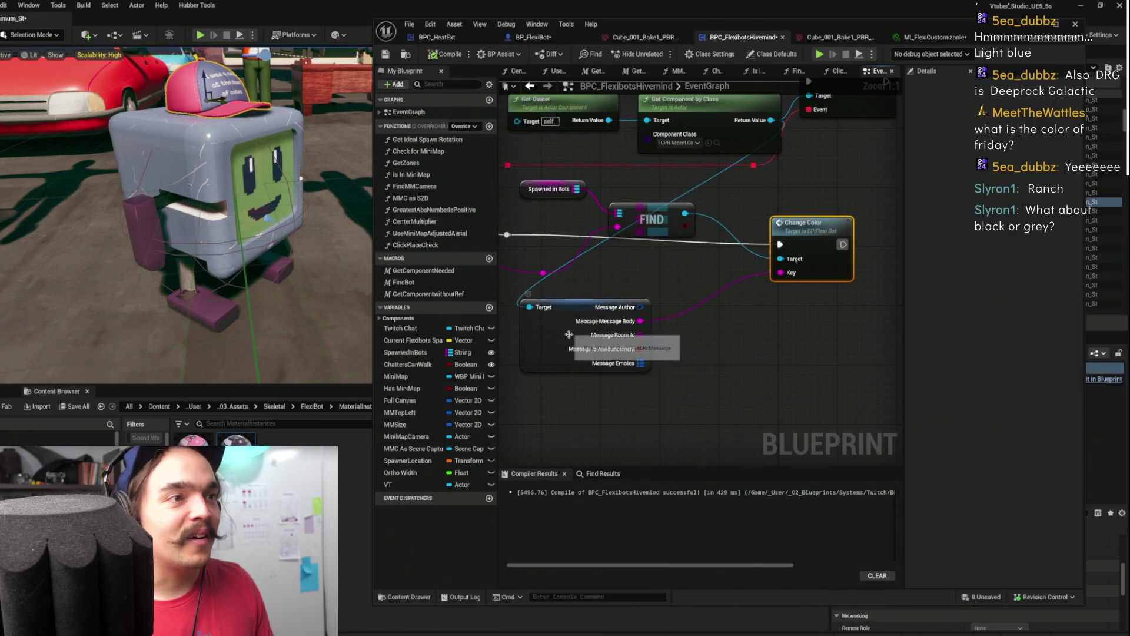
Open the TCPR_AccentColors component definition from the Get Component Return Value pin
left_click(588, 333)
scroll(647, 265, "down", 3)
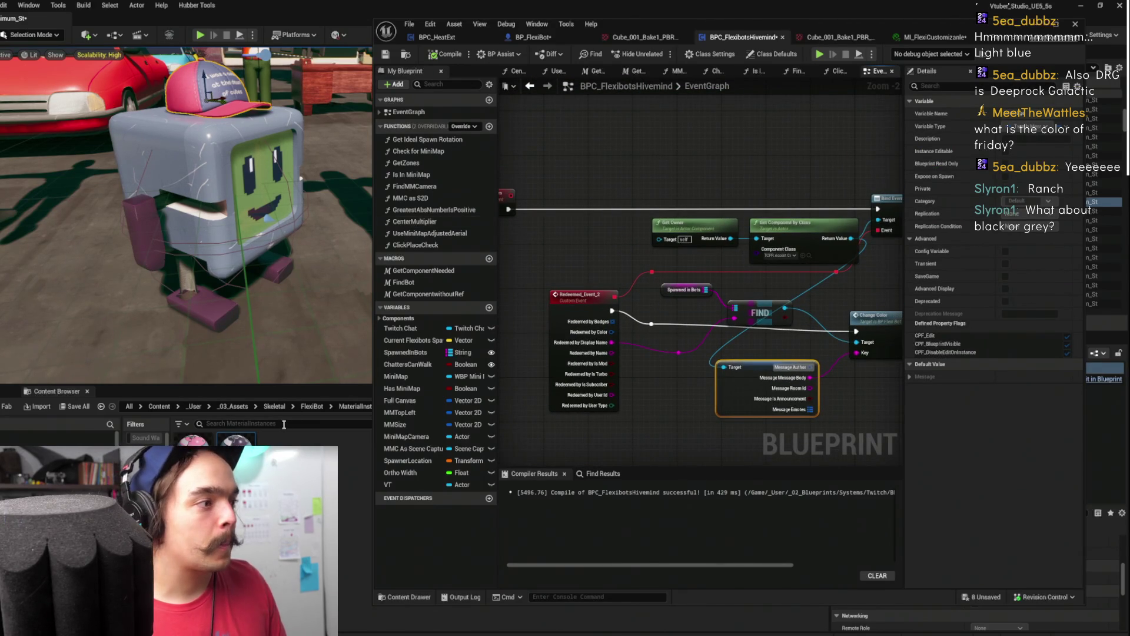
left_click_drag(687, 159, 642, 151)
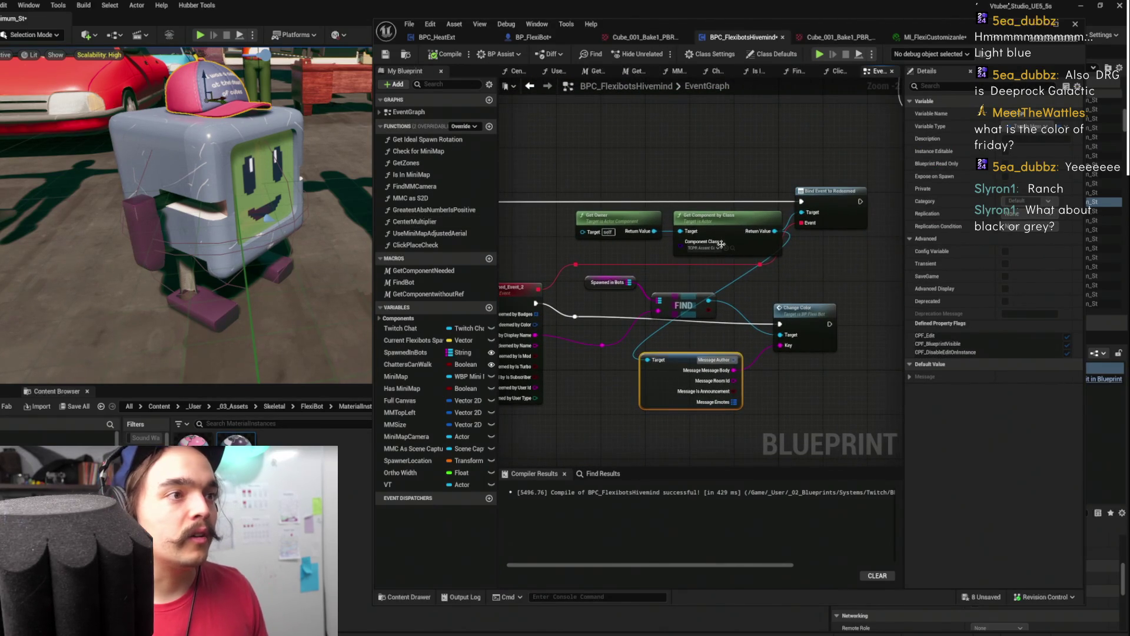
right_click(774, 231)
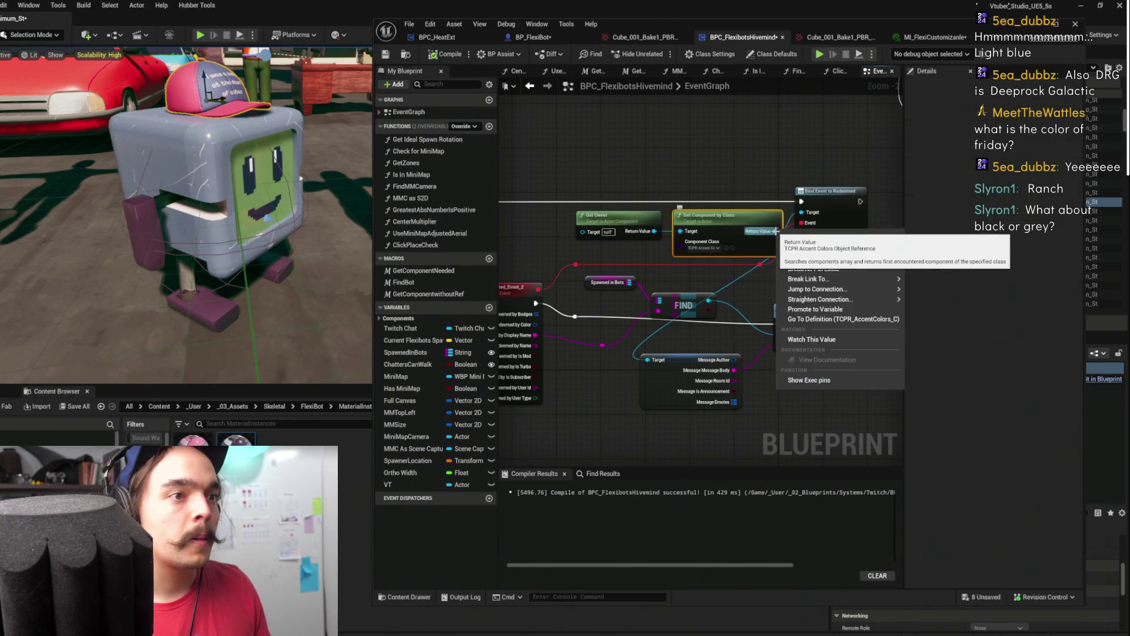
left_click(816, 319)
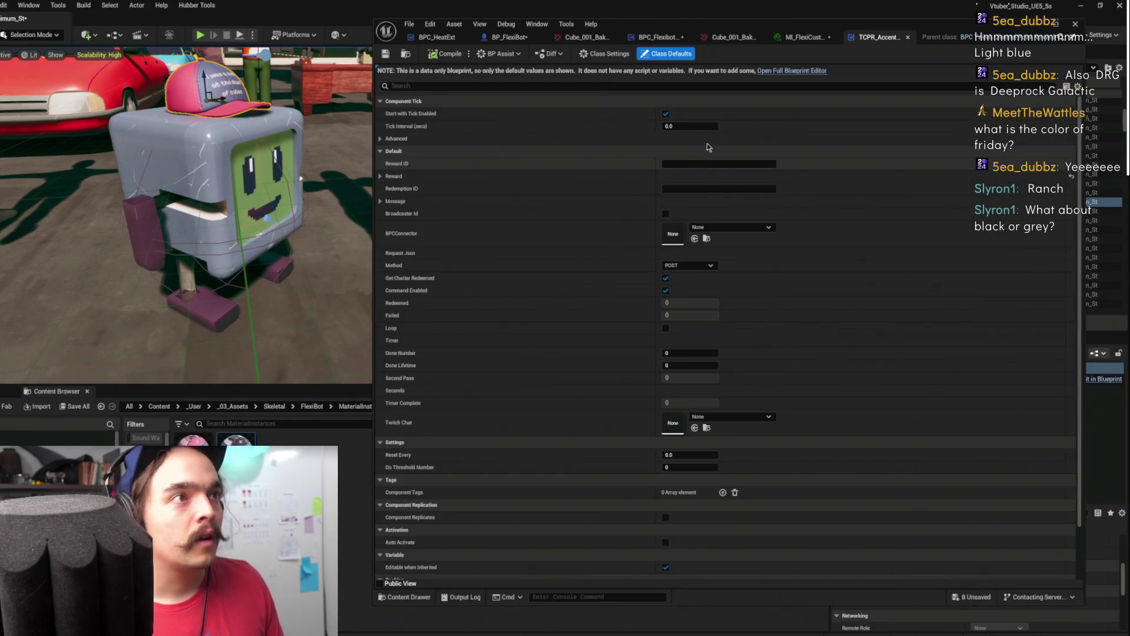
Set the TCPR_AccentColors reward Title to 'Change Bot color' and save the blueprint
left_click(680, 166)
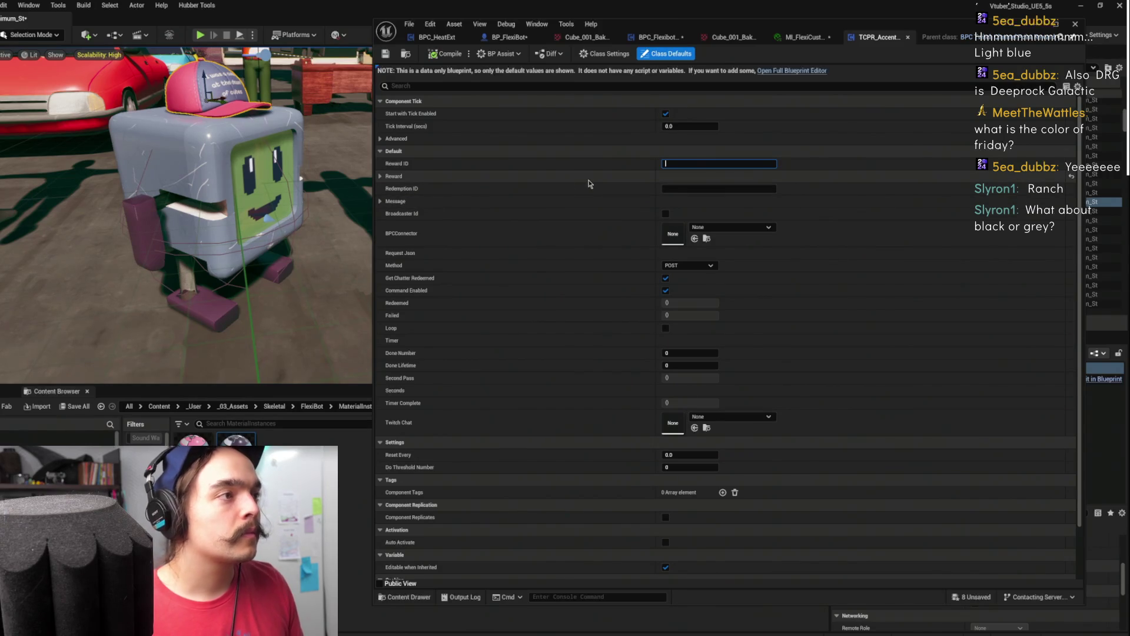
left_click(381, 177)
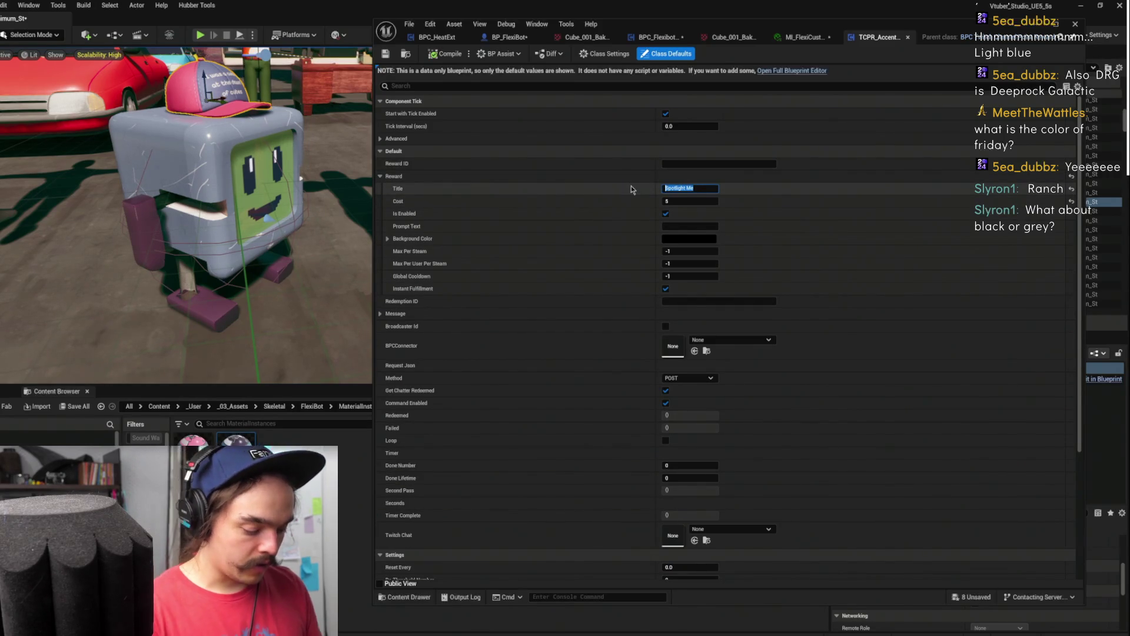
type("Change")
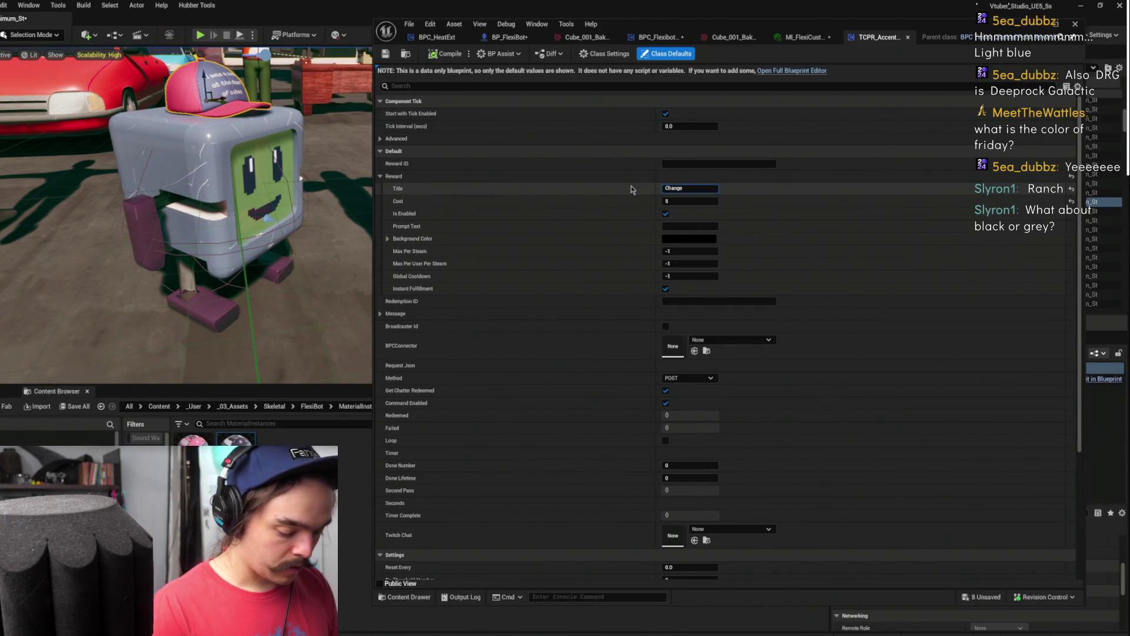
type(" Bot color")
key("Return")
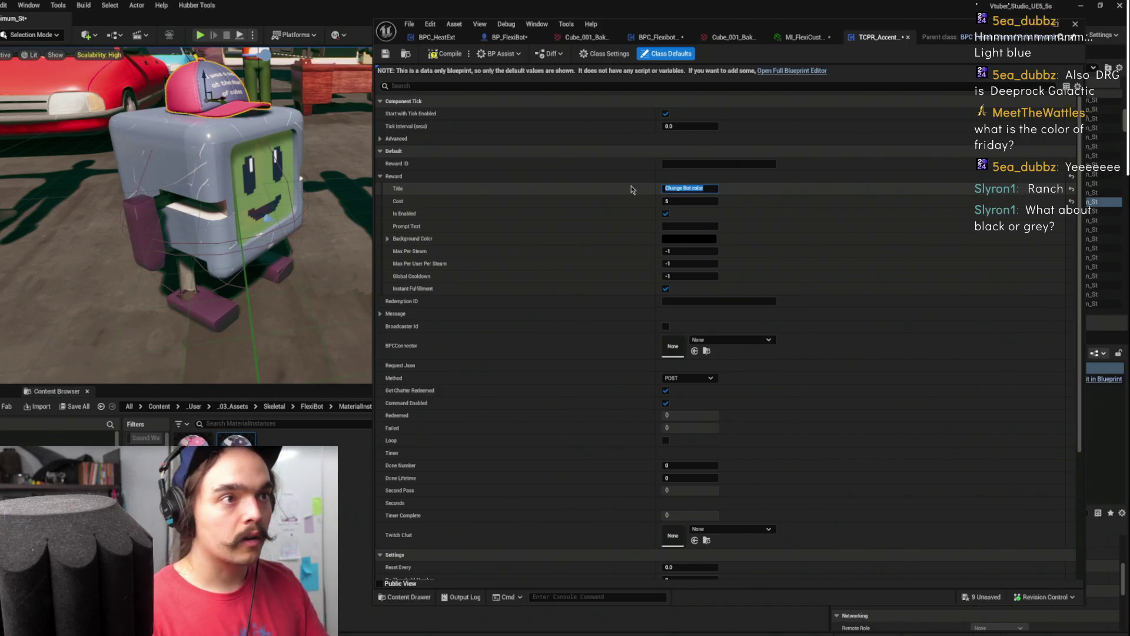
left_click(391, 55)
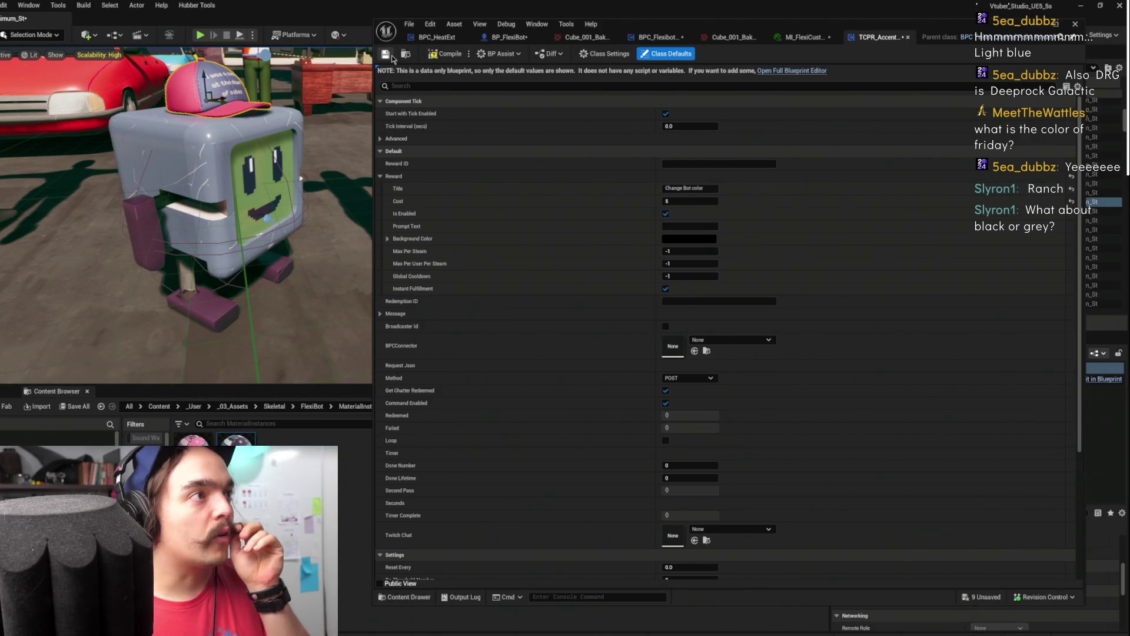
left_click(510, 37)
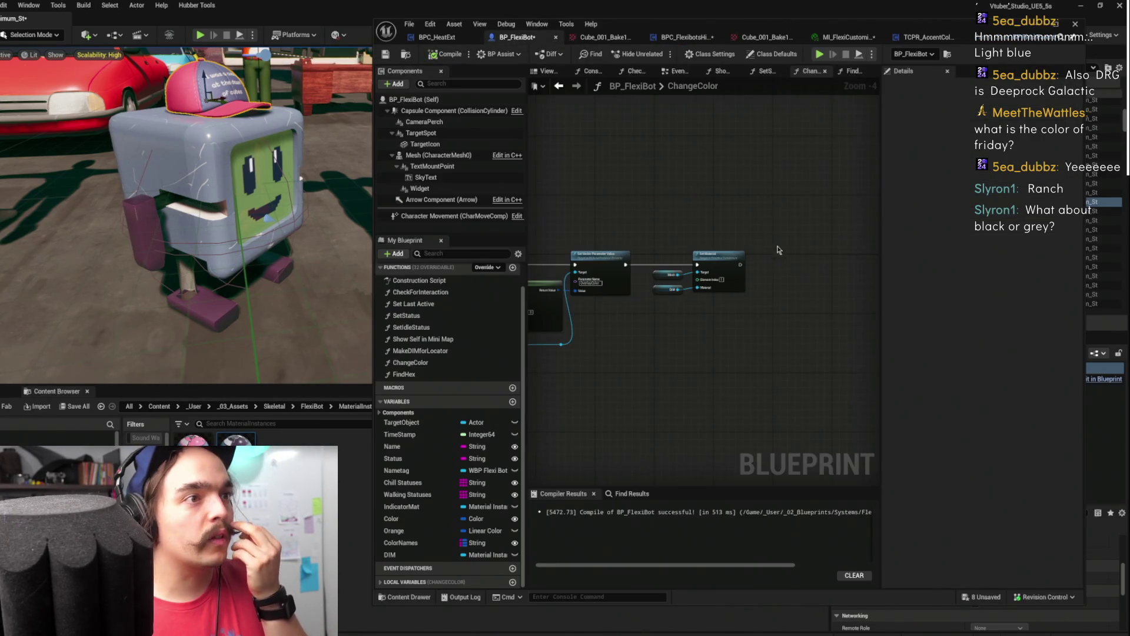
Create a ChangeColor custom event in the BPC_FlexibotsHivemind EventGraph near SpawnActor
mouse_move(803, 230)
left_mouse_down()
mouse_move(646, 230)
mouse_move(742, 227)
mouse_move(814, 195)
left_mouse_up()
scroll(759, 193, "down", 1)
mouse_move(648, 147)
left_mouse_down()
mouse_move(547, 255)
mouse_move(723, 240)
left_mouse_up()
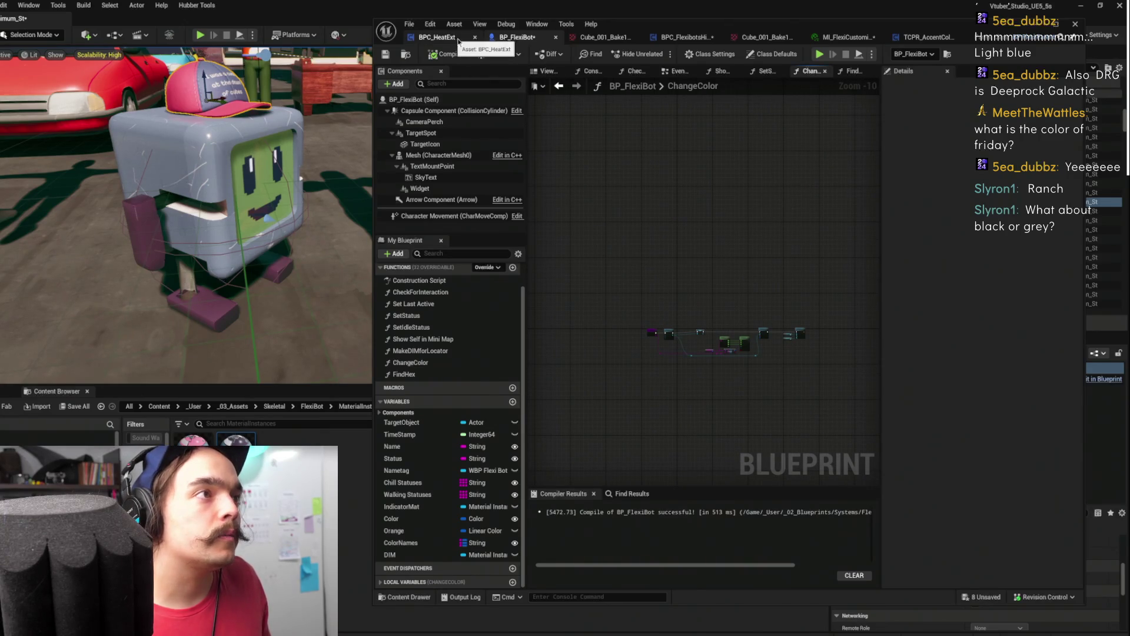
left_click(685, 37)
scroll(789, 214, "up", 4)
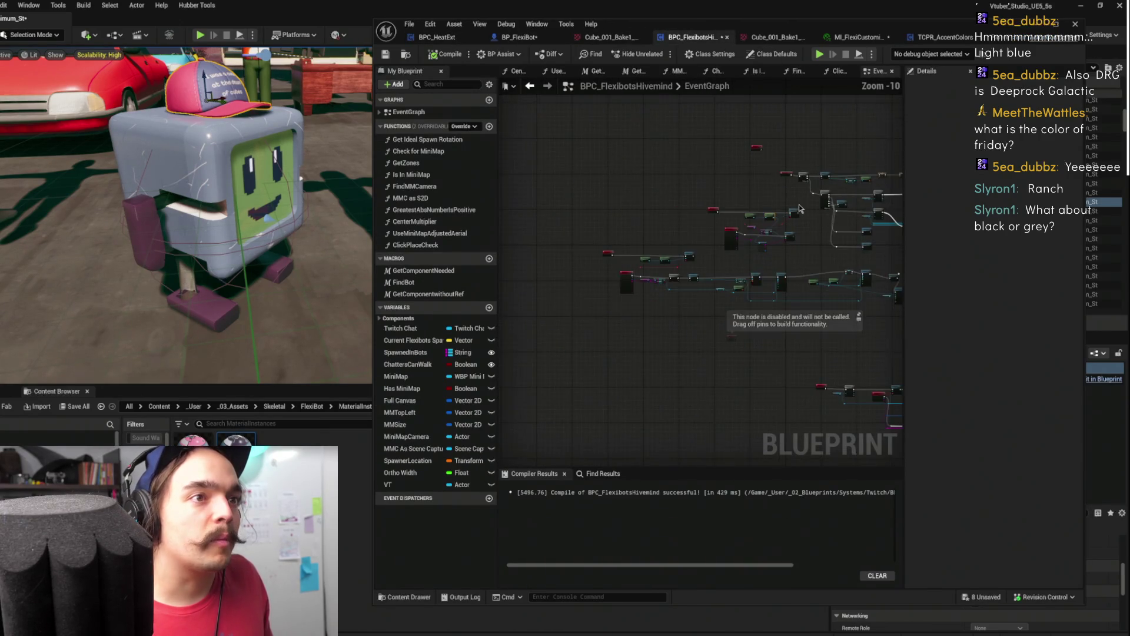
mouse_move(744, 333)
left_mouse_down()
mouse_move(677, 288)
mouse_move(655, 221)
mouse_move(787, 236)
left_mouse_up()
right_click(713, 254)
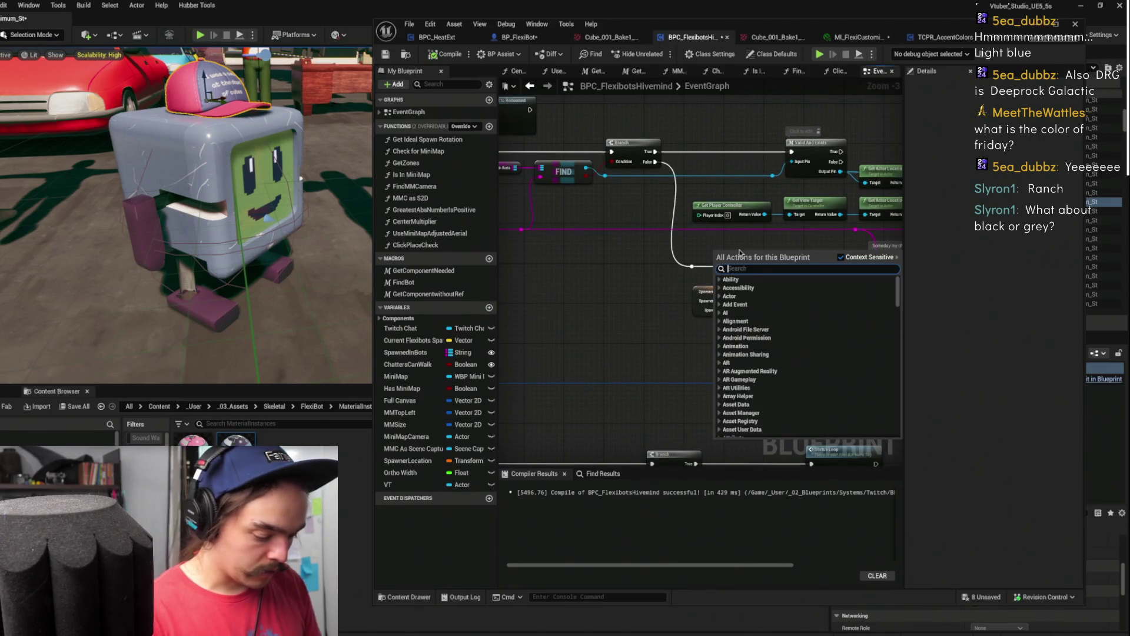
key("Escape")
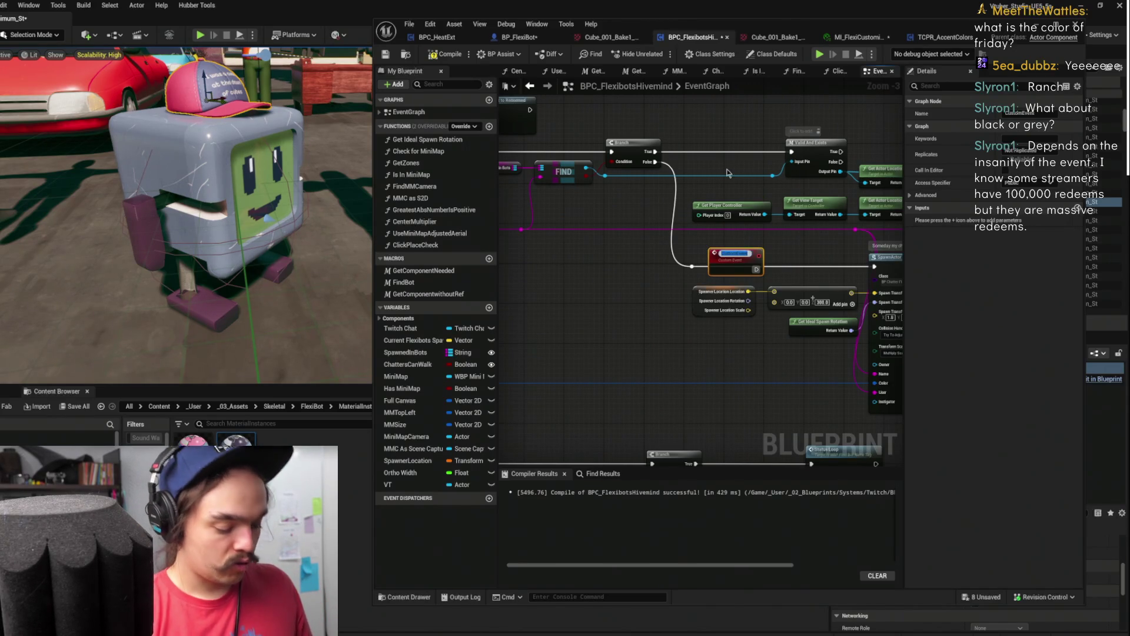
type("Cli")
key("Return")
Arrange the ChangeColor event and spawn location nodes beside the bot-spawning nodes
left_click_drag(736, 255, 811, 245)
scroll(811, 245, "up", 2)
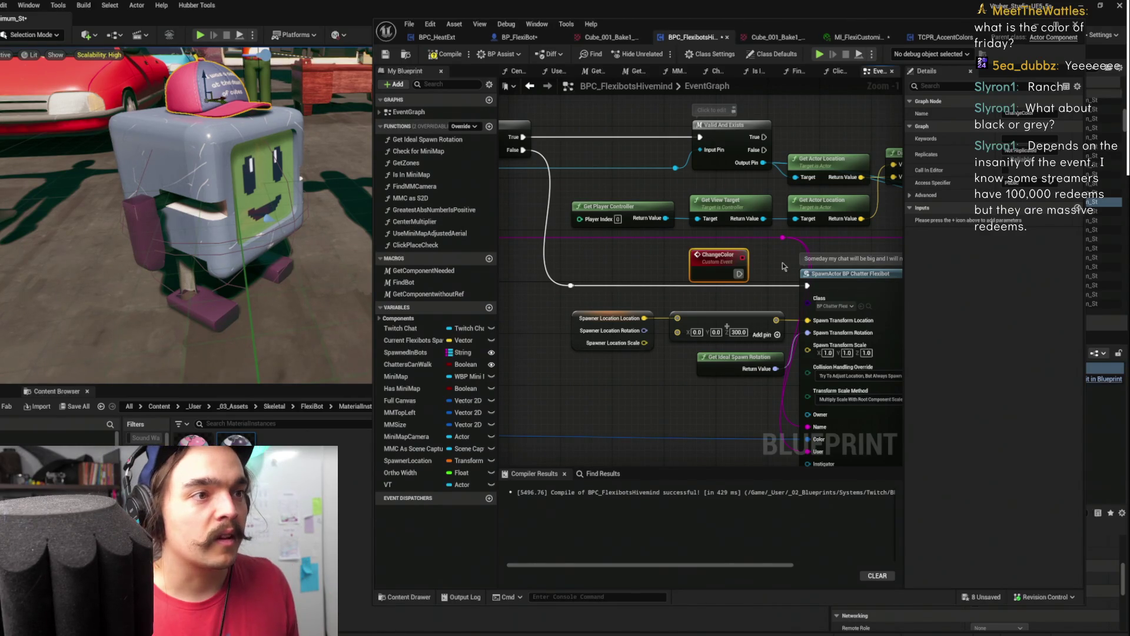
left_click_drag(767, 273, 714, 298)
left_click(729, 305)
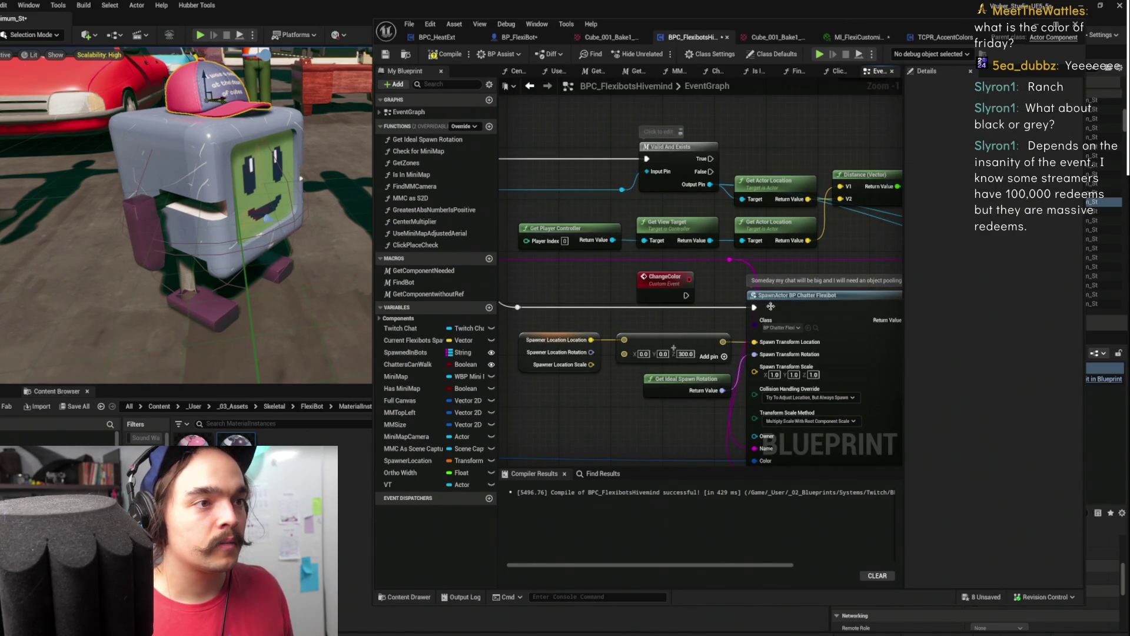
mouse_move(730, 304)
left_mouse_down()
mouse_move(769, 277)
mouse_move(713, 290)
left_mouse_up()
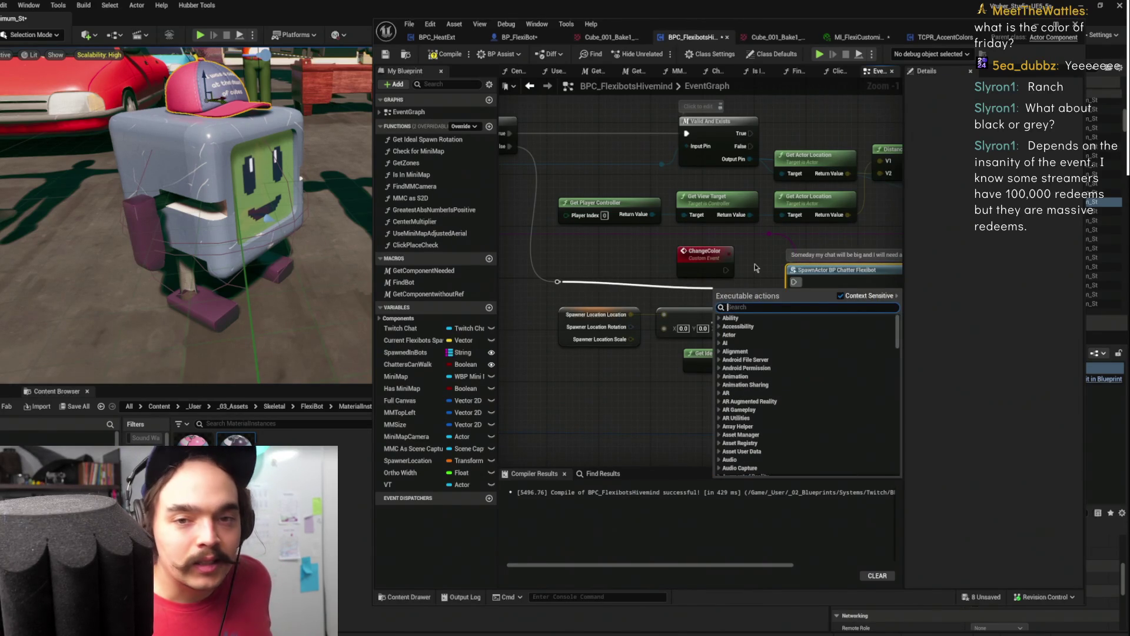
left_click(754, 267)
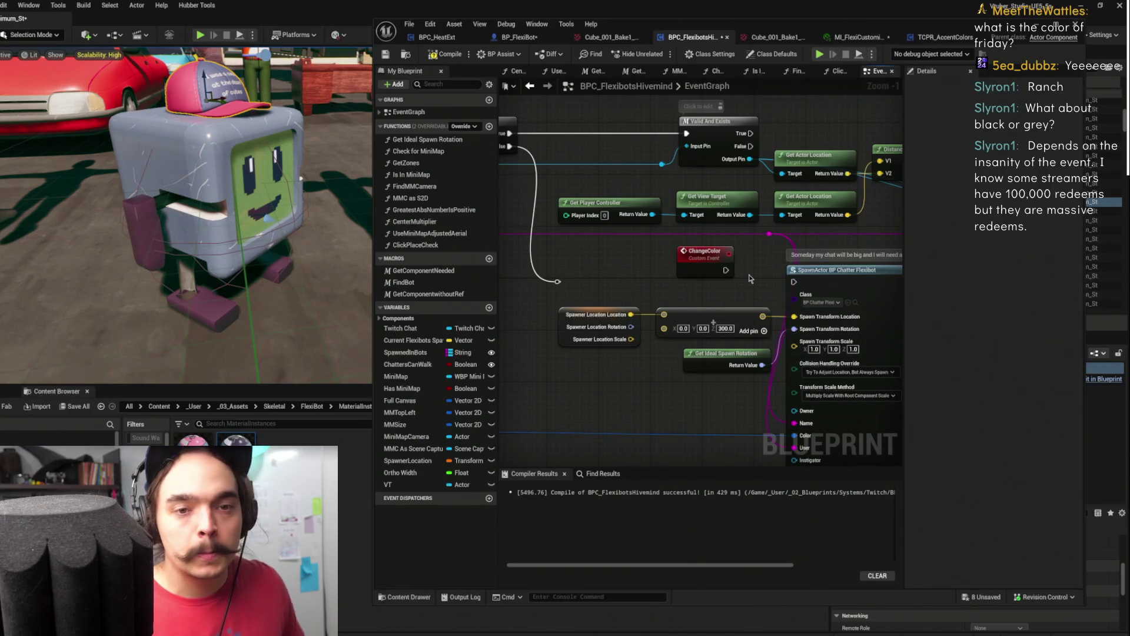
mouse_move(607, 294)
left_mouse_down()
mouse_move(724, 352)
mouse_move(698, 395)
left_mouse_up()
left_click_drag(705, 256, 658, 249)
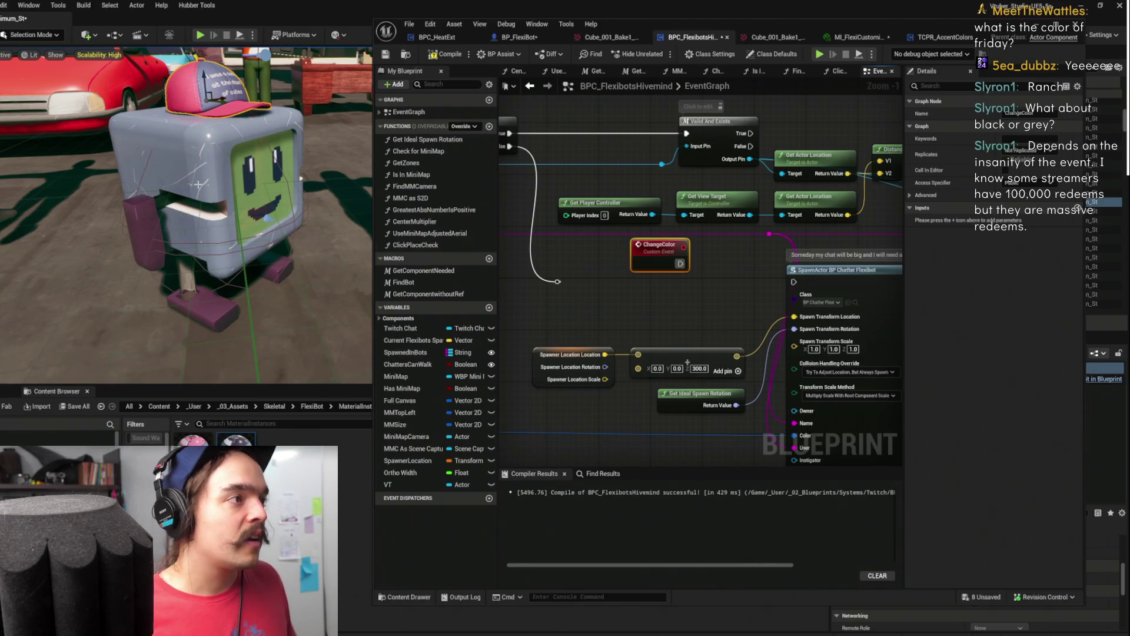
left_click(263, 210)
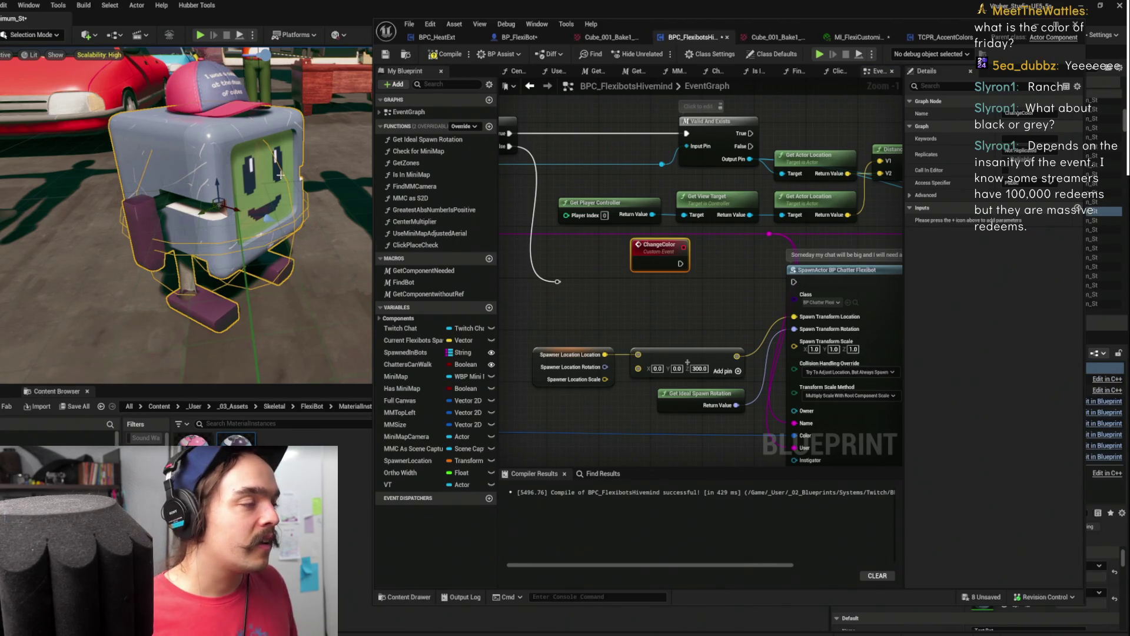
scroll(281, 174, "up", 5)
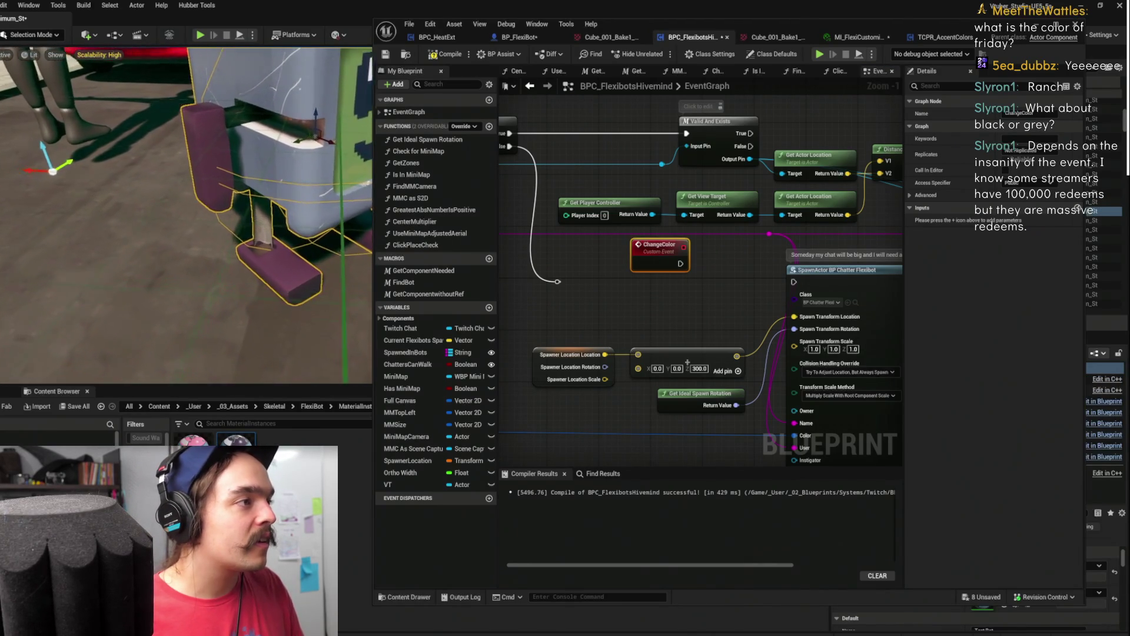
Split the spawn location Make Vector into separate X, Y and Z inputs
scroll(281, 175, "up", 5)
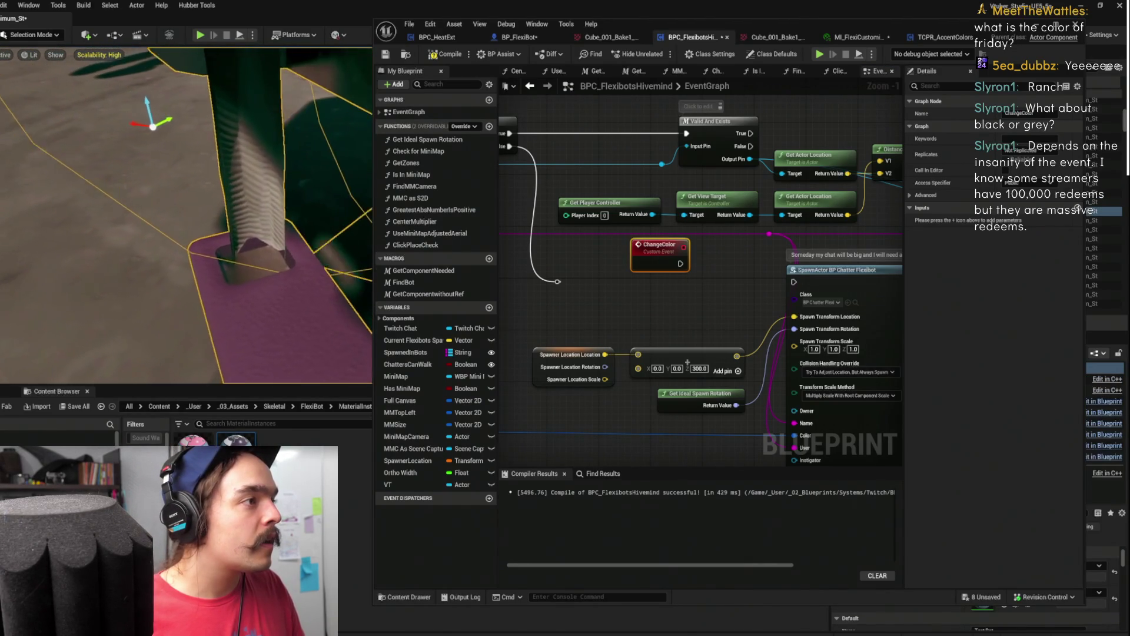
scroll(186, 216, "up", 5)
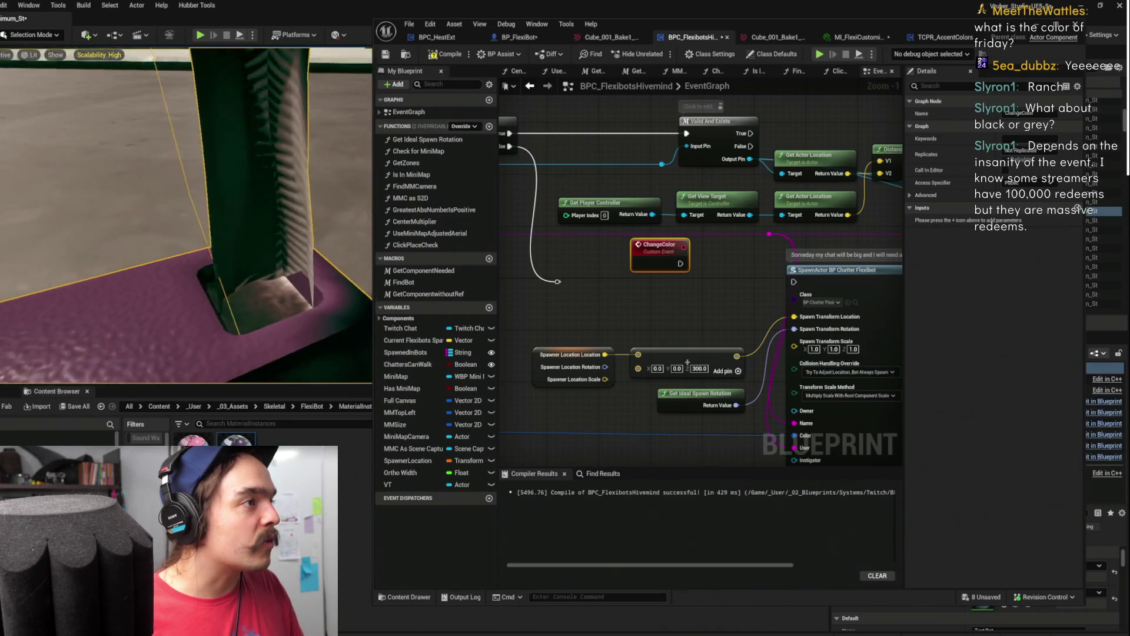
scroll(186, 215, "up", 5)
scroll(186, 215, "up", 5)
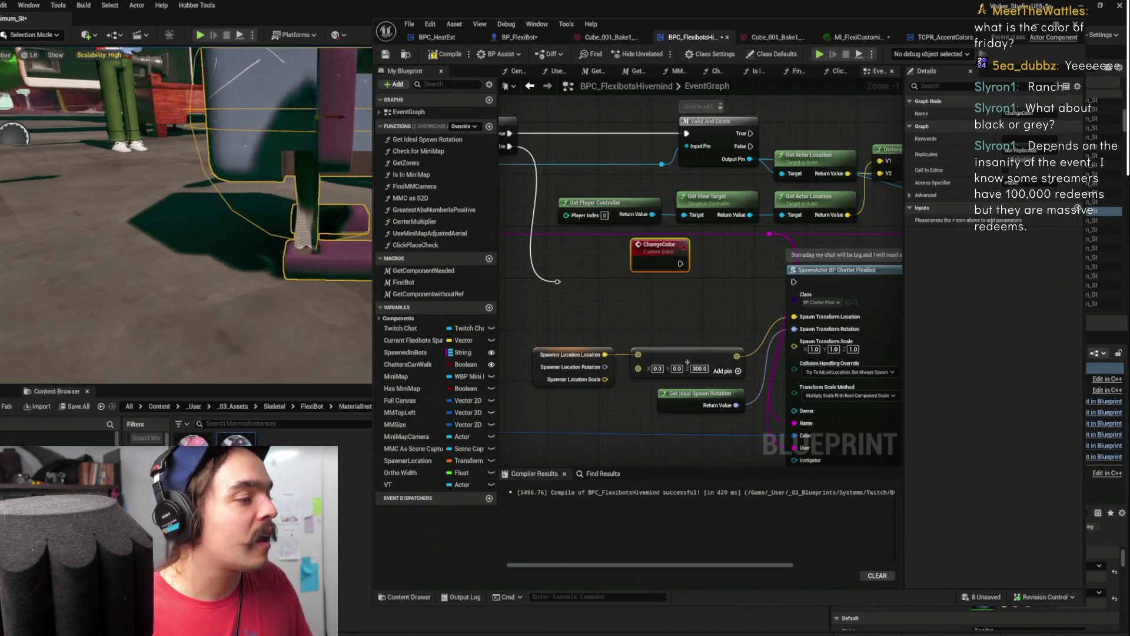
scroll(186, 215, "down", 5)
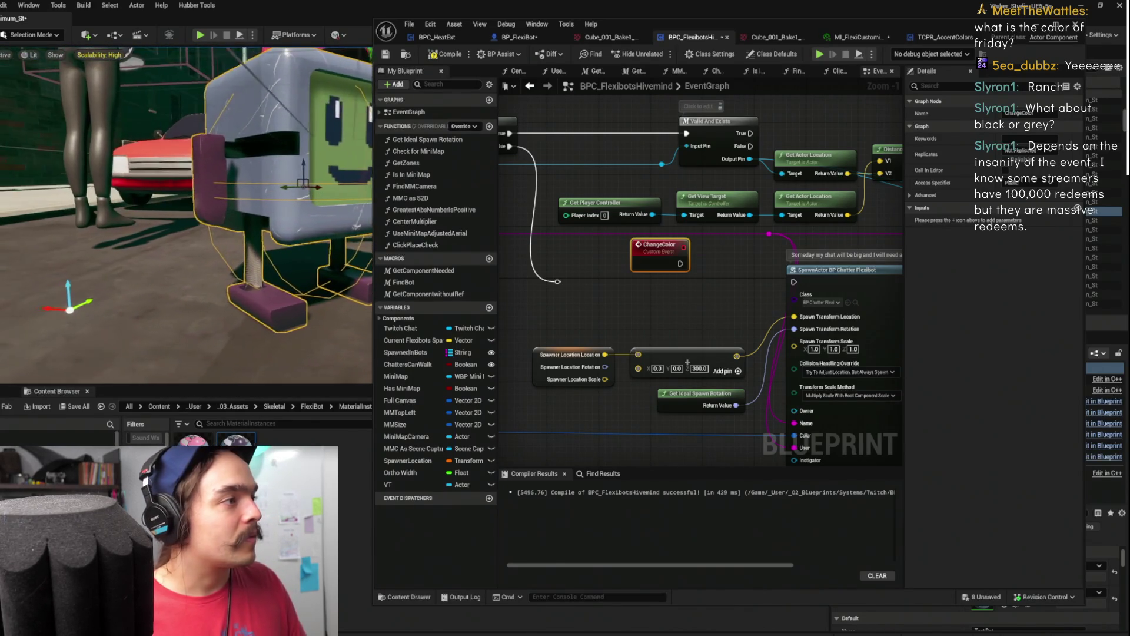
scroll(277, 177, "down", 5)
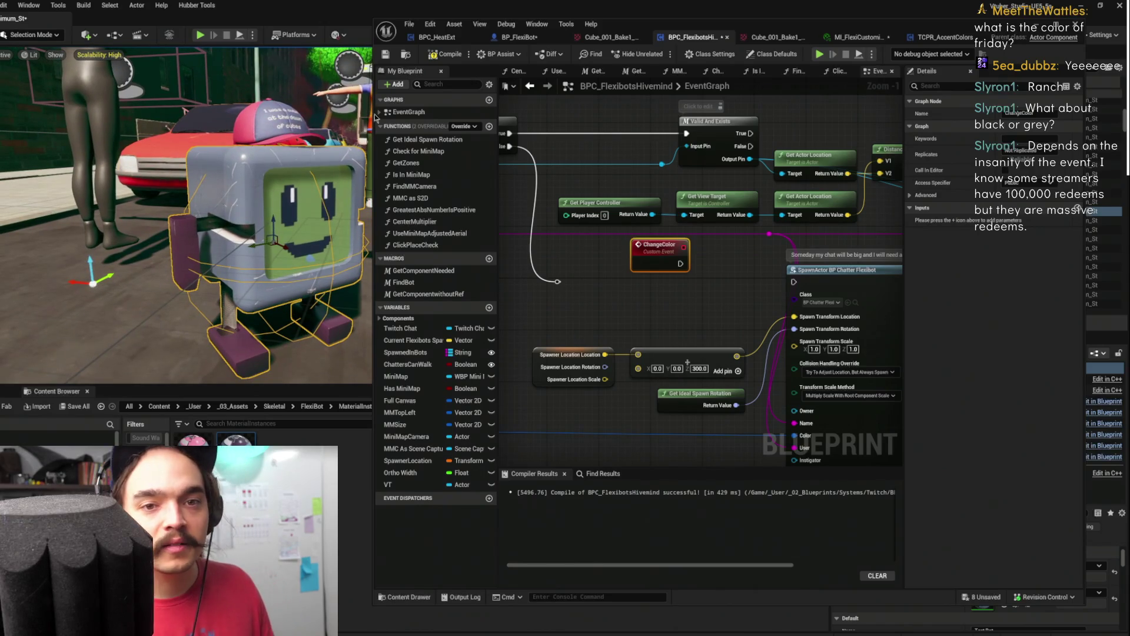
mouse_move(645, 339)
left_mouse_down()
mouse_move(677, 380)
mouse_move(724, 297)
left_mouse_up()
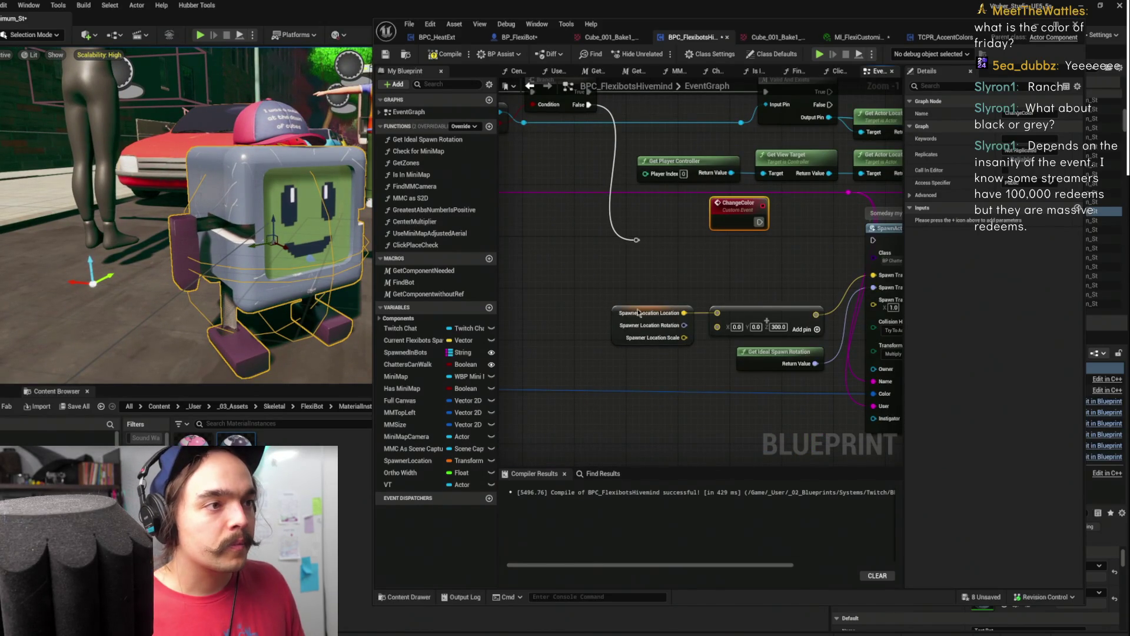
left_click_drag(633, 310, 556, 312)
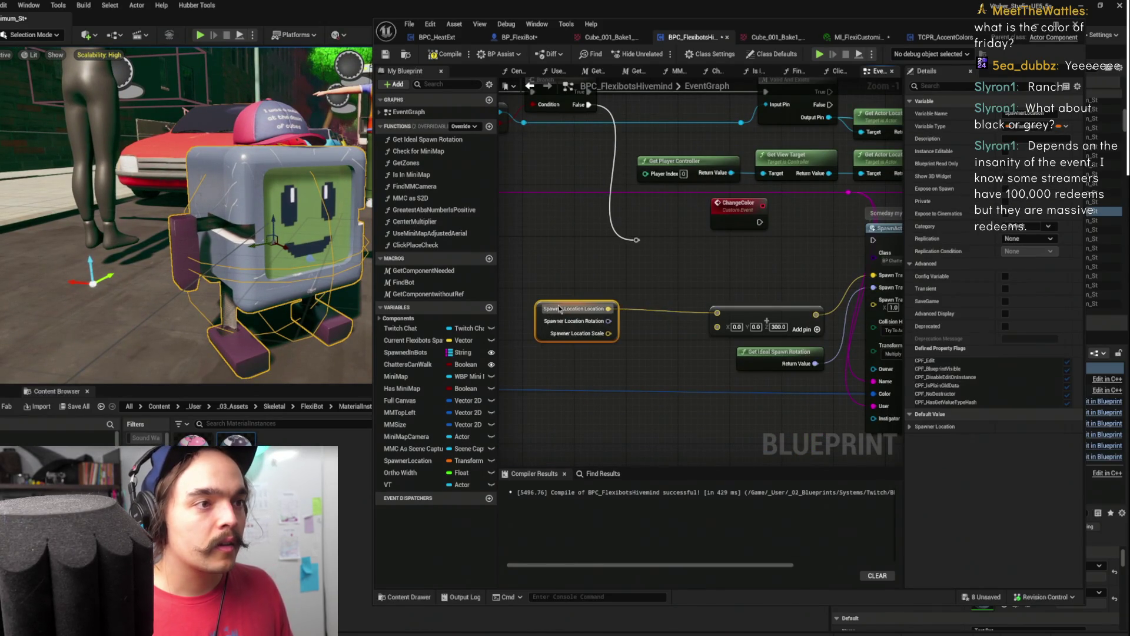
left_click(721, 332)
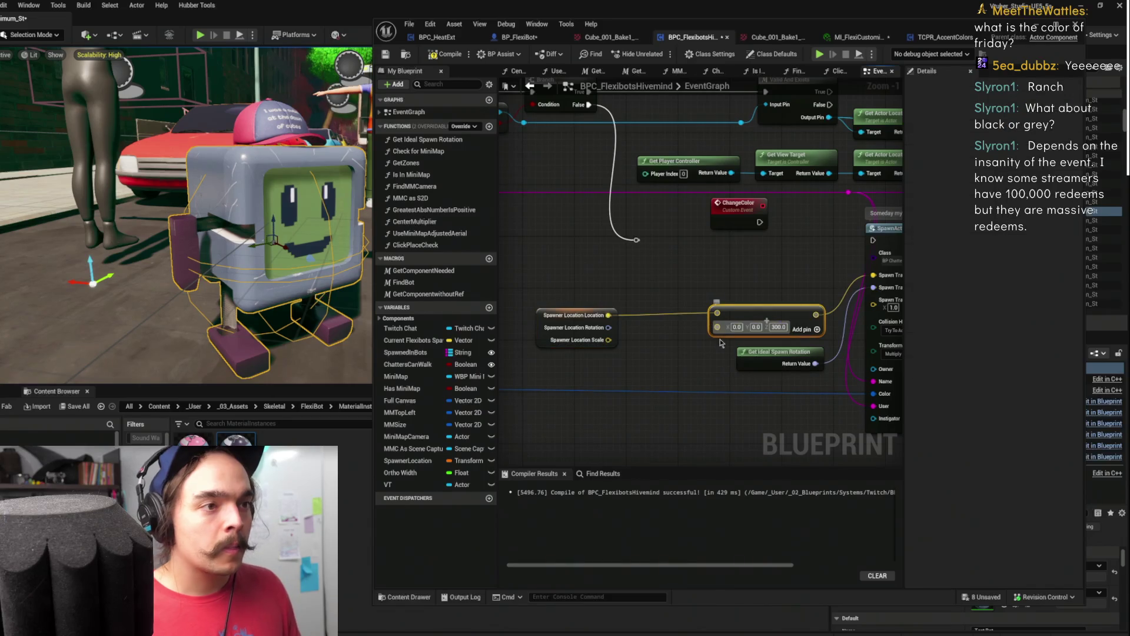
key("ctrl+z")
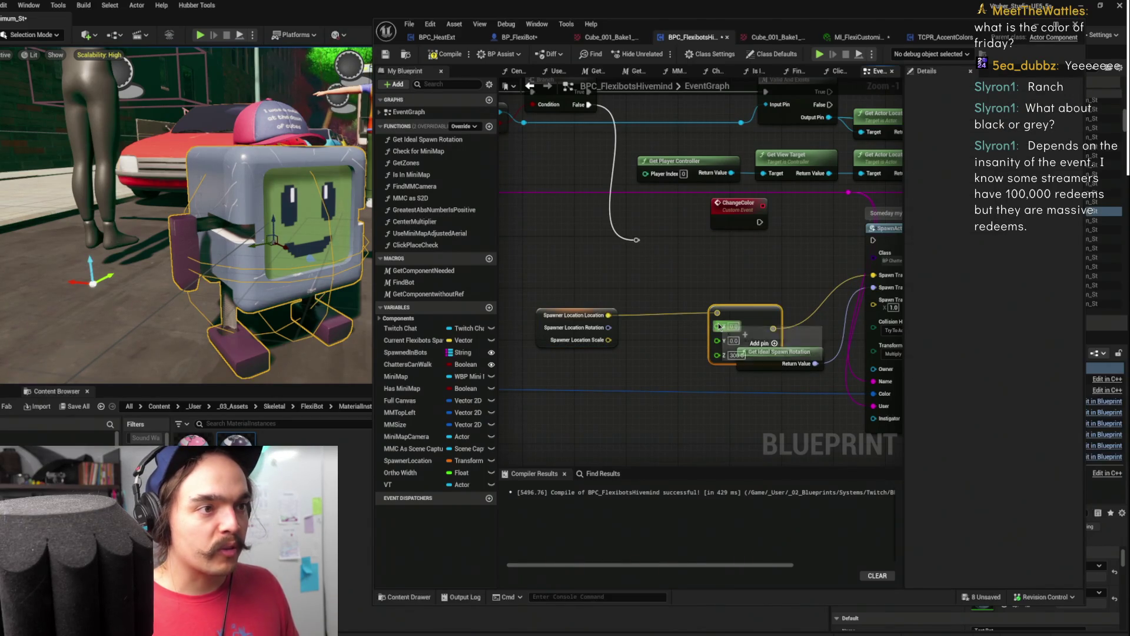
Feed X from a Random Float in Range node with Min -70 and Max 70
left_click_drag(719, 327, 655, 345)
type("rando")
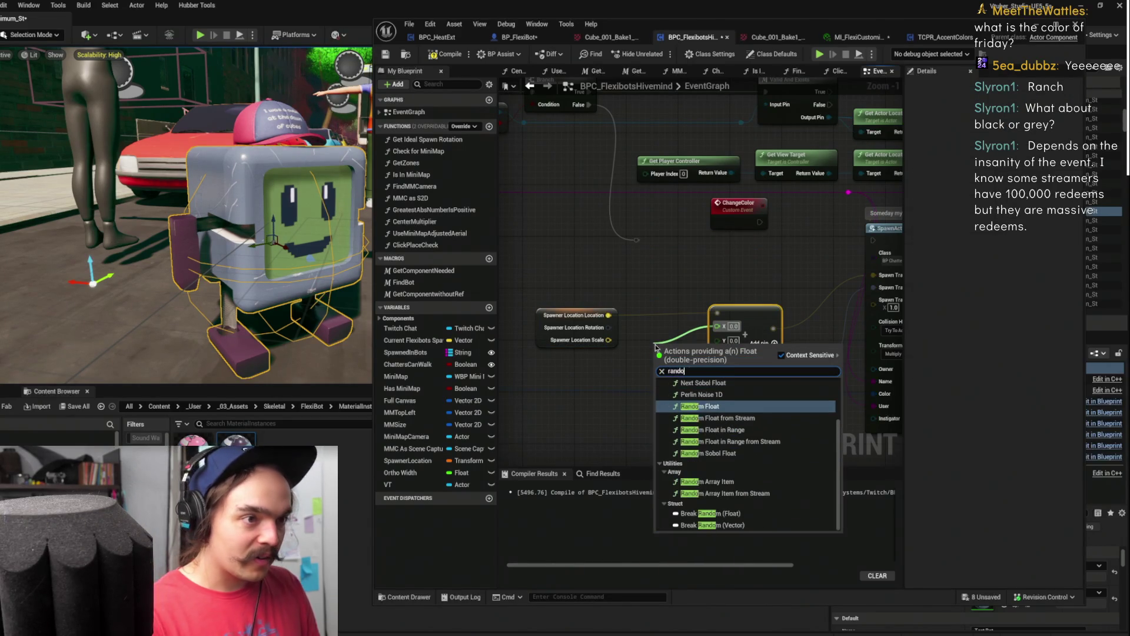
type("m range")
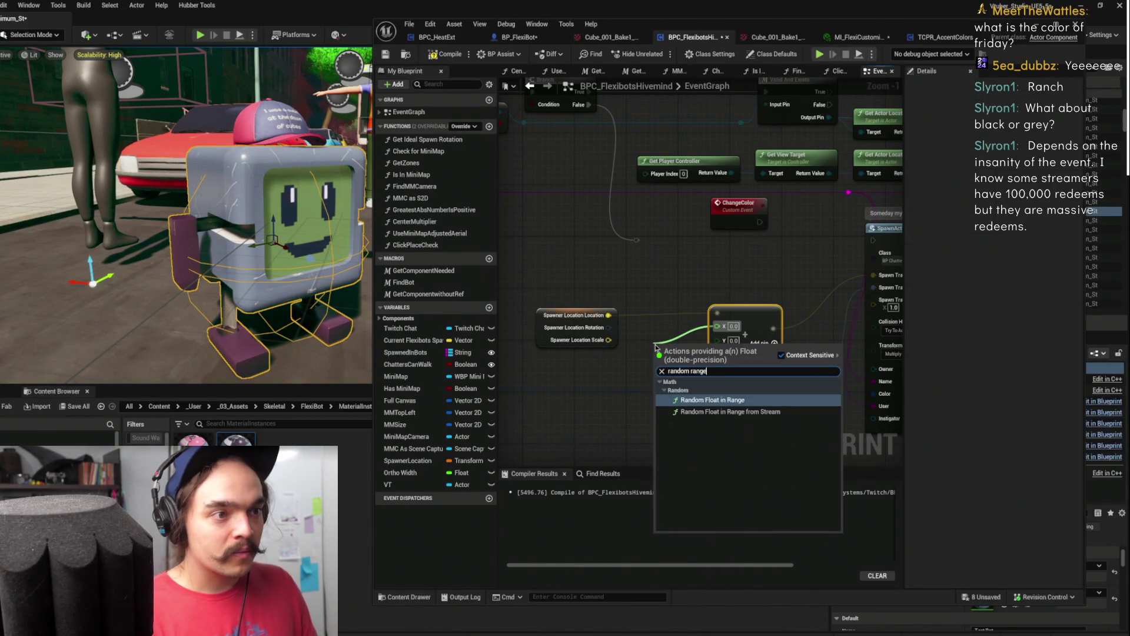
key("Return")
left_click_drag(683, 340, 657, 320)
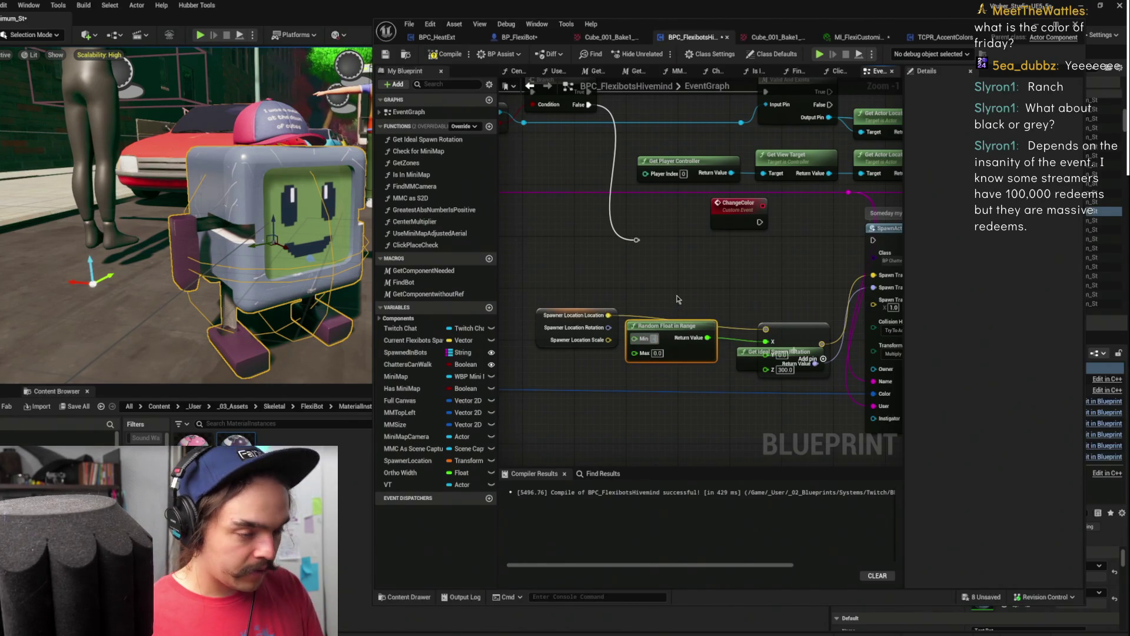
left_click(657, 353)
type("70")
Duplicate the -70 to 70 Random Float in Range node and wire it to Y
left_click_drag(736, 351, 729, 416)
mouse_move(701, 356)
left_mouse_down()
mouse_move(695, 348)
mouse_move(767, 354)
left_mouse_up()
key("ctrl+d")
left_click(653, 217)
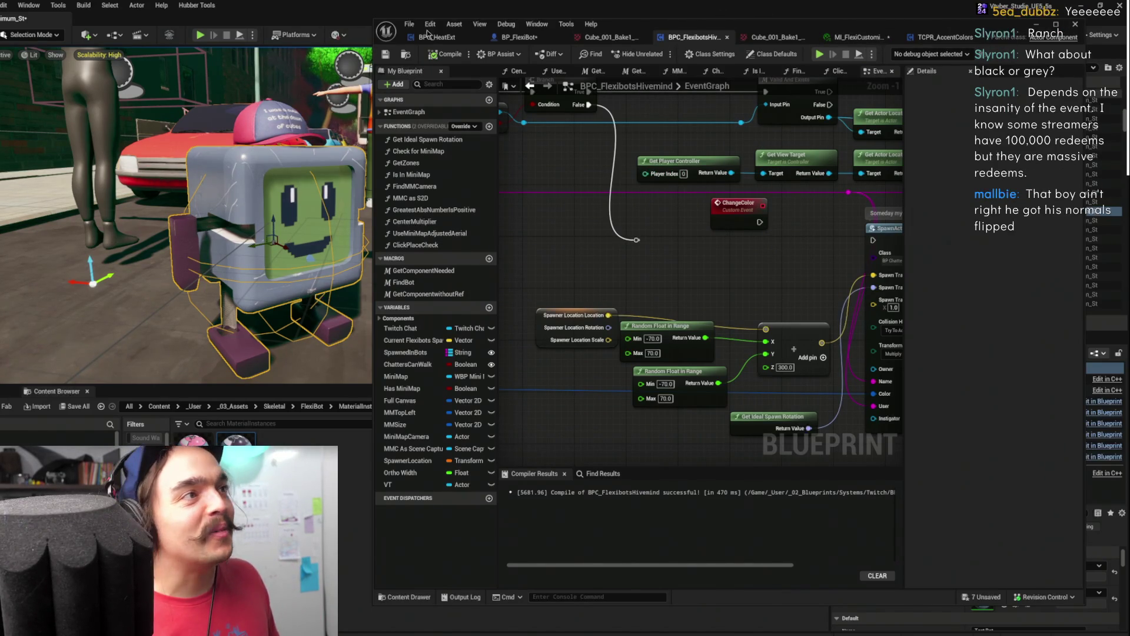
scroll(706, 249, "down", 1)
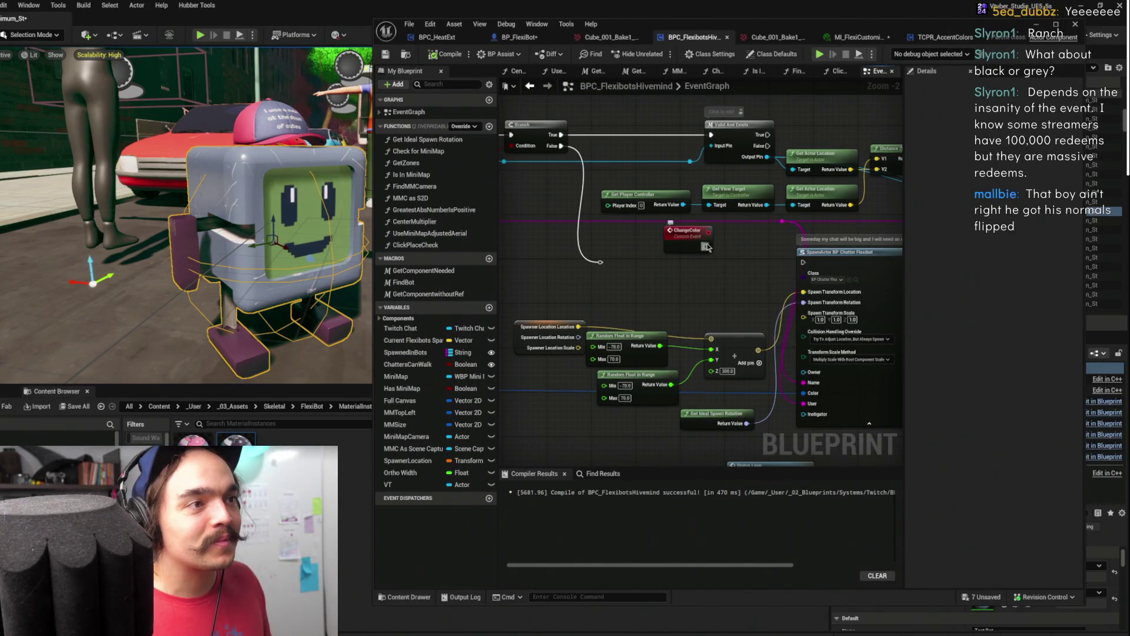
Add a Spawn In custom event and wire its Name and User into SpawnActor
left_click_drag(695, 241, 675, 264)
scroll(697, 253, "down", 3)
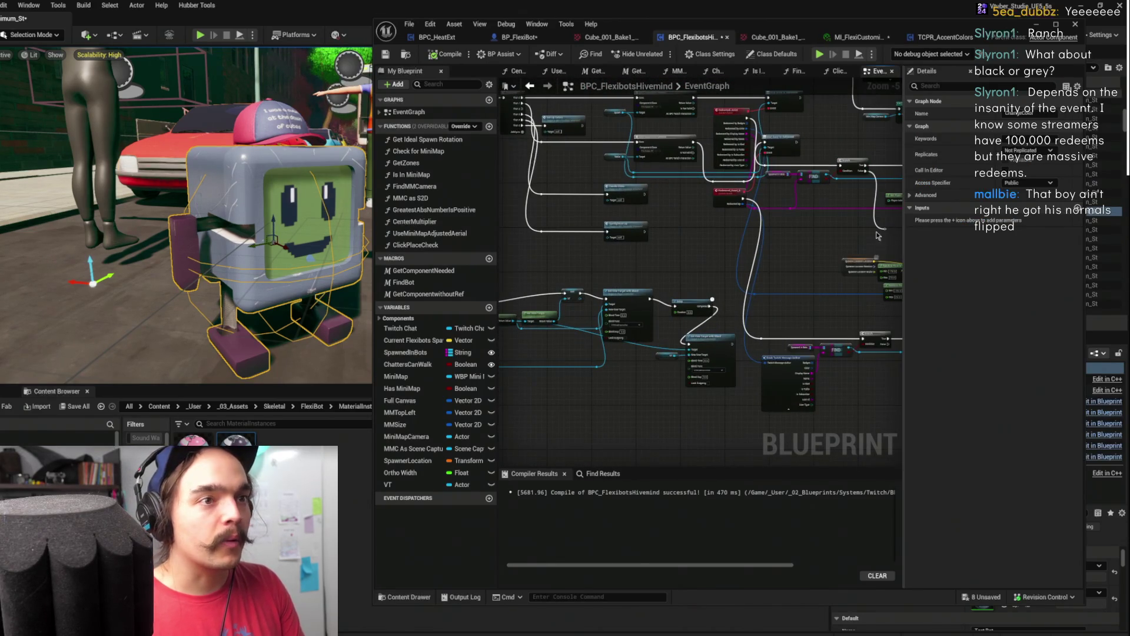
left_click(700, 212)
scroll(724, 213, "up", 3)
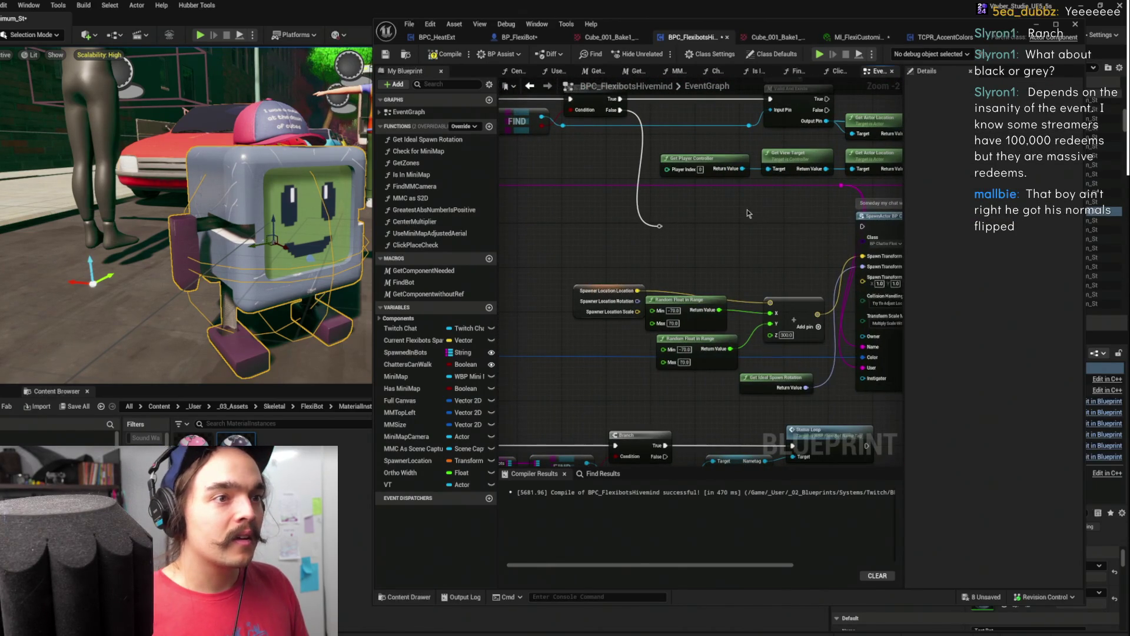
right_click(755, 213)
left_click(723, 203)
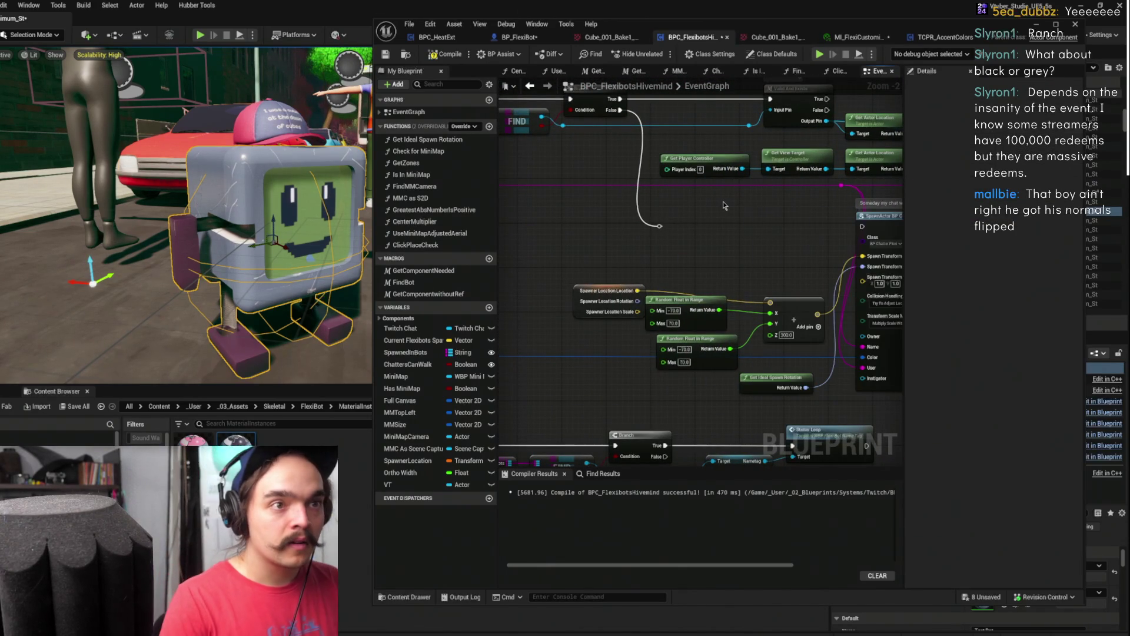
type("Spawn In")
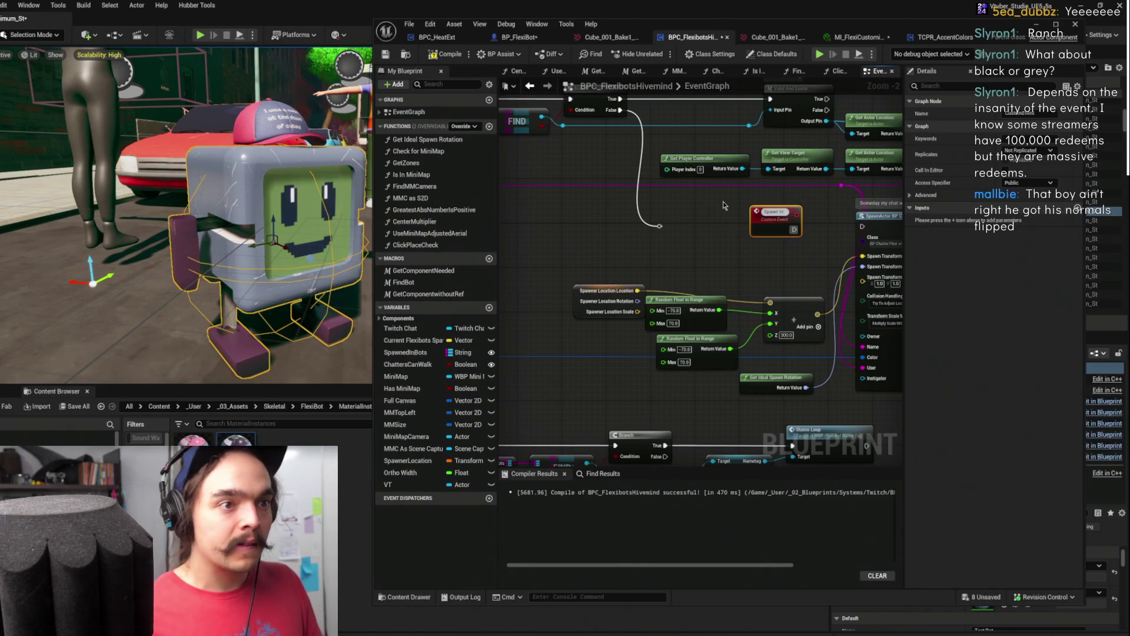
key("Return")
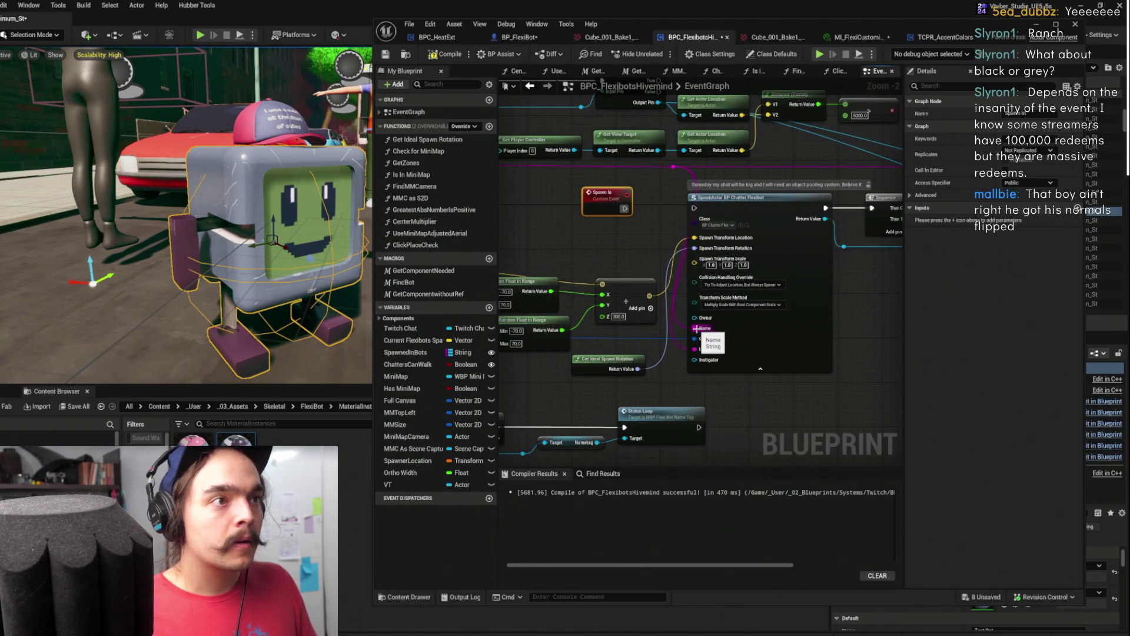
left_click_drag(696, 328, 609, 203)
mouse_move(694, 349)
left_mouse_down()
mouse_move(659, 276)
mouse_move(603, 206)
left_mouse_up()
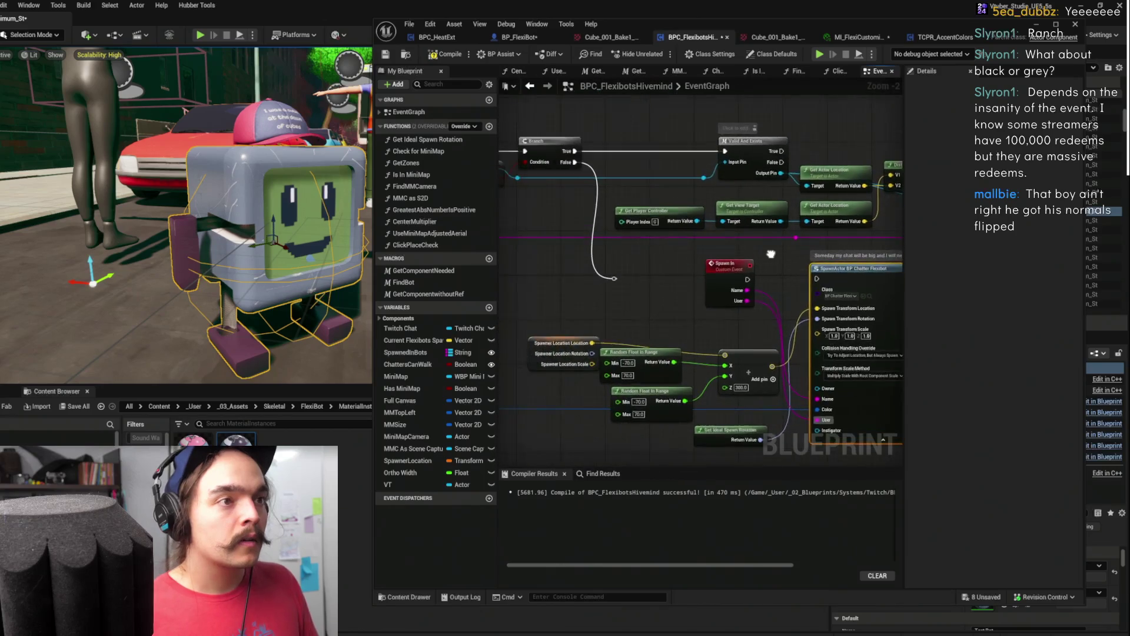
Call Spawn In from the Branch's False path, passing in the name string
left_click_drag(717, 222, 718, 257)
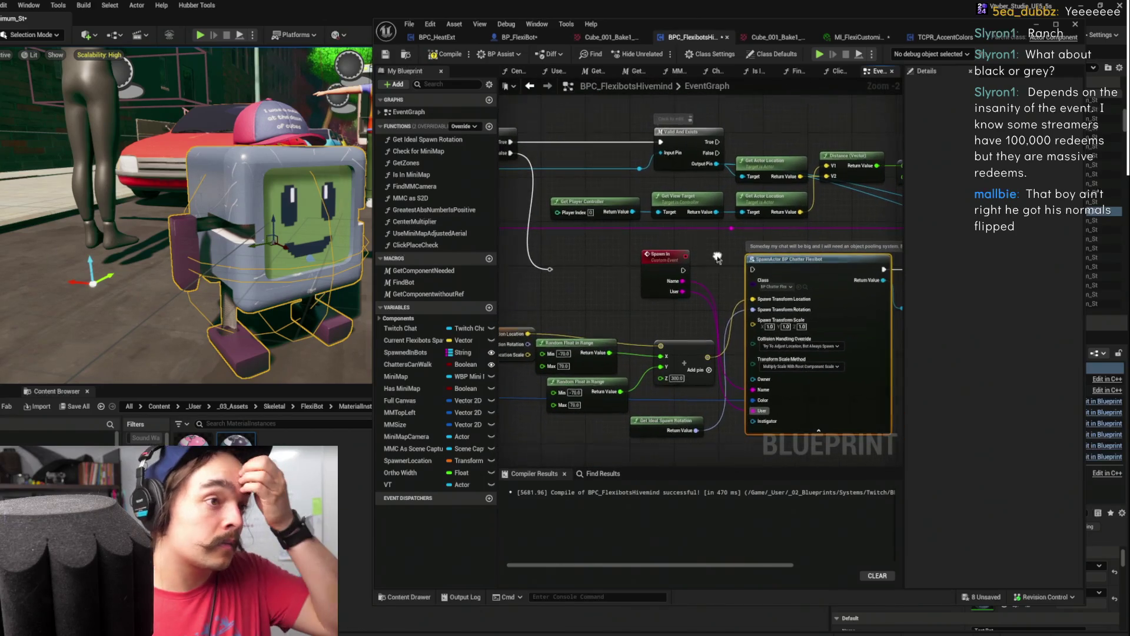
left_click(682, 268)
left_click_drag(643, 250, 761, 259)
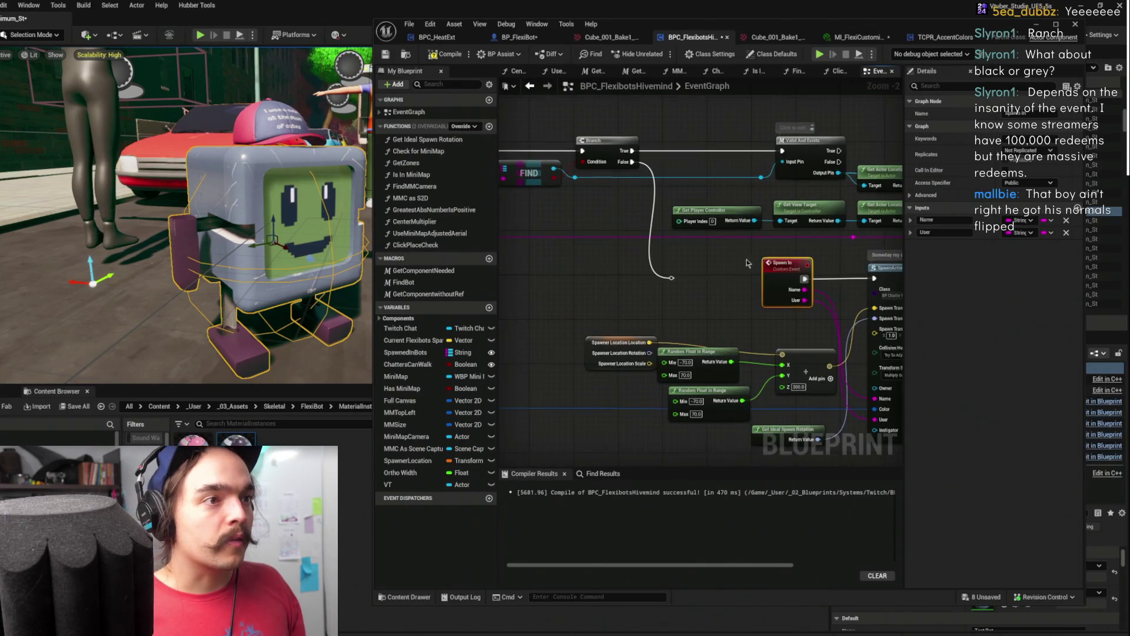
left_click_drag(675, 281, 700, 282)
type("spawn in")
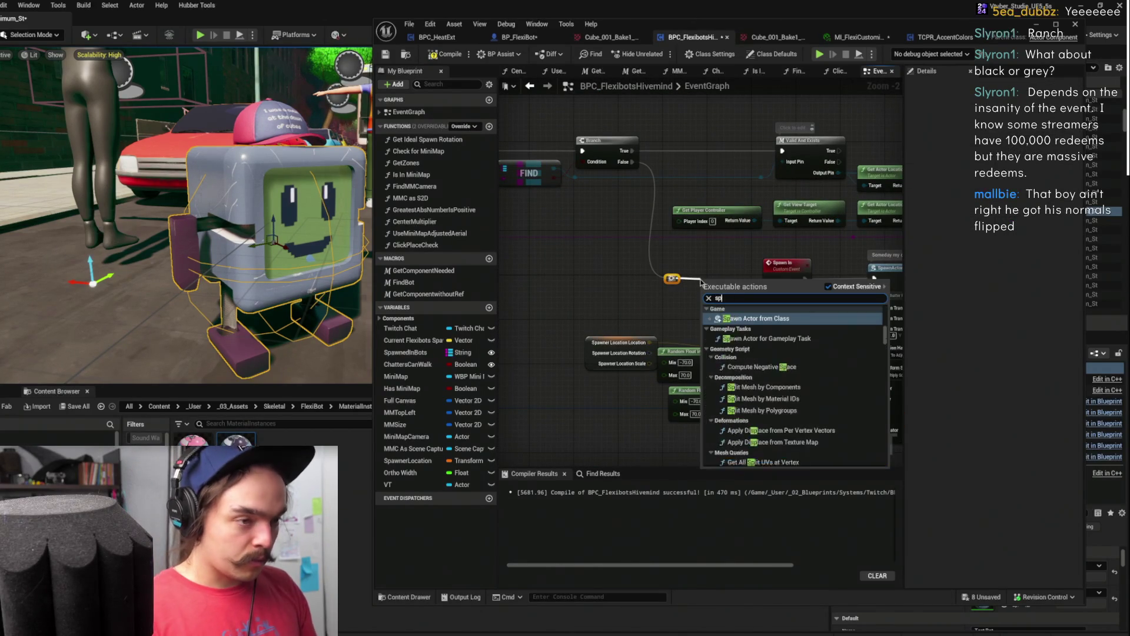
key("Return")
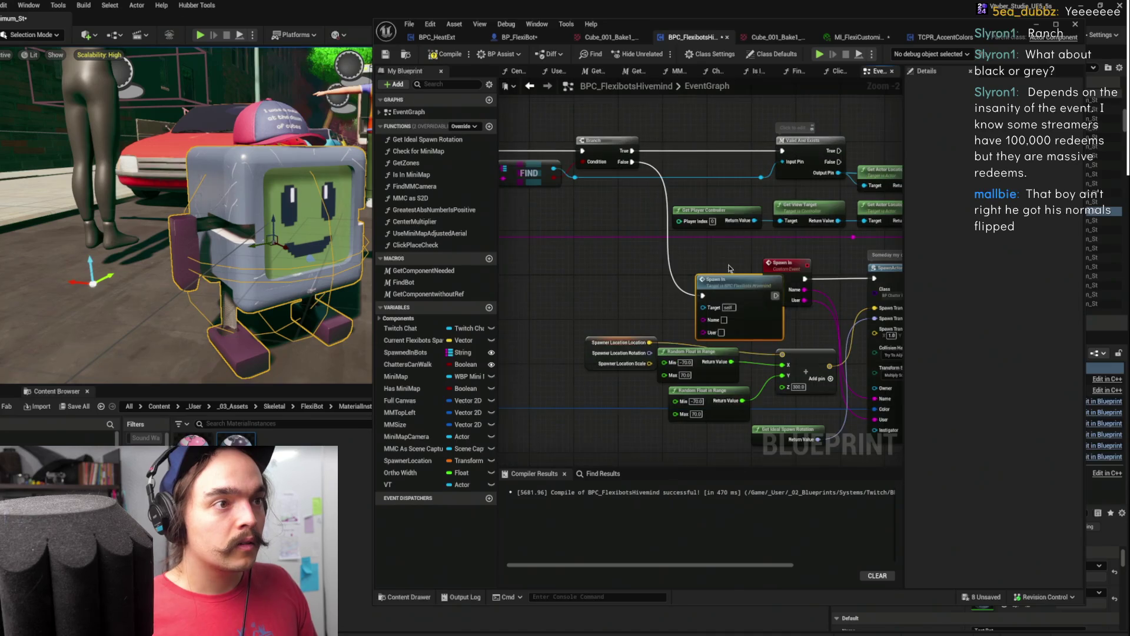
mouse_move(855, 236)
left_mouse_down()
mouse_move(765, 278)
mouse_move(665, 291)
left_mouse_up()
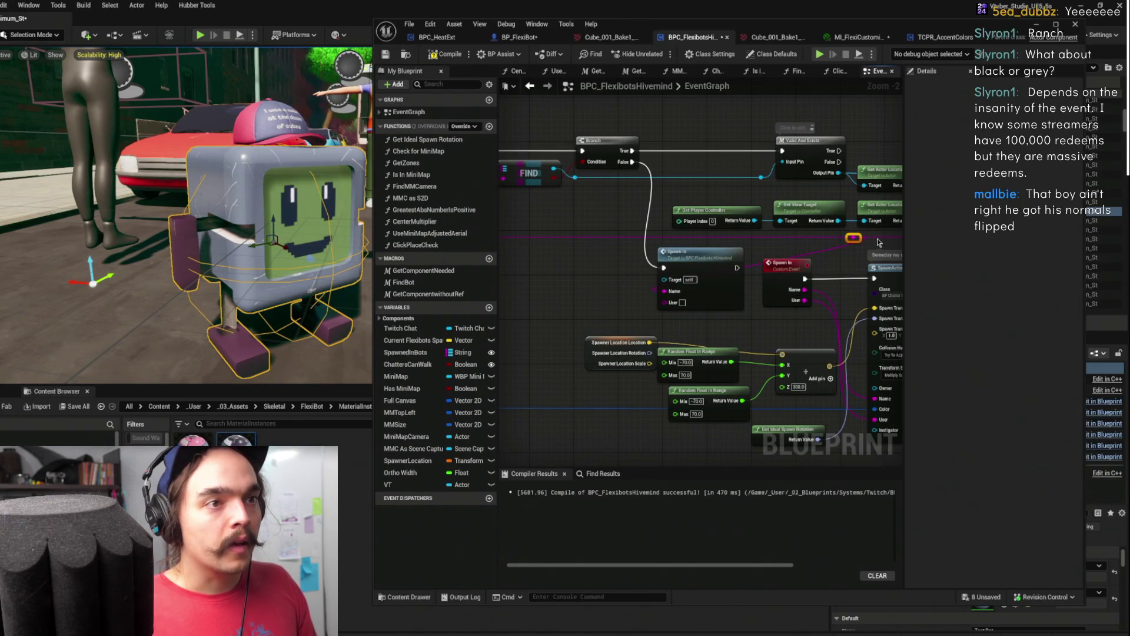
scroll(751, 293, "down", 4)
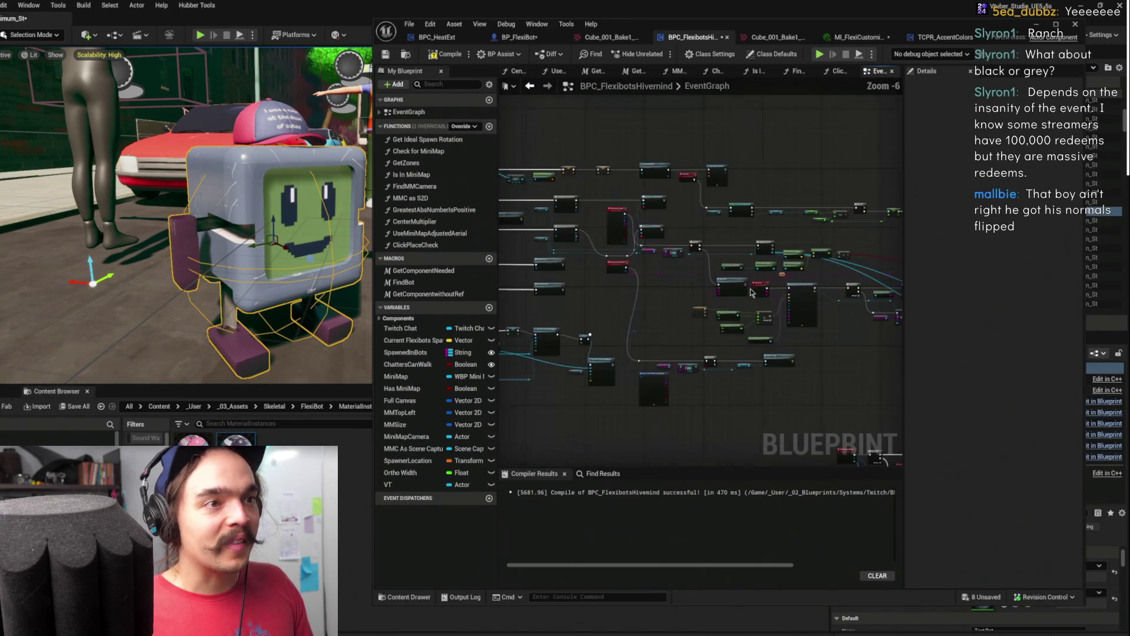
left_click_drag(759, 286, 559, 258)
left_click_drag(526, 301, 620, 125)
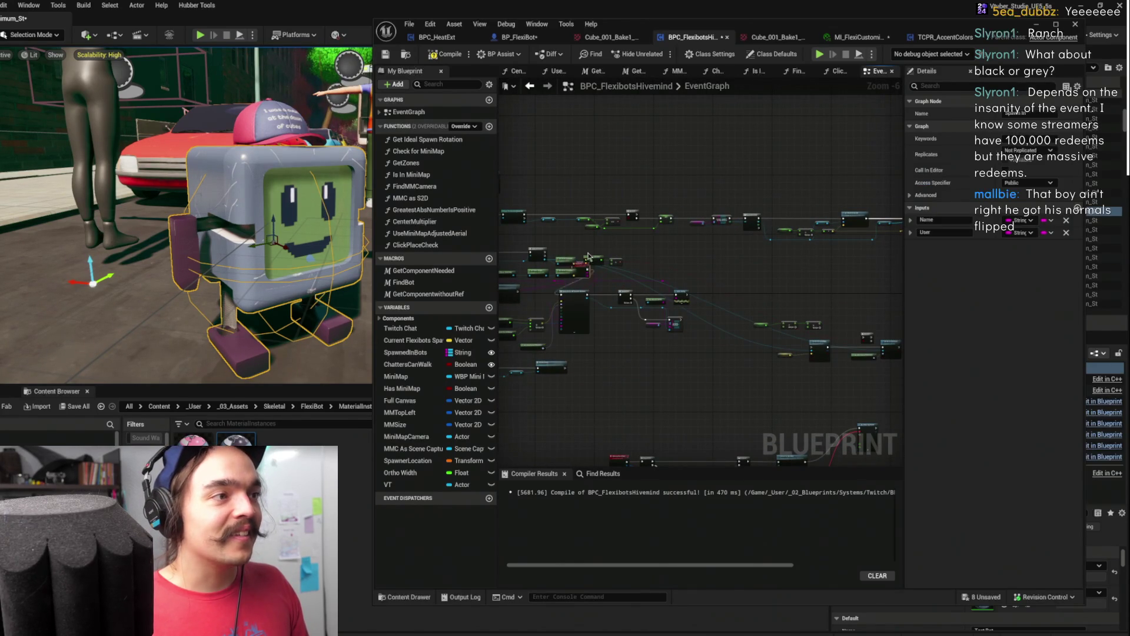
scroll(746, 253, "up", 3)
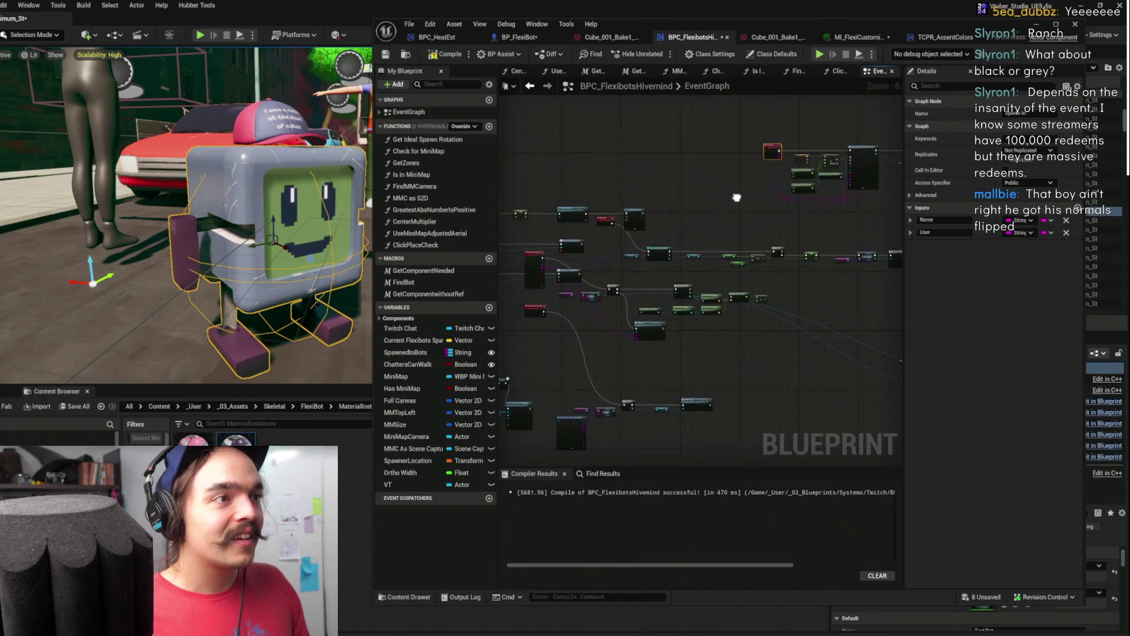
mouse_move(789, 257)
left_mouse_down()
mouse_move(778, 301)
mouse_move(553, 190)
left_mouse_up()
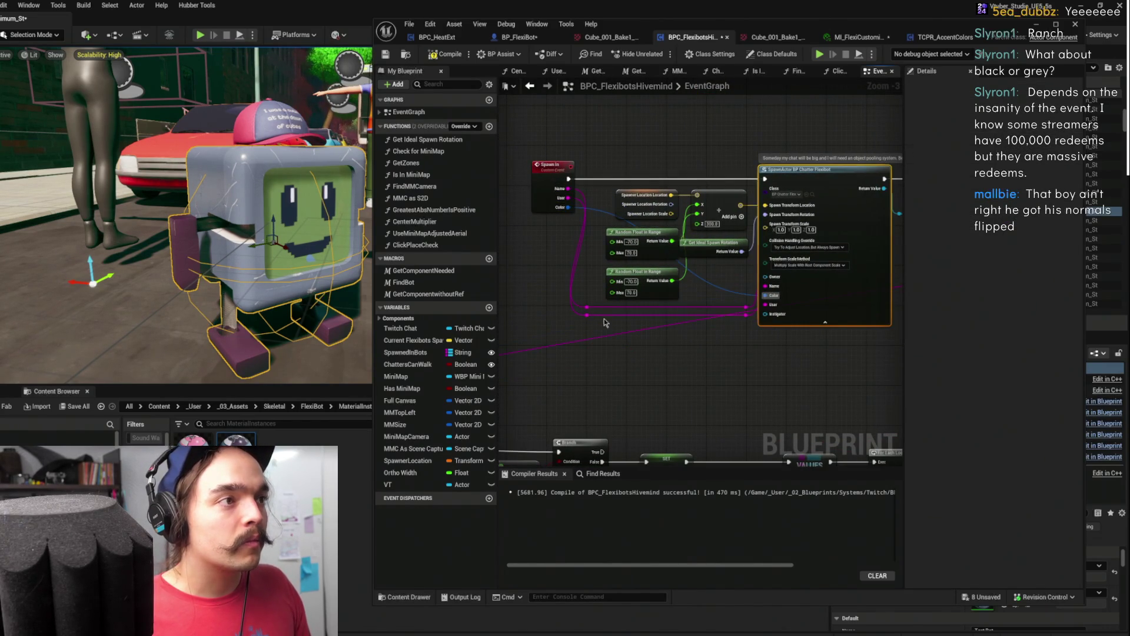
scroll(622, 352, "down", 3)
scroll(766, 233, "up", 2)
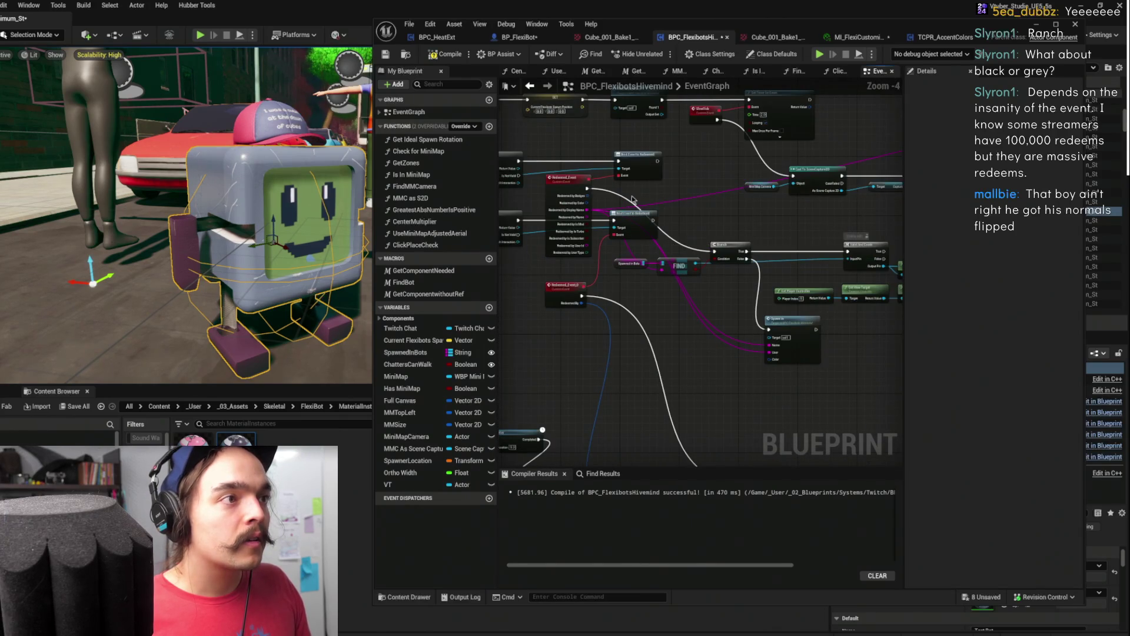
left_click_drag(670, 189, 763, 186)
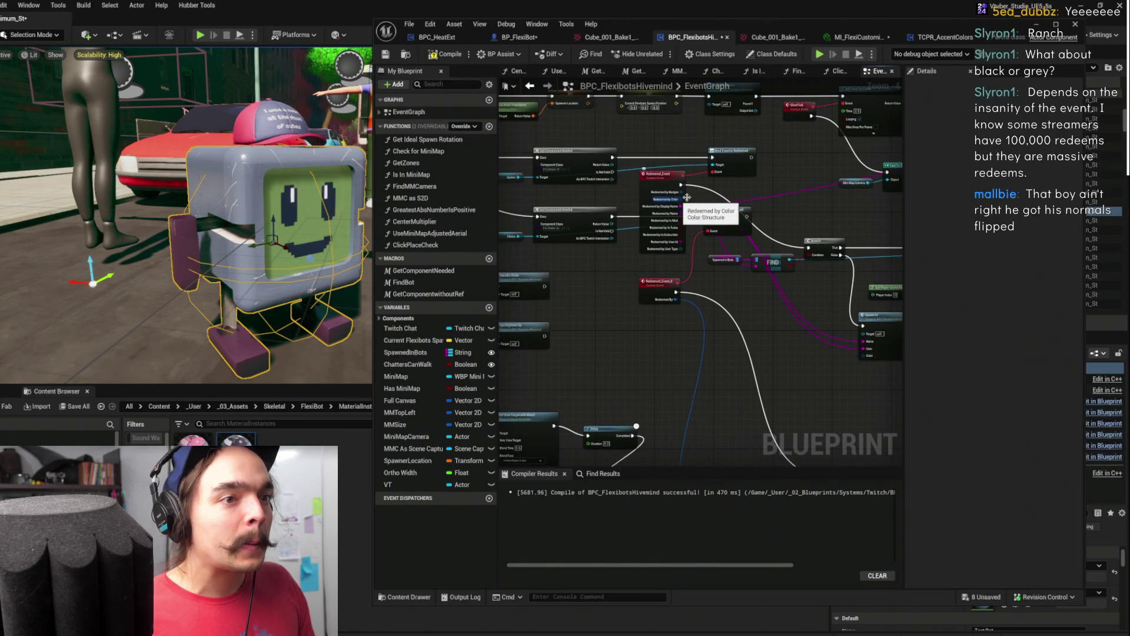
scroll(704, 360, "down", 3)
scroll(704, 360, "up", 3)
left_click_drag(696, 264, 505, 268)
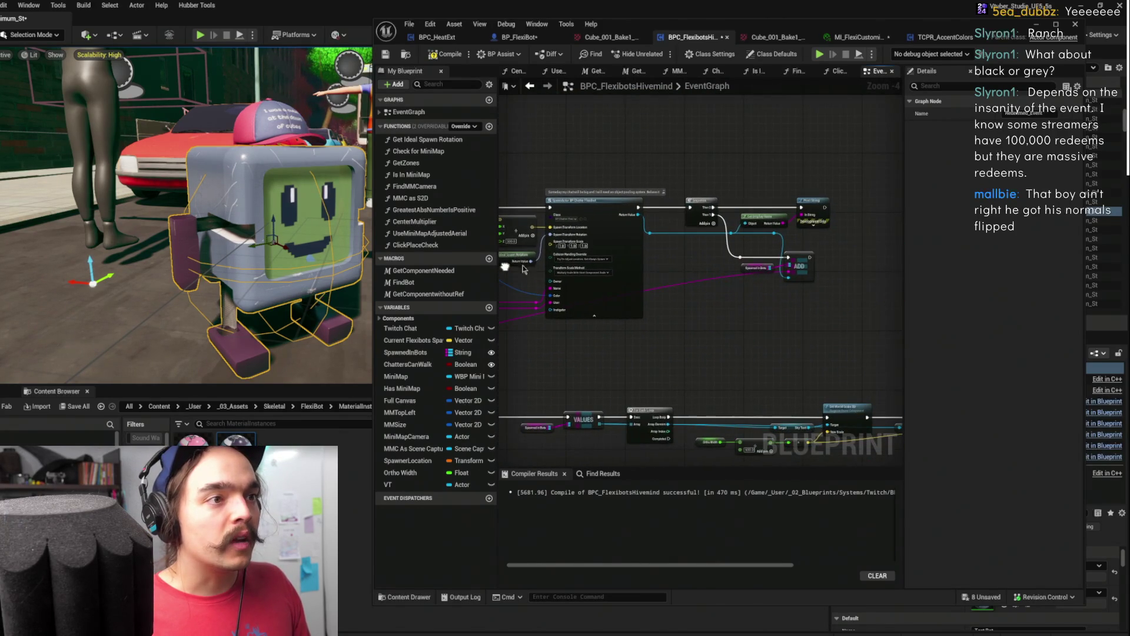
mouse_move(743, 290)
left_mouse_down()
mouse_move(816, 253)
mouse_move(931, 240)
left_mouse_up()
mouse_move(701, 295)
left_mouse_down()
mouse_move(812, 206)
mouse_move(753, 194)
mouse_move(549, 296)
mouse_move(739, 224)
mouse_move(636, 261)
left_mouse_up()
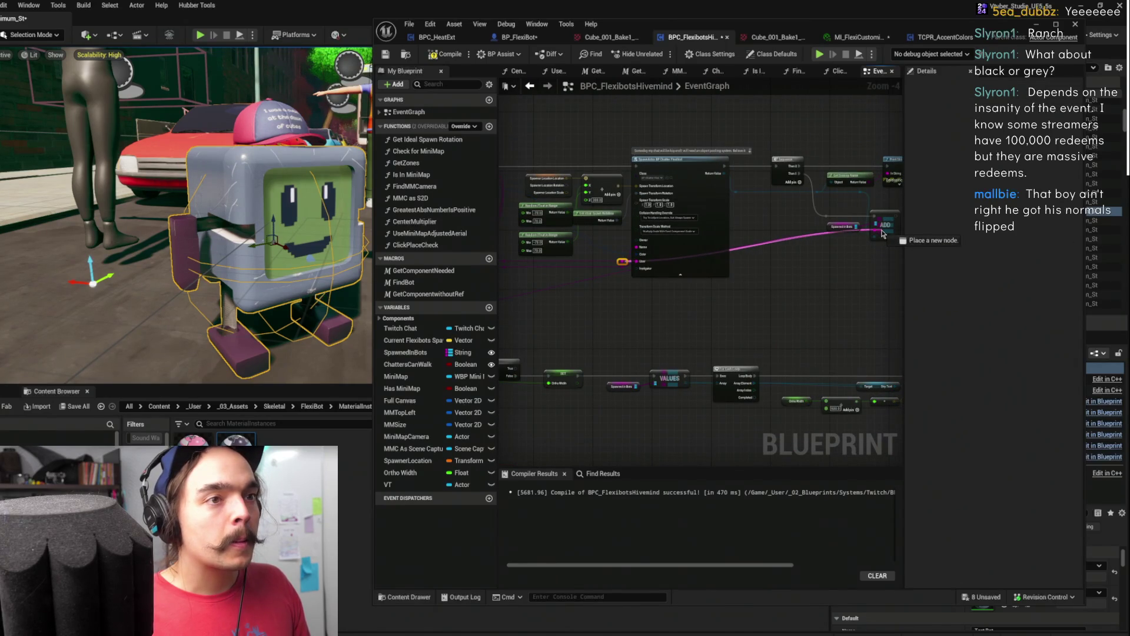
scroll(706, 270, "down", 3)
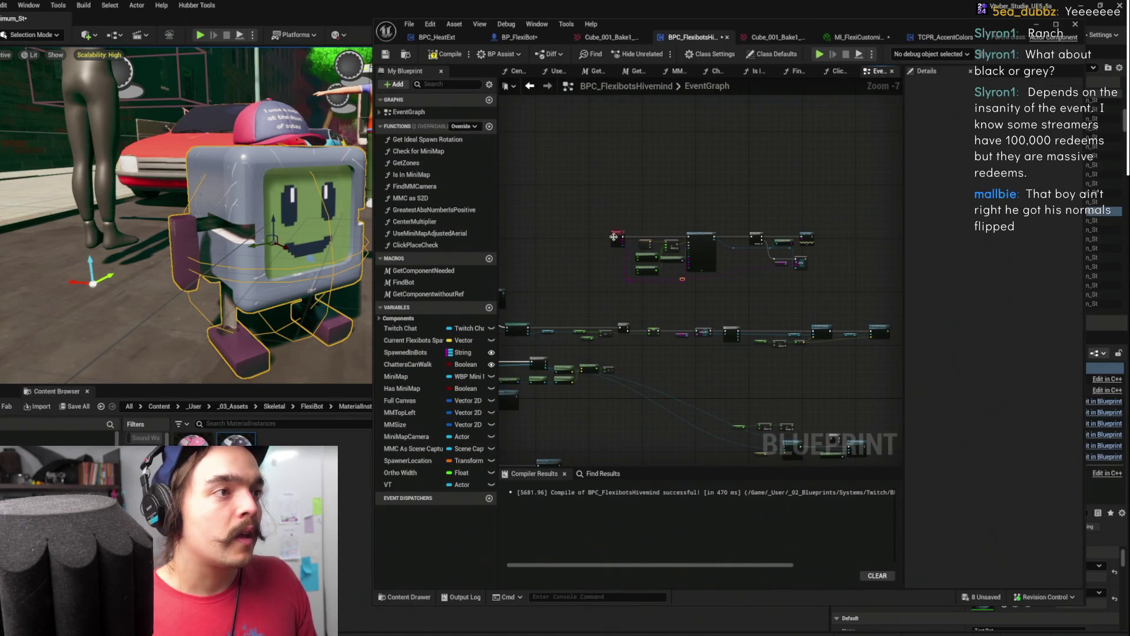
left_click(613, 237)
scroll(697, 229, "up", 3)
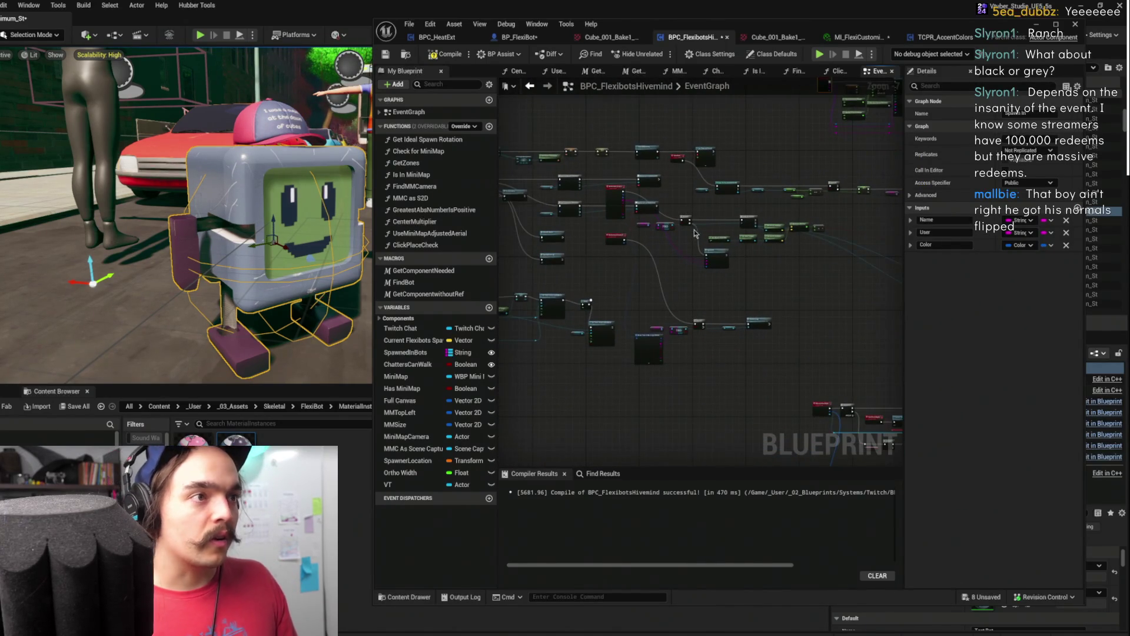
scroll(683, 306, "up", 3)
mouse_move(683, 304)
left_mouse_down()
mouse_move(732, 281)
mouse_move(711, 277)
mouse_move(738, 258)
left_mouse_up()
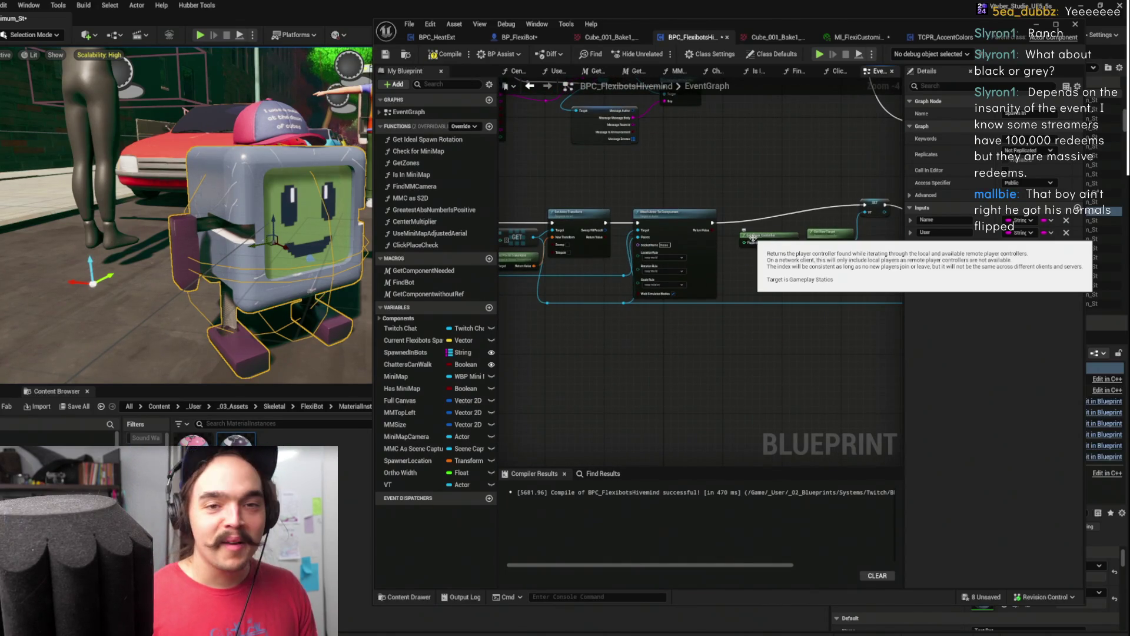
mouse_move(797, 148)
left_mouse_down()
mouse_move(644, 125)
mouse_move(652, 139)
left_mouse_up()
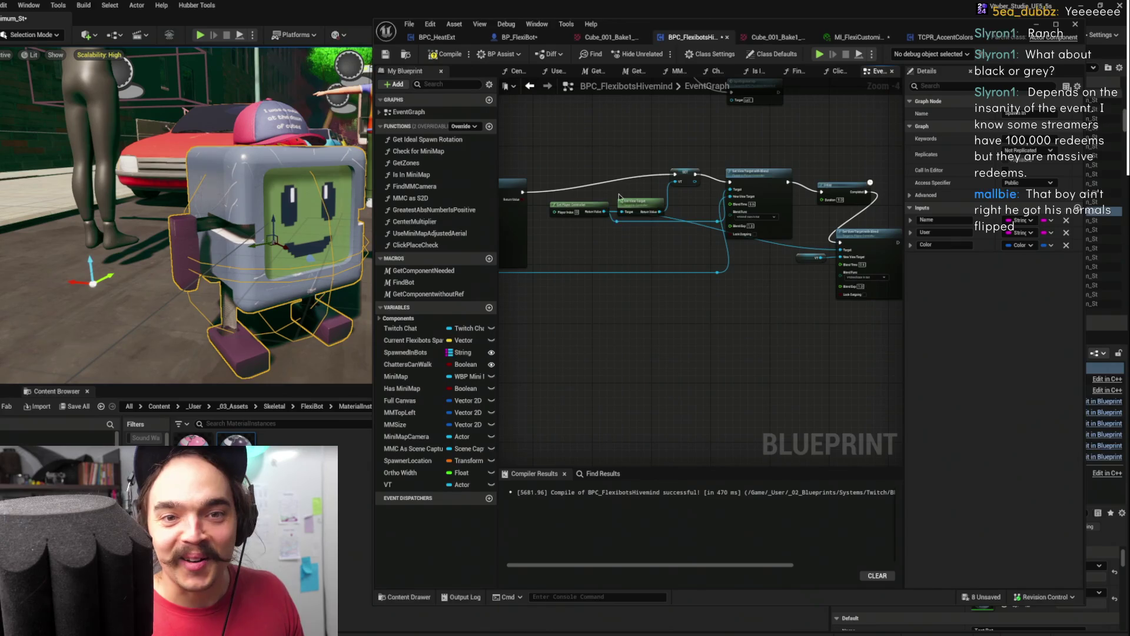
left_click_drag(604, 191, 871, 175)
scroll(873, 175, "down", 2)
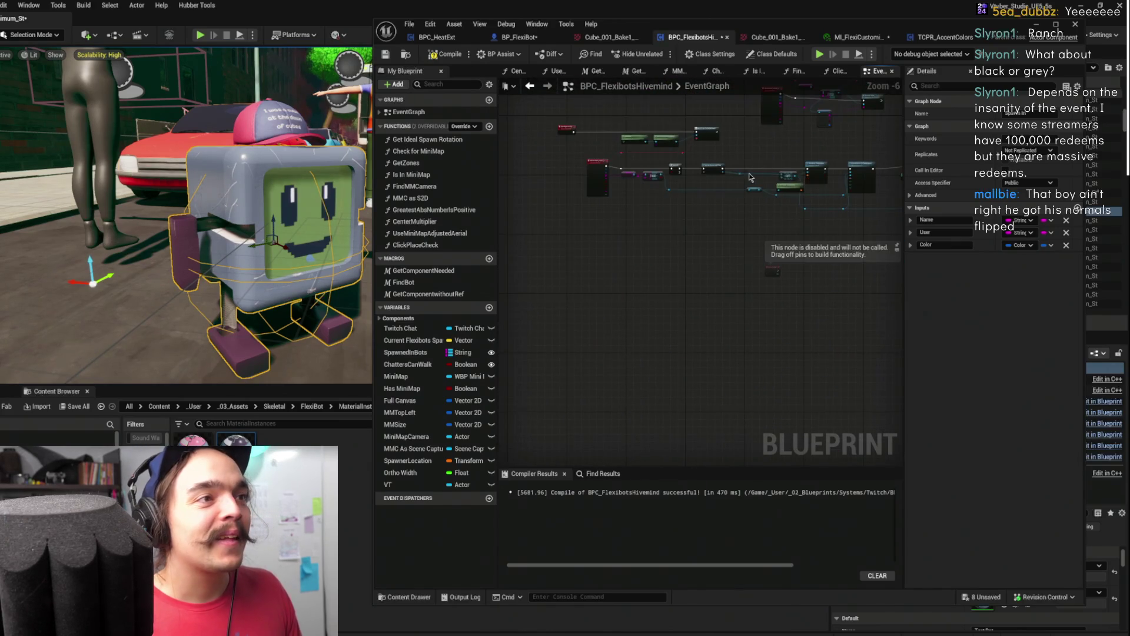
left_click(570, 162)
mouse_move(570, 162)
left_mouse_down()
mouse_move(713, 143)
mouse_move(592, 137)
left_mouse_up()
scroll(592, 137, "up", 2)
mouse_move(763, 251)
left_mouse_down()
mouse_move(636, 212)
mouse_move(751, 245)
mouse_move(676, 300)
mouse_move(732, 405)
mouse_move(730, 457)
left_mouse_up()
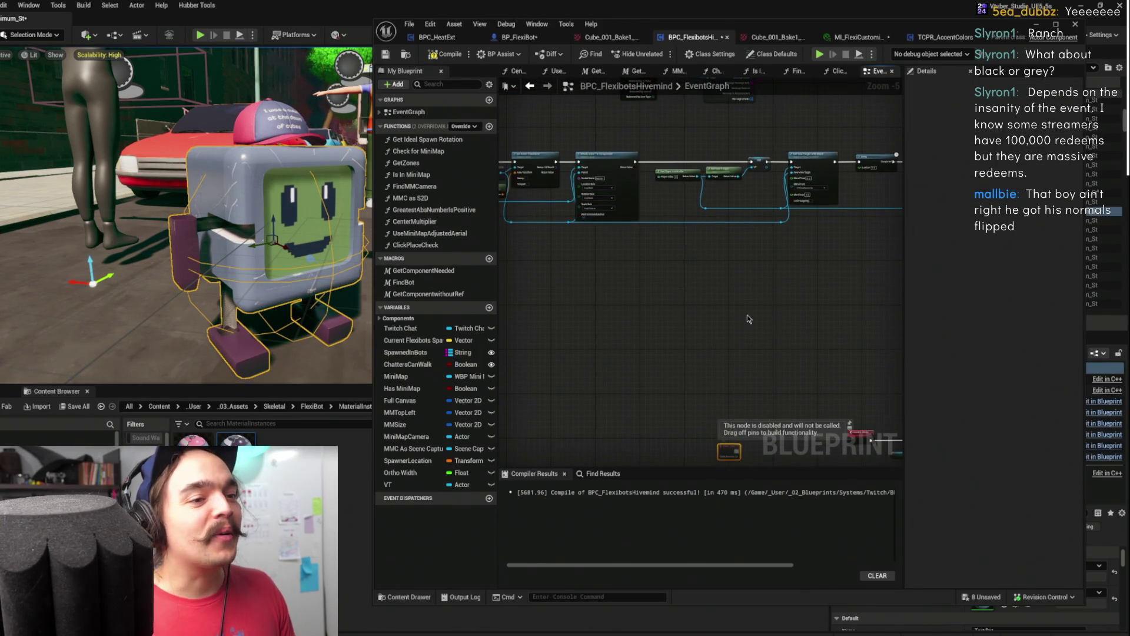
scroll(730, 313, "up", 2)
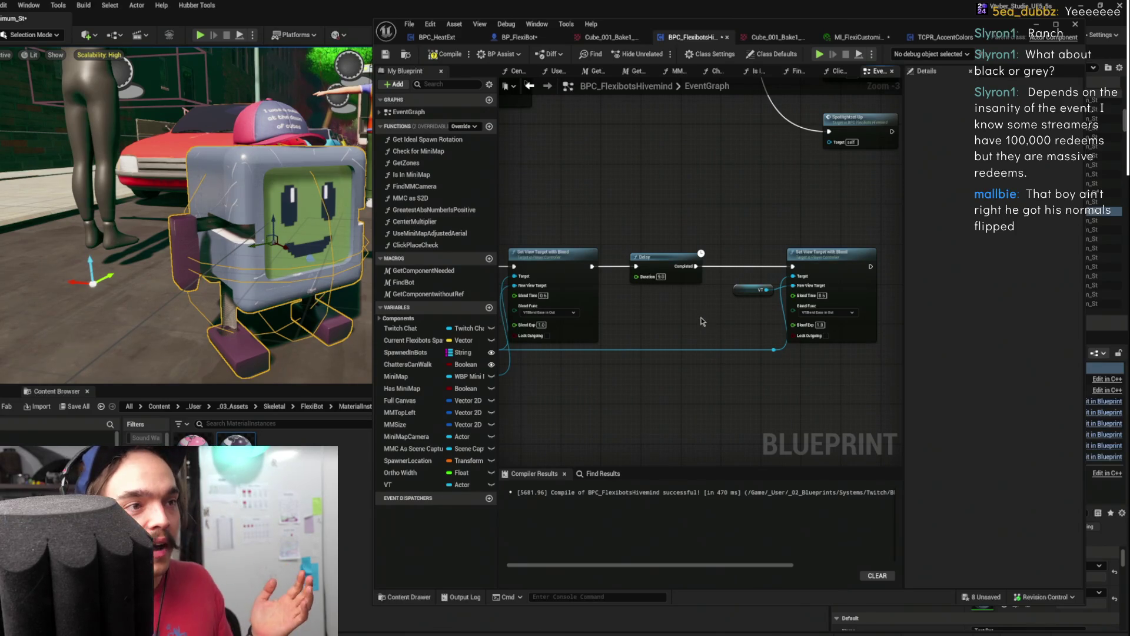
Add a custom event named Spotlight and wire it into the SET and Set View Target chain
mouse_move(675, 298)
left_mouse_down()
mouse_move(747, 282)
mouse_move(732, 268)
left_mouse_up()
scroll(731, 267, "up", 1)
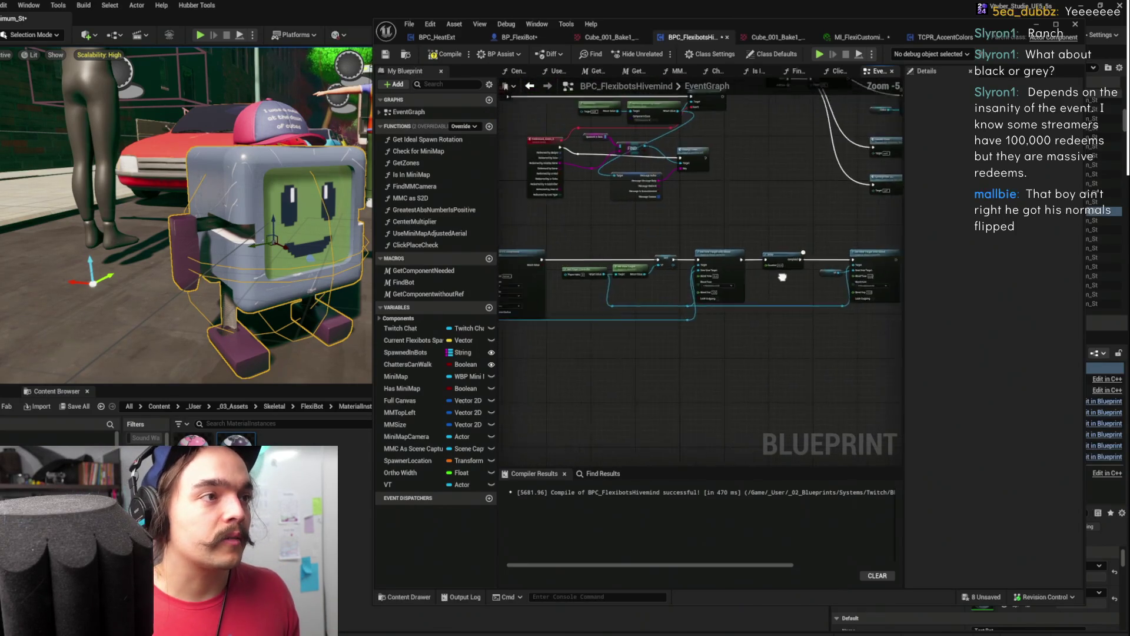
right_click(653, 254)
type("cu")
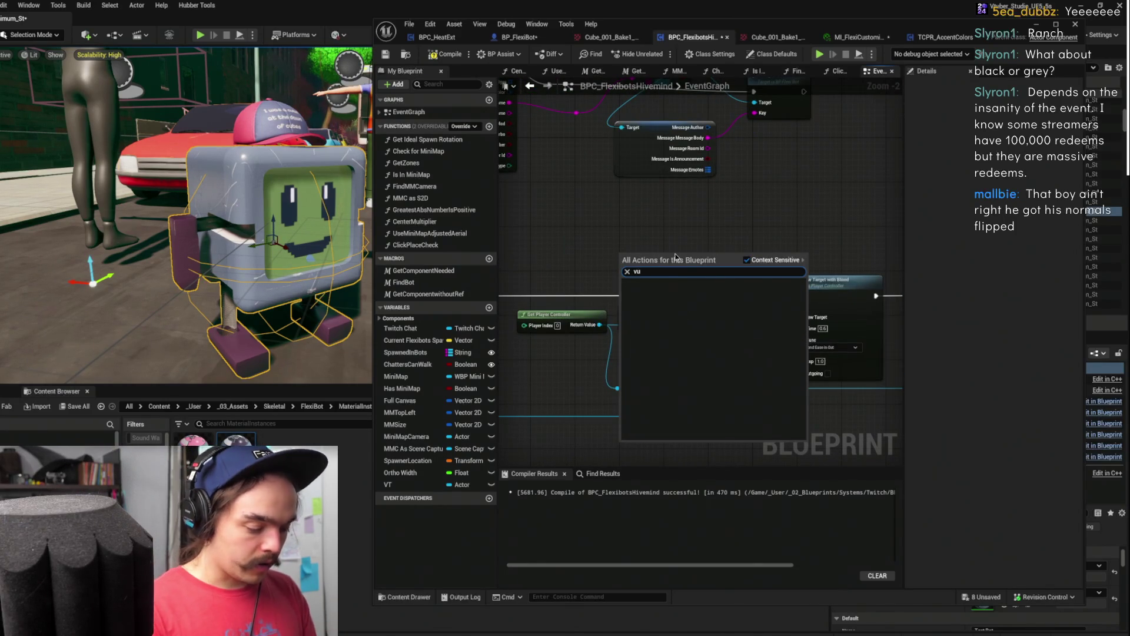
type("stom event")
key("Return")
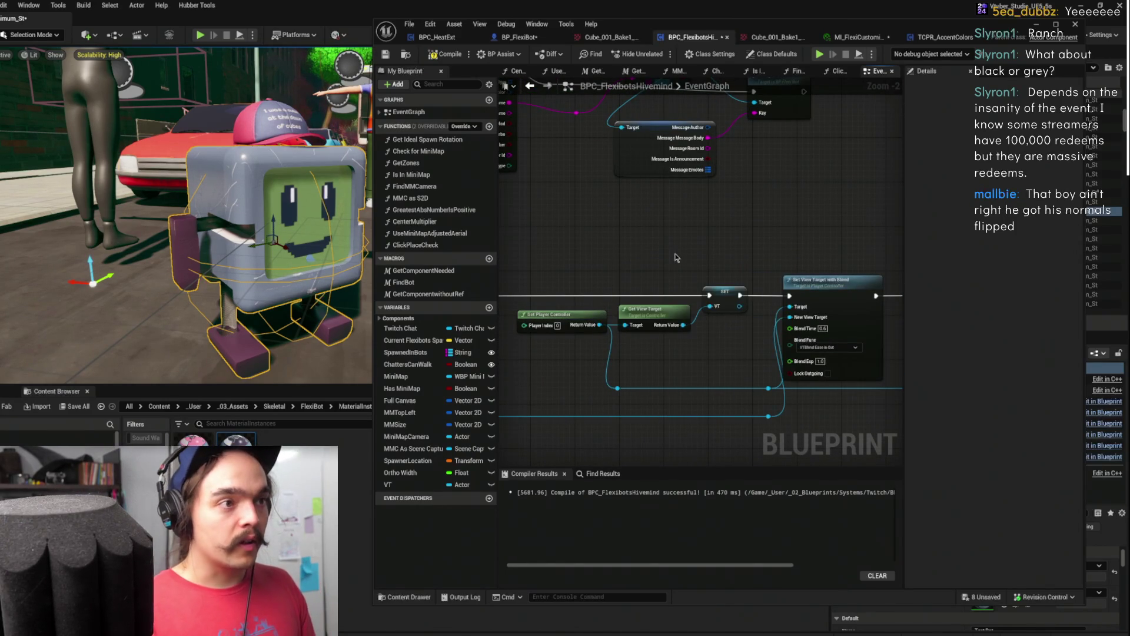
type("Spotlight")
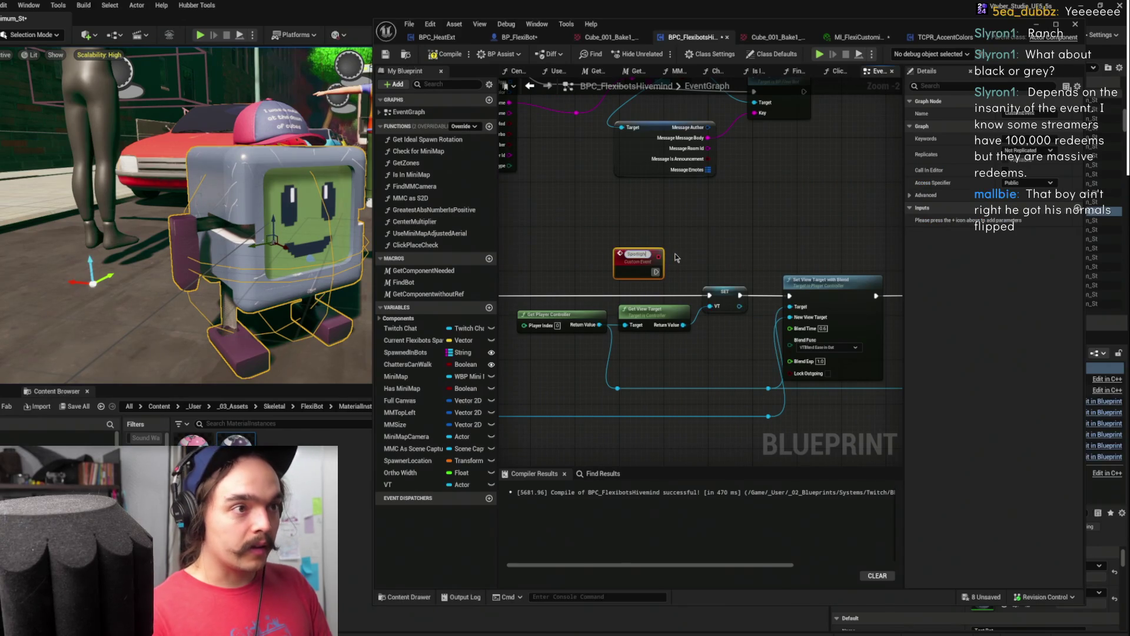
key("Return")
mouse_move(708, 223)
left_mouse_down()
mouse_move(803, 239)
mouse_move(797, 259)
mouse_move(745, 237)
left_mouse_up()
key("Escape")
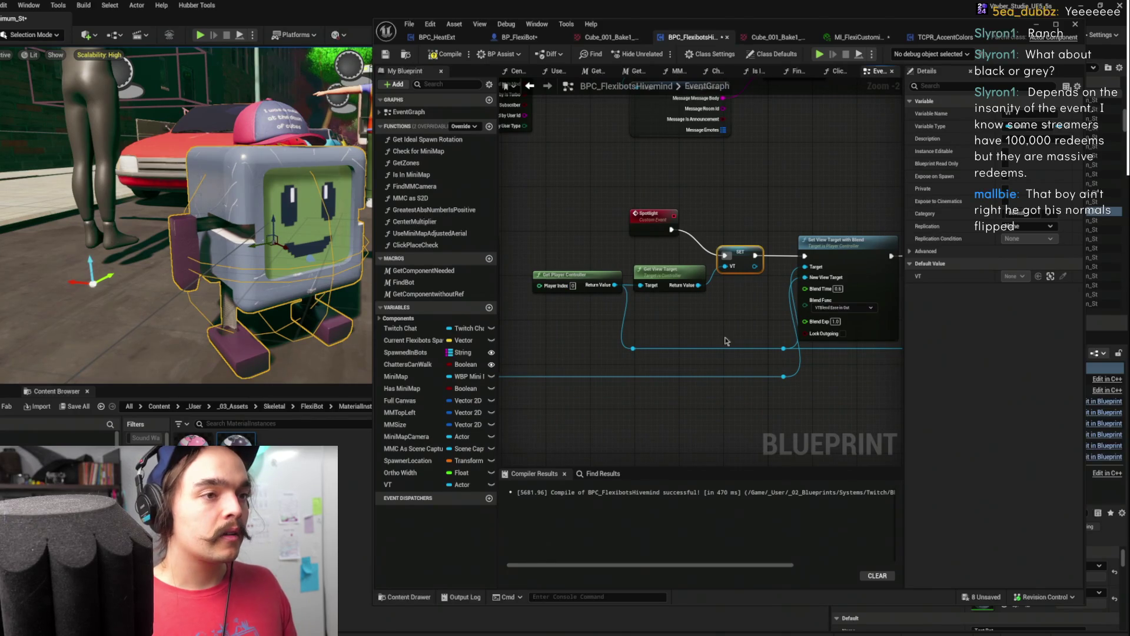
Give the Spotlight event an input parameter from the reroute wire
mouse_move(786, 379)
left_mouse_down()
mouse_move(731, 347)
mouse_move(687, 249)
mouse_move(653, 219)
left_mouse_up()
left_click(654, 219)
scroll(707, 360, "down", 3)
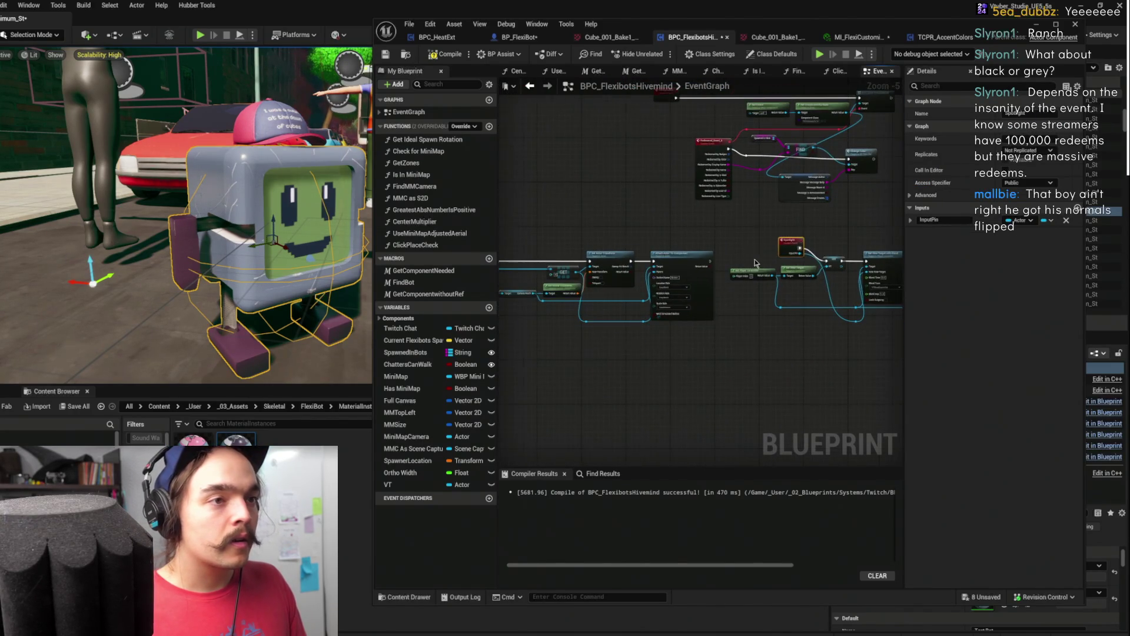
scroll(755, 263, "up", 2)
Call Spotlight right after Attach Actor To Component
left_click_drag(672, 263, 720, 245)
type("spotlig")
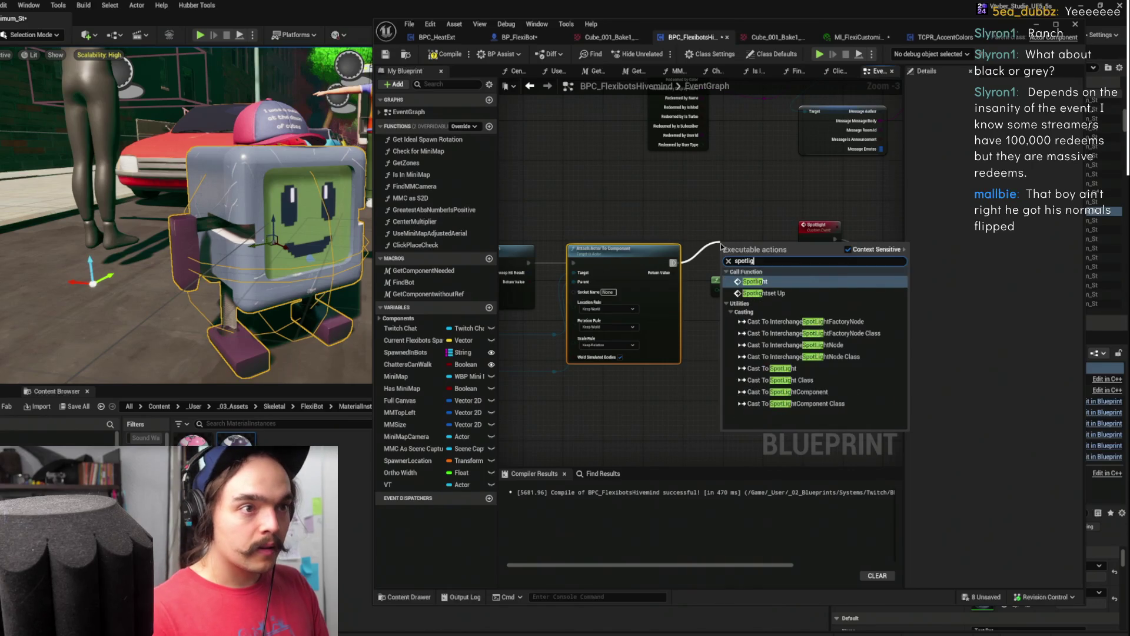
key("Return")
scroll(740, 229, "down", 4)
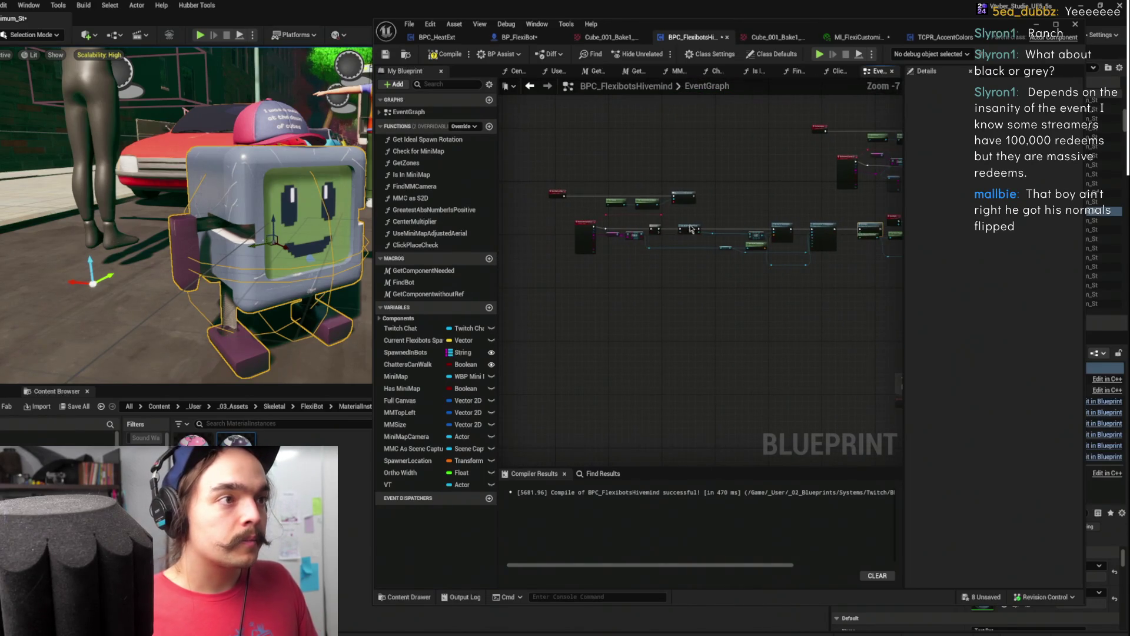
Wire the reroute into the Spotlight call's Input Pin, then compile and save the Blueprint
left_click(546, 196)
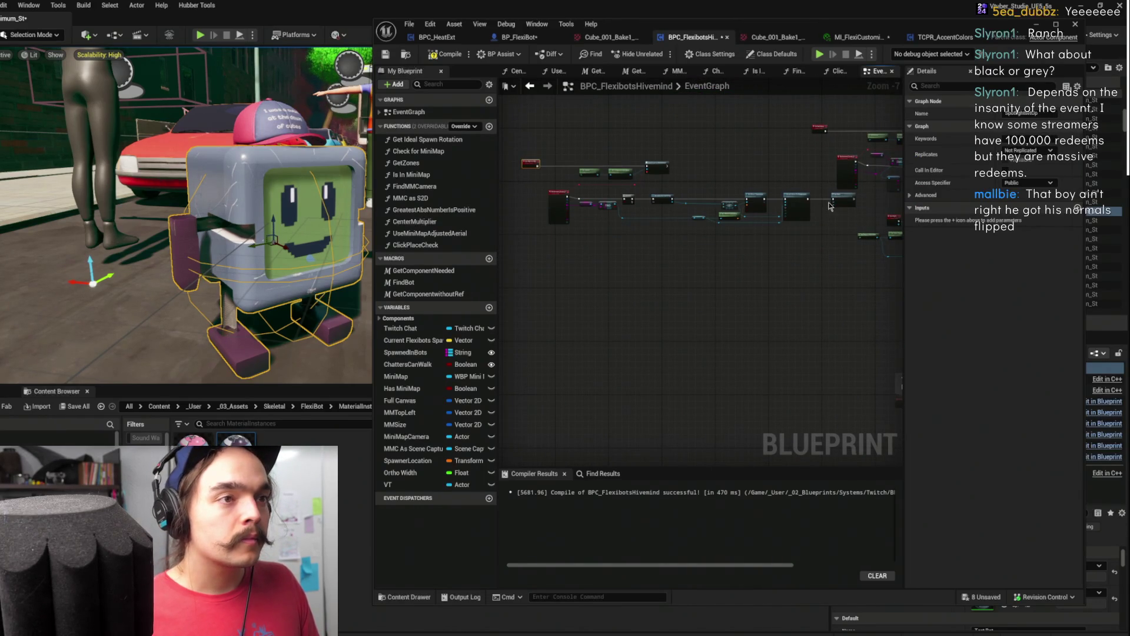
scroll(829, 206, "up", 3)
left_click_drag(667, 253, 729, 261)
left_click_drag(542, 257, 651, 267)
mouse_move(542, 259)
left_mouse_down()
mouse_move(589, 253)
mouse_move(557, 229)
left_mouse_up()
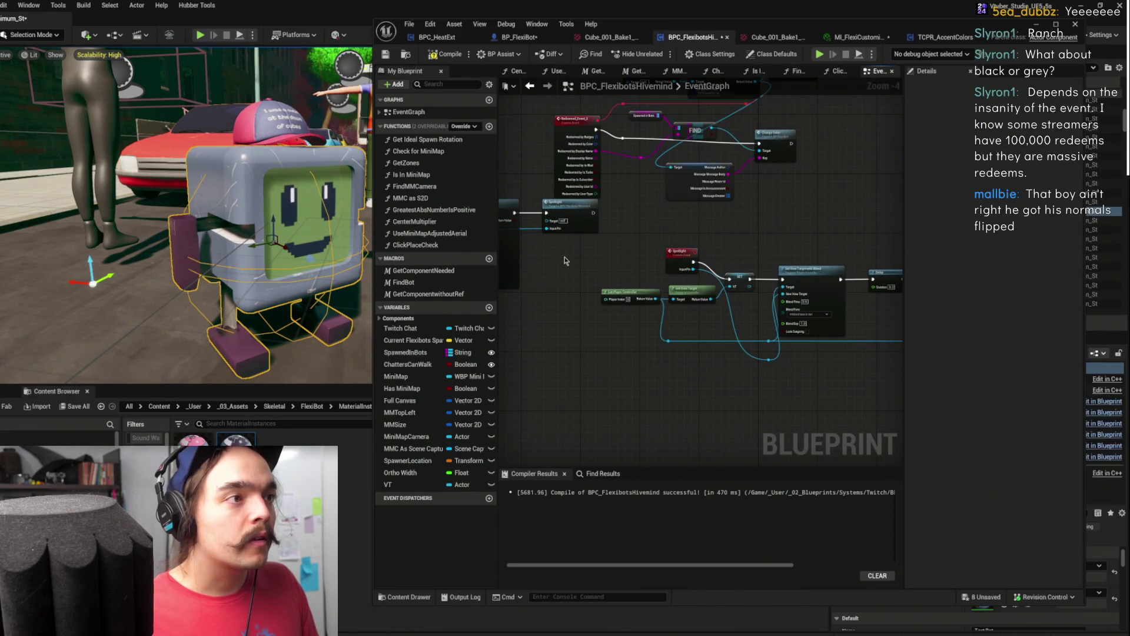
scroll(734, 224, "down", 3)
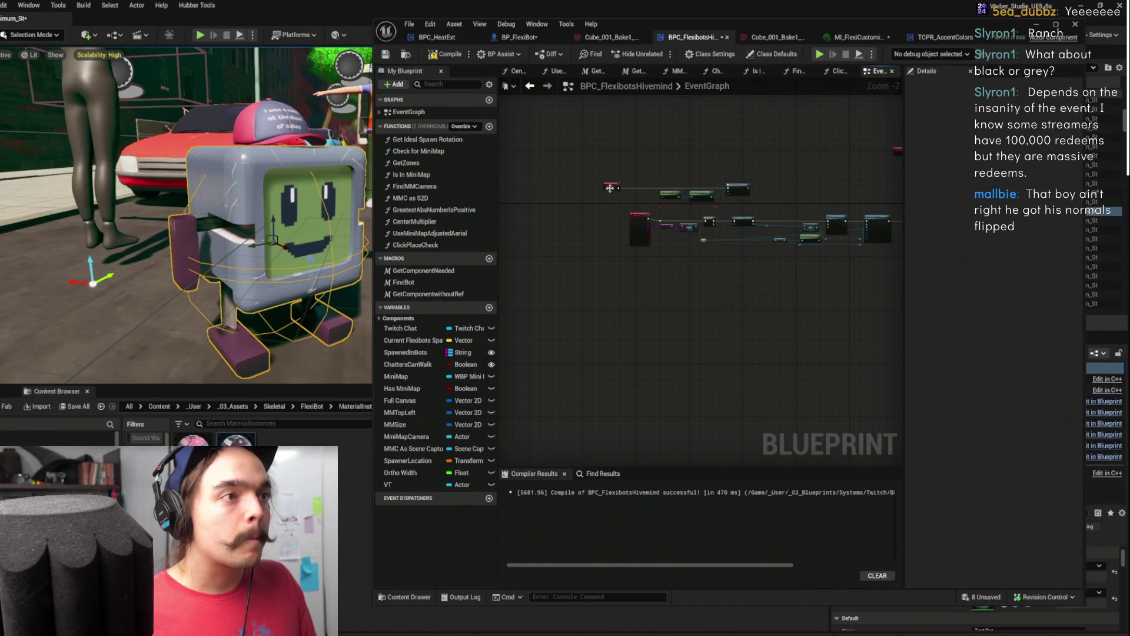
left_click_drag(610, 187, 659, 154)
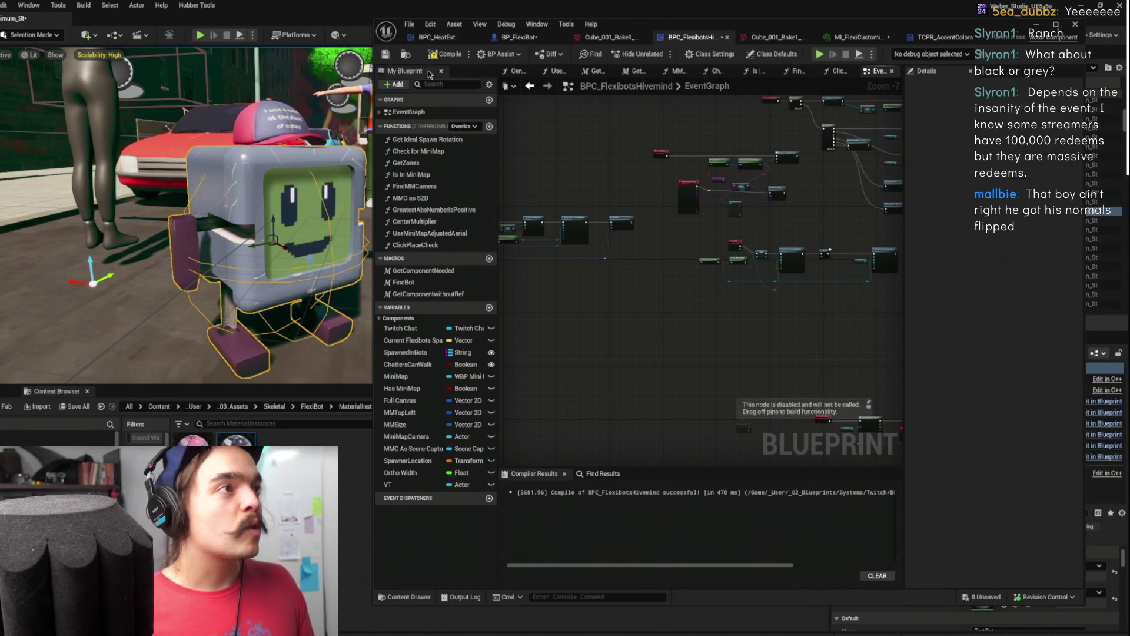
left_click(439, 54)
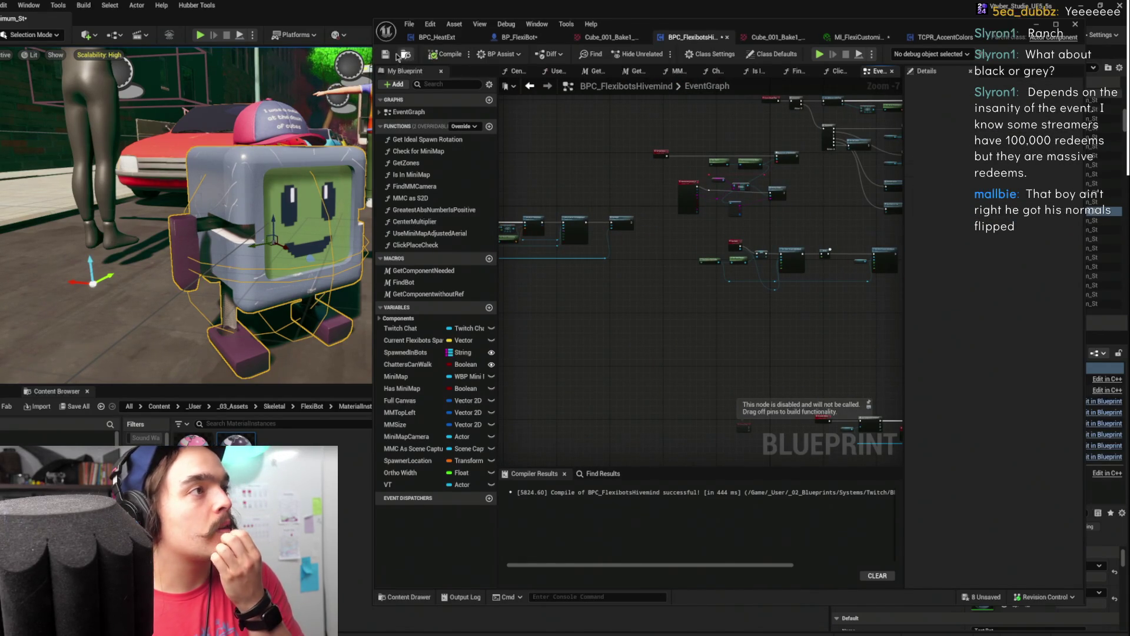
left_click(385, 54)
scroll(812, 229, "up", 4)
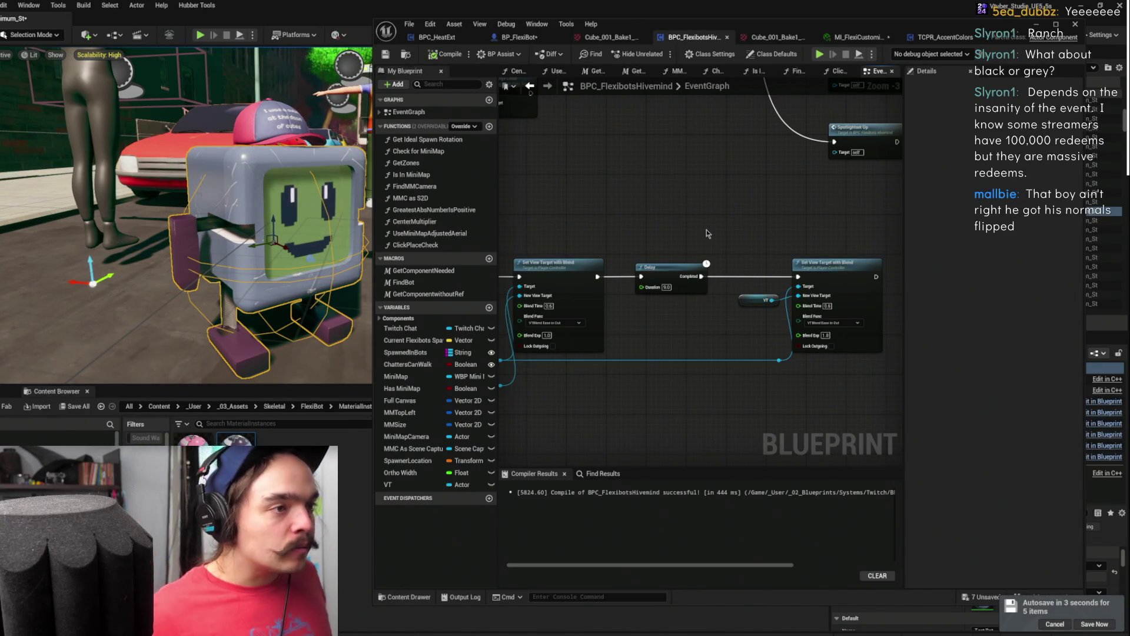
Check the Spotlight node's inputs and shift the Change Color node right to make room
scroll(706, 233, "down", 1)
mouse_move(706, 233)
left_mouse_down()
mouse_move(872, 245)
mouse_move(666, 226)
left_mouse_up()
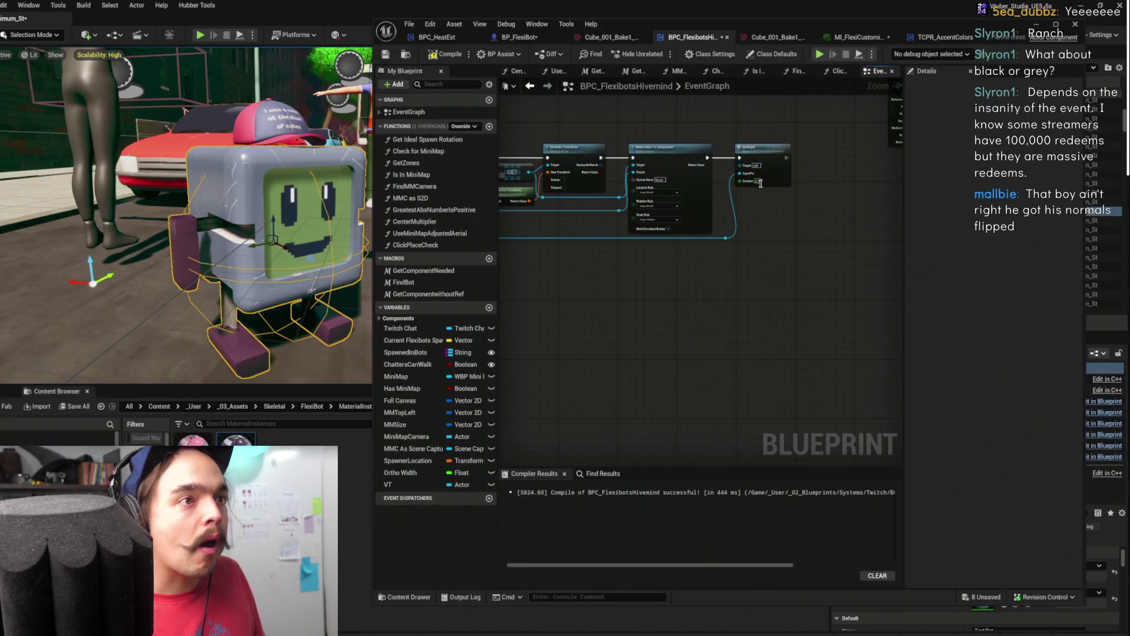
left_click(759, 182)
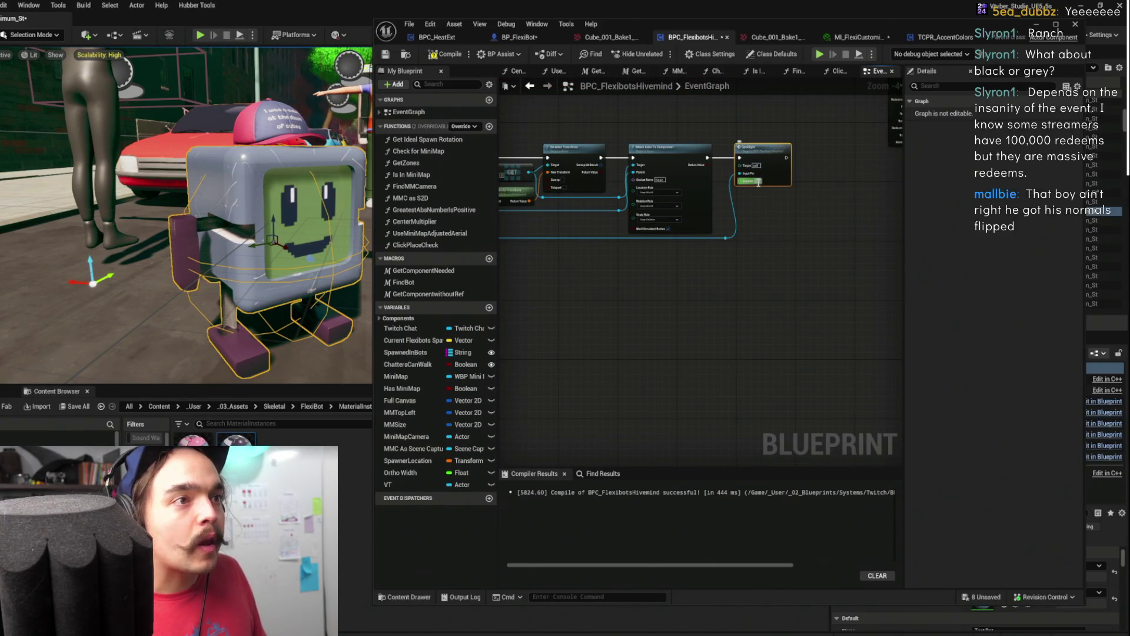
left_click(807, 220)
scroll(795, 239, "down", 2)
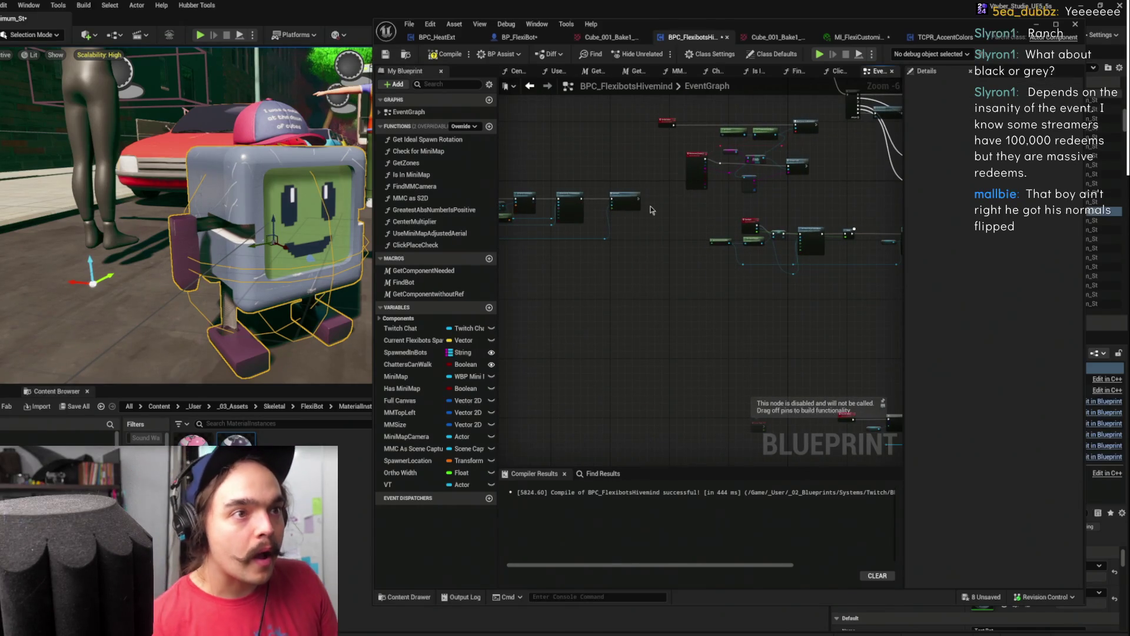
scroll(853, 231, "up", 2)
left_click(541, 245)
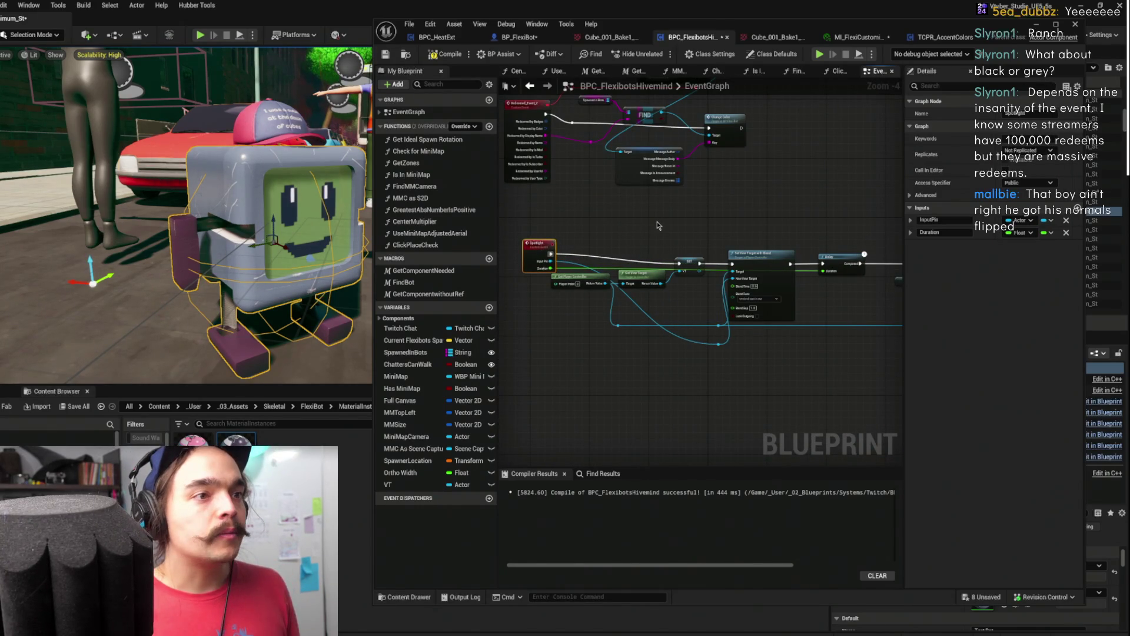
scroll(743, 231, "up", 2)
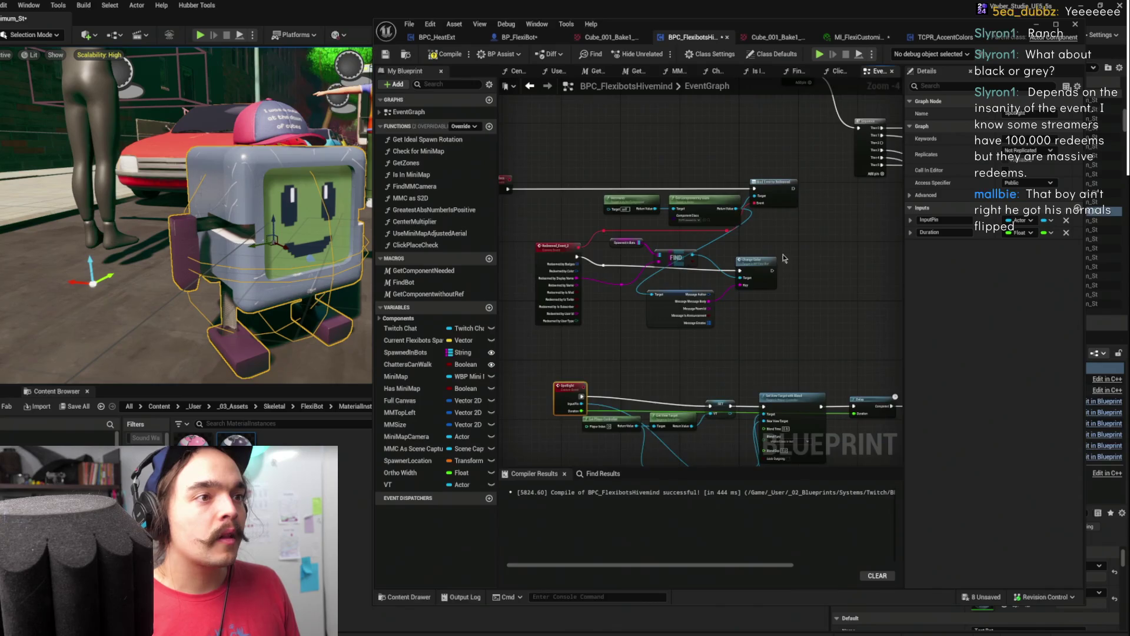
mouse_move(794, 251)
left_mouse_down()
mouse_move(666, 226)
mouse_move(743, 192)
mouse_move(783, 221)
left_mouse_up()
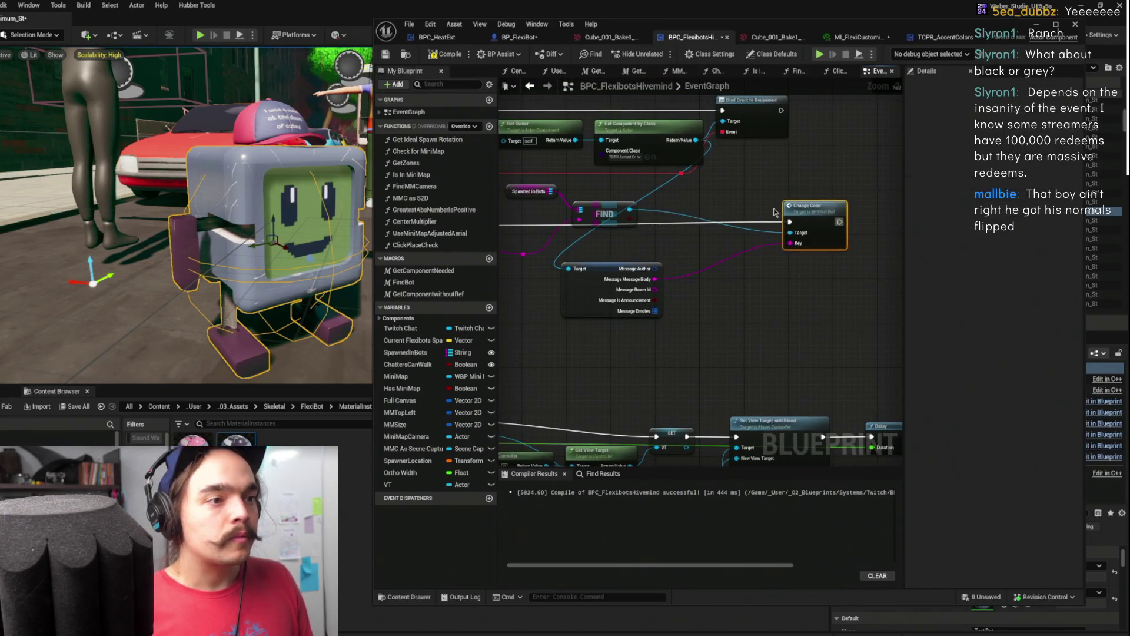
left_click_drag(647, 180, 807, 211)
mouse_move(645, 330)
left_mouse_down()
mouse_move(621, 405)
mouse_move(707, 327)
mouse_move(569, 217)
mouse_move(643, 252)
mouse_move(821, 283)
mouse_move(877, 268)
left_mouse_up()
scroll(621, 405, "down", 1)
scroll(821, 283, "up", 1)
mouse_move(753, 264)
left_mouse_down()
mouse_move(839, 284)
mouse_move(758, 259)
left_mouse_up()
Add a Spotlight call before Change Color beside Redeemed_Event_2
type("spotlight")
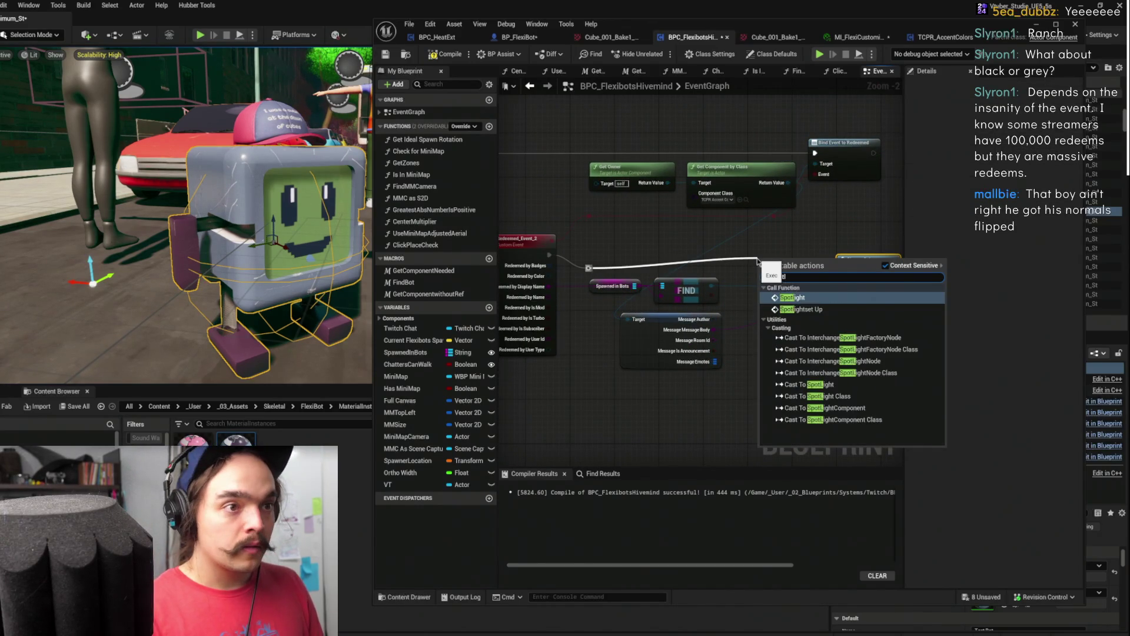
key("Return")
left_click_drag(793, 288, 766, 266)
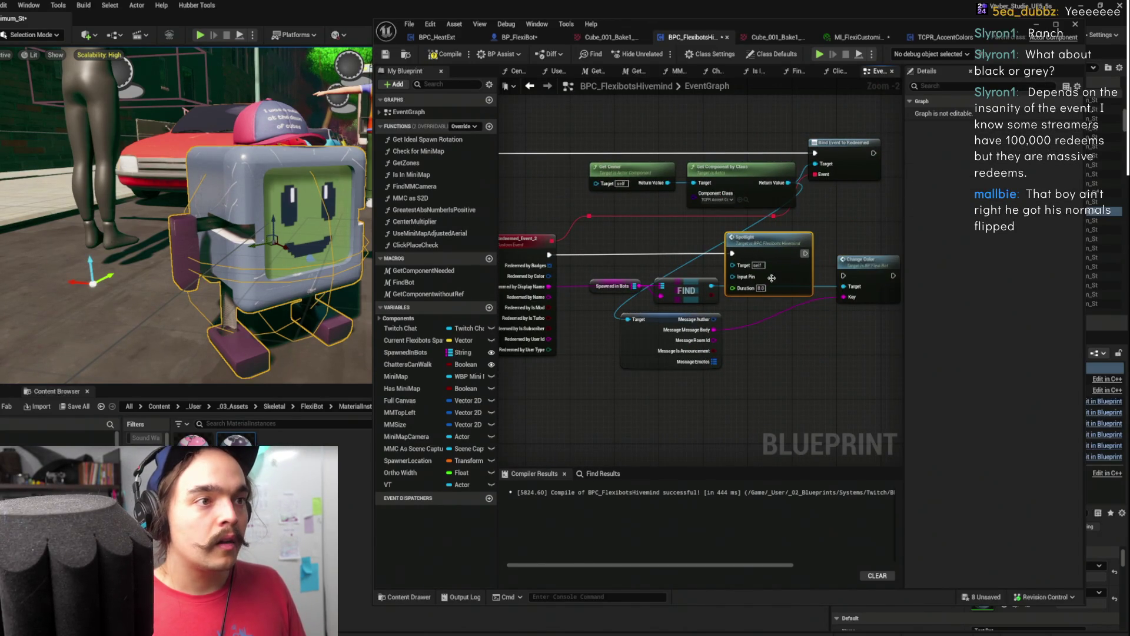
mouse_move(848, 262)
left_mouse_down()
mouse_move(889, 250)
mouse_move(783, 233)
left_mouse_up()
left_click(715, 239)
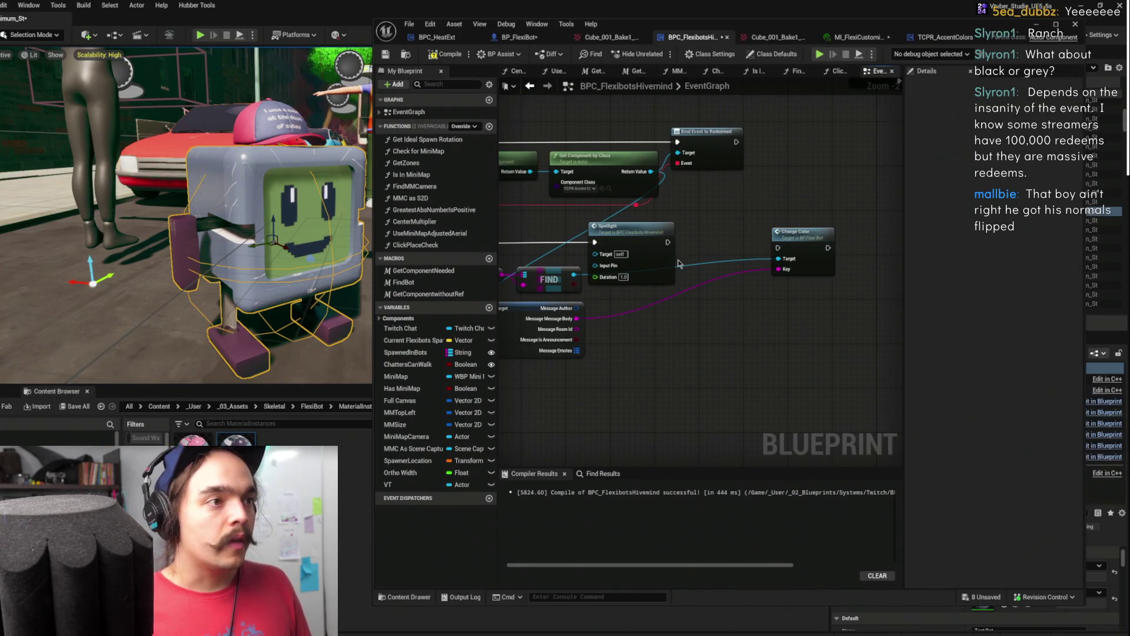
Add a 0.5-second Delay after Spotlight and wire Spotlight's execution into it
right_click(696, 254)
type("delay")
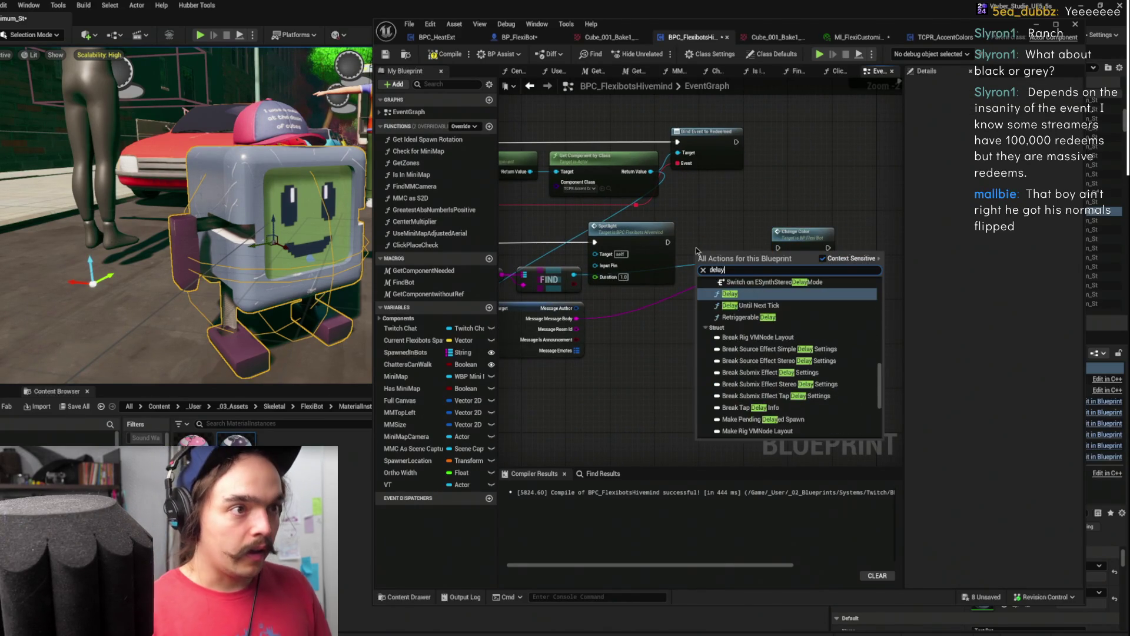
key("Return")
left_click(728, 276)
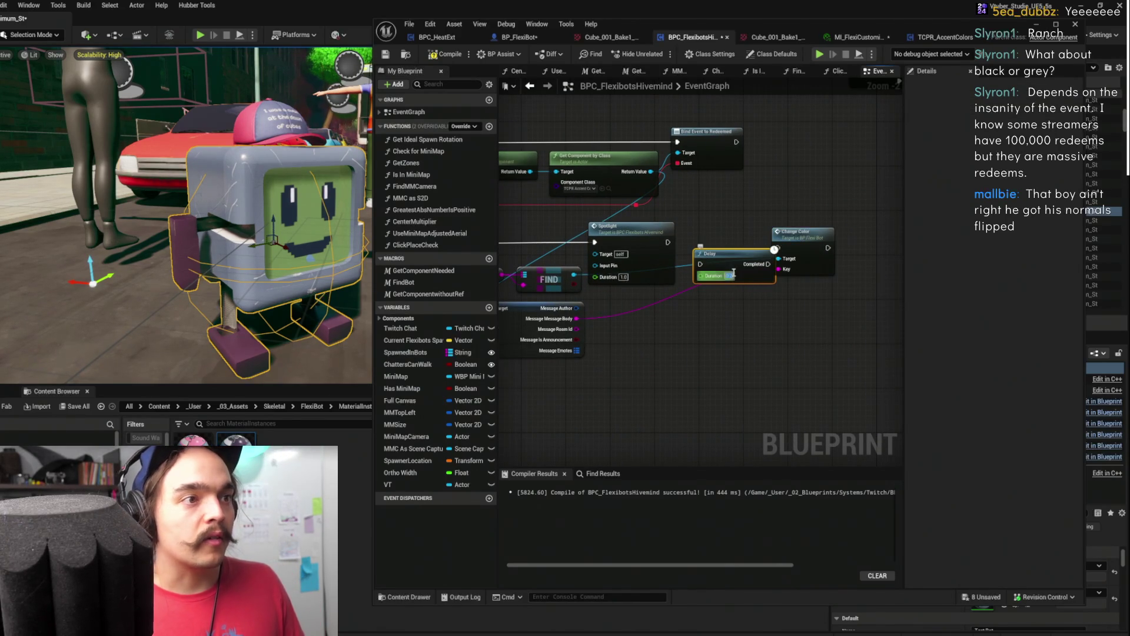
type("0.5")
key("Return")
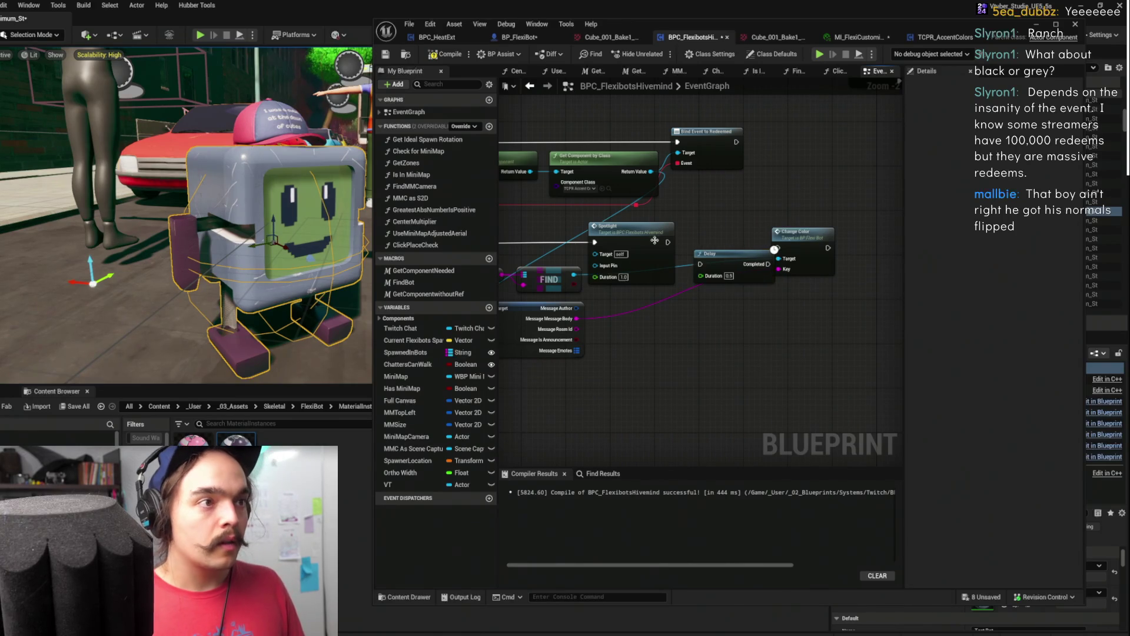
mouse_move(668, 242)
left_mouse_down()
mouse_move(700, 263)
mouse_move(739, 234)
mouse_move(836, 239)
left_mouse_up()
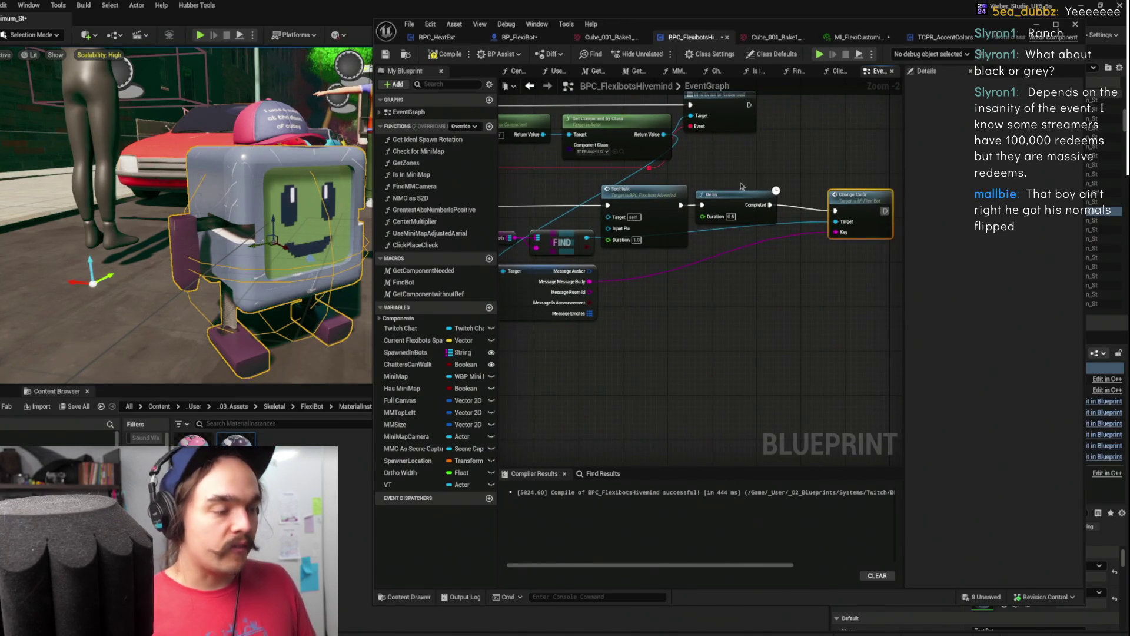
Place a Branch node and rearrange Spawned in Bots, FIND and Spotlight around it
left_click_drag(739, 185, 806, 178)
left_click(789, 183)
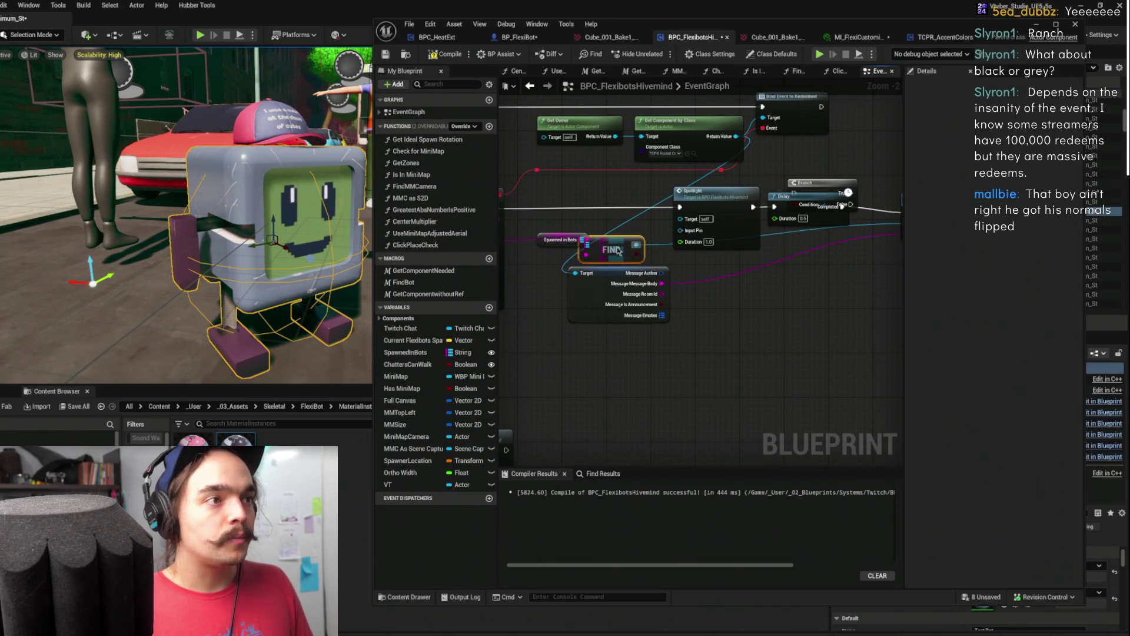
mouse_move(620, 213)
left_mouse_down()
mouse_move(544, 248)
mouse_move(530, 241)
left_mouse_up()
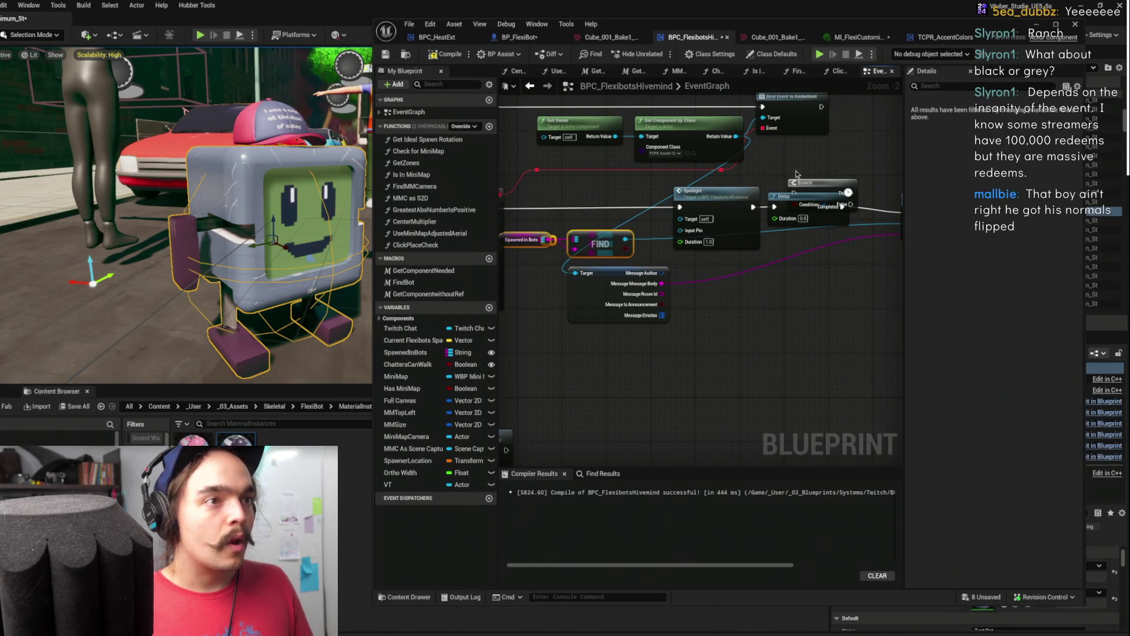
left_click_drag(807, 187, 601, 174)
left_click_drag(683, 194, 721, 195)
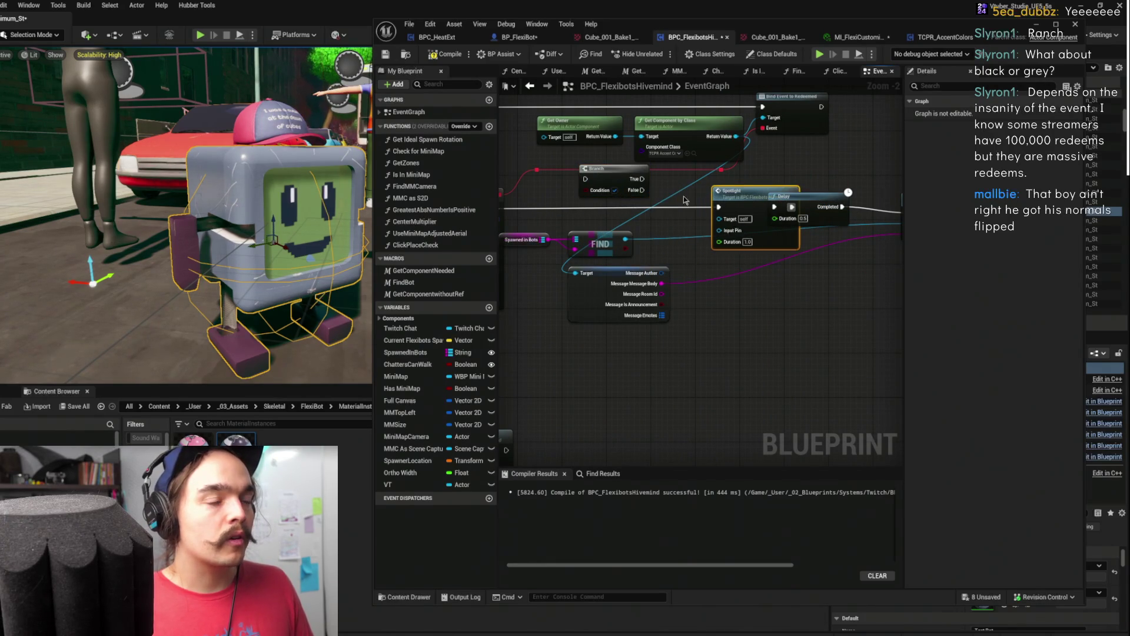
left_click(612, 244)
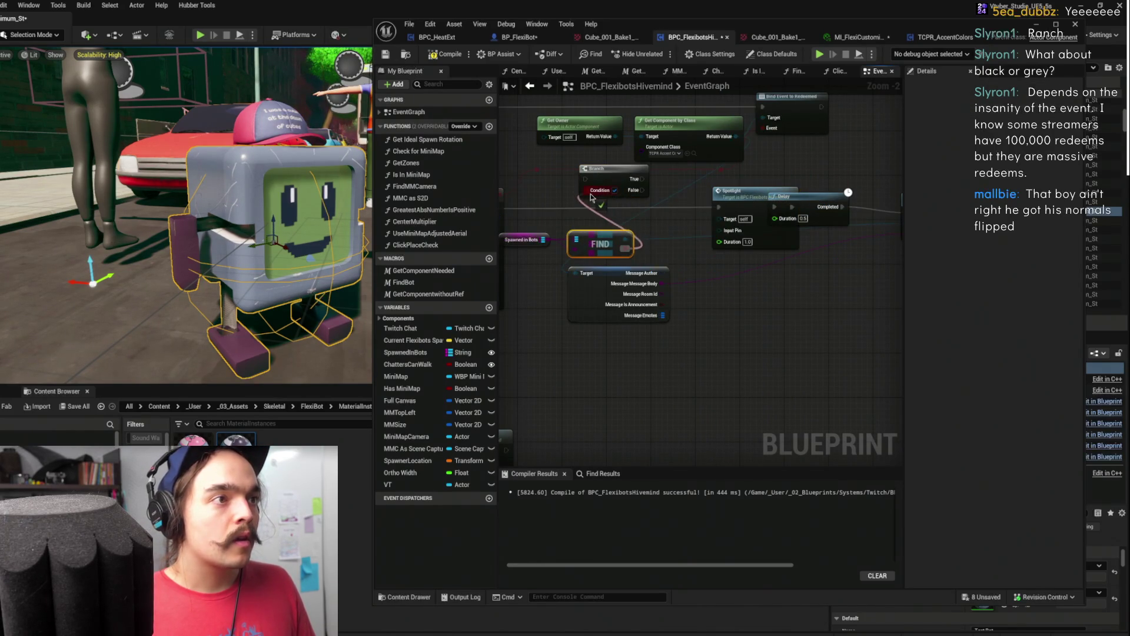
left_click_drag(606, 186, 618, 201)
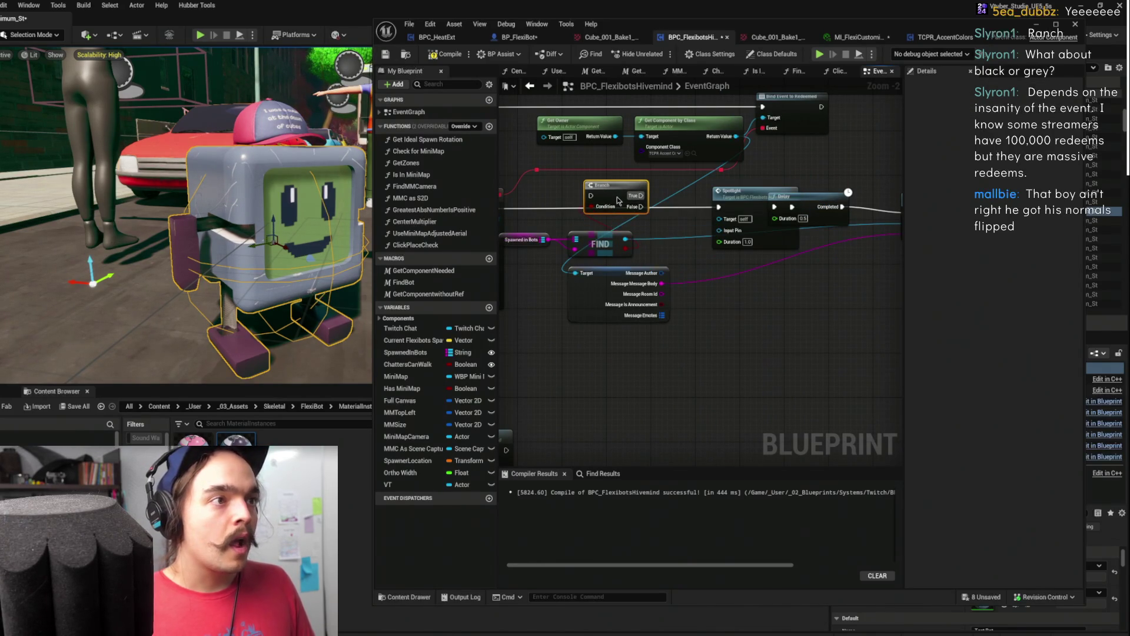
left_click(718, 207)
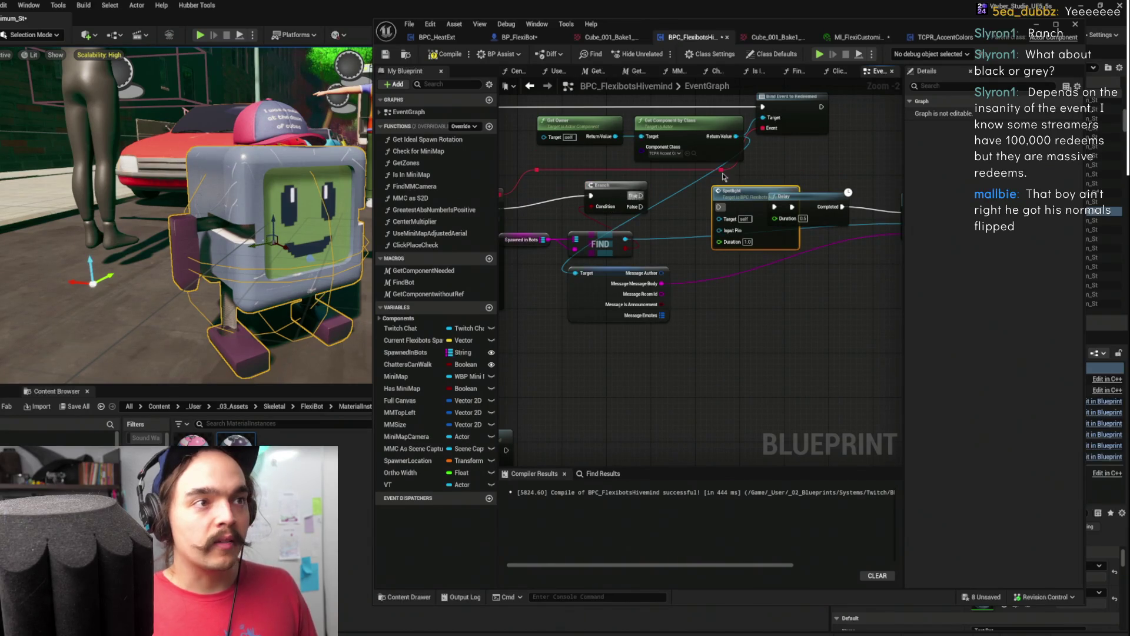
left_click(697, 192)
scroll(697, 191, "up", 2)
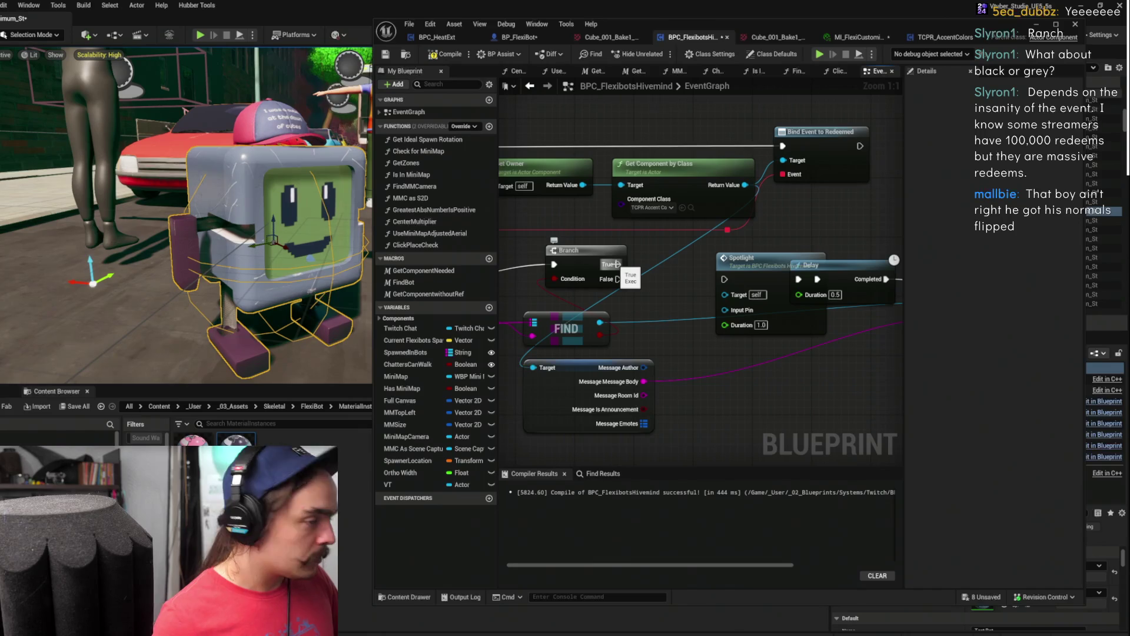
mouse_move(661, 283)
left_mouse_down()
mouse_move(663, 306)
mouse_move(726, 302)
mouse_move(715, 273)
left_mouse_up()
Wire the Branch's True output to Spotlight and FIND's result into Spotlight's Input Pin
mouse_move(819, 290)
left_mouse_down()
mouse_move(842, 268)
mouse_move(818, 192)
left_mouse_up()
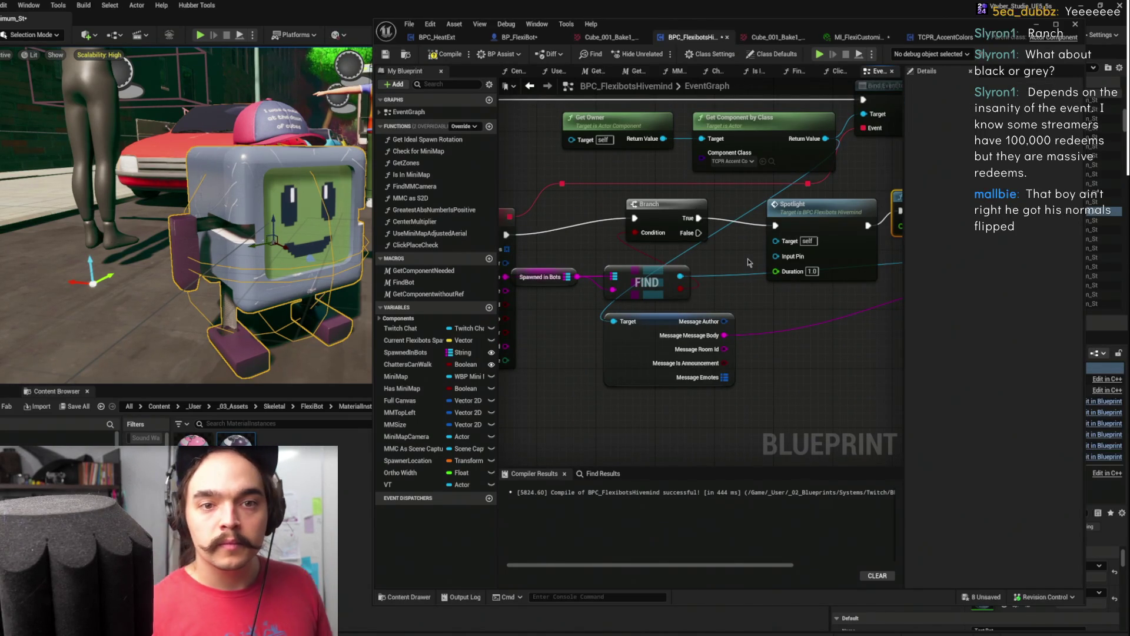
mouse_move(747, 259)
left_mouse_down()
mouse_move(699, 290)
mouse_move(704, 301)
mouse_move(675, 283)
mouse_move(789, 277)
left_mouse_up()
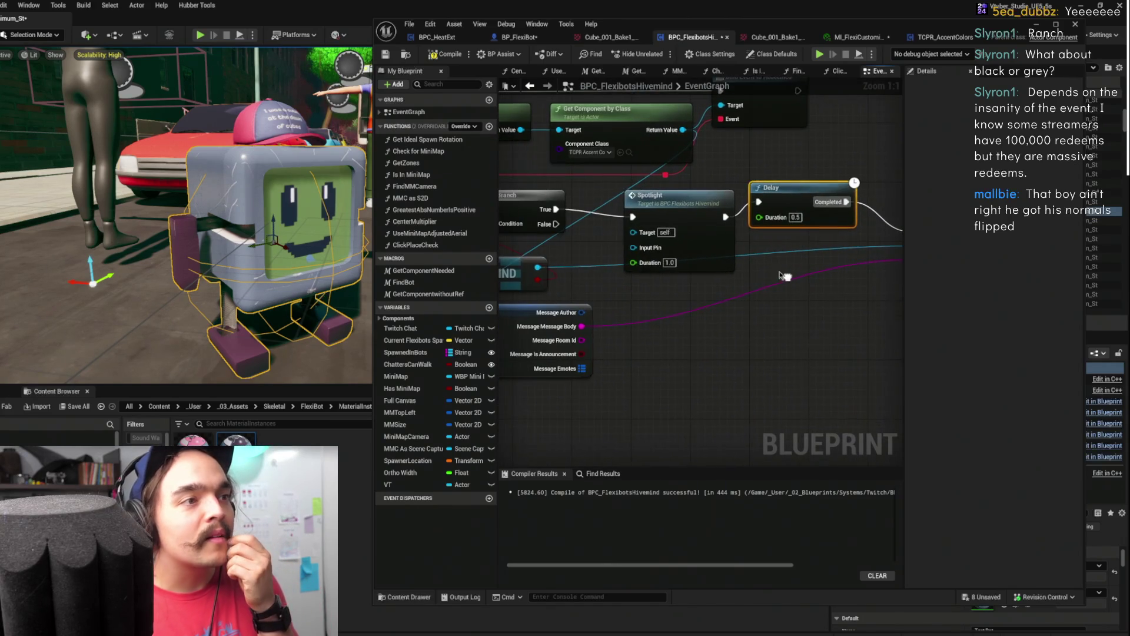
left_click_drag(666, 280, 789, 294)
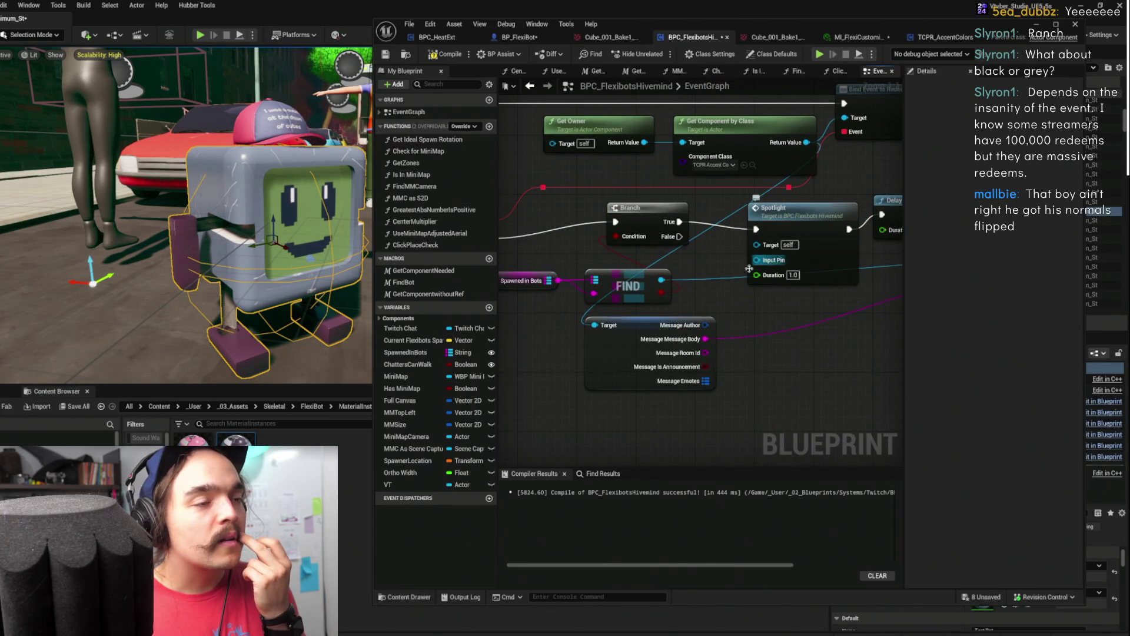
scroll(691, 283, "down", 1)
scroll(689, 287, "up", 1)
mouse_move(663, 302)
left_mouse_down()
mouse_move(758, 282)
mouse_move(759, 252)
mouse_move(774, 248)
left_mouse_up()
left_click_drag(715, 321, 790, 354)
left_click_drag(710, 322, 589, 189)
Collapse Spawned in Bots, FIND and Branch into a function named SpawnIfNotFound and open it
right_click(730, 211)
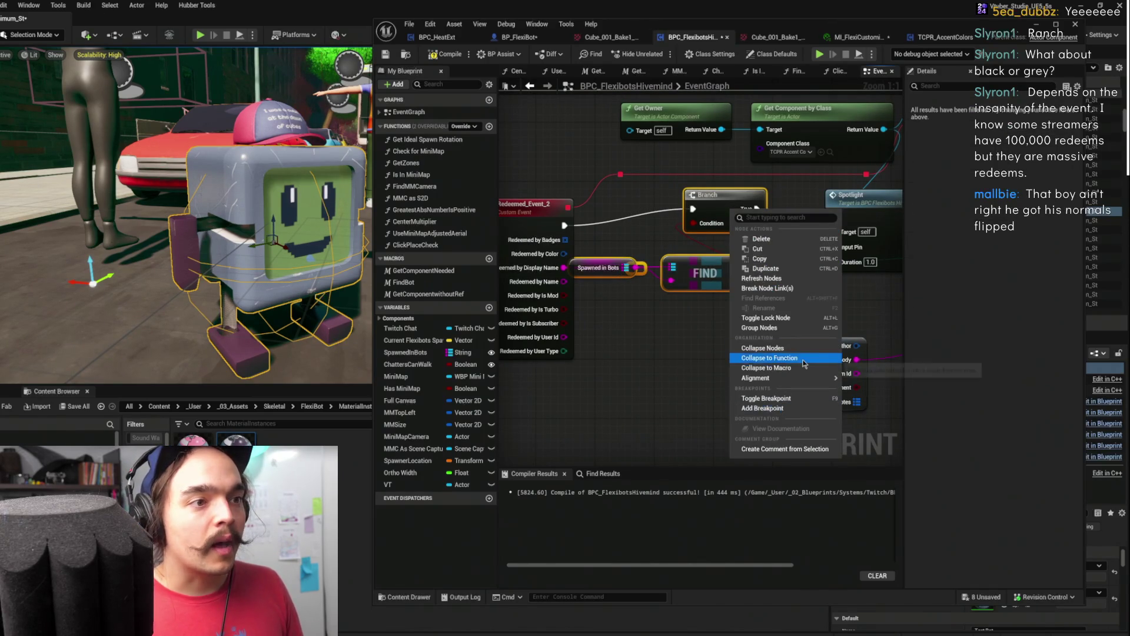
left_click(771, 358)
type("SpawnIfNotFound")
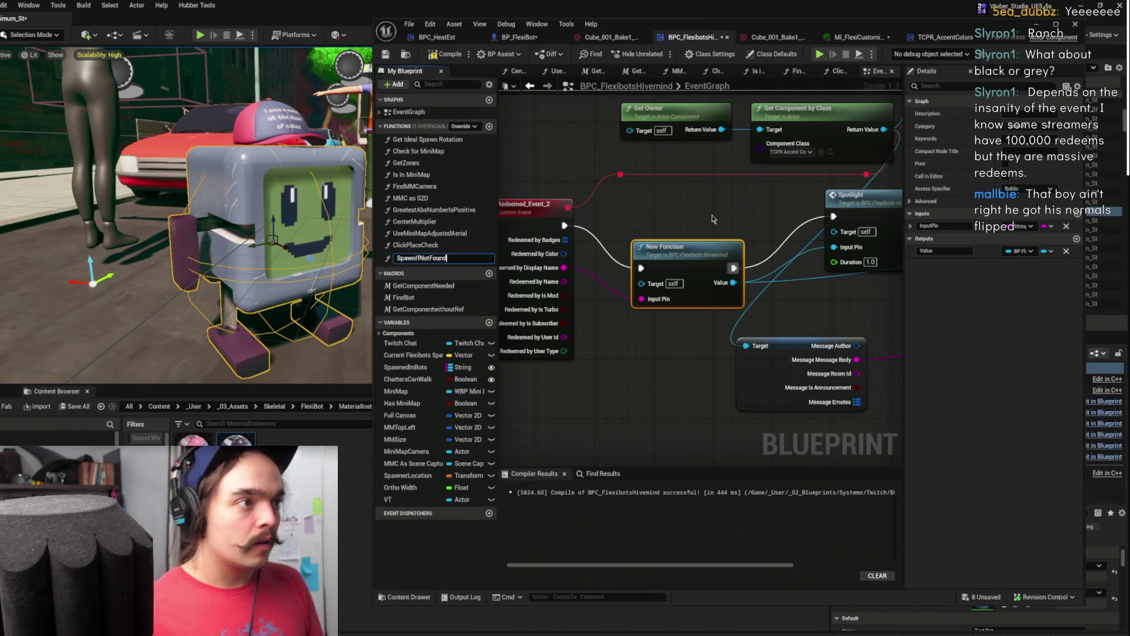
key("Return")
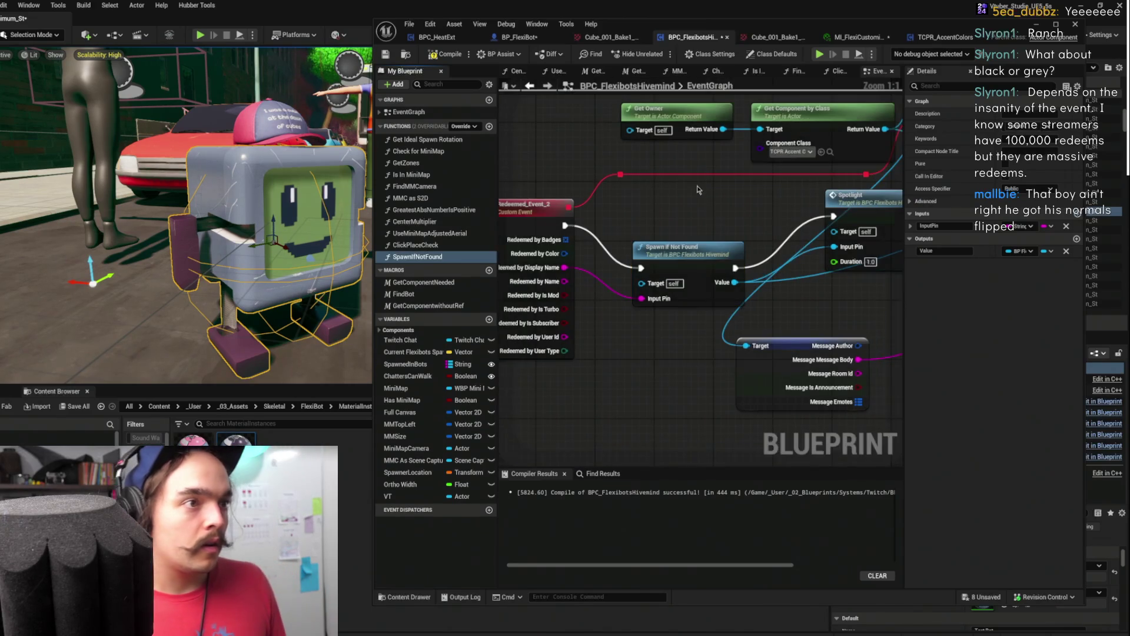
mouse_move(698, 256)
left_mouse_down()
mouse_move(682, 219)
mouse_move(577, 221)
mouse_move(768, 224)
mouse_move(394, 226)
left_mouse_up()
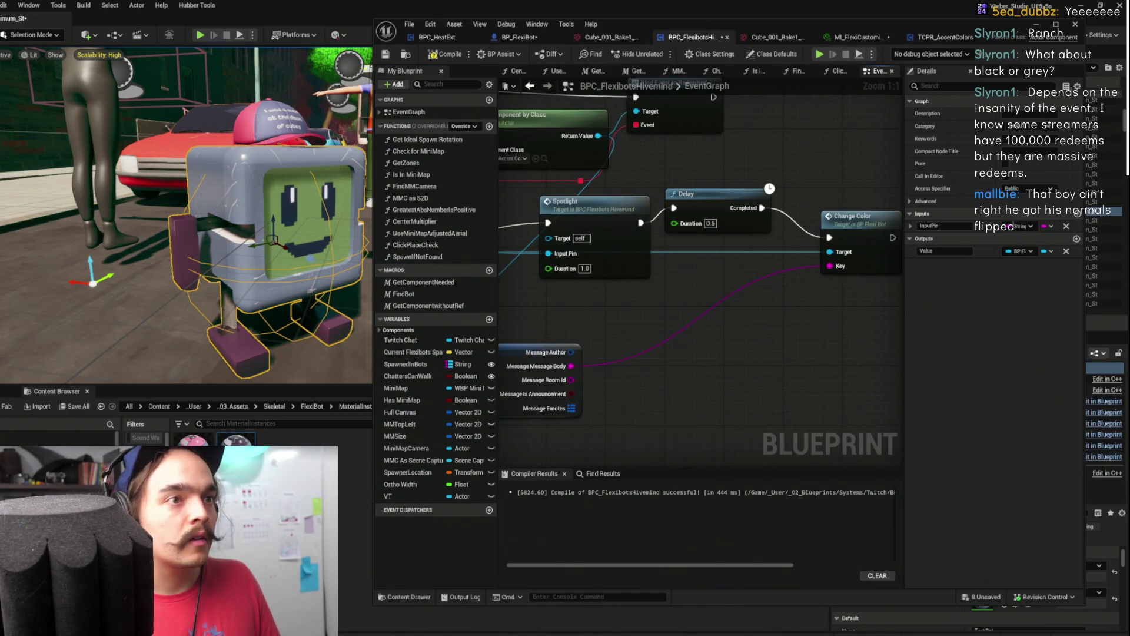
double_click(716, 226)
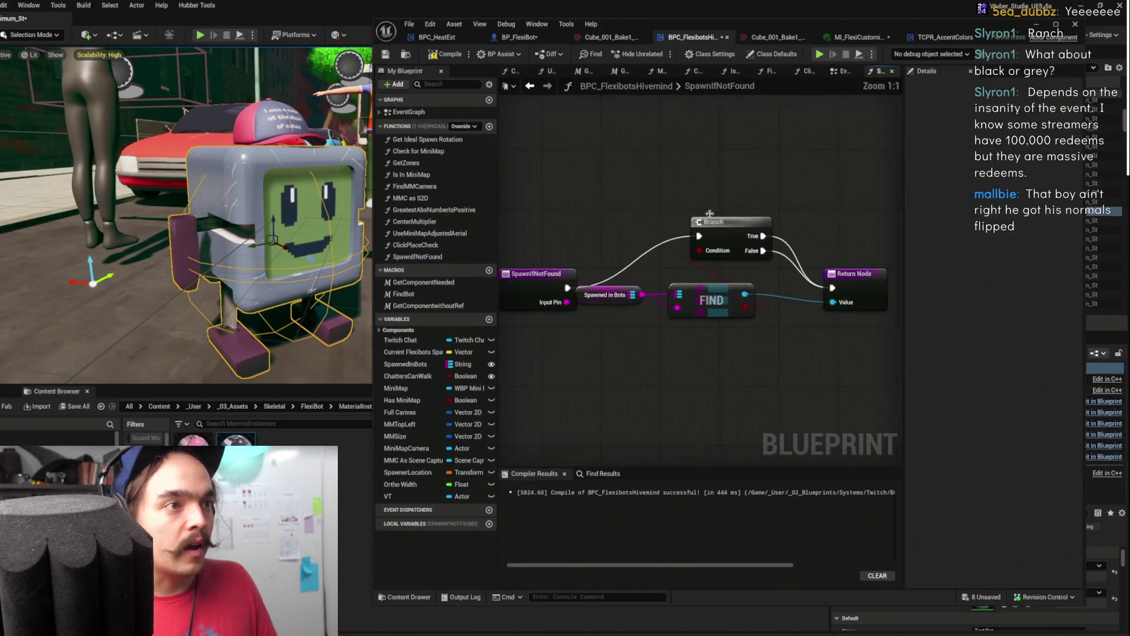
Break the Branch False link to the Return Node and duplicate the Return Node
left_click(854, 276)
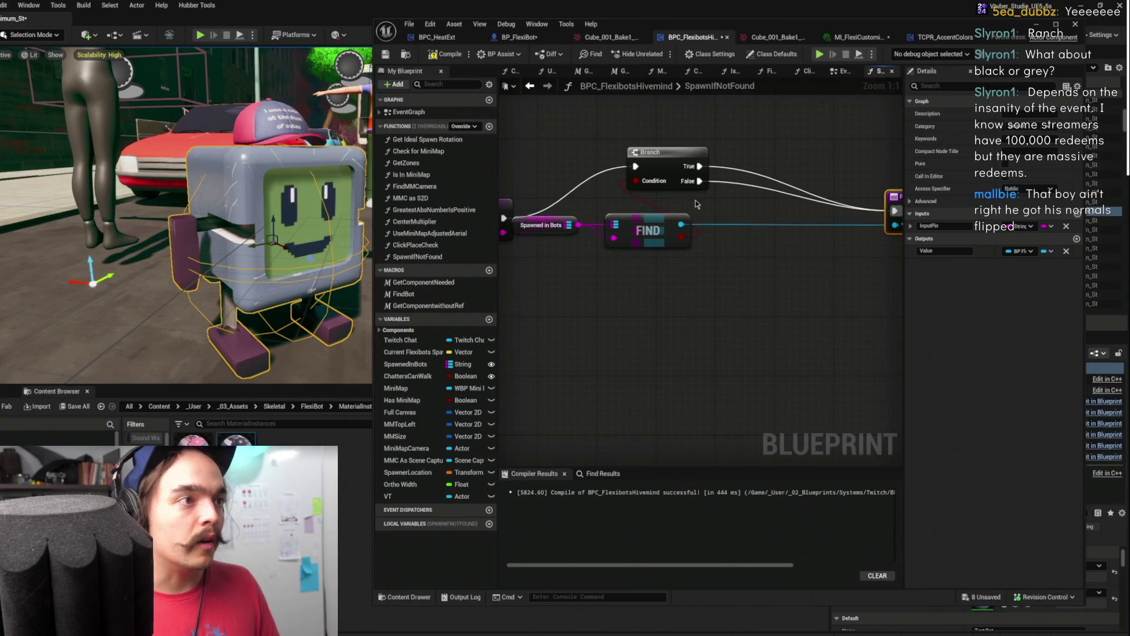
scroll(714, 187, "down", 1)
left_click(542, 158)
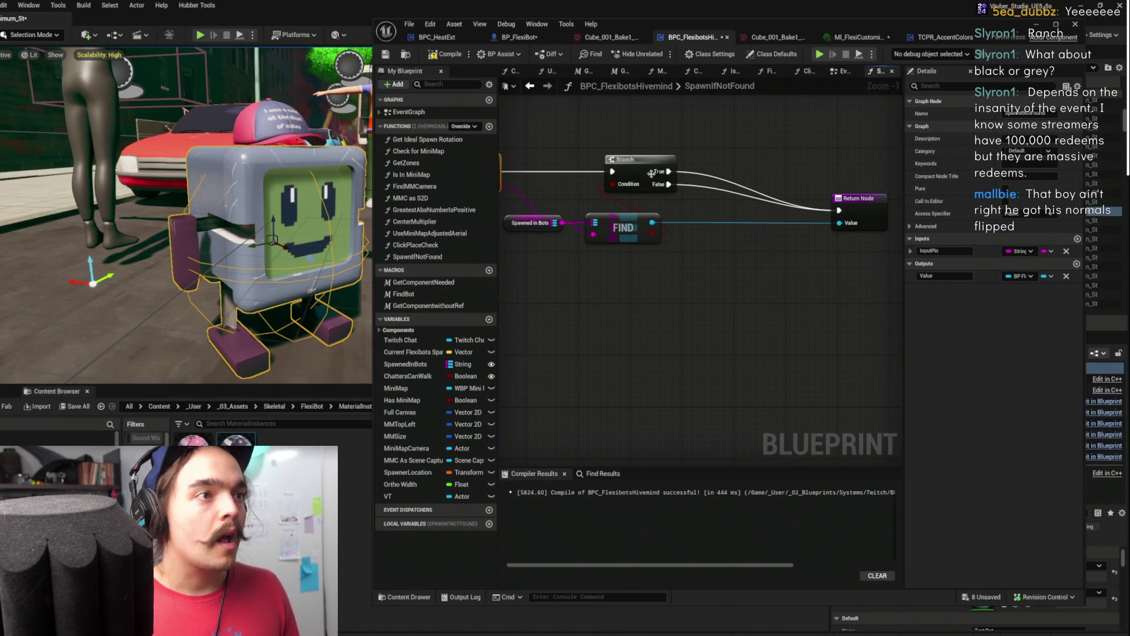
left_click(657, 184, "alt")
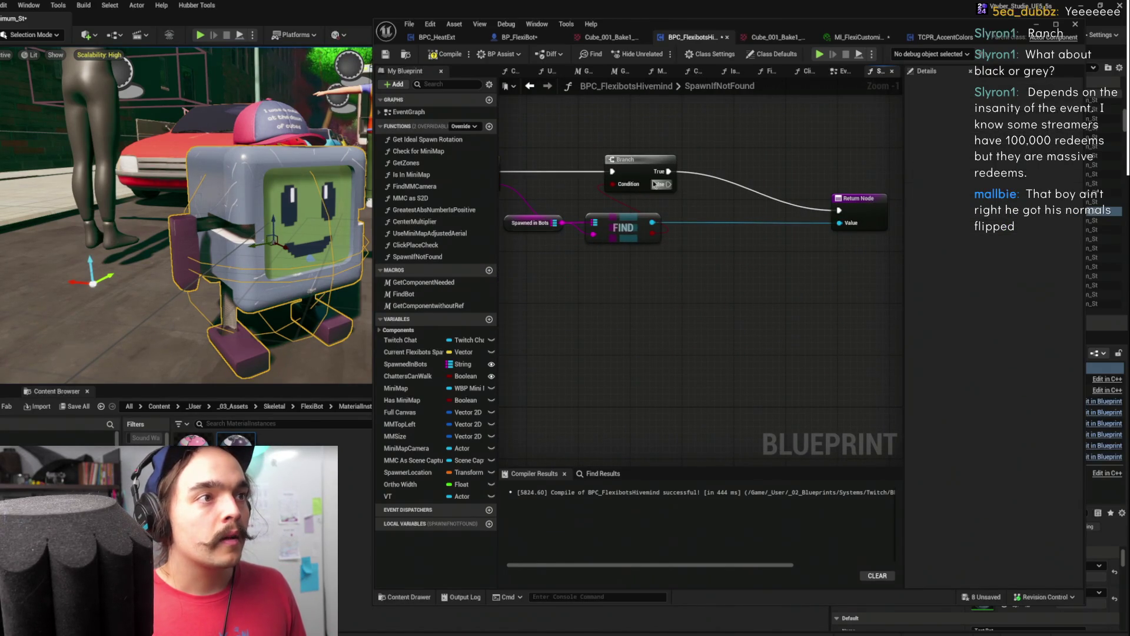
mouse_move(664, 185)
left_mouse_down()
mouse_move(737, 252)
mouse_move(769, 234)
left_mouse_up()
left_click(859, 212)
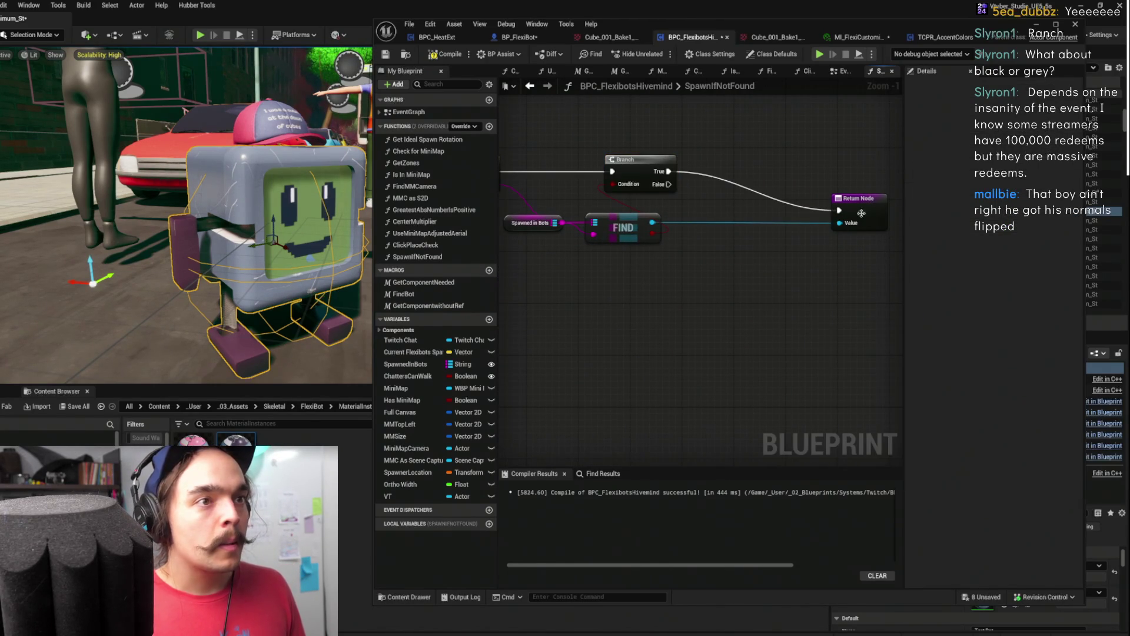
key("ctrl+w")
mouse_move(669, 184)
left_mouse_down()
mouse_move(671, 345)
mouse_move(665, 177)
left_mouse_up()
type("spawn")
key("Return")
key("Delete")
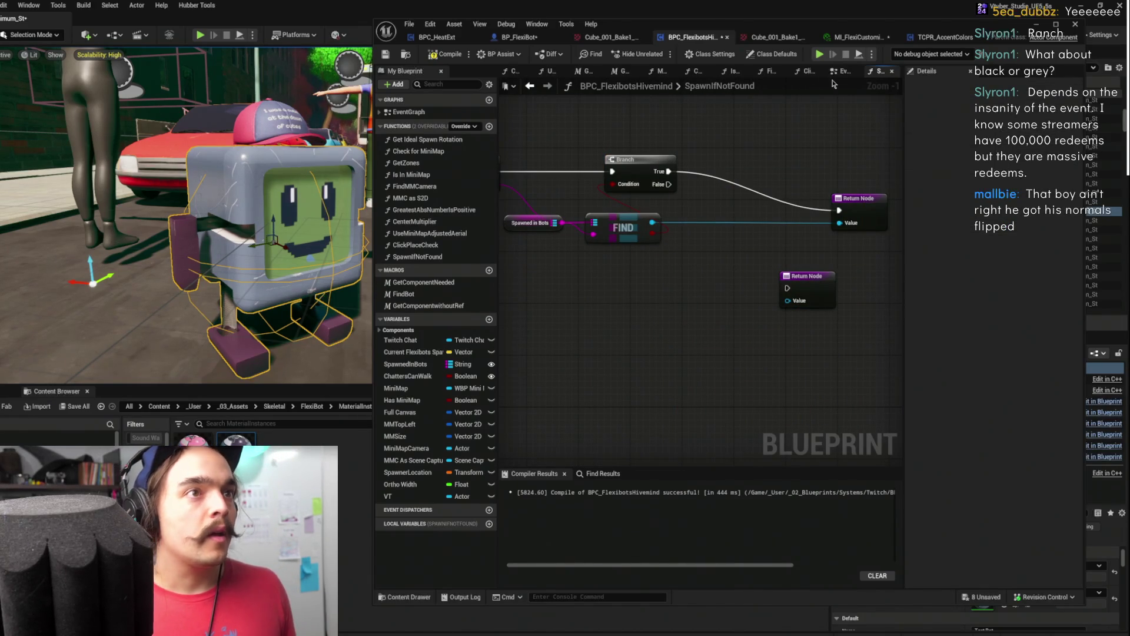
left_click(843, 71)
Convert the Spawn In event into a function, undoing an accidental collapse first
scroll(499, 221, "down", 6)
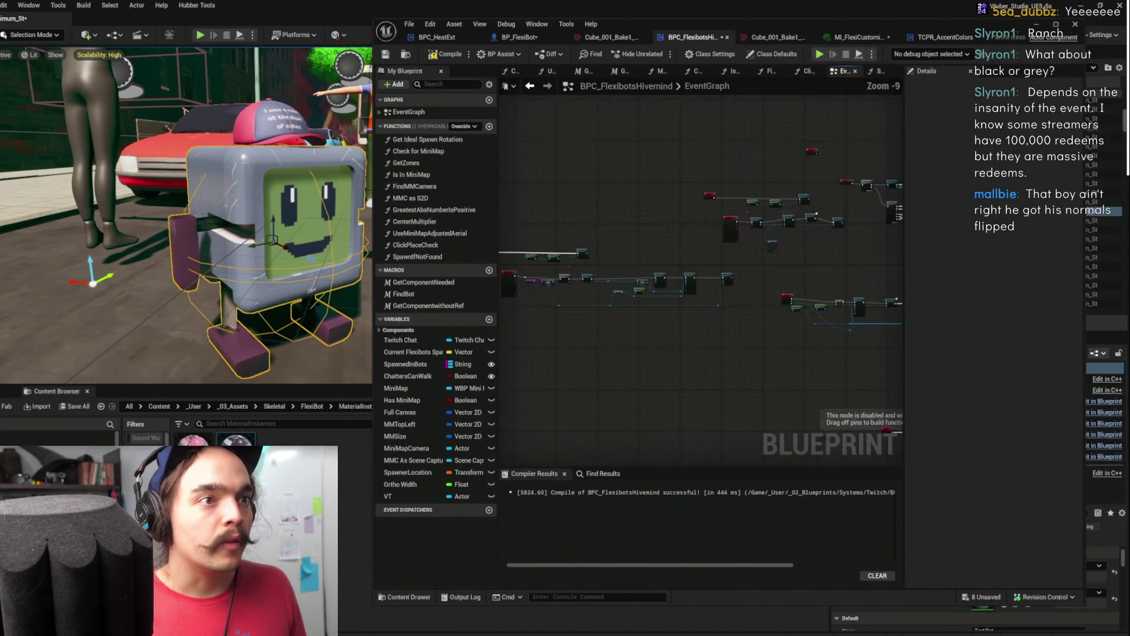
scroll(716, 205, "up", 4)
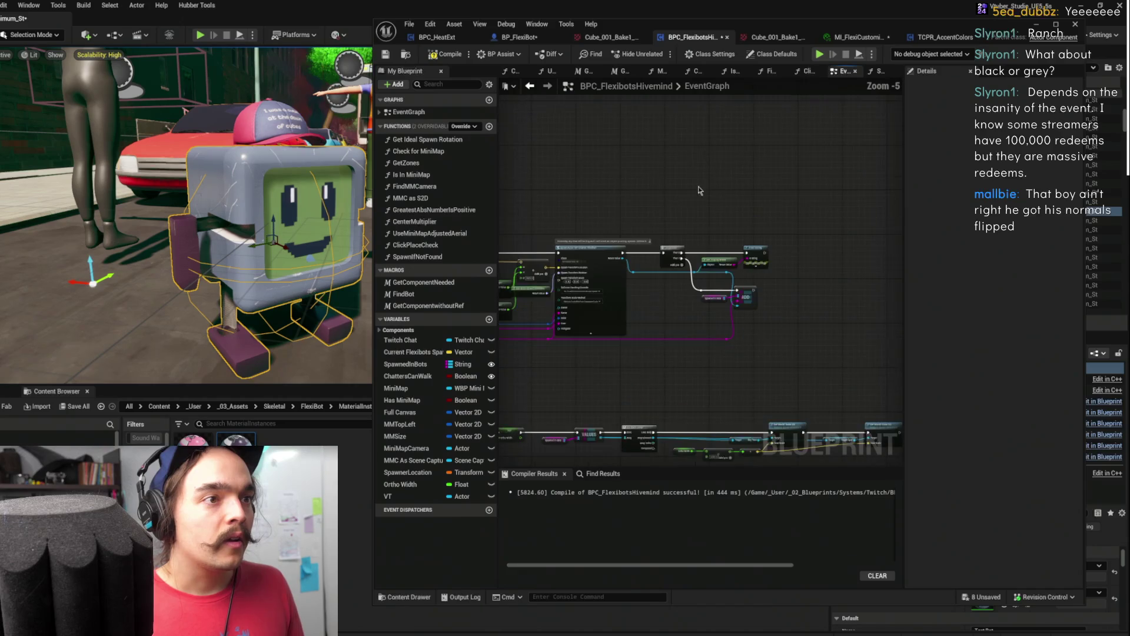
scroll(683, 203, "up", 1)
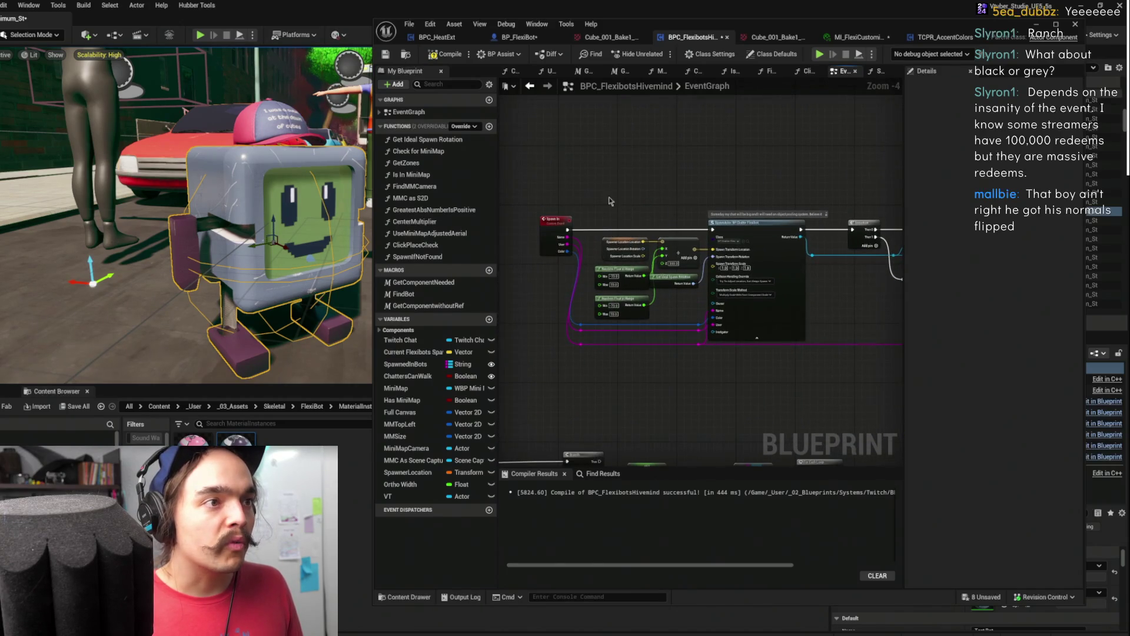
right_click(556, 223)
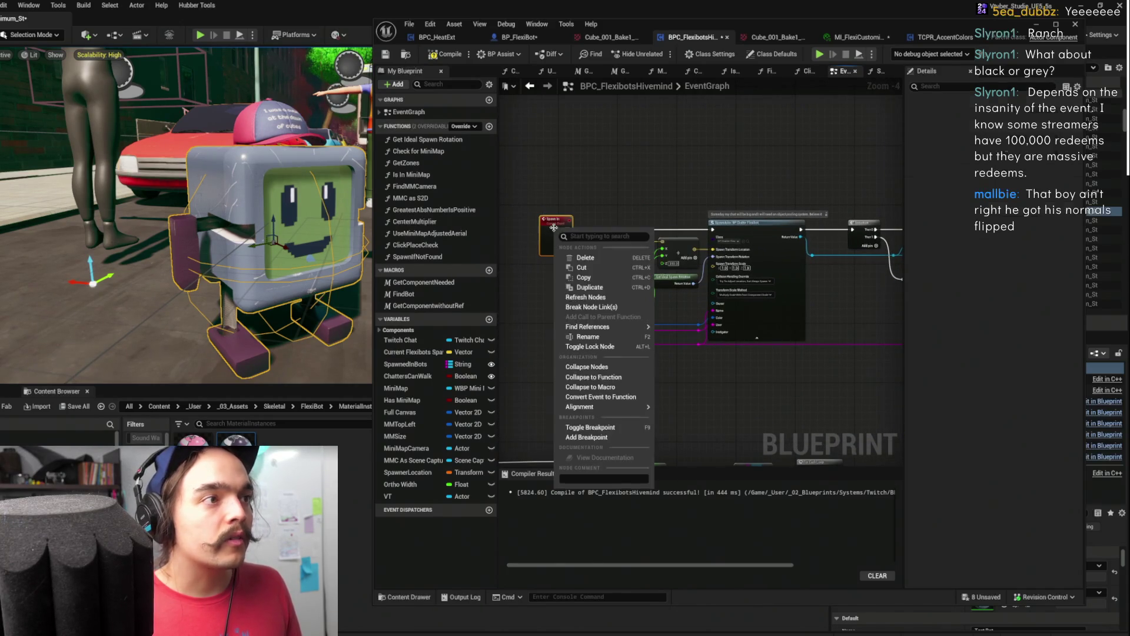
left_click(625, 380)
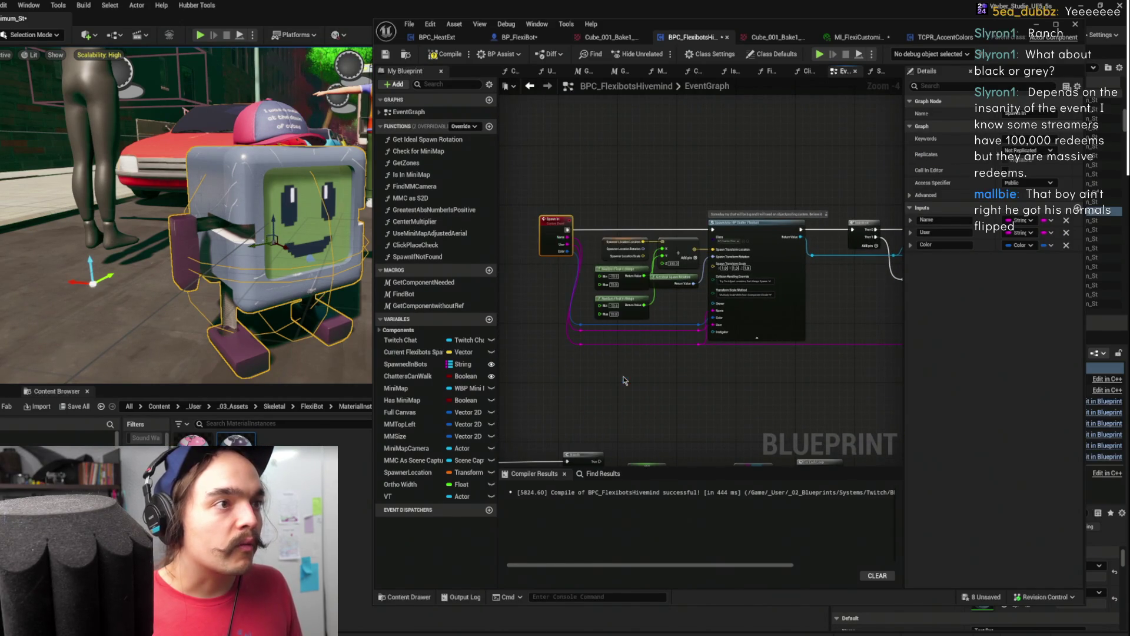
right_click(612, 163)
key("ctrl+z")
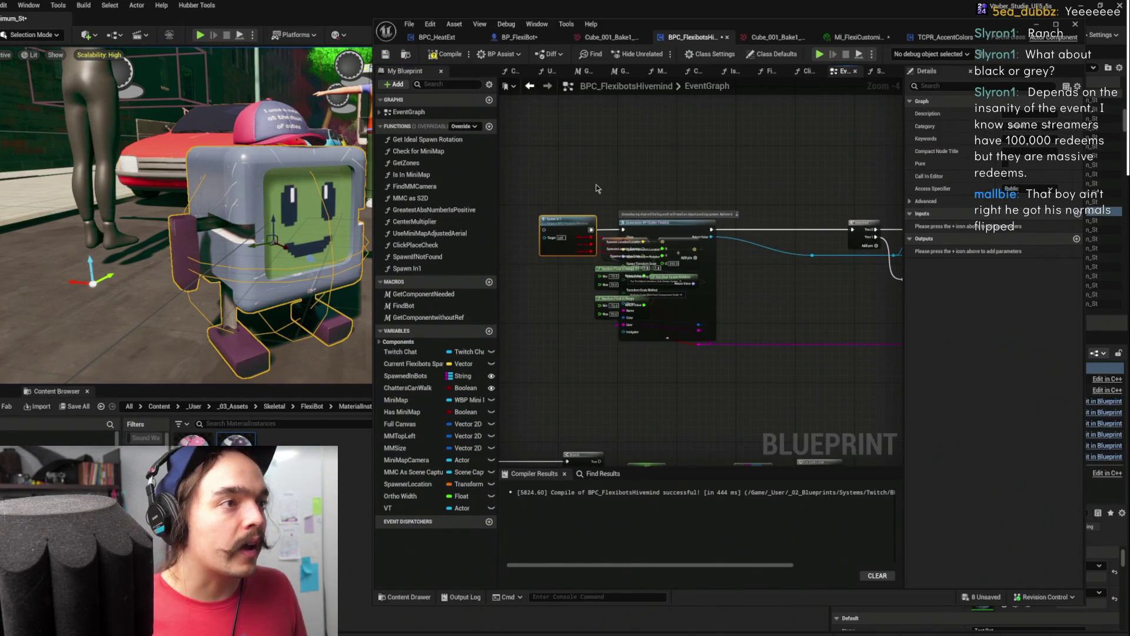
key("ctrl+z")
key("ctrl+z")
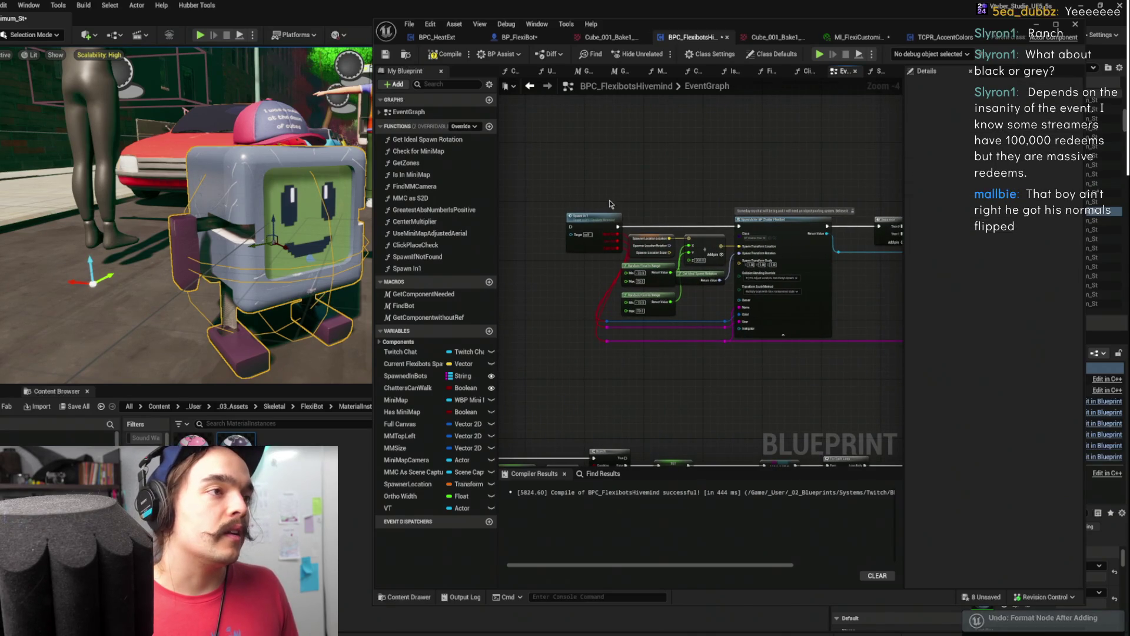
right_click(577, 219)
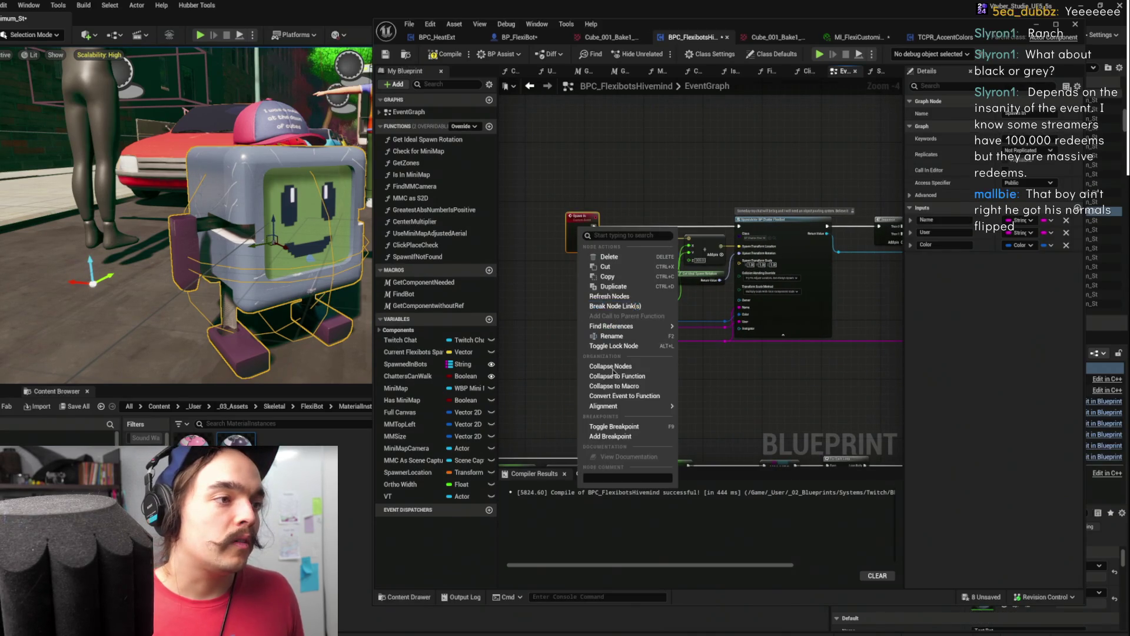
left_click(614, 398)
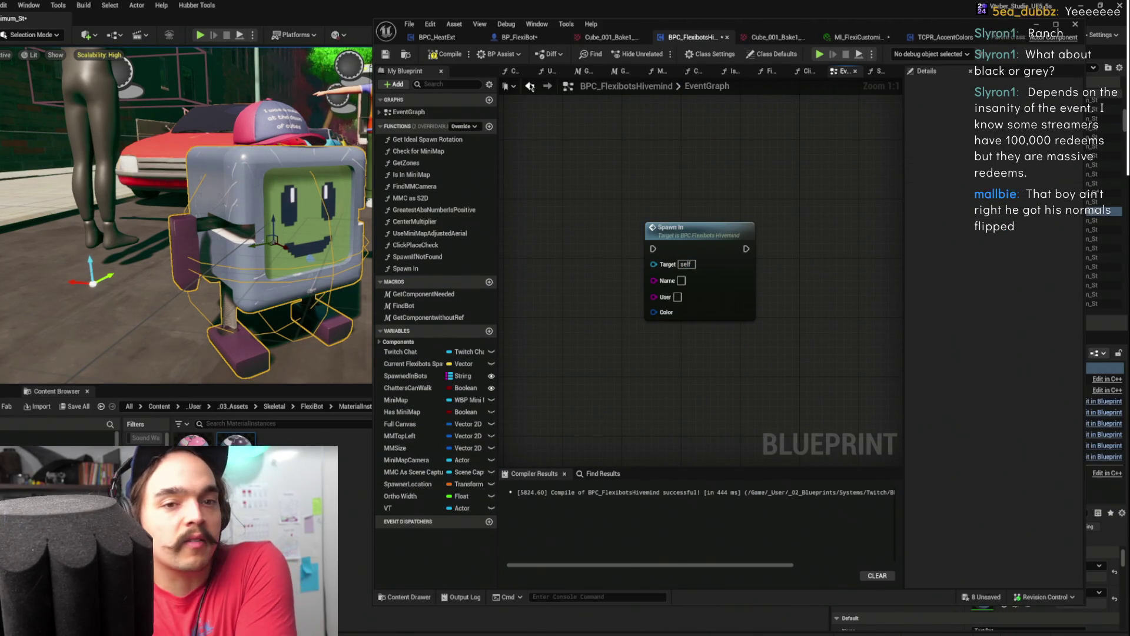
Review the FlexiBot ChangeColor and HeatExt graphs, then reopen the SpawnIfNotFound function
left_click(521, 37)
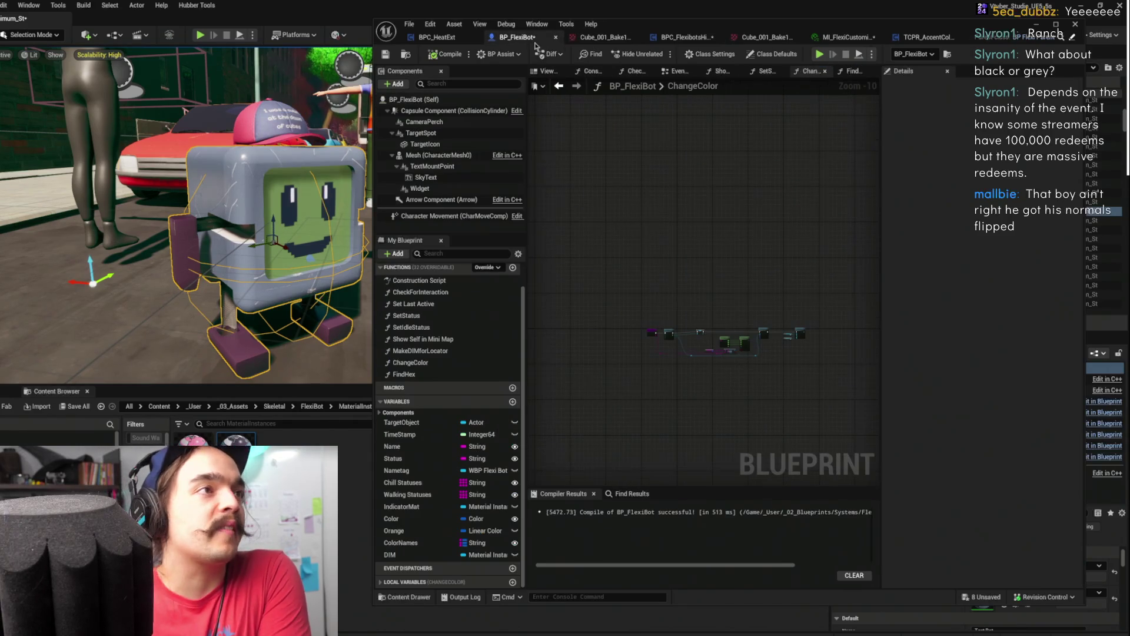
scroll(674, 235, "up", 4)
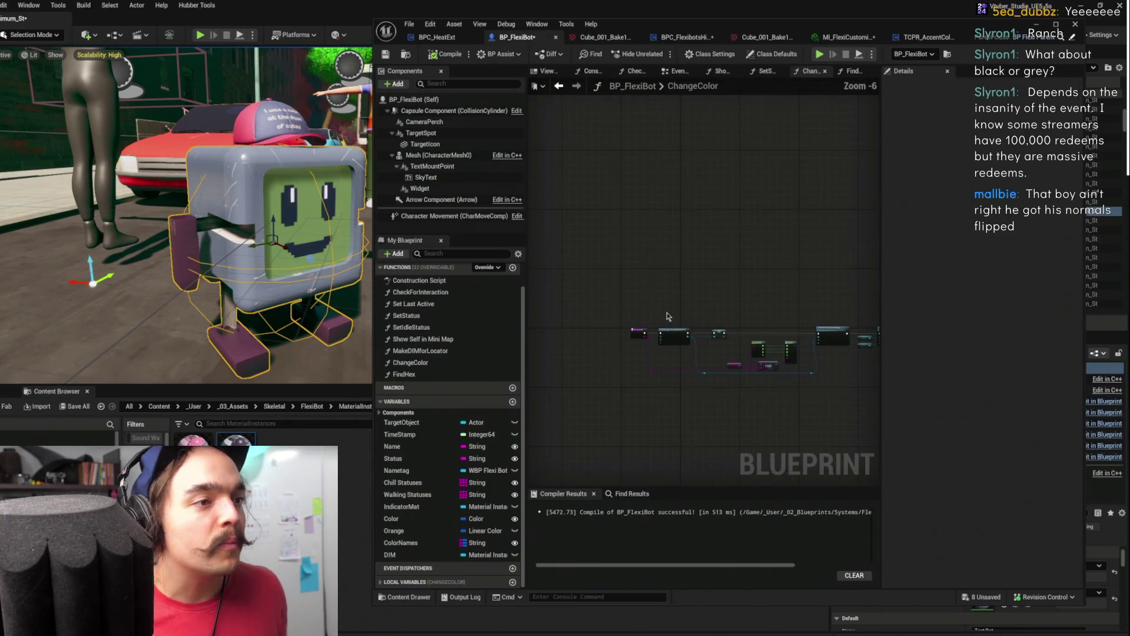
left_click(436, 37)
scroll(677, 177, "up", 4)
scroll(680, 176, "down", 3)
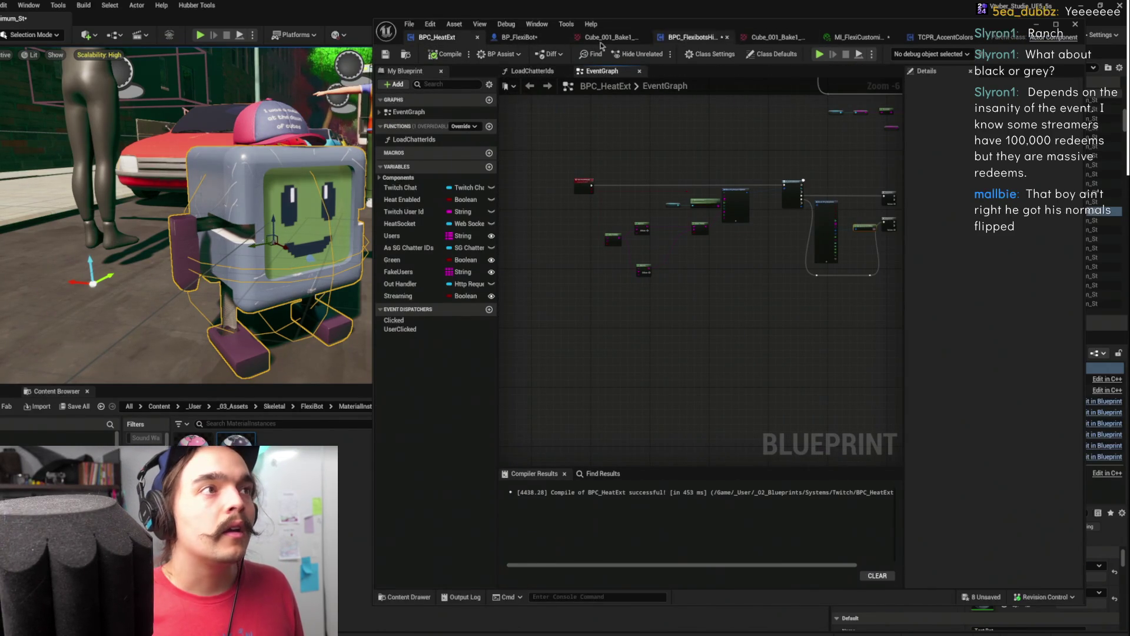
left_click(692, 37)
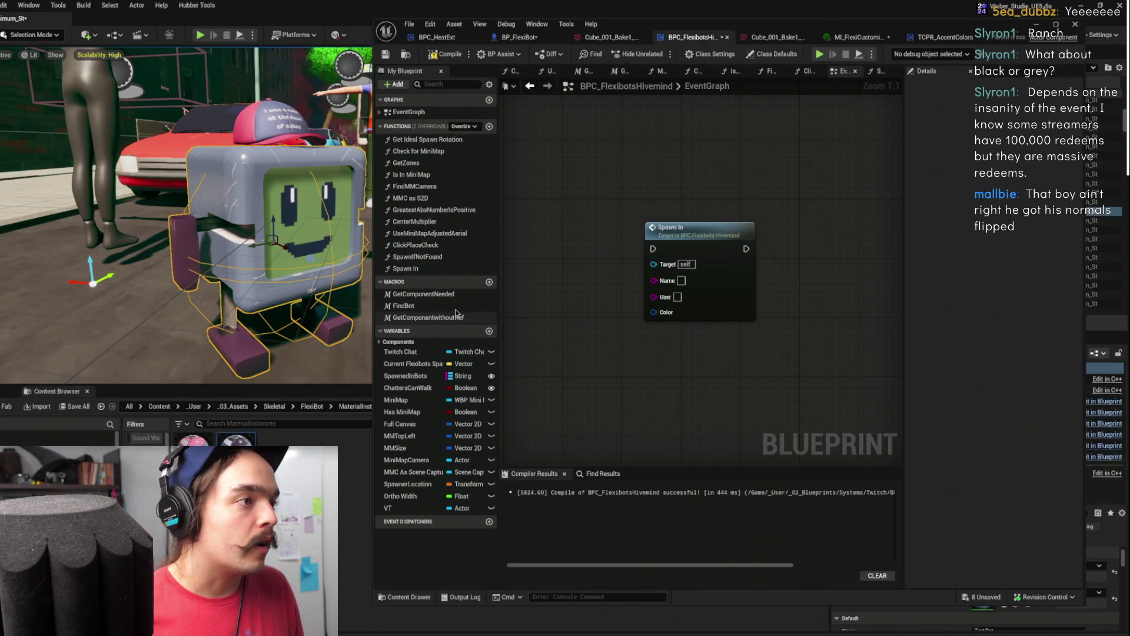
double_click(432, 259)
Feed FIND's found result into both Return Nodes and rename the output to Found
scroll(547, 218, "down", 2)
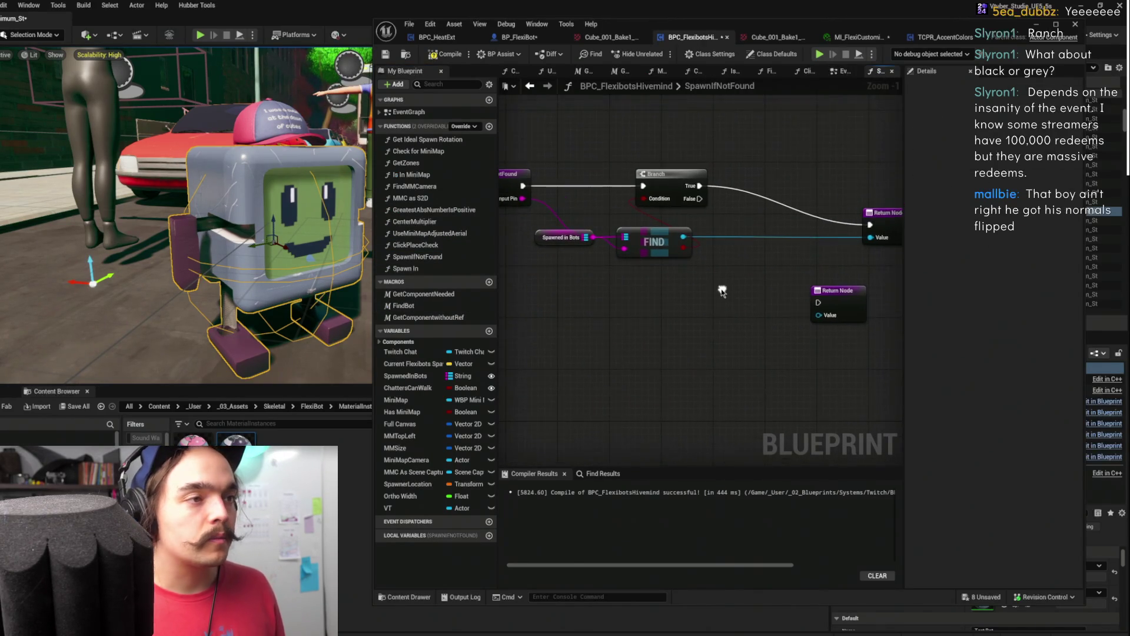
left_click_drag(626, 227, 774, 223)
left_click(630, 234)
mouse_move(627, 229)
left_mouse_down()
mouse_move(765, 277)
mouse_move(733, 290)
left_mouse_up()
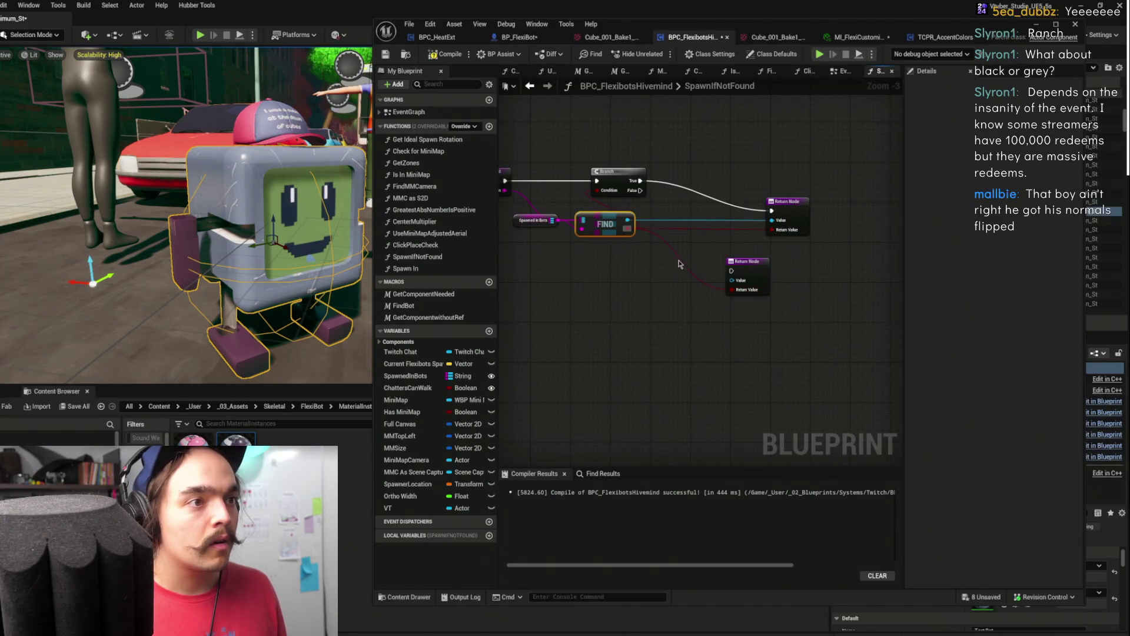
left_click(787, 210)
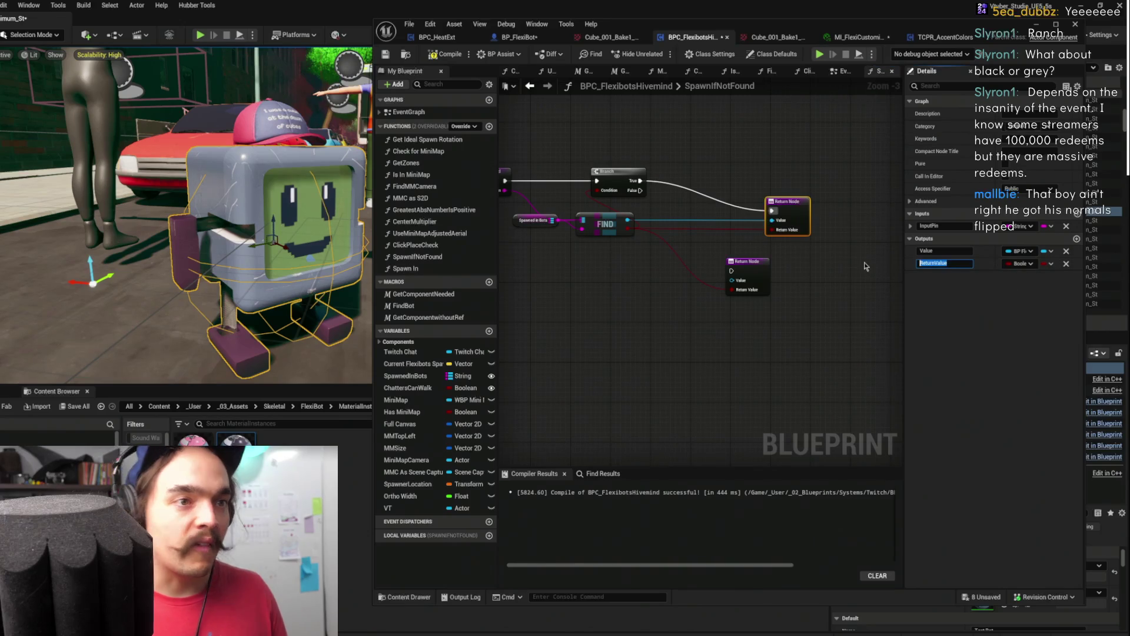
type("Found")
key("Return")
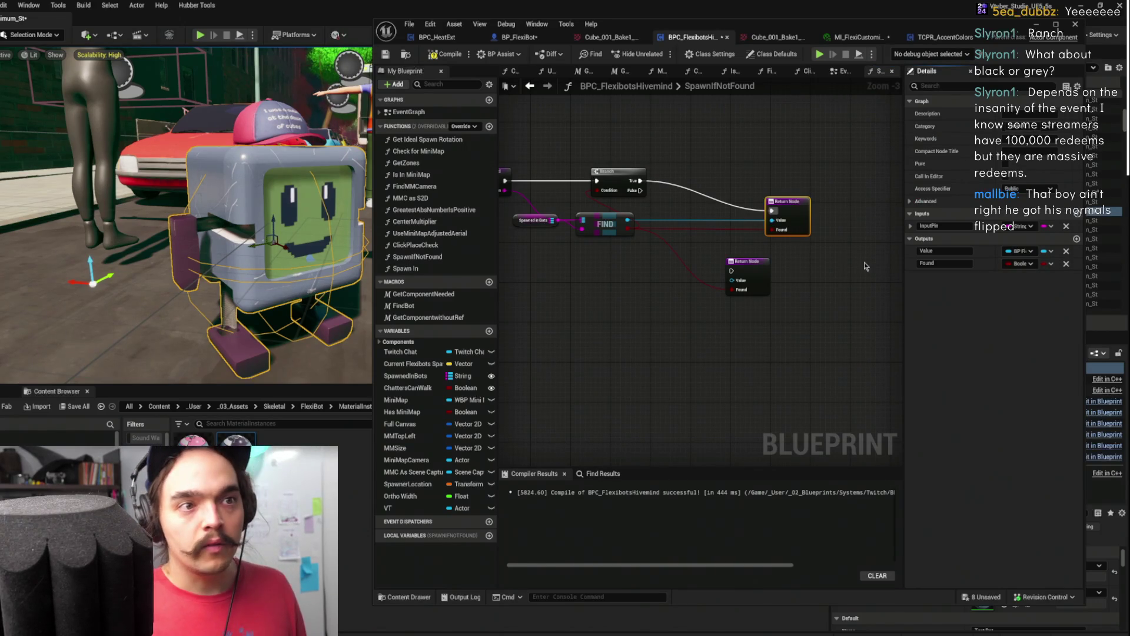
left_click(773, 161)
Call Spawn In on the Branch's False path and open the Spawn In graph
left_click(406, 268)
left_click_drag(406, 268, 614, 268)
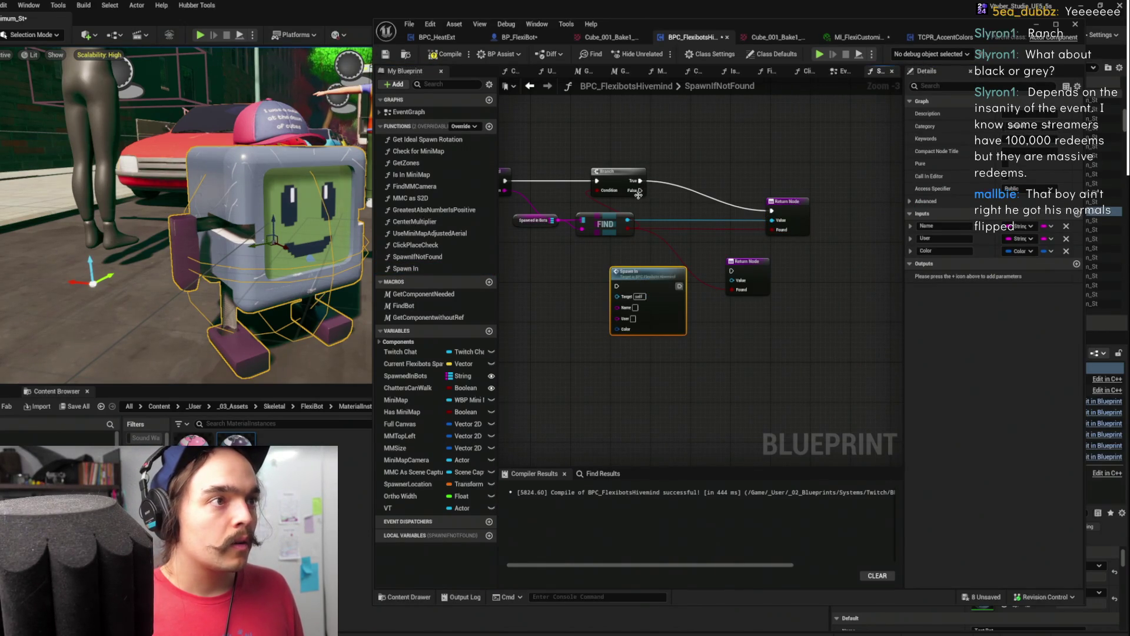
left_click_drag(637, 192, 616, 285)
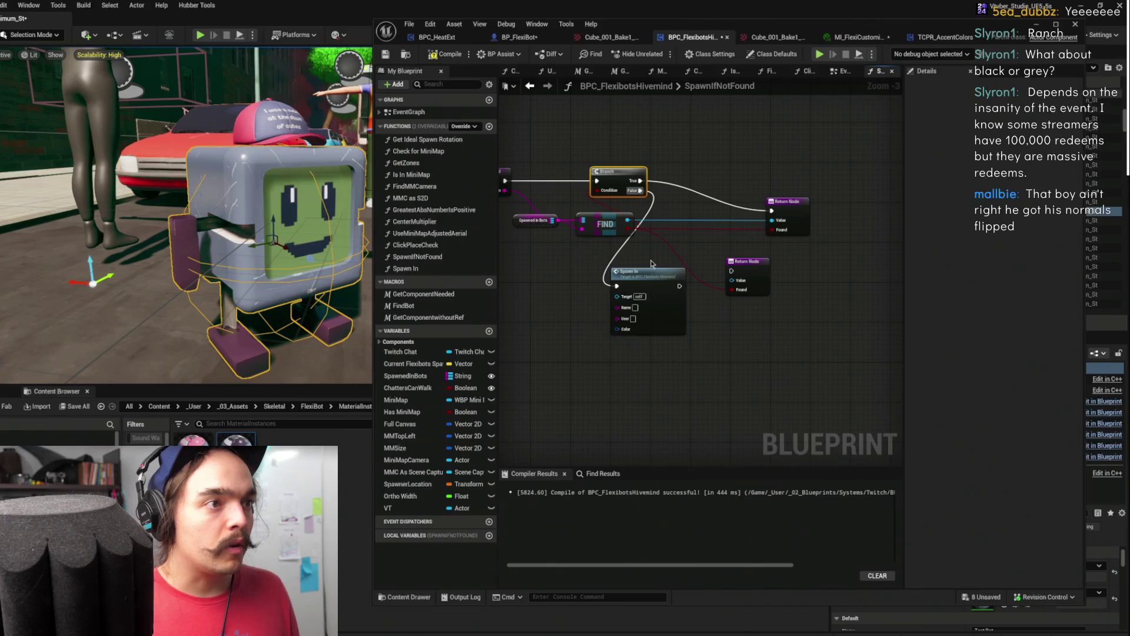
double_click(660, 277)
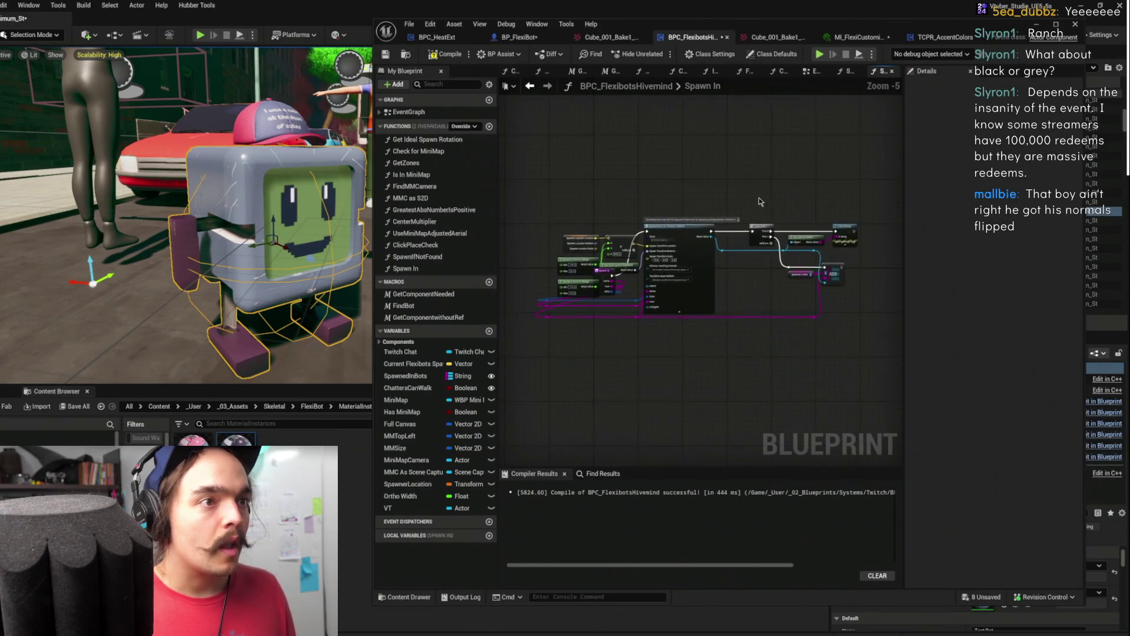
Make Spawn In return the spawned FlexiBot through a new output pin, removing the unused NewParam
scroll(646, 243, "up", 1)
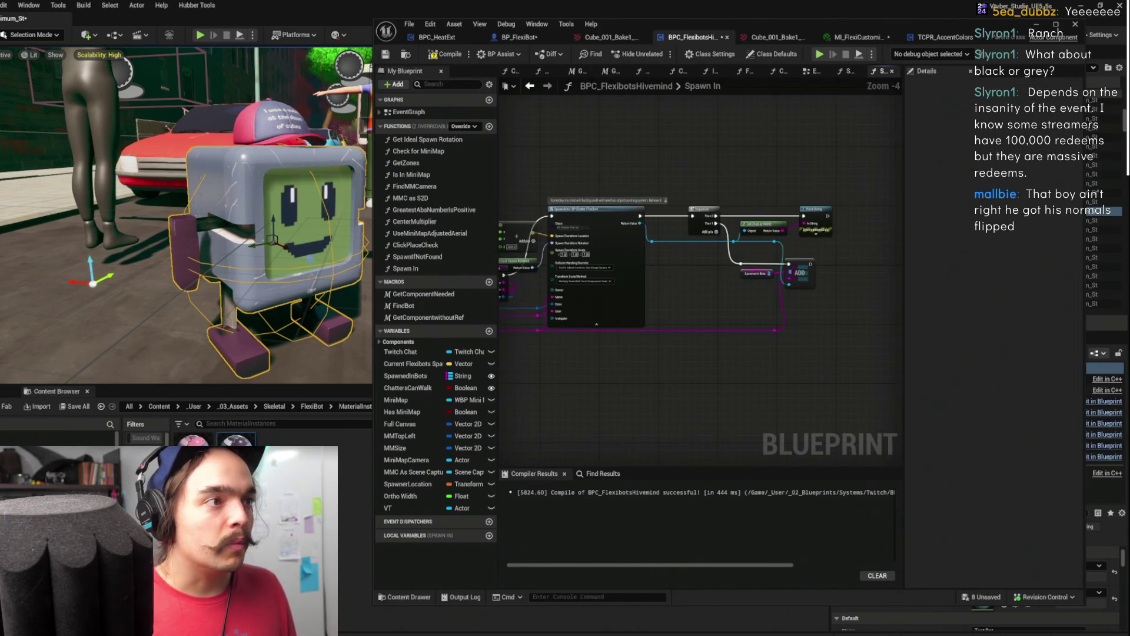
left_click_drag(681, 277, 823, 267)
left_click(627, 260)
left_click_drag(831, 213, 700, 239)
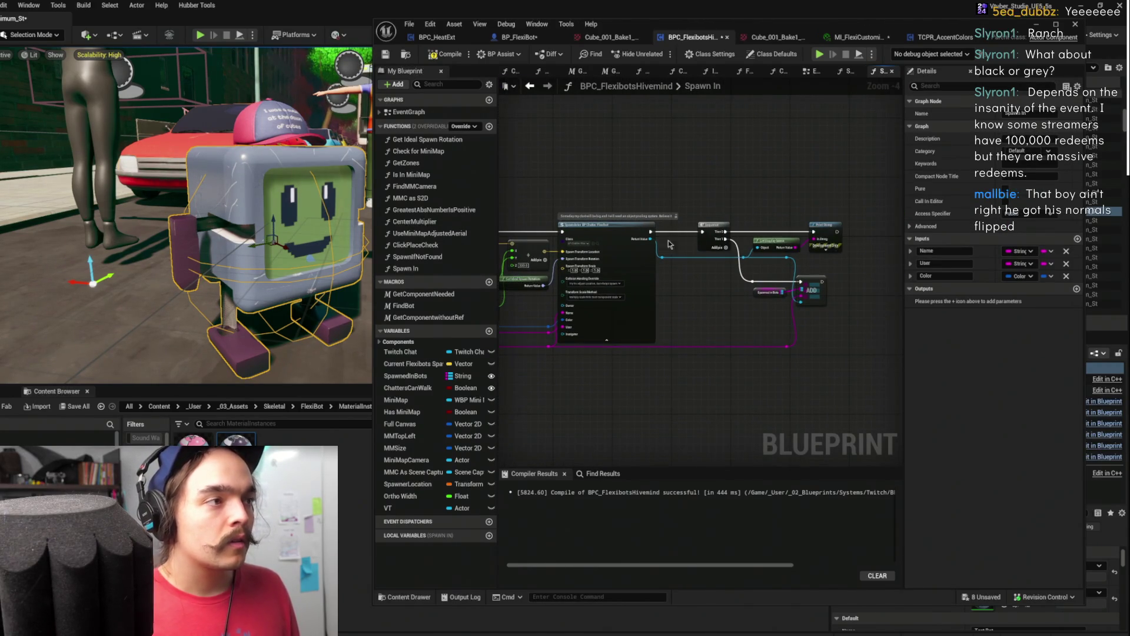
left_click(1076, 288)
scroll(716, 197, "down", 1)
mouse_move(635, 157)
left_mouse_down()
mouse_move(826, 187)
mouse_move(805, 211)
left_mouse_up()
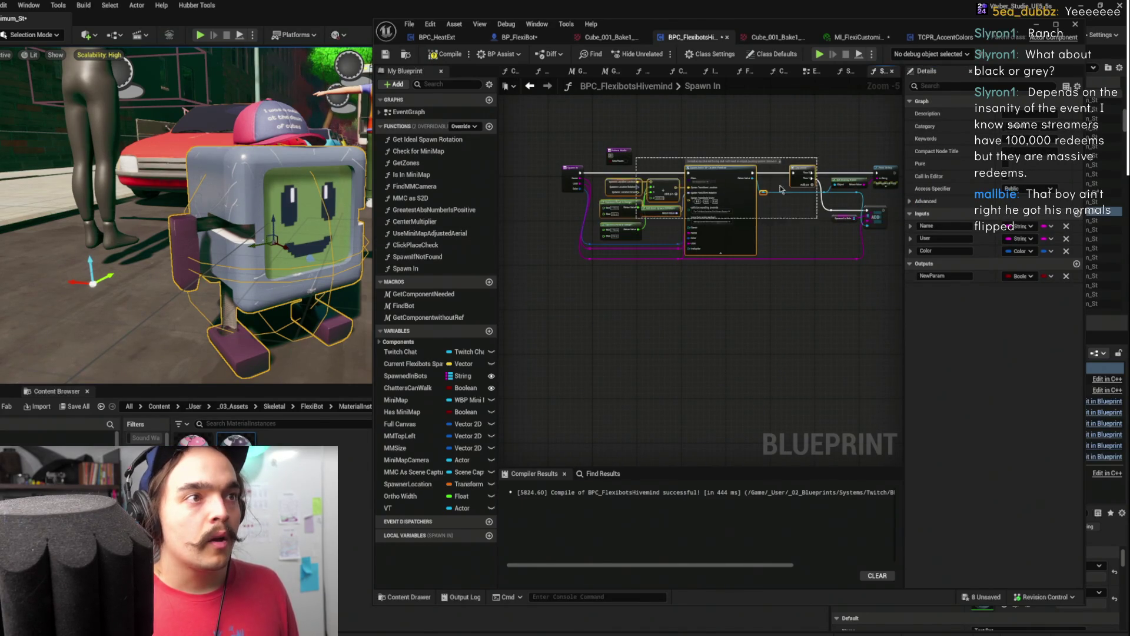
mouse_move(618, 155)
left_mouse_down()
mouse_move(824, 183)
mouse_move(877, 241)
mouse_move(812, 187)
mouse_move(751, 243)
left_mouse_up()
scroll(812, 186, "up", 4)
left_click_drag(664, 287, 649, 290)
left_click_drag(633, 203, 757, 262)
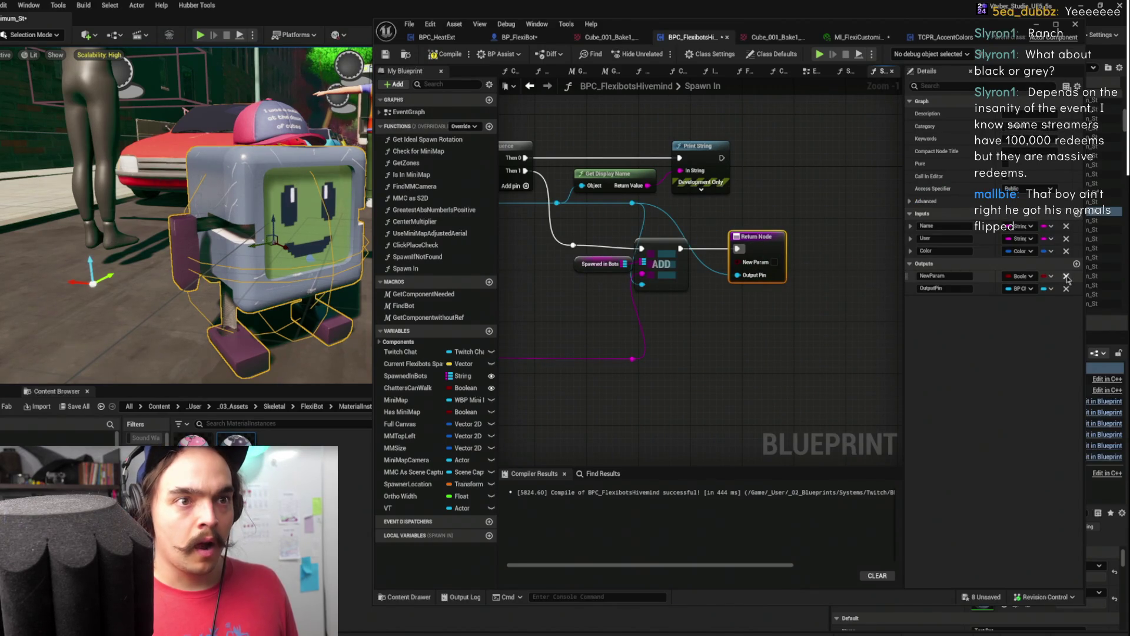
left_click(1066, 276)
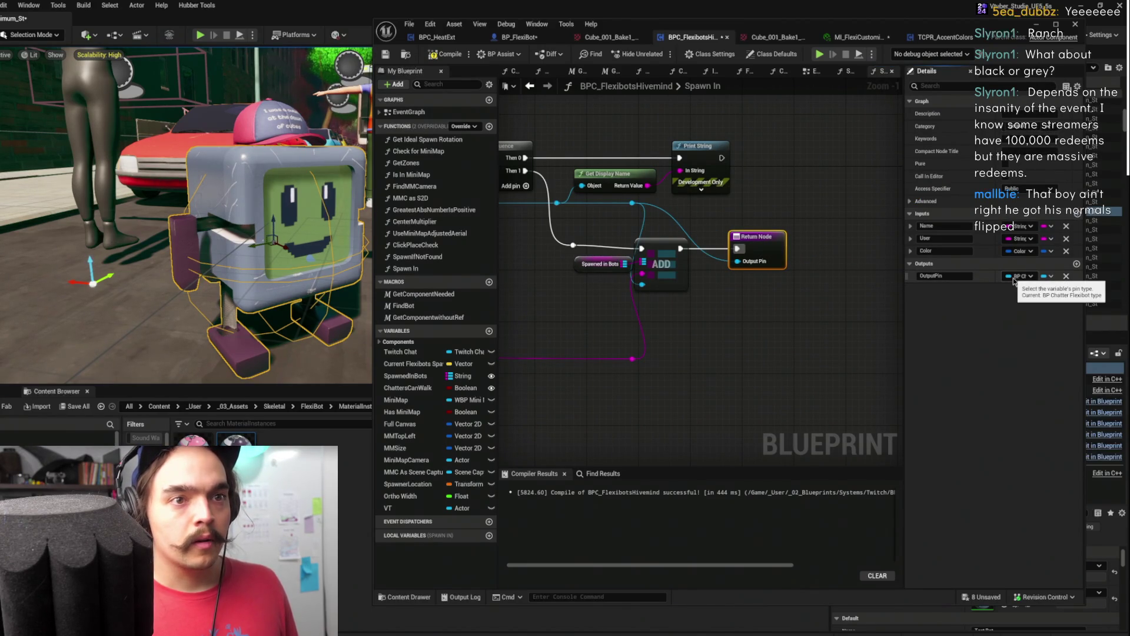
Compile and save the Flexibots Hivemind blueprint, then return to SpawnIfNotFound
left_click(446, 54)
left_click(385, 54)
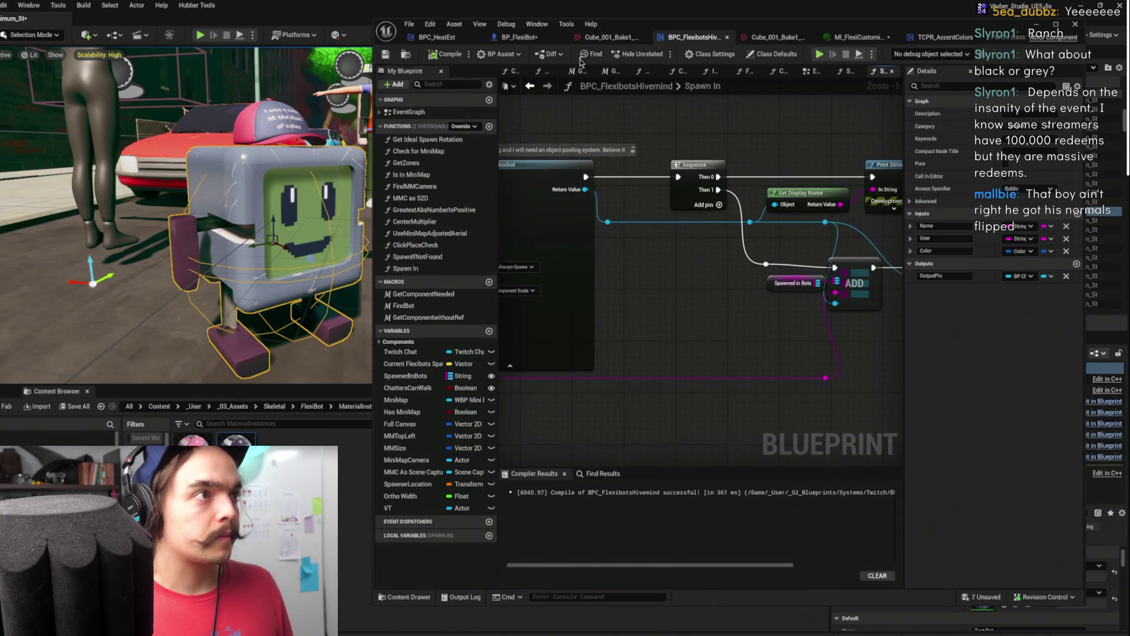
left_click(529, 86)
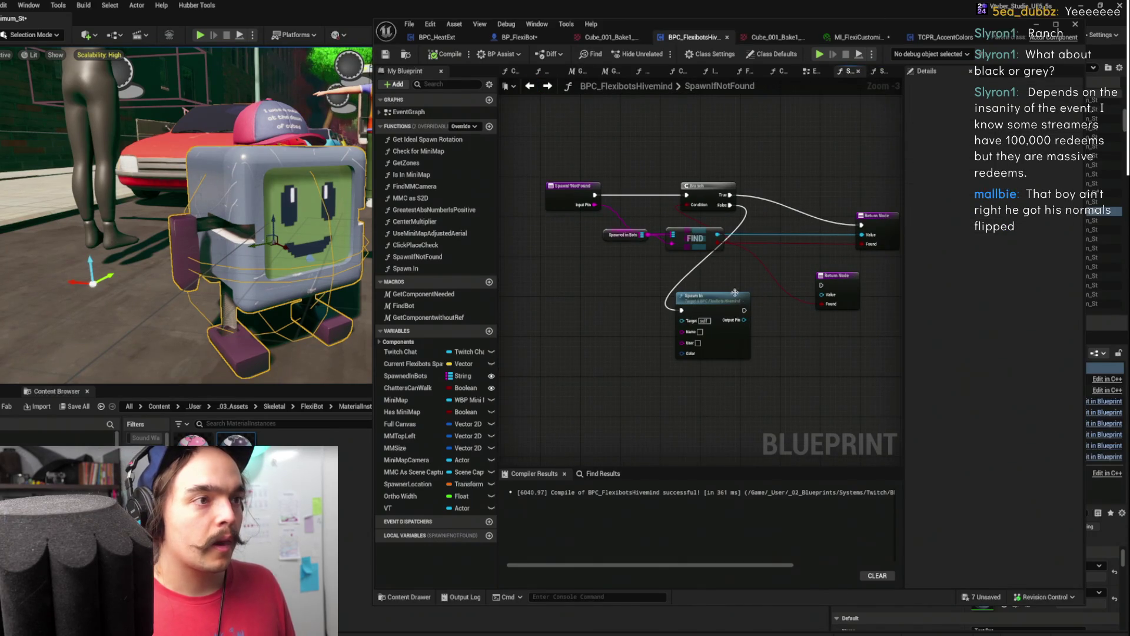
Wire Spawn In's output into the Return Node's Value and auto-arrange the function's nodes
left_click_drag(568, 186, 518, 187)
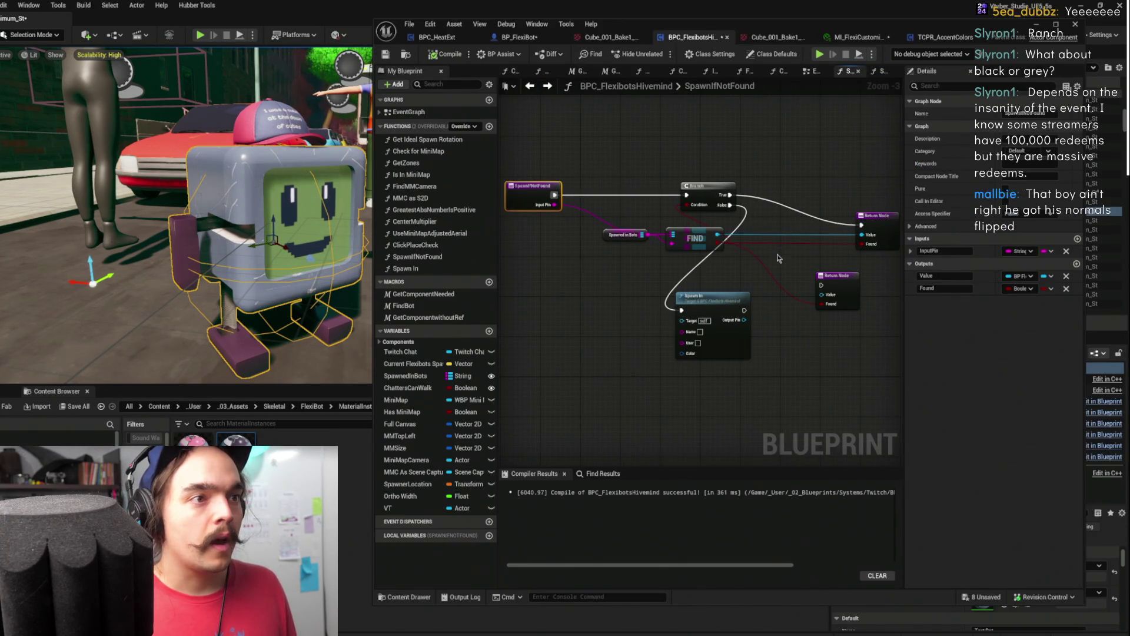
scroll(712, 301, "up", 1)
mouse_move(678, 314)
left_mouse_down()
mouse_move(765, 347)
mouse_move(772, 285)
mouse_move(724, 302)
left_mouse_up()
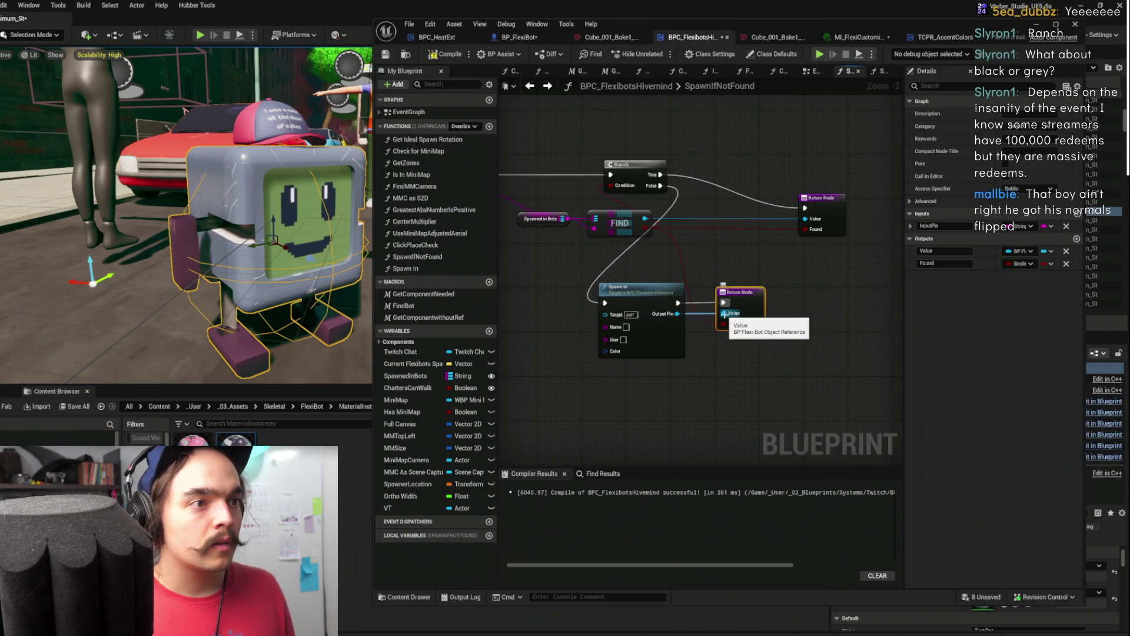
key("f")
Compile and save the blueprint, then return to the EventGraph
left_click(439, 59)
left_click(385, 54)
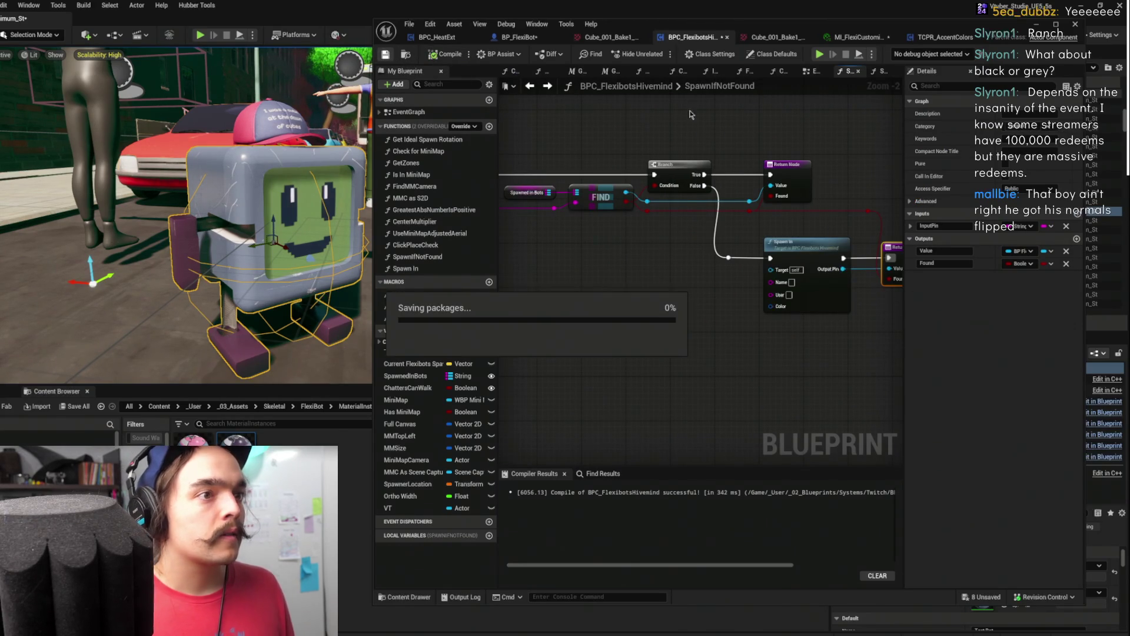
left_click(786, 122)
mouse_move(555, 207)
left_mouse_down()
mouse_move(586, 196)
mouse_move(802, 270)
left_mouse_up()
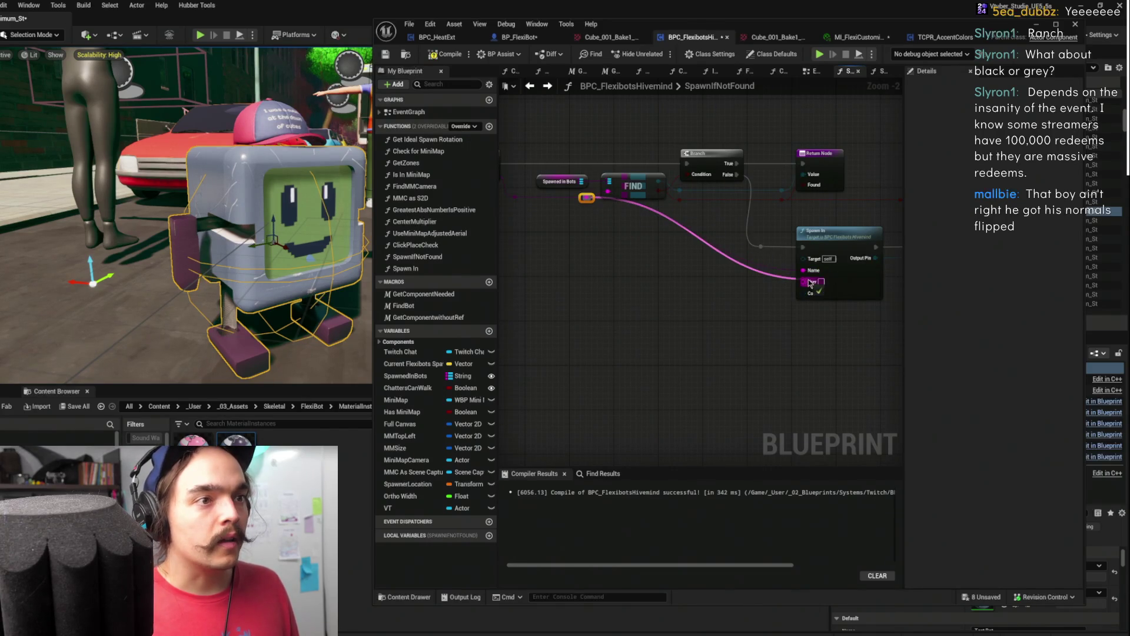
left_click_drag(632, 263, 781, 280)
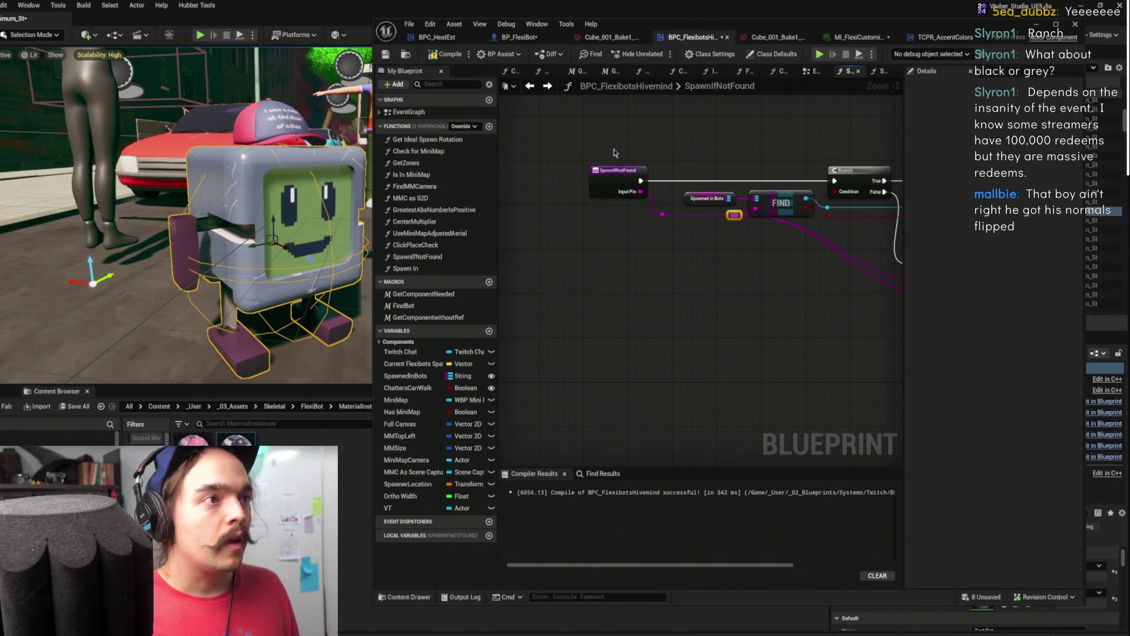
left_click(532, 87)
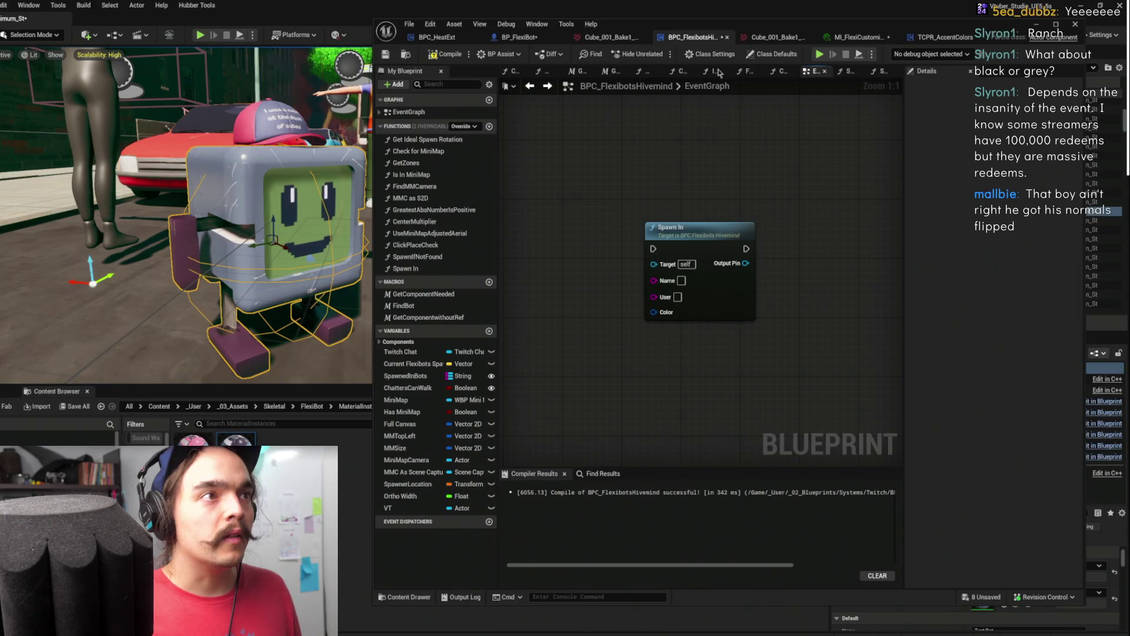
Maximize the blueprint editor and bring the Redeemed_Event_2 chain into view
scroll(782, 187, "down", 7)
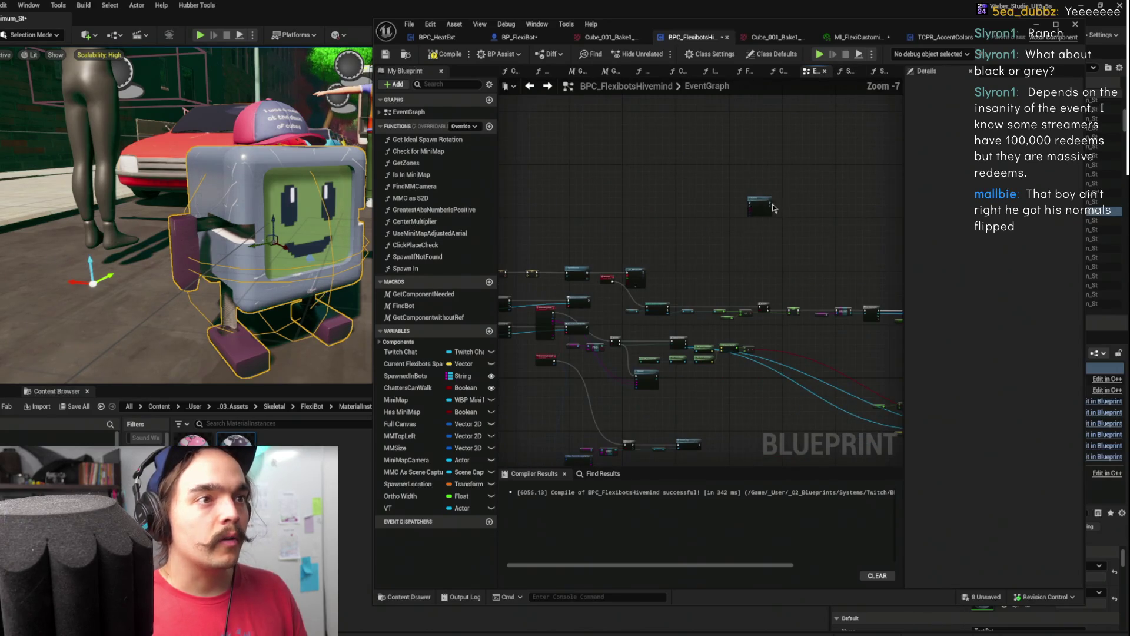
left_click(1055, 24)
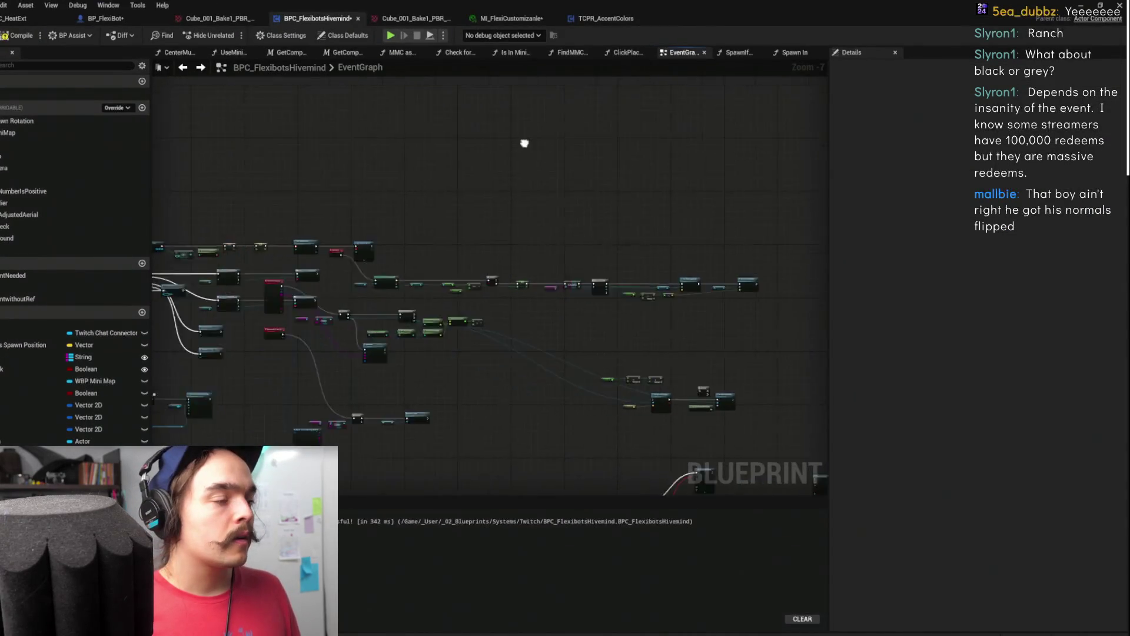
left_click_drag(714, 105, 688, 115)
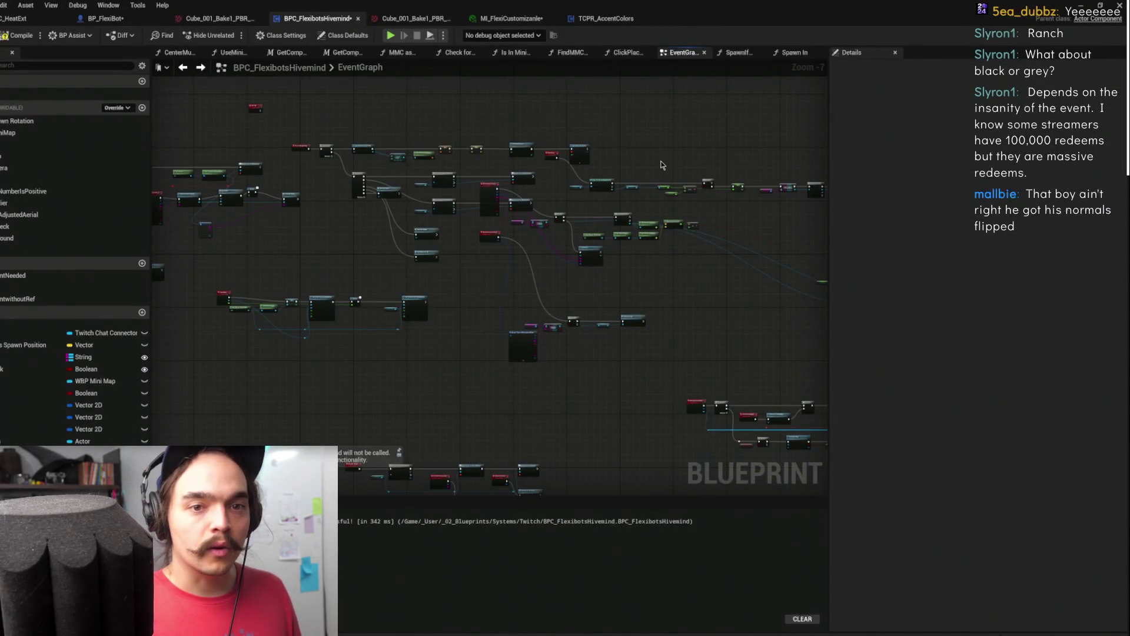
scroll(530, 338, "up", 3)
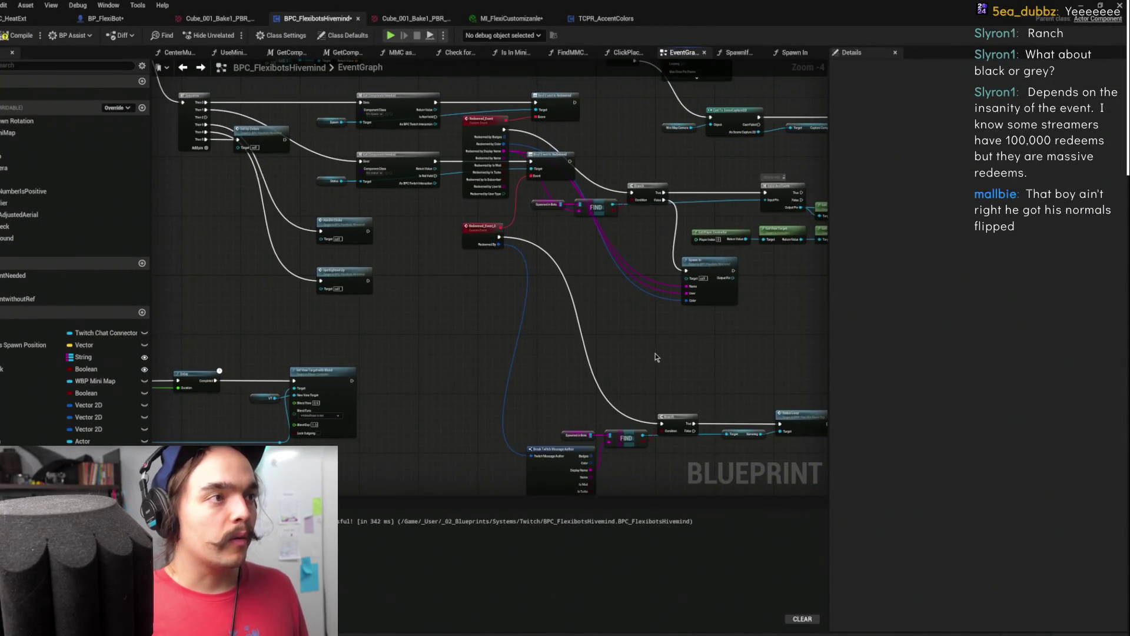
mouse_move(714, 283)
left_mouse_down()
mouse_move(426, 157)
mouse_move(592, 122)
mouse_move(609, 223)
mouse_move(587, 261)
left_mouse_up()
mouse_move(677, 202)
left_mouse_down()
mouse_move(641, 220)
mouse_move(697, 270)
mouse_move(727, 237)
left_mouse_up()
left_click_drag(483, 166, 667, 346)
mouse_move(569, 314)
left_mouse_down()
mouse_move(613, 262)
mouse_move(530, 227)
mouse_move(666, 303)
mouse_move(373, 222)
left_mouse_up()
scroll(667, 303, "up", 1)
mouse_move(588, 232)
left_mouse_down()
mouse_move(489, 186)
mouse_move(424, 324)
mouse_move(492, 313)
mouse_move(328, 326)
left_mouse_up()
mouse_move(702, 222)
left_mouse_down()
mouse_move(641, 199)
mouse_move(646, 210)
left_mouse_up()
Tidy the chain: place Change Color under the Delay and shift Spotlight, Delay and Change Color right
left_click_drag(743, 210, 737, 240)
left_click(736, 219)
left_click_drag(659, 255, 651, 323)
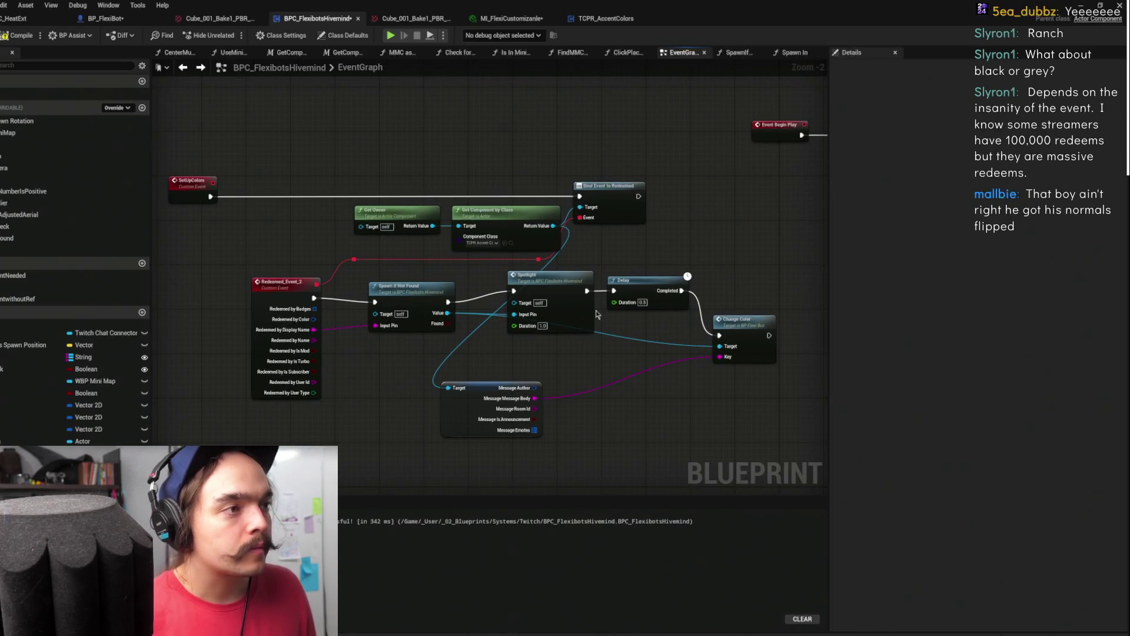
left_click_drag(660, 263, 546, 306)
left_click_drag(619, 252, 625, 231)
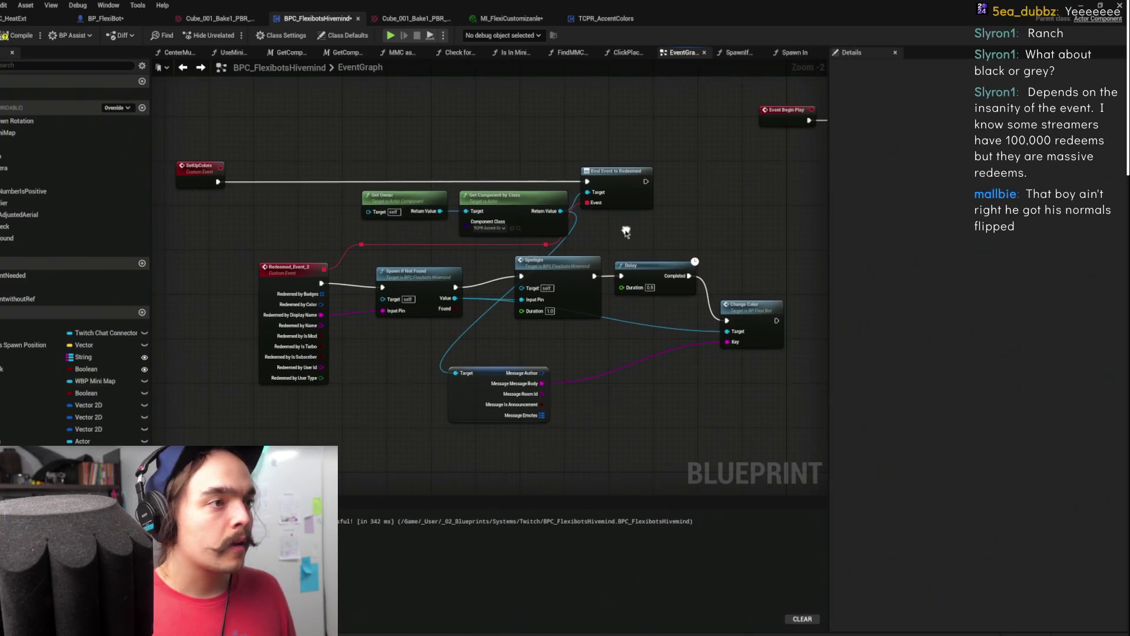
left_click_drag(574, 286, 602, 281)
left_click_drag(749, 314, 775, 314)
left_click(577, 346)
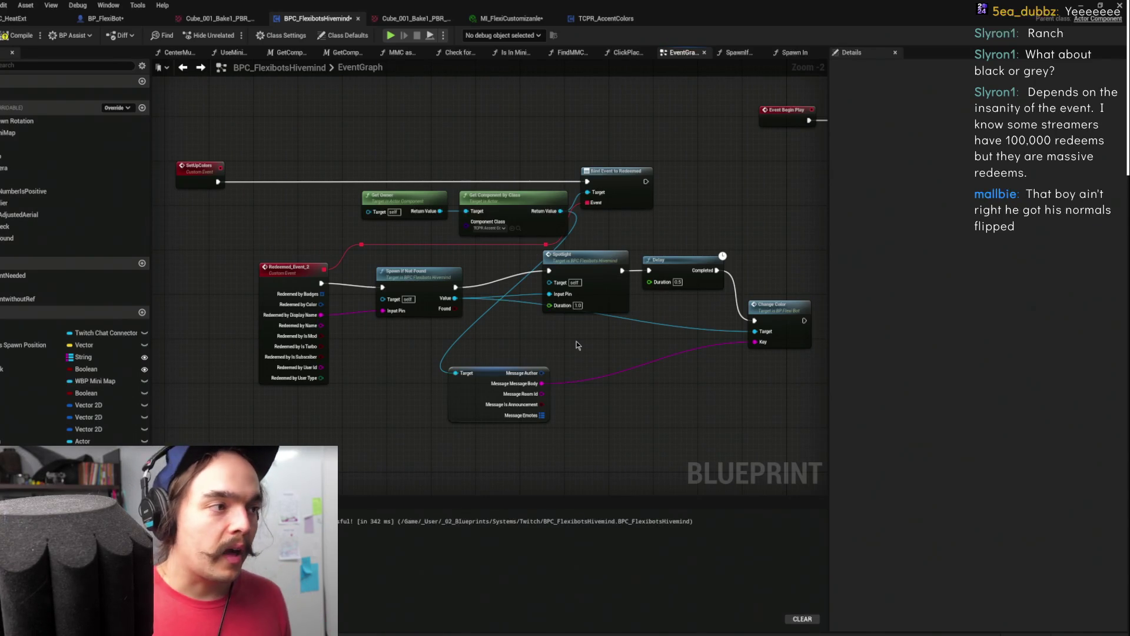
Paste the copied nodes into the graph near the chat message node
mouse_move(484, 247)
left_mouse_down()
mouse_move(612, 180)
mouse_move(730, 153)
left_mouse_up()
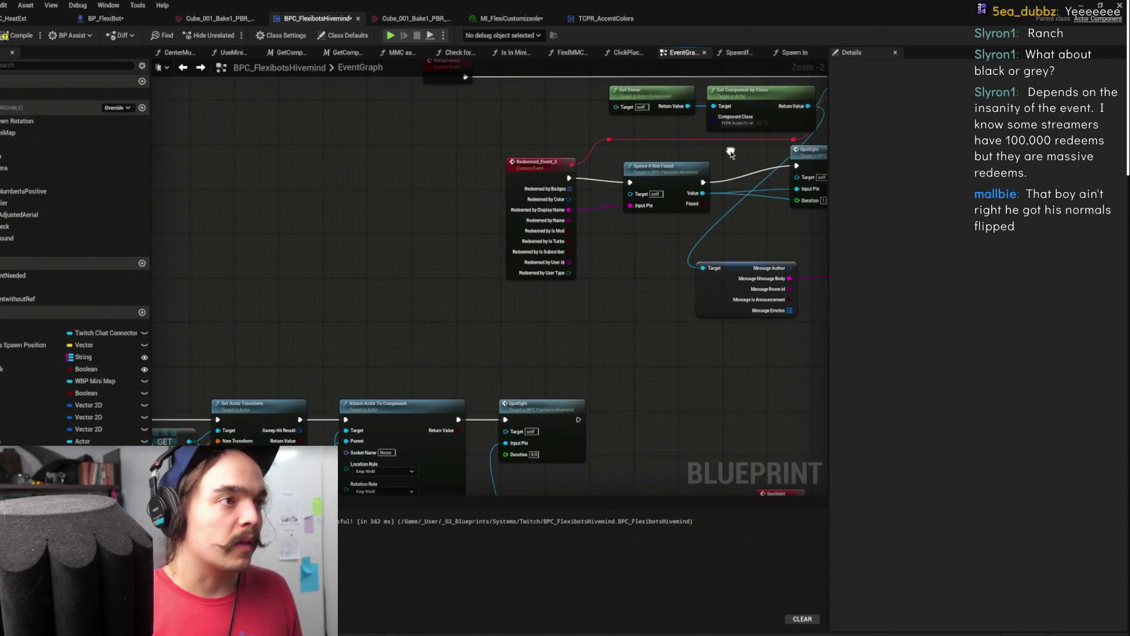
left_click(735, 261)
mouse_move(807, 250)
left_mouse_down()
mouse_move(595, 283)
mouse_move(608, 312)
left_mouse_up()
left_click(609, 312)
mouse_move(471, 314)
left_mouse_down()
mouse_move(517, 282)
mouse_move(630, 264)
mouse_move(658, 291)
mouse_move(555, 359)
left_mouse_up()
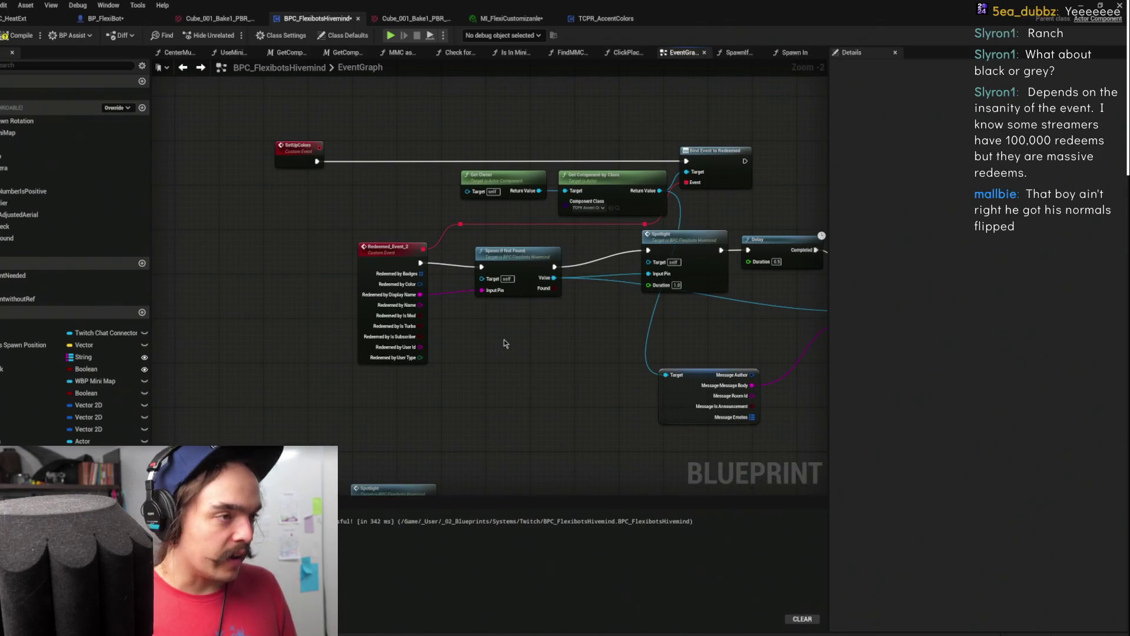
key("ctrl+v")
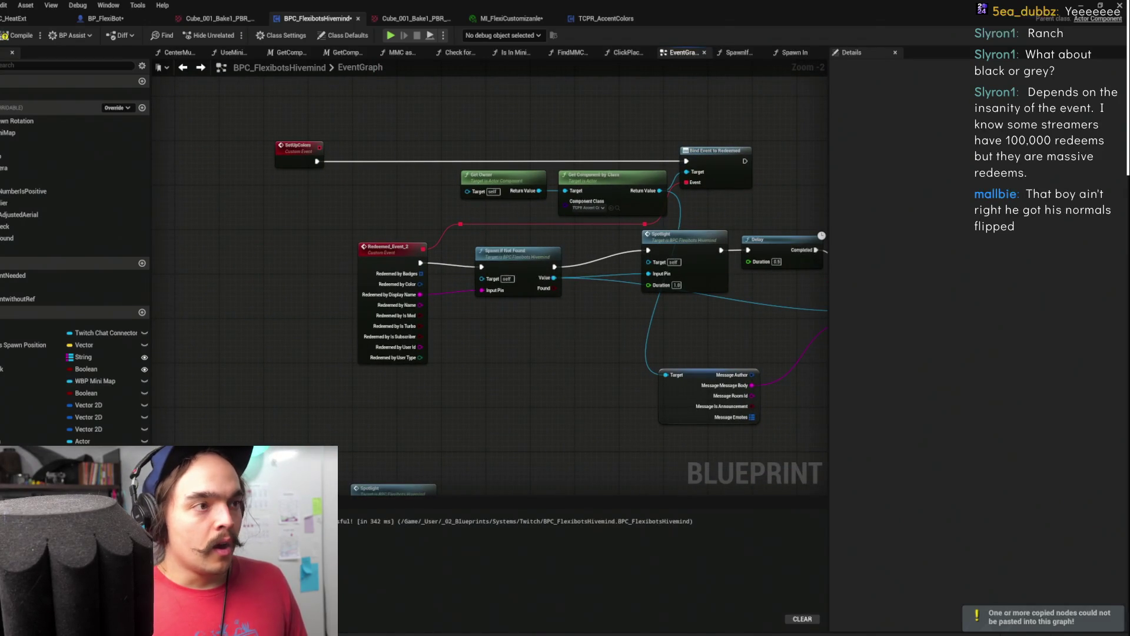
left_click_drag(568, 339, 469, 328)
In SpawnIfNotFound, add a Color input wired to Spawn In's Color
double_click(437, 254)
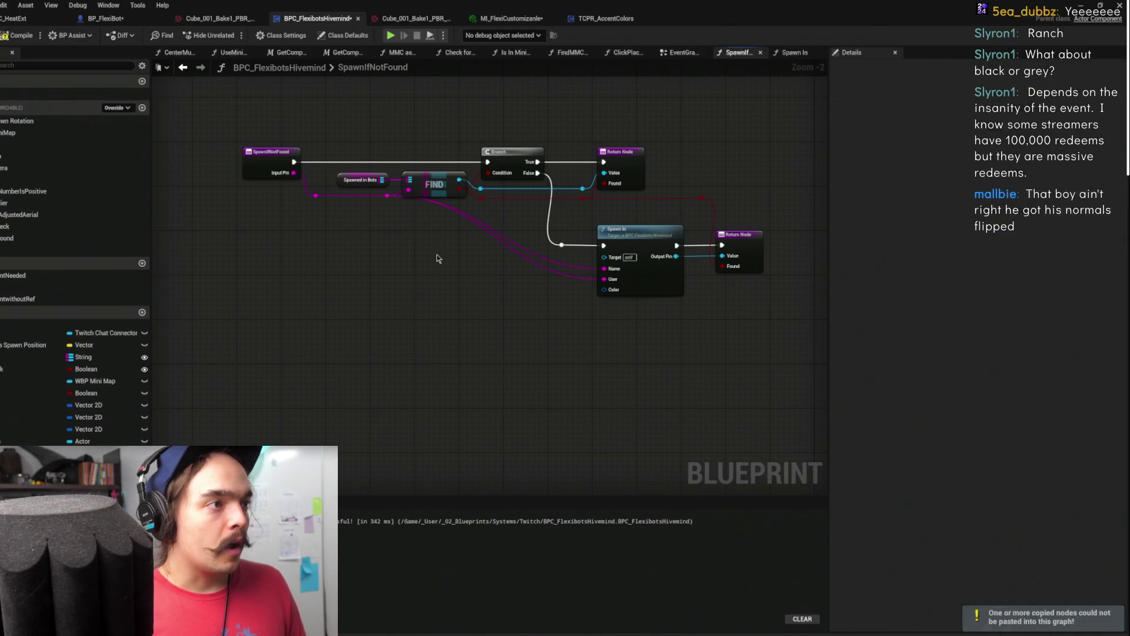
left_click_drag(677, 254, 650, 294)
left_click_drag(579, 328, 242, 215)
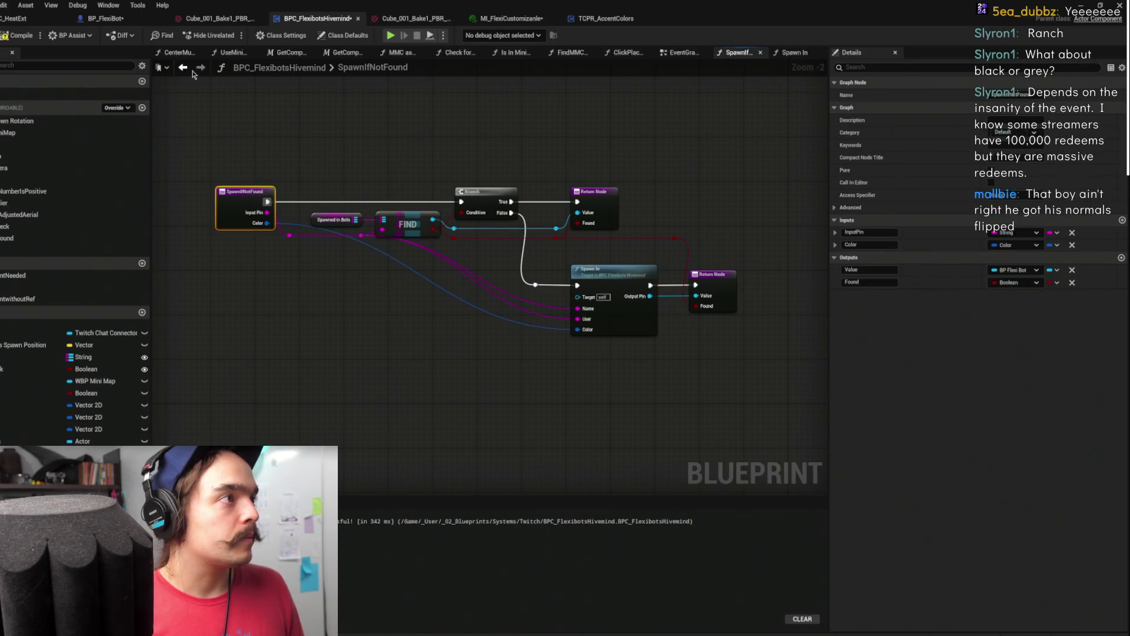
left_click(184, 67)
Connect Redeemed by Color to SpawnIfNotFound's Color input, save, and open the TCPR_AccentColors defaults
scroll(377, 315, "up", 2)
mouse_move(386, 256)
left_mouse_down()
mouse_move(474, 273)
mouse_move(478, 263)
left_mouse_up()
left_click(530, 323)
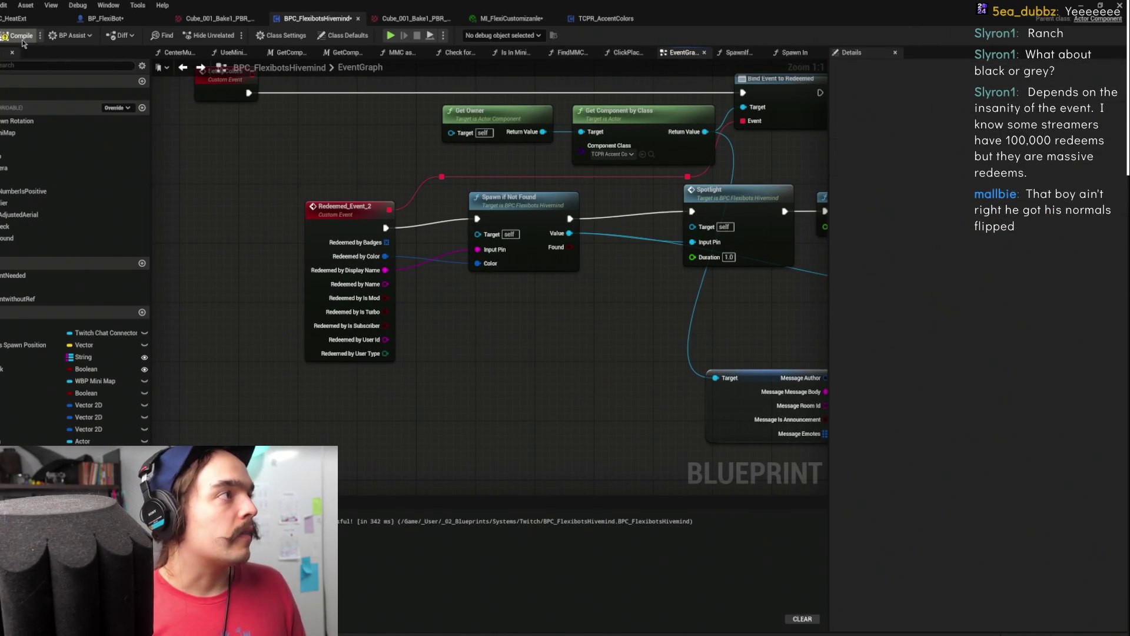
key("ctrl+s")
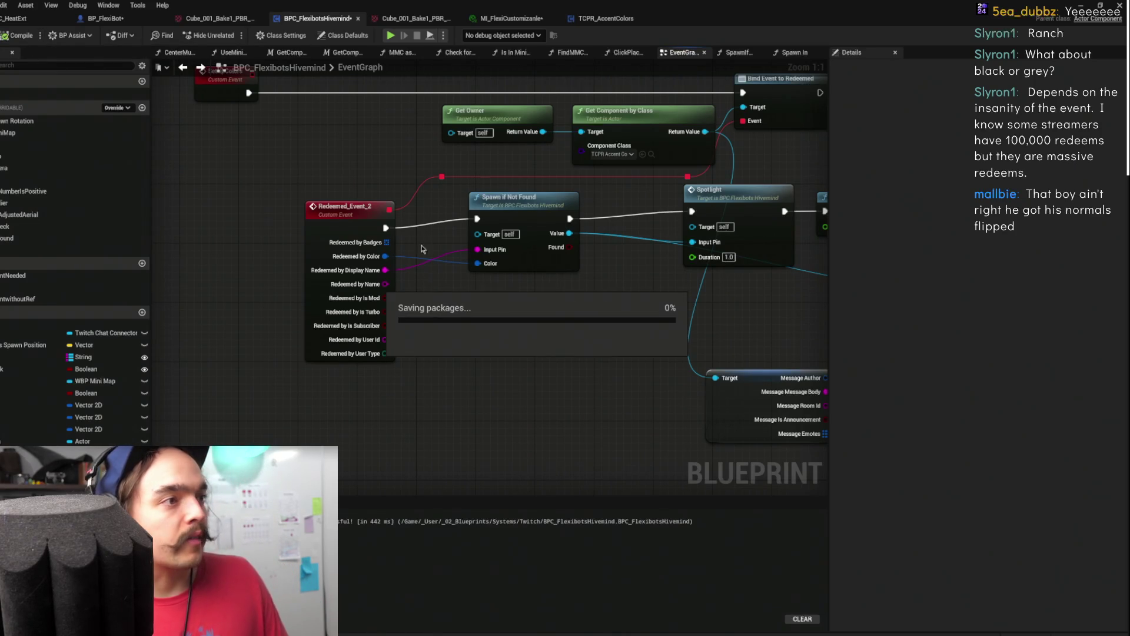
scroll(537, 346, "down", 5)
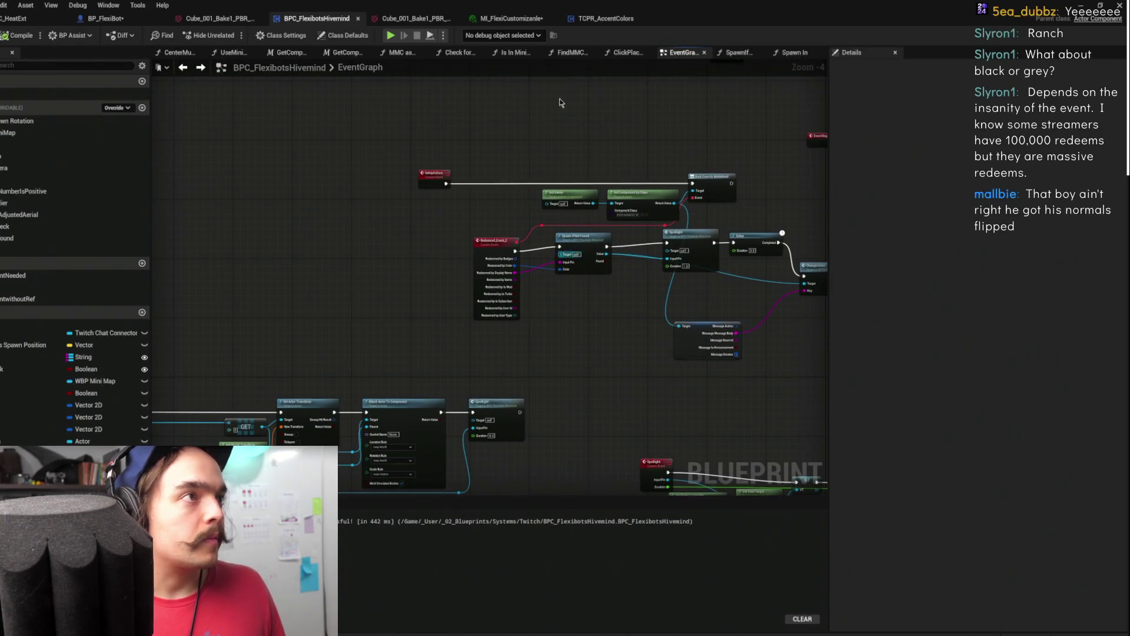
left_click(606, 18)
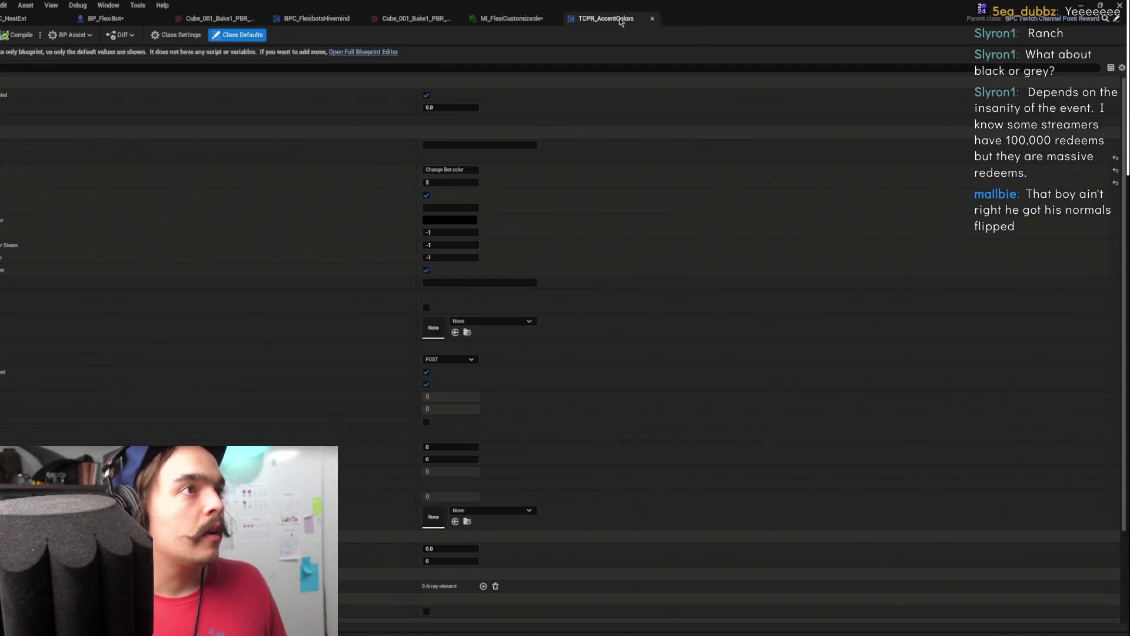
Retitle the reward 'Change Bot Color' by capitalising the C in Color
left_click(455, 170)
key("Right")
key("Left")
key("Left")
key("Left")
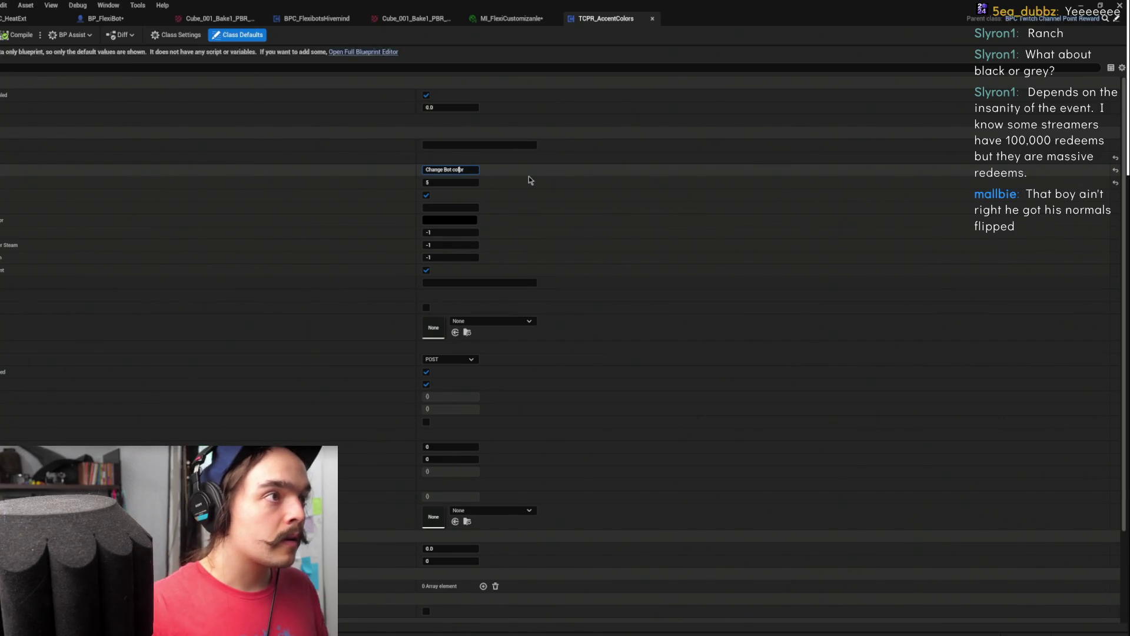
key("BackSpace")
type("C")
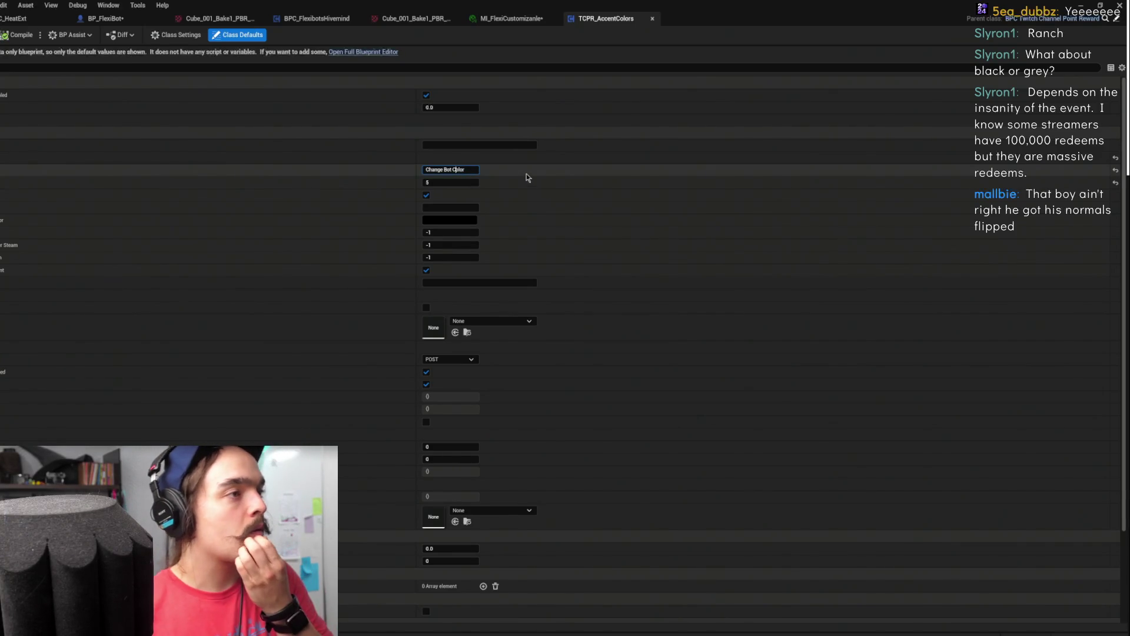
key("Return")
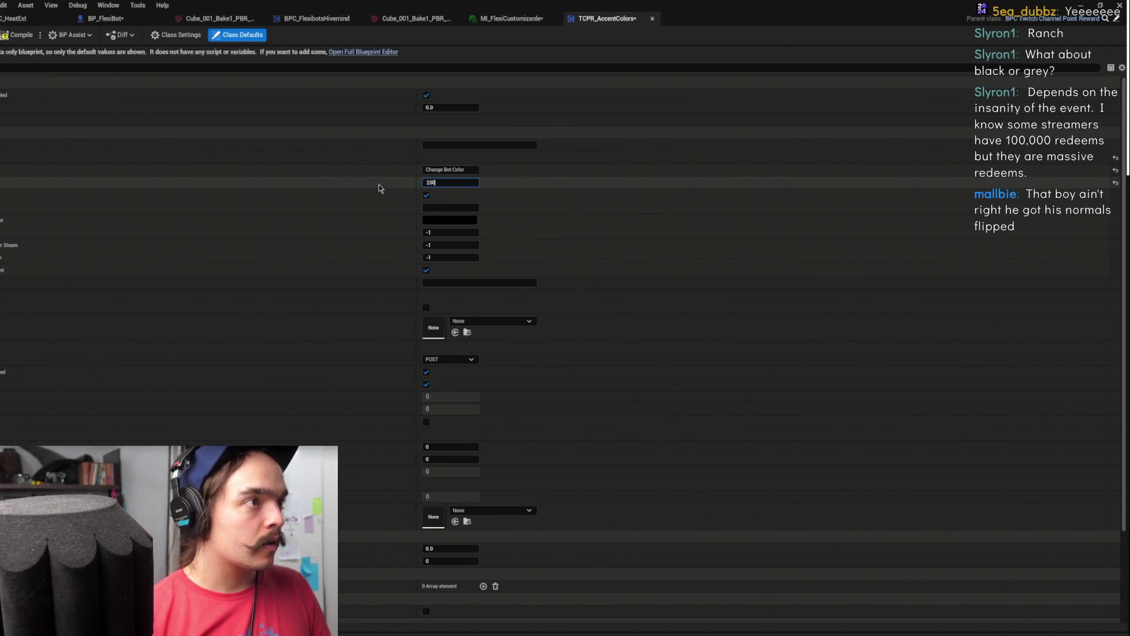
Replace another default value with 800, then compile and save the reward blueprint
key("BackSpace")
key("BackSpace")
key("BackSpace")
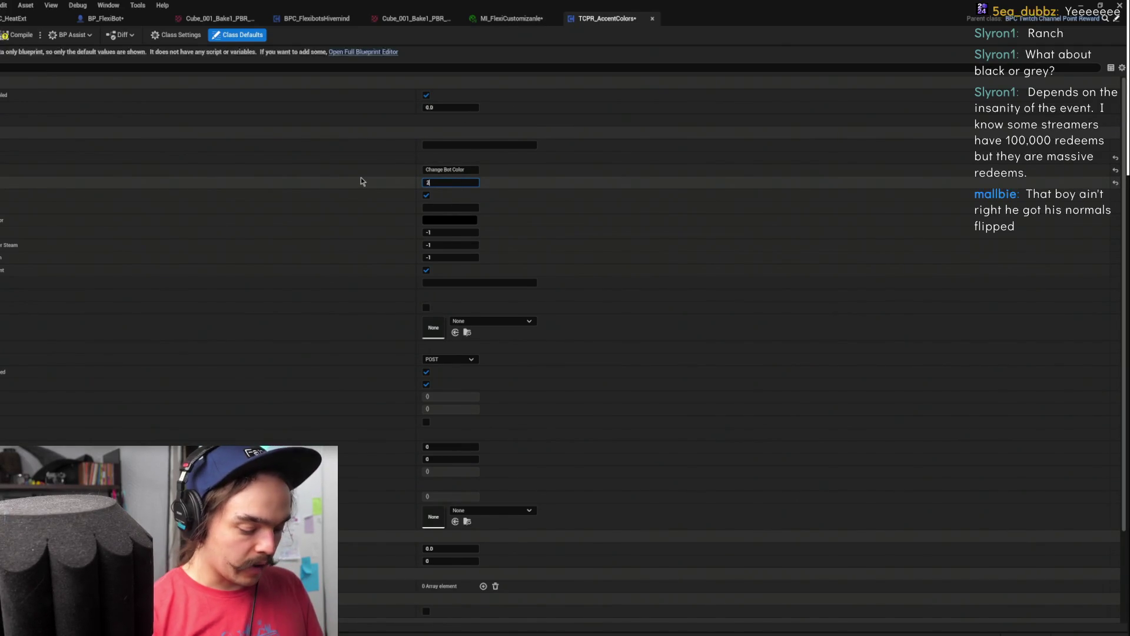
type("800")
key("Return")
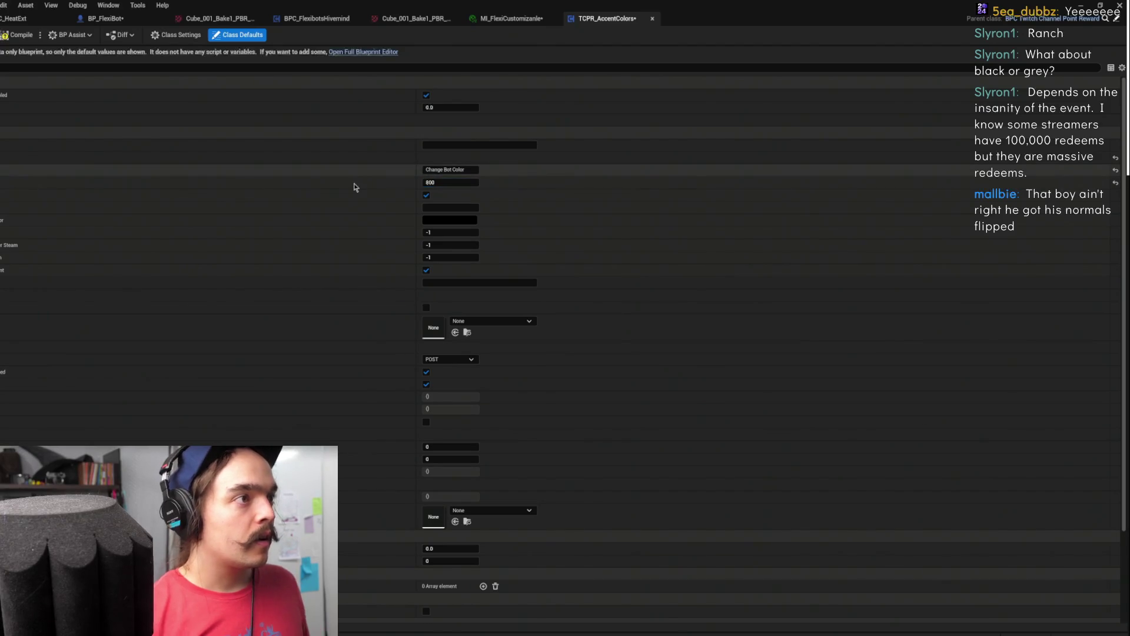
left_click(18, 36)
type("5")
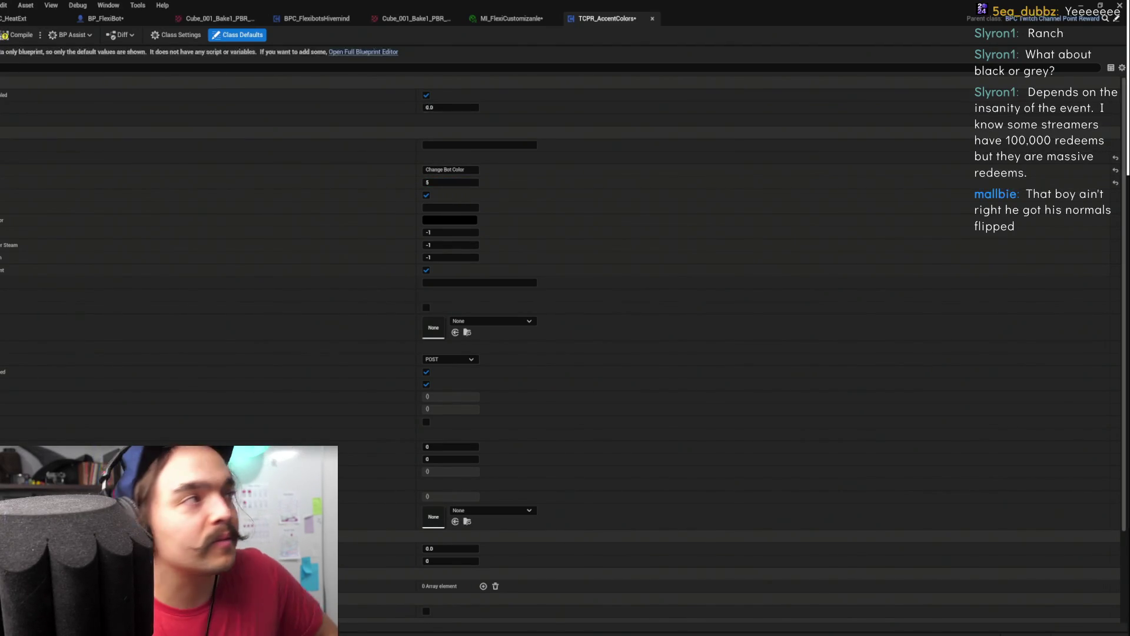
key("ctrl+s")
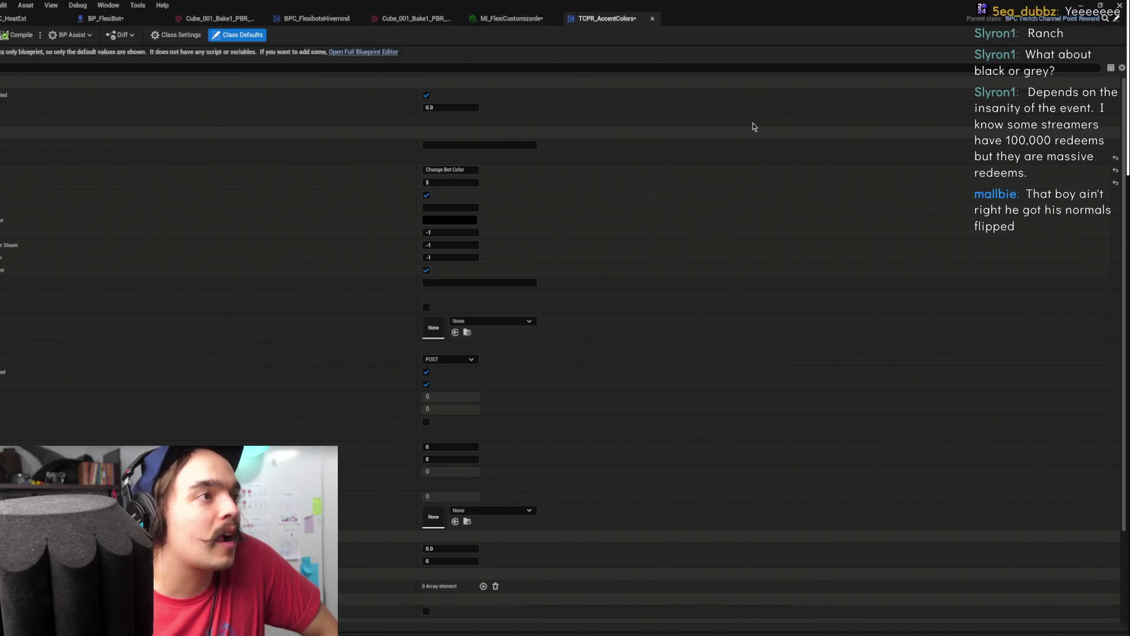
left_click(97, 19)
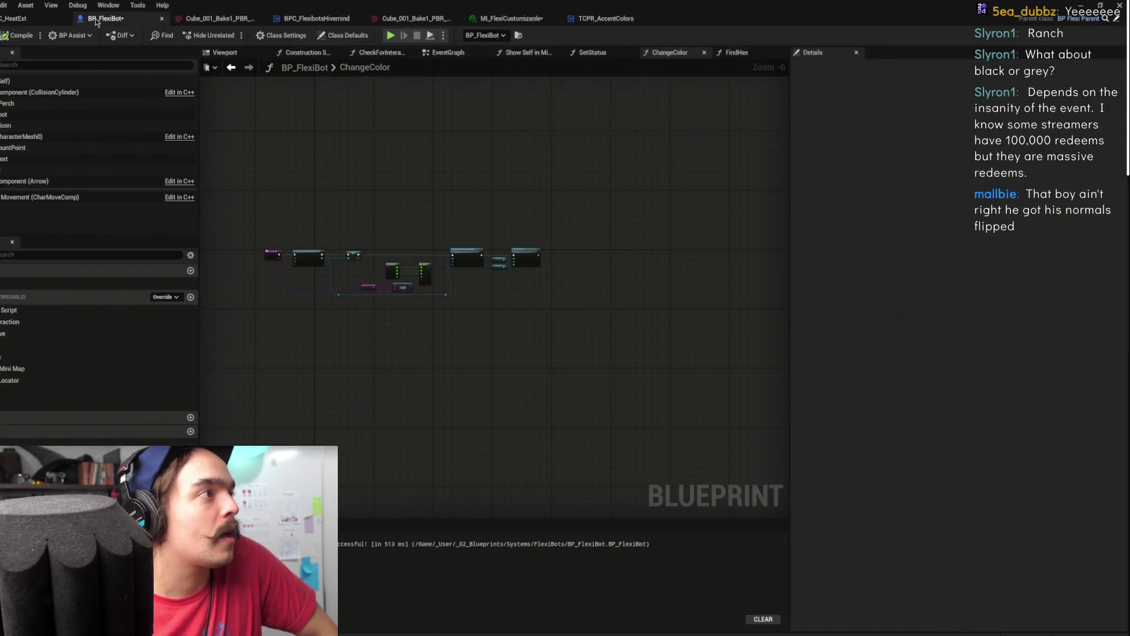
Review the ChangeColor graph's Find Hex, Select and material nodes, then minimise the blueprint editor
scroll(499, 202, "up", 4)
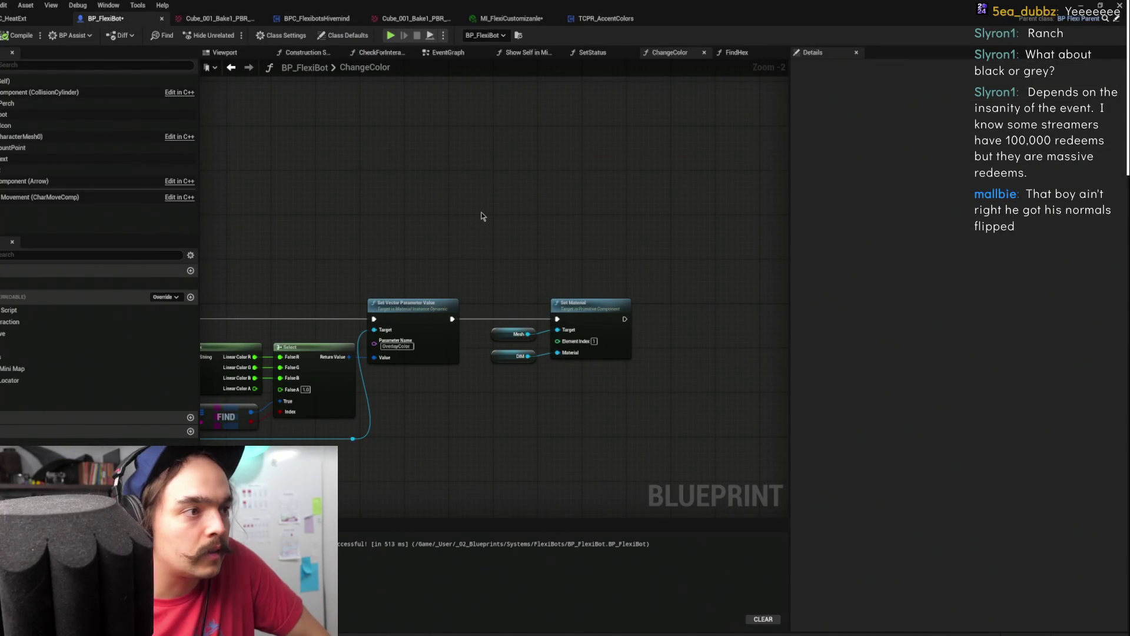
left_click_drag(481, 211, 801, 179)
scroll(801, 180, "up", 1)
scroll(209, 220, "down", 1)
mouse_move(208, 220)
left_mouse_down()
mouse_move(587, 250)
mouse_move(402, 246)
mouse_move(553, 306)
mouse_move(633, 227)
left_mouse_up()
scroll(259, 234, "down", 1)
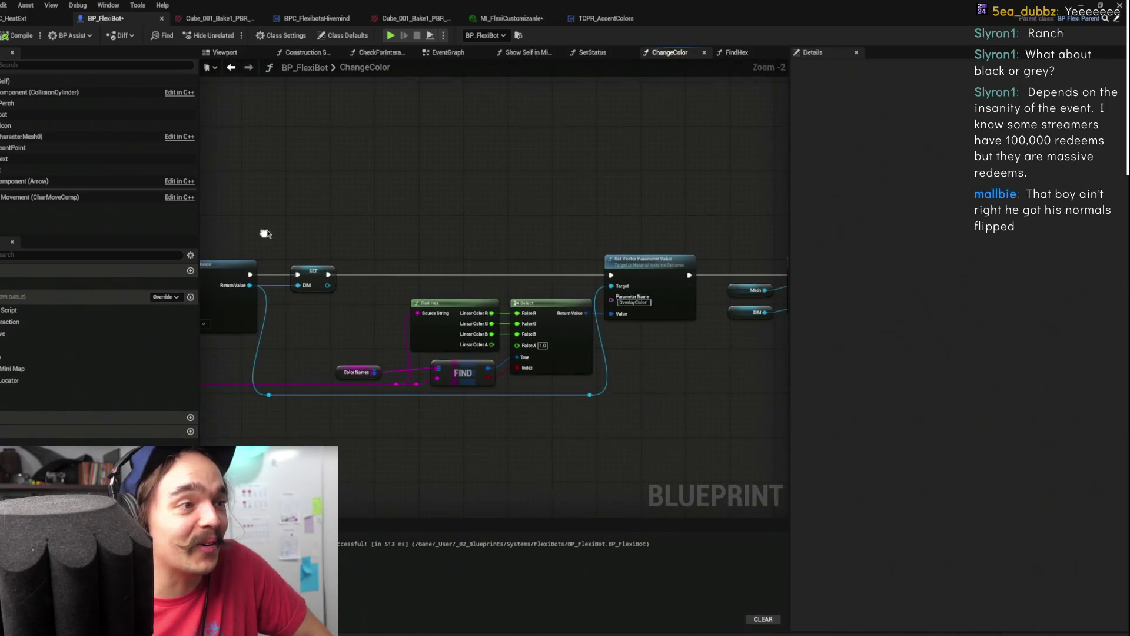
mouse_move(562, 232)
left_mouse_down()
mouse_move(569, 225)
mouse_move(469, 216)
left_mouse_up()
left_click(1084, 3)
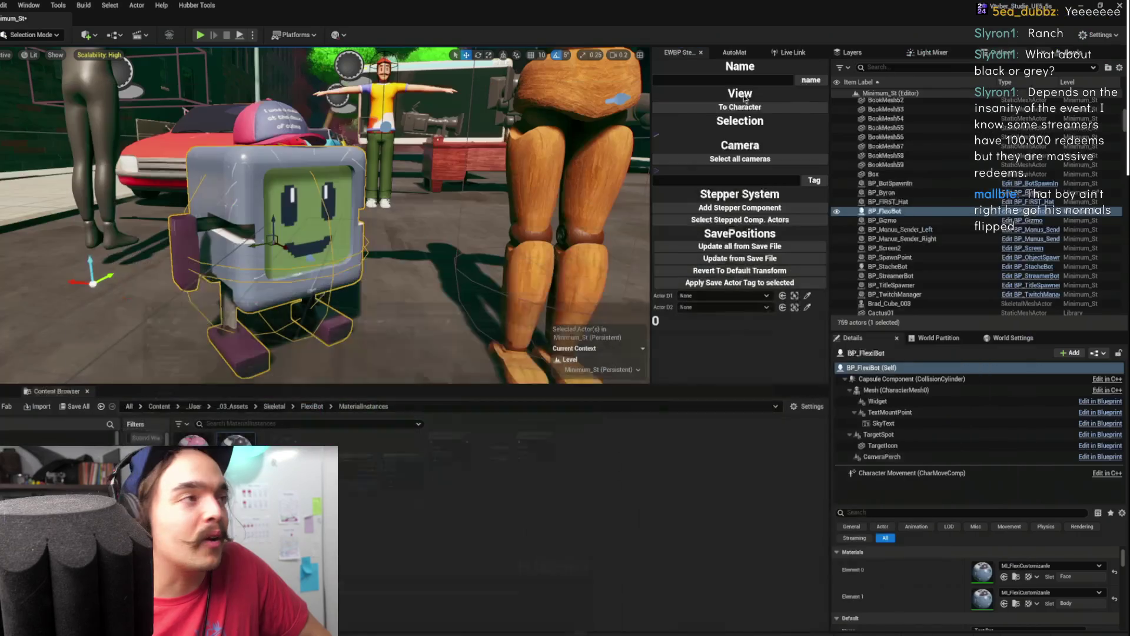
Frame the FlexiBot, zoom out, and run then stop an Alt+P Play In Editor session
key("f")
scroll(323, 212, "down", 8)
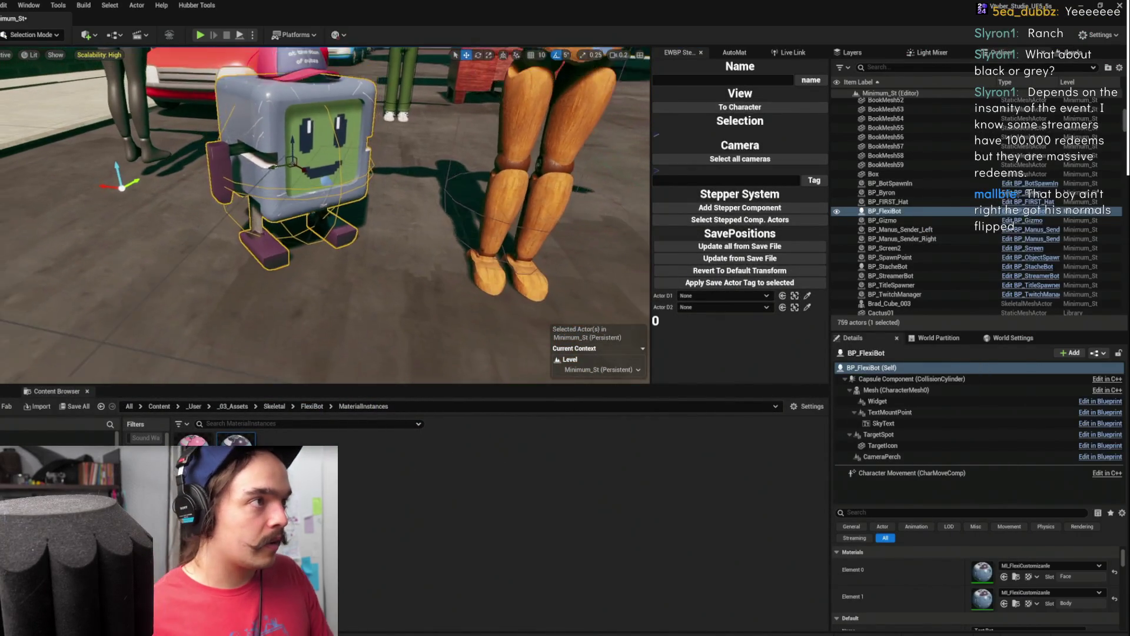
scroll(323, 212, "down", 4)
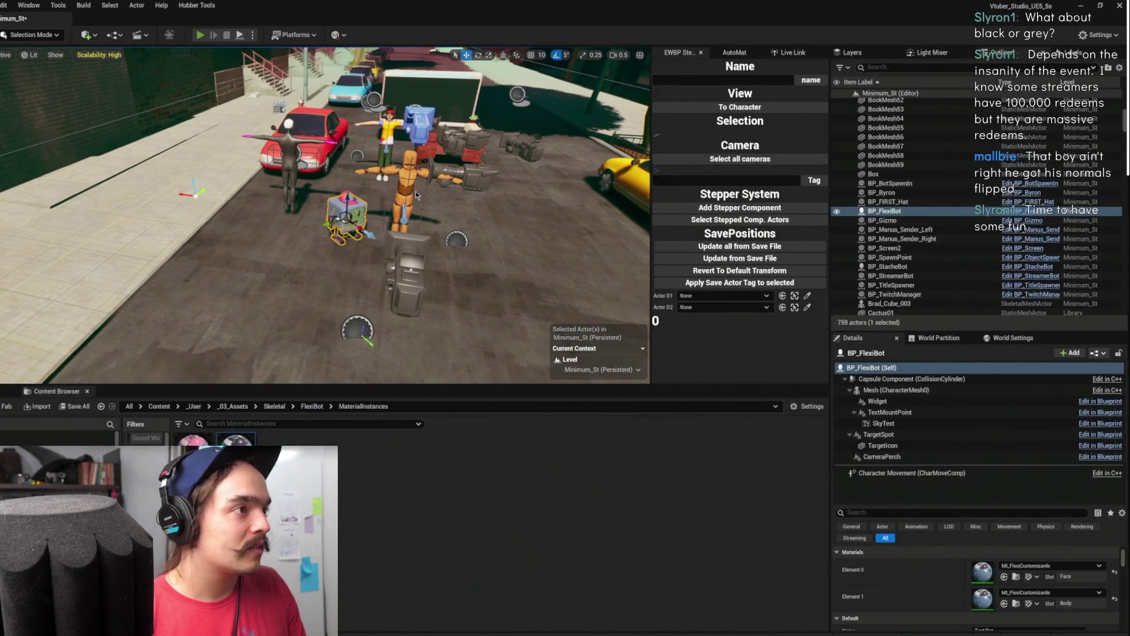
key("alt+p")
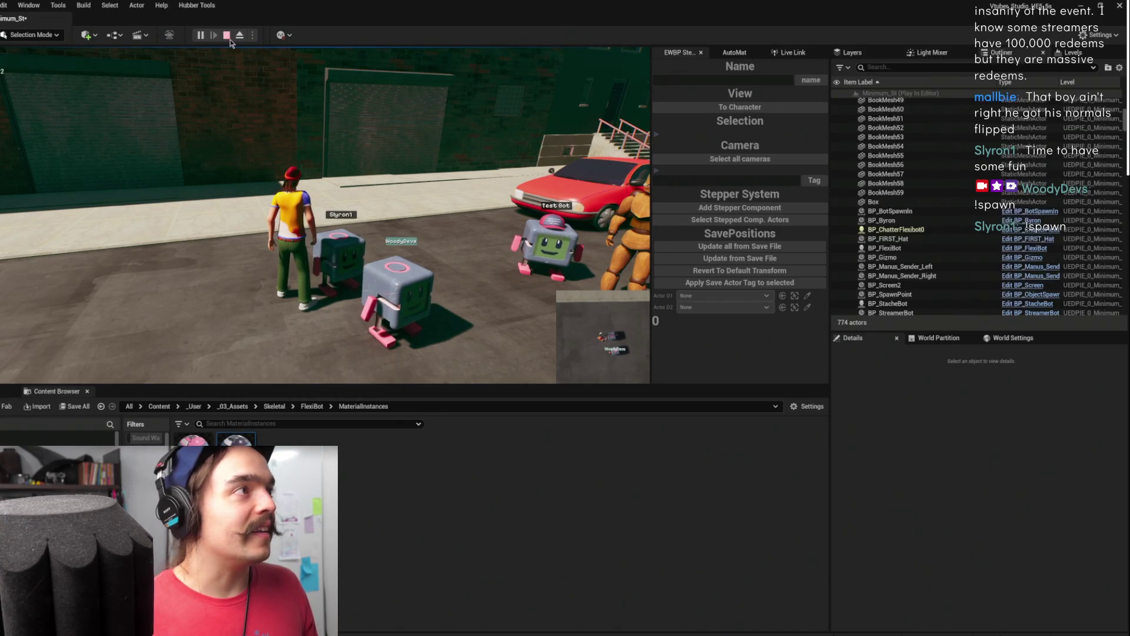
key("Escape")
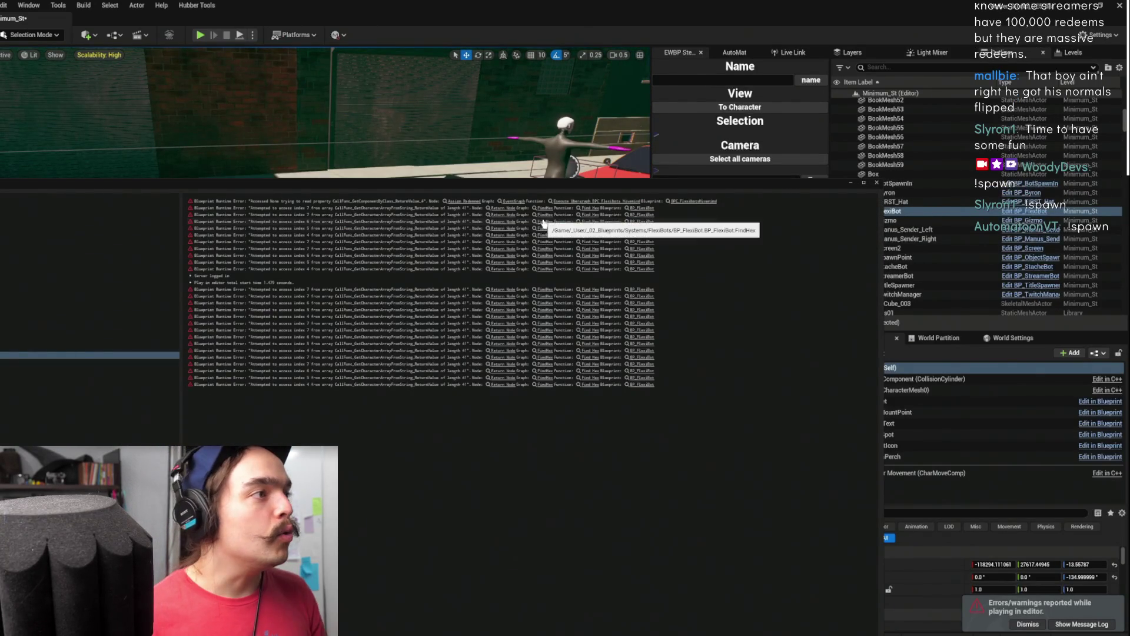
Follow the runtime error link to the Return Node and review the full message log
left_click(512, 220)
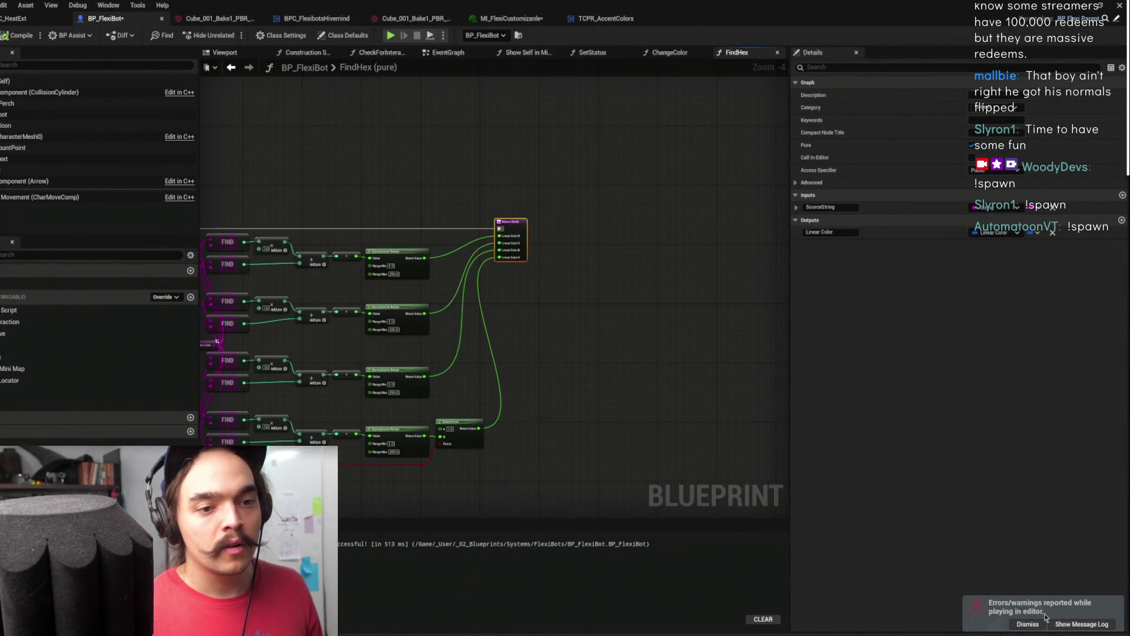
left_click(1064, 623)
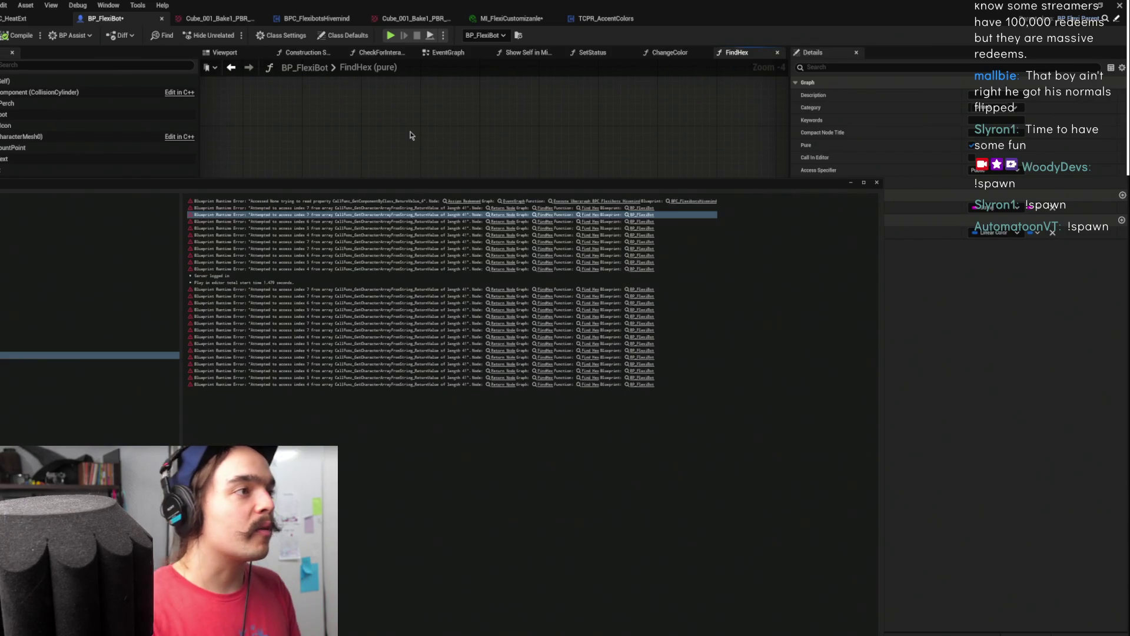
left_click(438, 255)
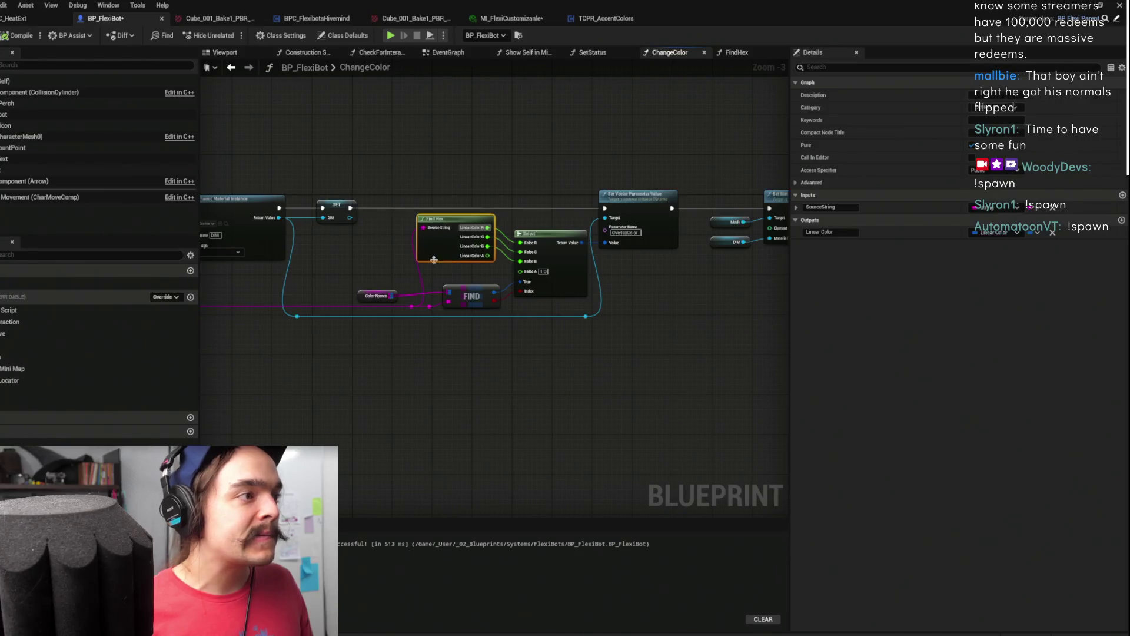
Move the Color Names node in ChangeColor and open the FindHex function graph
left_click_drag(363, 300, 328, 292)
left_click(437, 299)
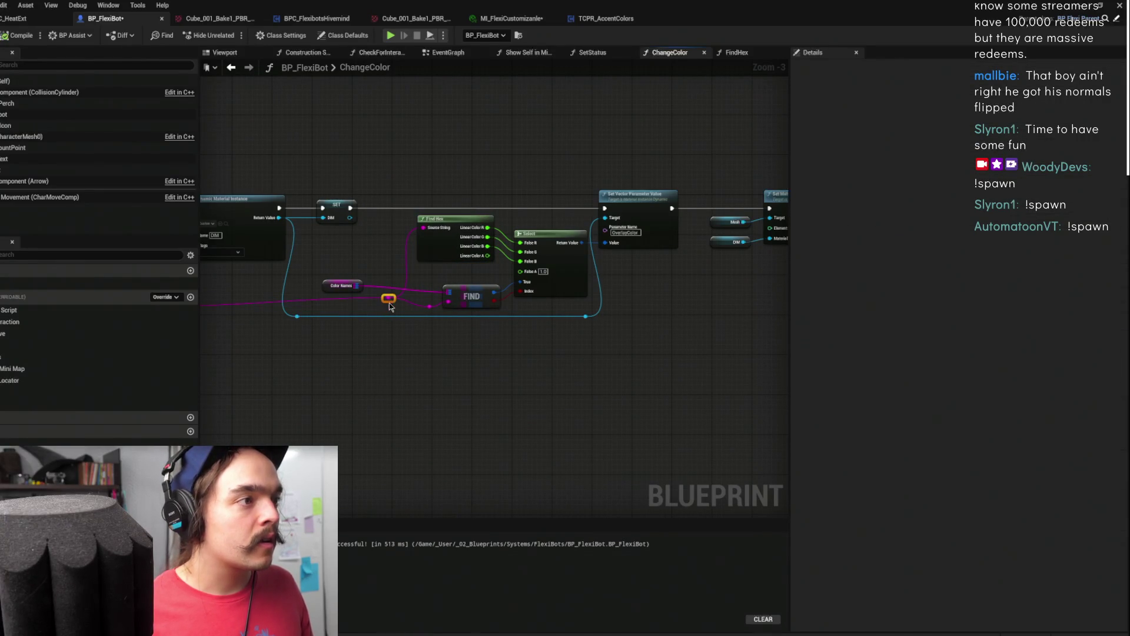
mouse_move(380, 270)
left_mouse_down()
mouse_move(464, 255)
mouse_move(450, 284)
left_mouse_up()
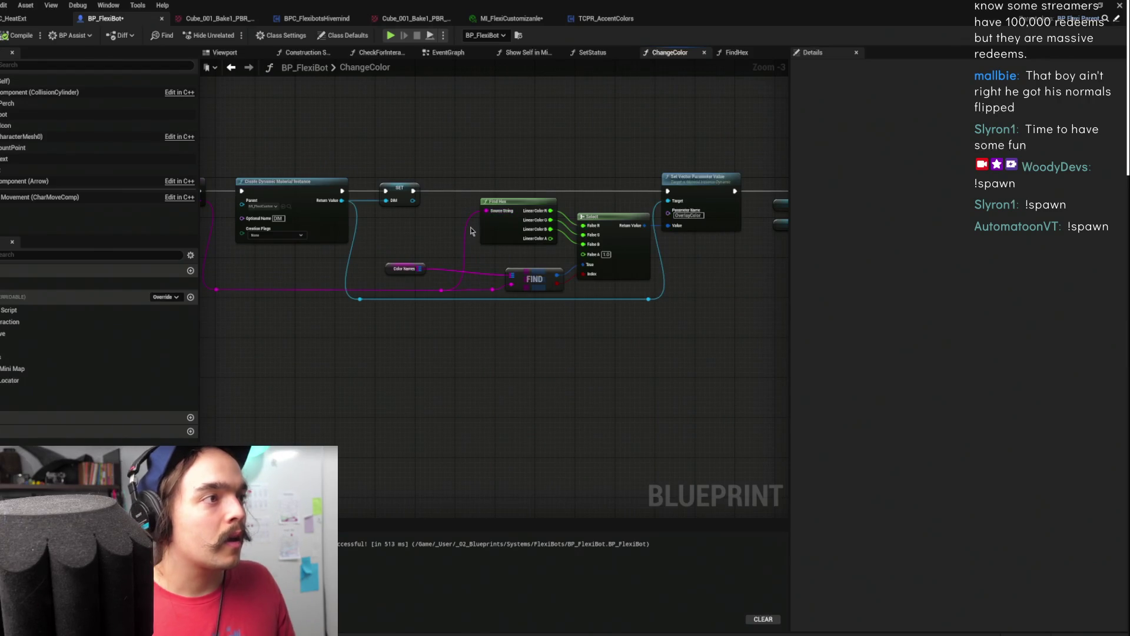
double_click(487, 233)
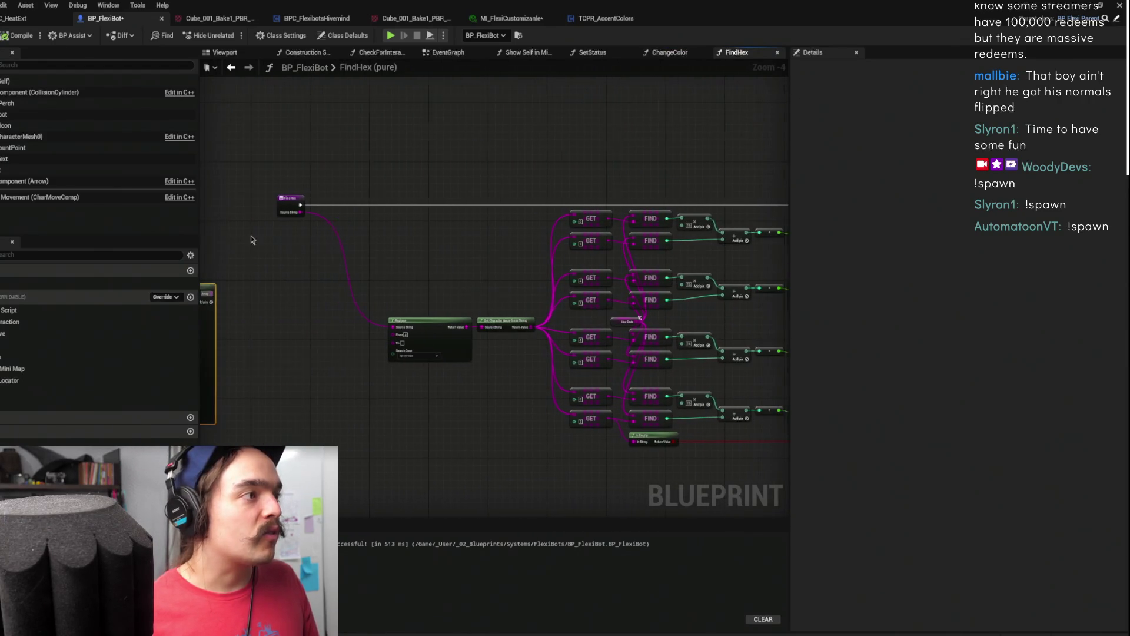
Add a Len node measuring the Replace node's output string
scroll(326, 228, "up", 3)
mouse_move(572, 337)
left_mouse_down()
mouse_move(372, 304)
mouse_move(521, 184)
left_mouse_up()
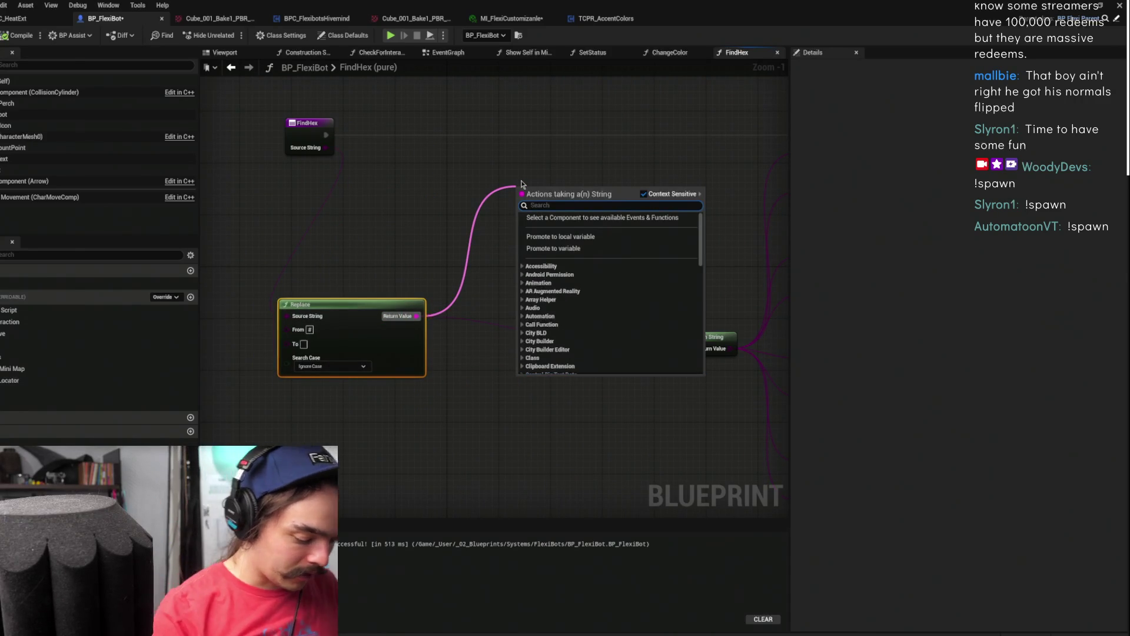
type("leng")
key("Return")
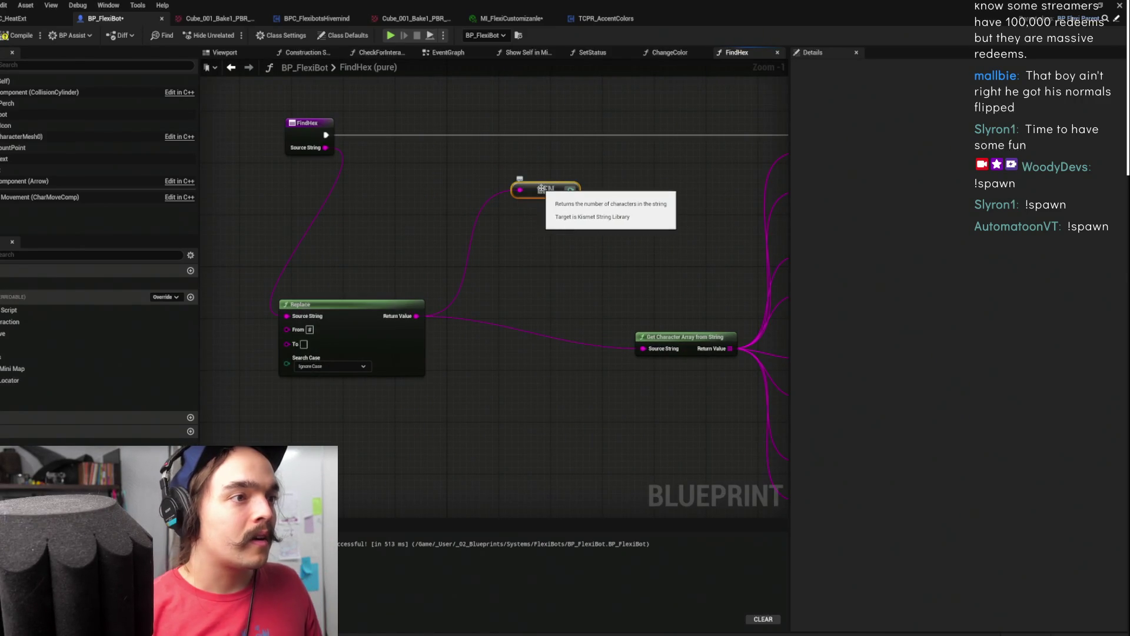
Add an == equality check fed by the length output
scroll(658, 179, "down", 2)
scroll(494, 217, "up", 2)
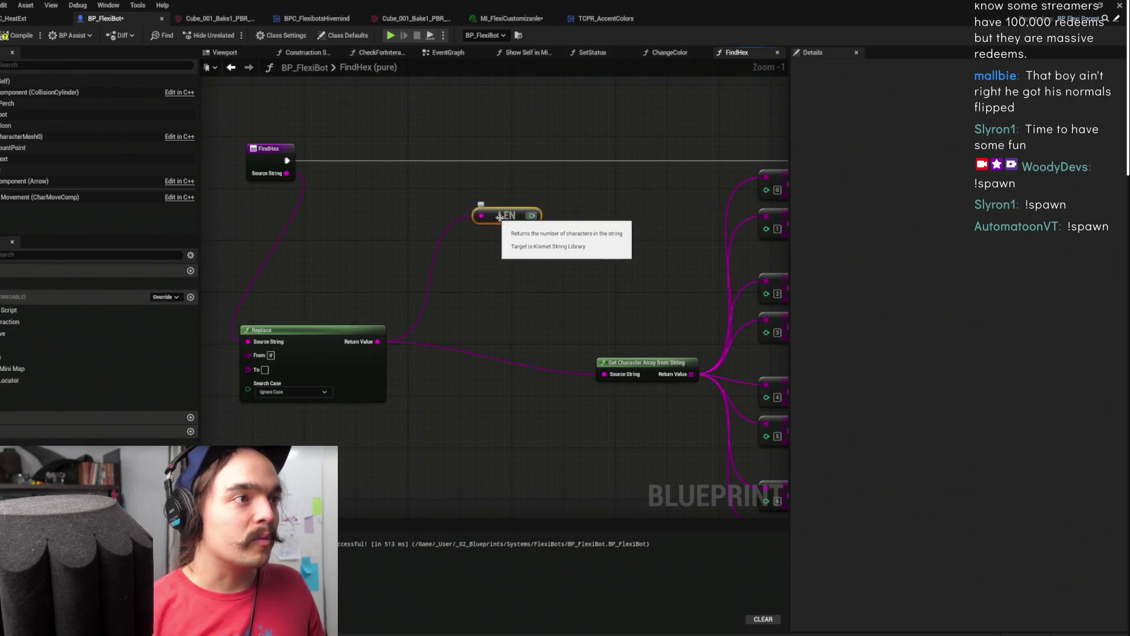
left_click_drag(532, 216, 598, 212)
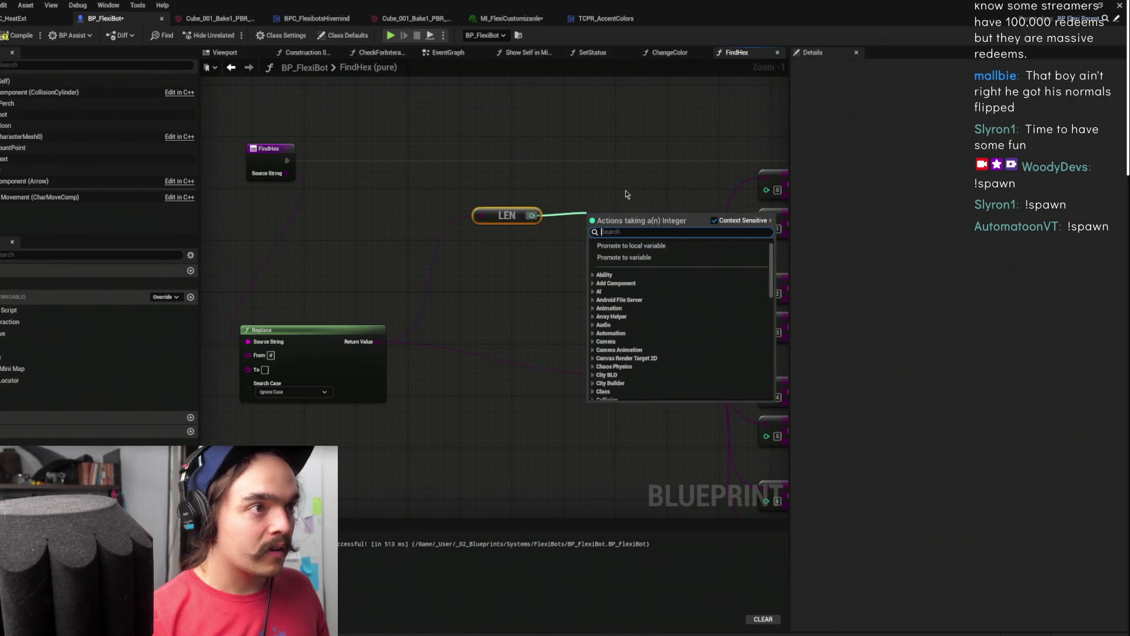
type("=")
key("Return")
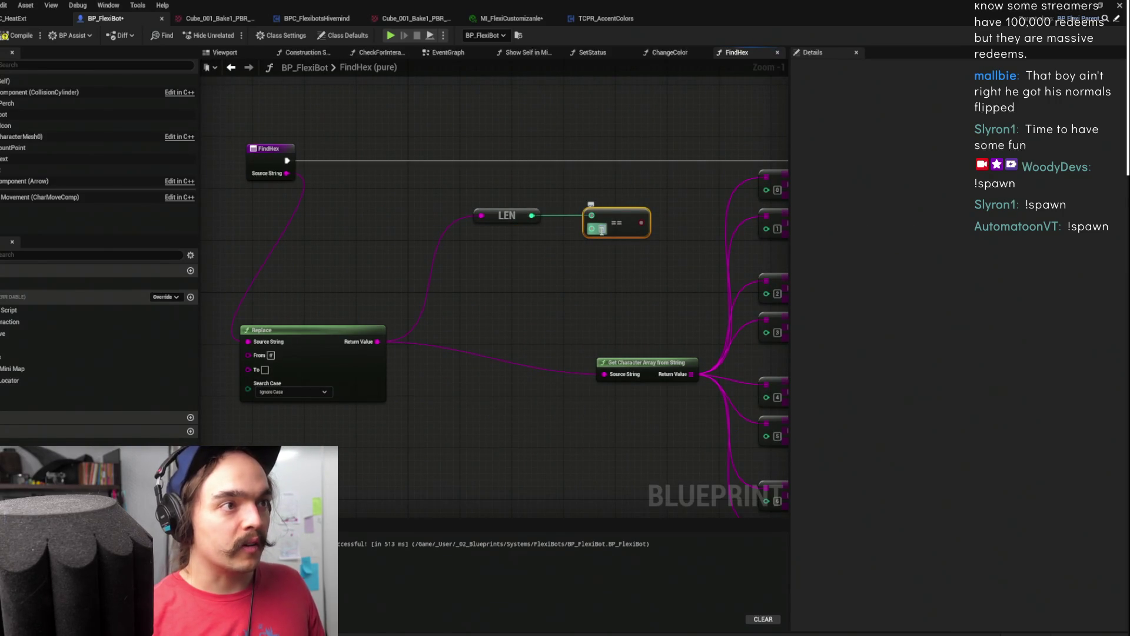
Send the == result out as the Return Node's Boolean Return Value, discarding a stray Branch
left_click_drag(651, 189, 64, 171)
scroll(446, 208, "down", 2)
left_click_drag(236, 224, 447, 207)
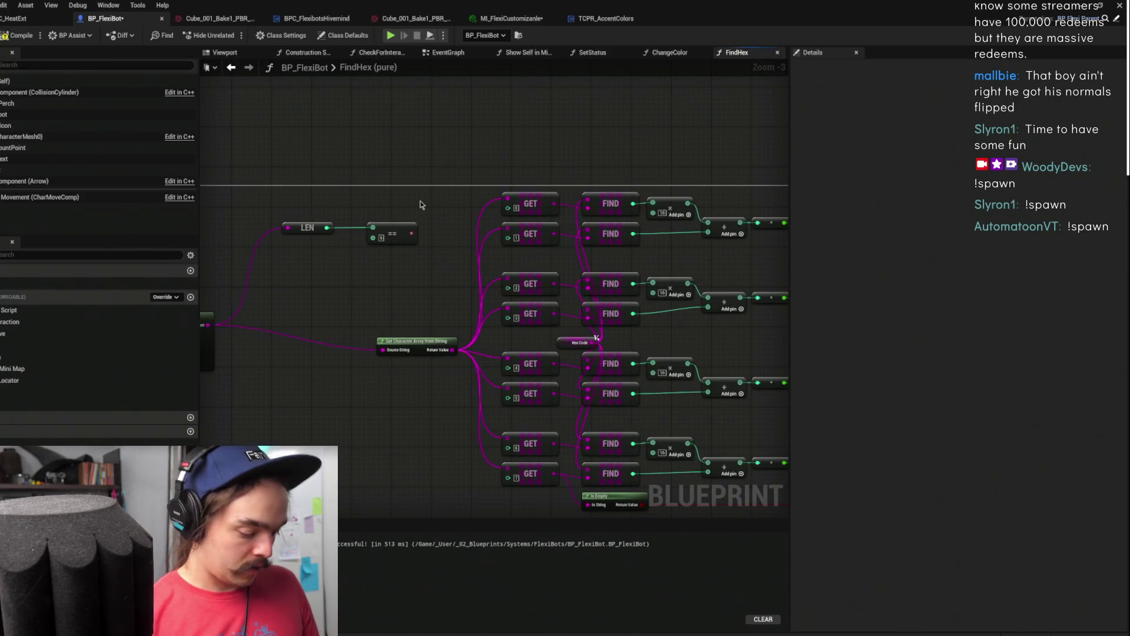
left_click(428, 223)
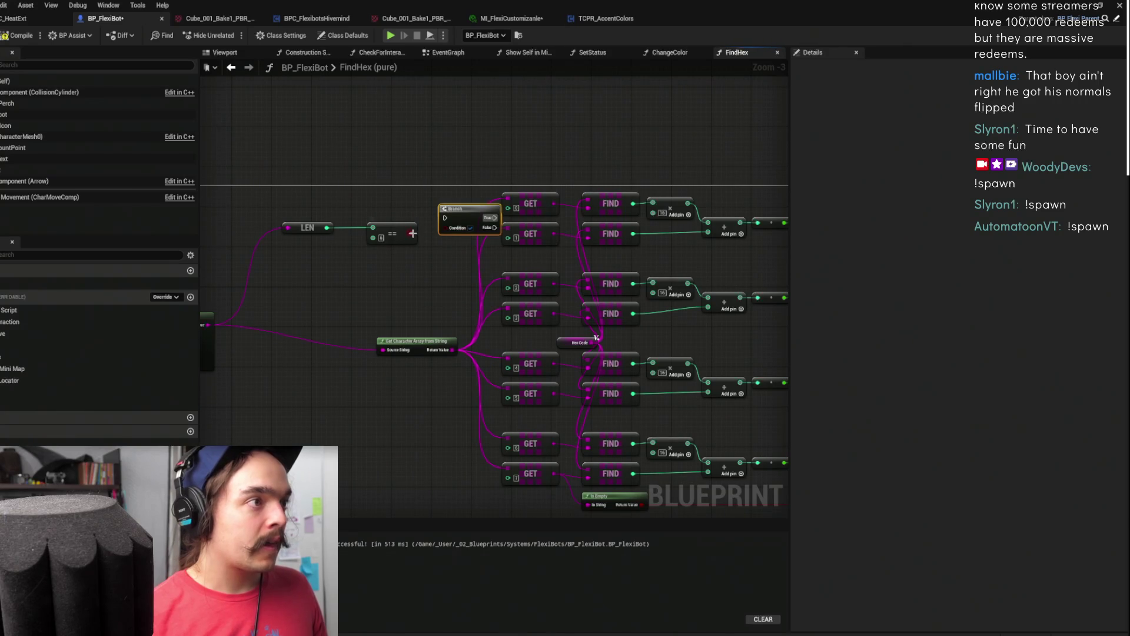
mouse_move(456, 219)
left_mouse_down()
mouse_move(434, 206)
mouse_move(324, 251)
mouse_move(336, 219)
mouse_move(832, 217)
mouse_move(850, 257)
mouse_move(630, 292)
mouse_move(467, 252)
mouse_move(411, 262)
mouse_move(543, 172)
left_mouse_up()
key("Delete")
left_click(446, 243)
left_click(559, 172)
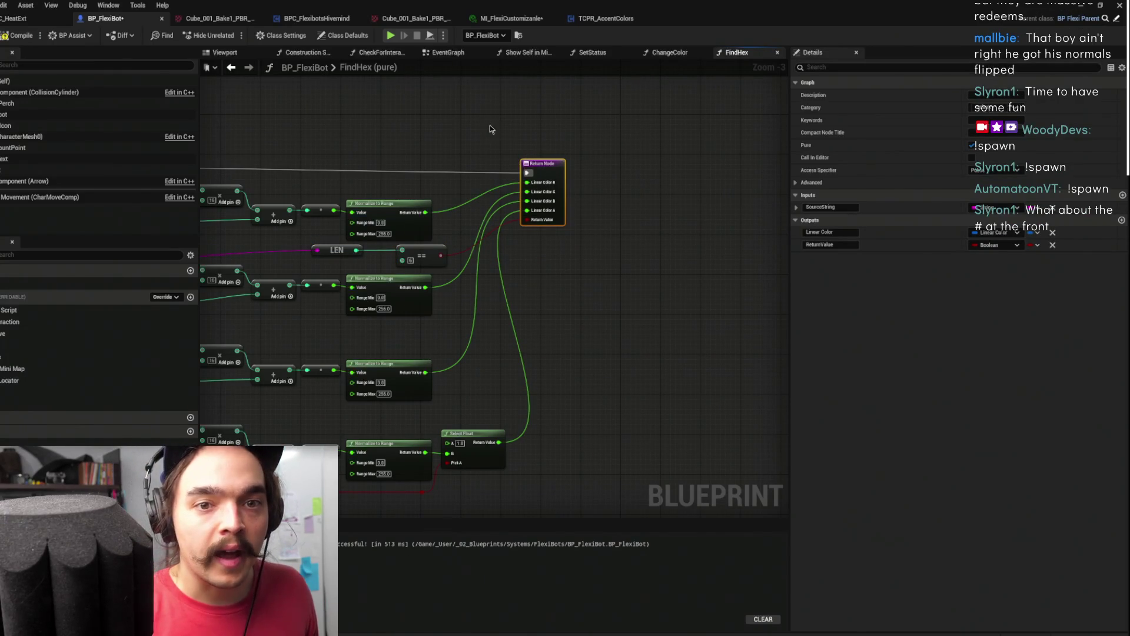
Place a new Branch node beside the FindHex entry
scroll(469, 160, "down", 5)
scroll(505, 215, "up", 5)
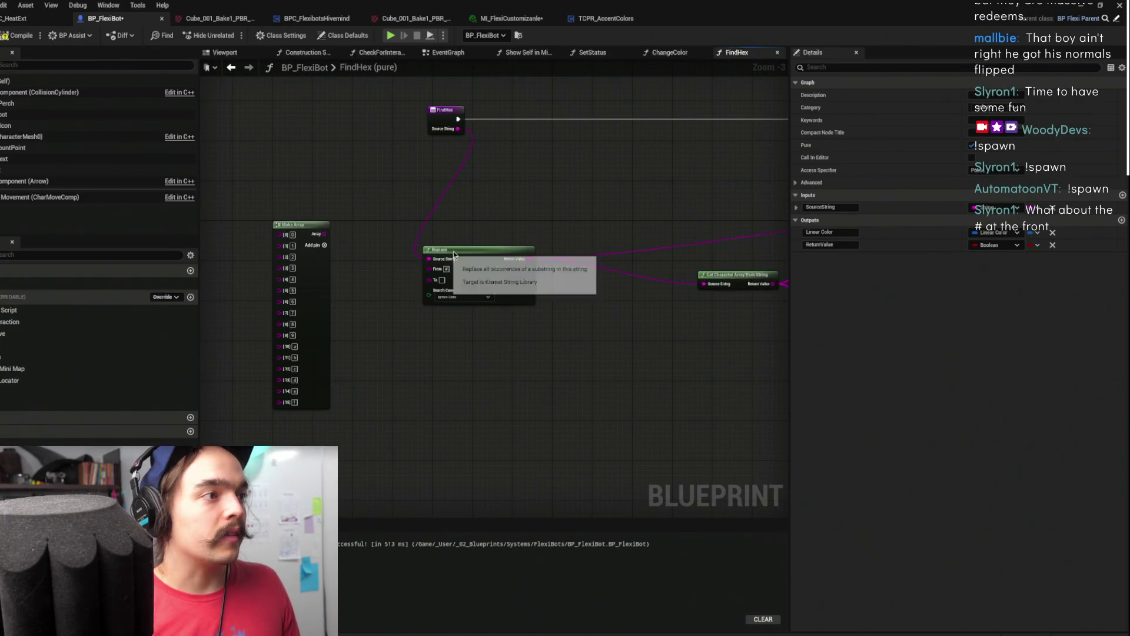
left_click(509, 238)
mouse_move(510, 237)
left_mouse_down()
mouse_move(526, 202)
mouse_move(517, 207)
left_mouse_up()
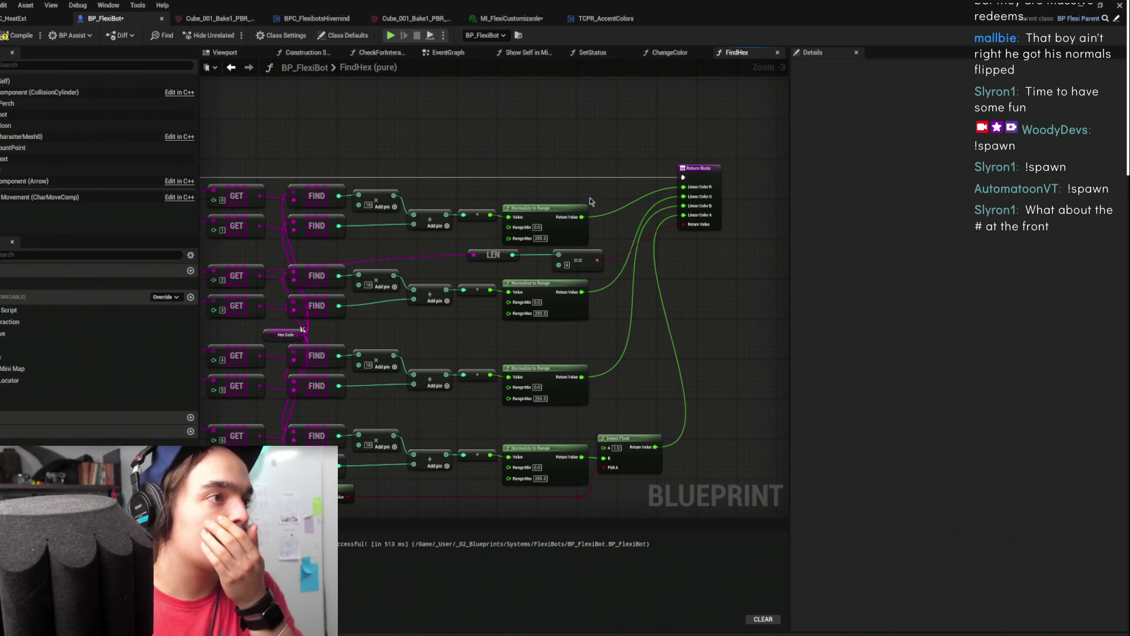
scroll(578, 198, "down", 2)
scroll(602, 249, "up", 1)
left_click_drag(577, 251, 618, 230)
left_click_drag(645, 154, 675, 180)
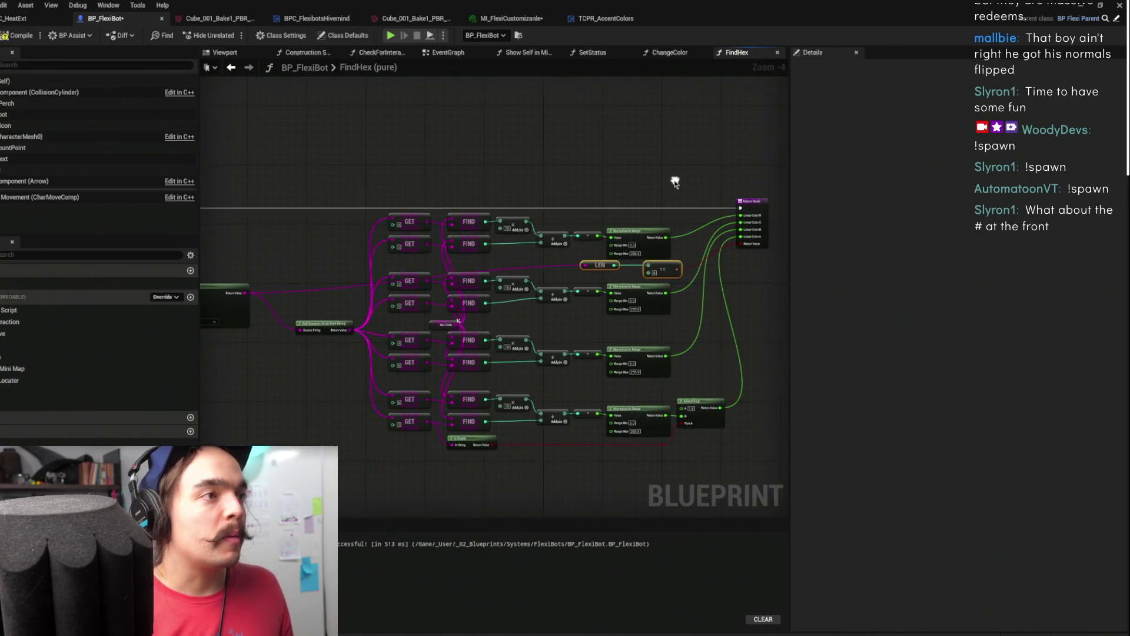
left_click(754, 201)
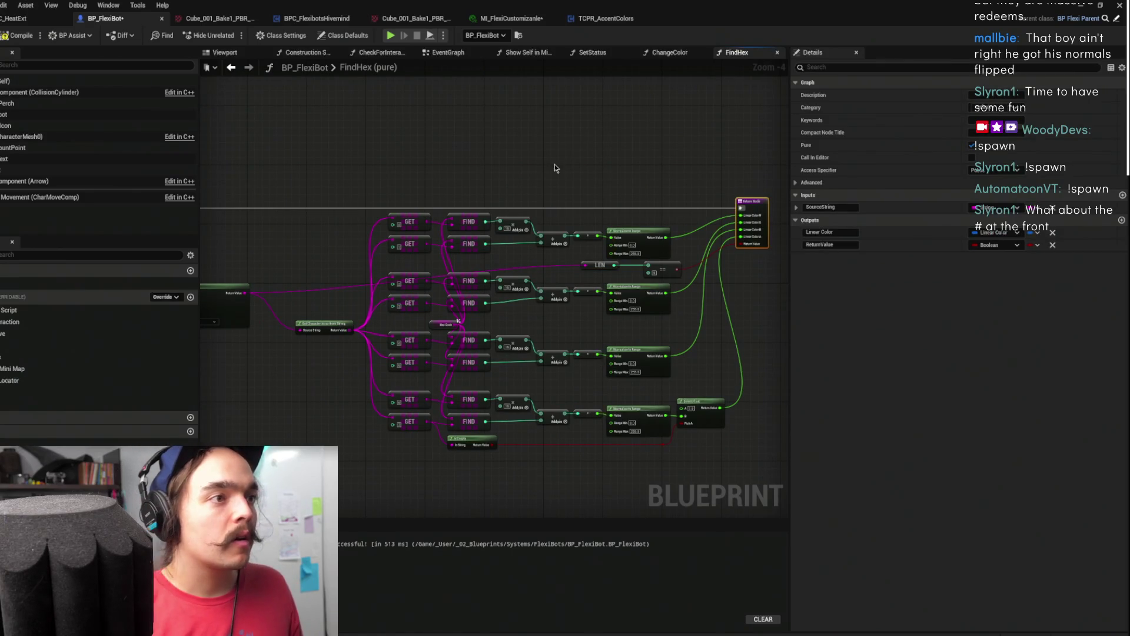
mouse_move(655, 271)
left_mouse_down()
mouse_move(206, 245)
mouse_move(543, 249)
left_mouse_up()
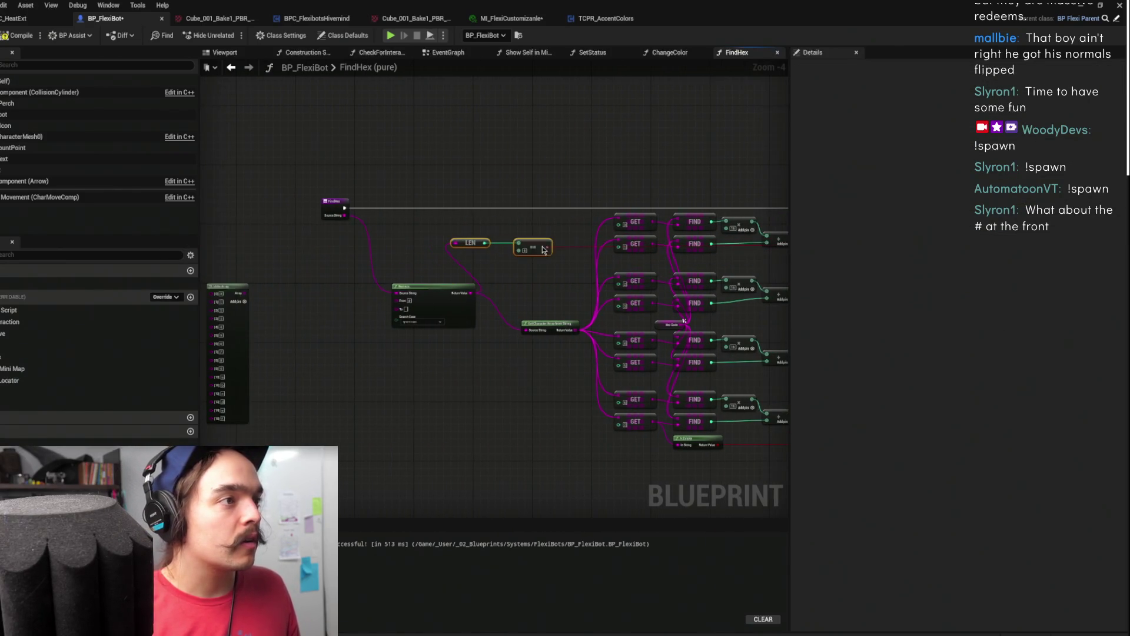
left_click(562, 192)
left_click(571, 199)
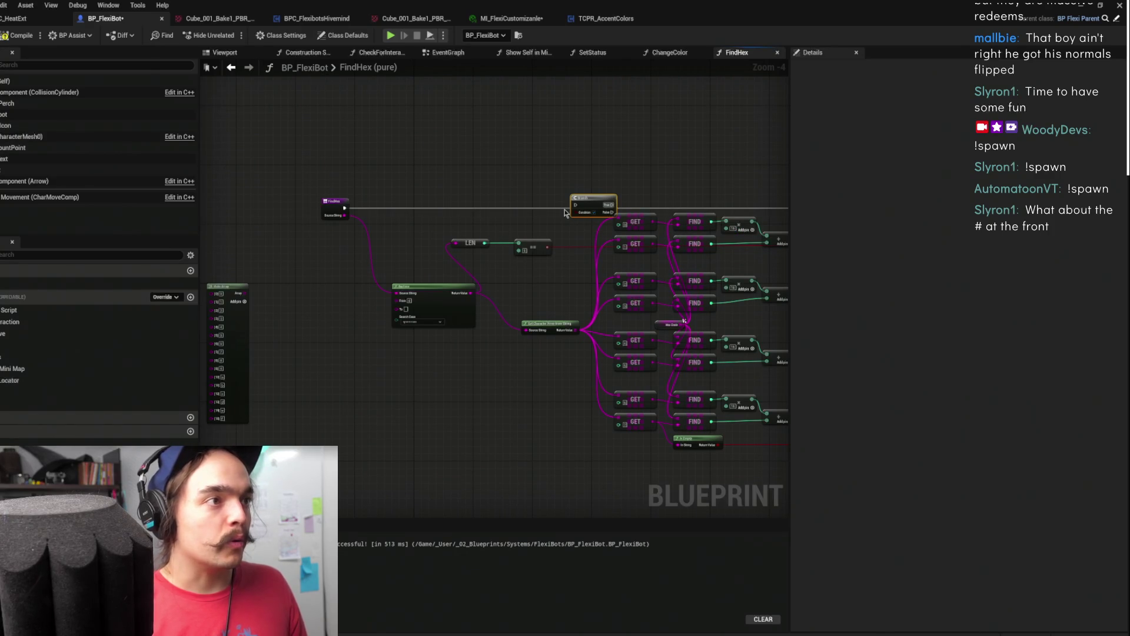
left_click_drag(591, 198, 393, 201)
Wire == into the Branch condition and link Branch False to a duplicated Return Node
scroll(551, 226, "up", 2)
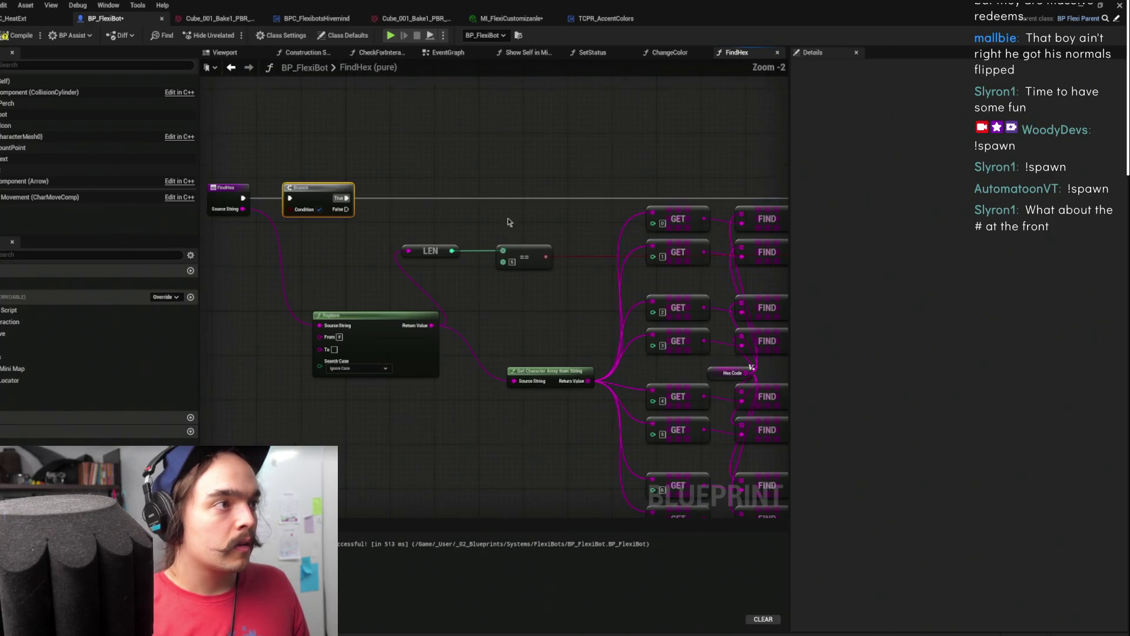
mouse_move(547, 260)
left_mouse_down()
mouse_move(306, 209)
mouse_move(846, 162)
mouse_move(441, 159)
left_mouse_up()
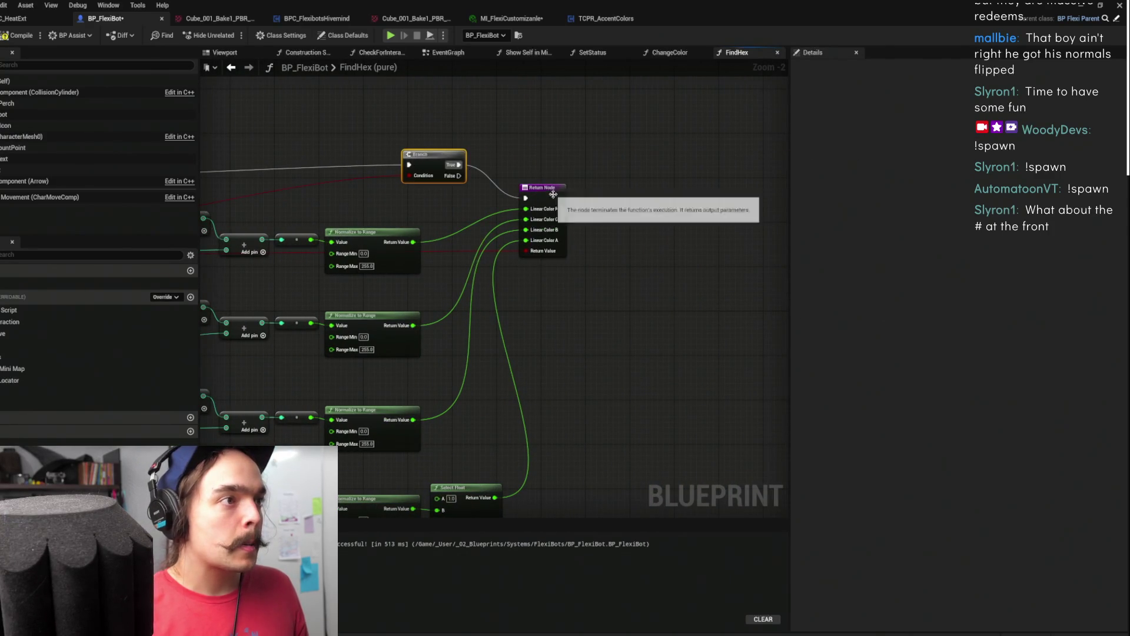
left_click(547, 242)
key("ctrl+w")
left_click_drag(529, 259, 568, 307)
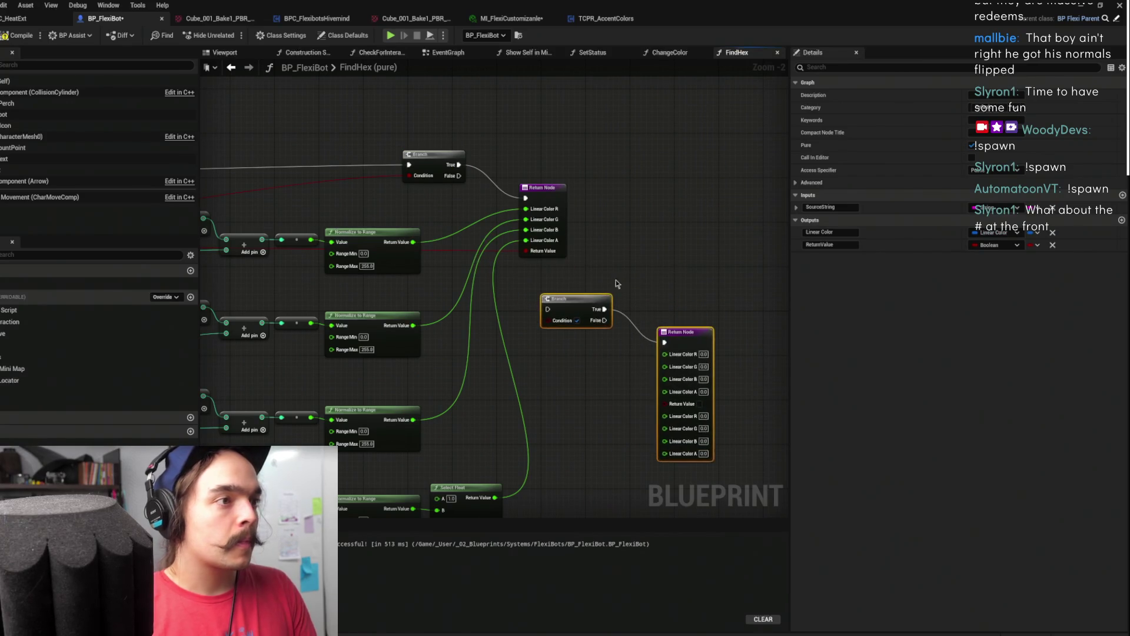
key("Delete")
left_click(549, 194)
key("ctrl+w")
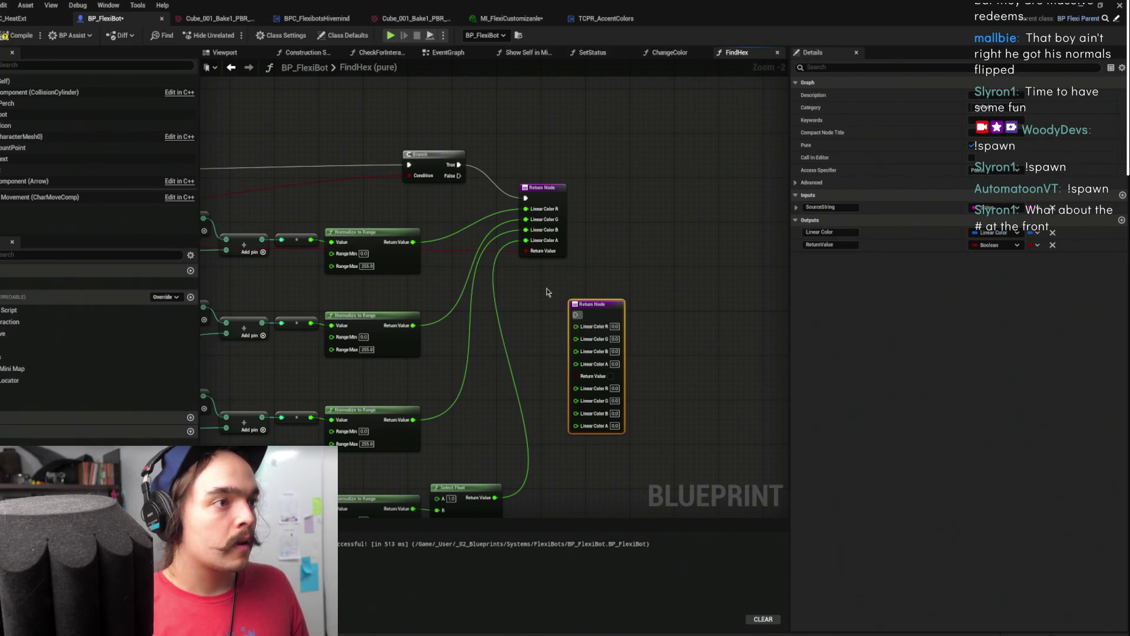
mouse_move(459, 176)
left_mouse_down()
mouse_move(586, 316)
mouse_move(576, 315)
left_mouse_up()
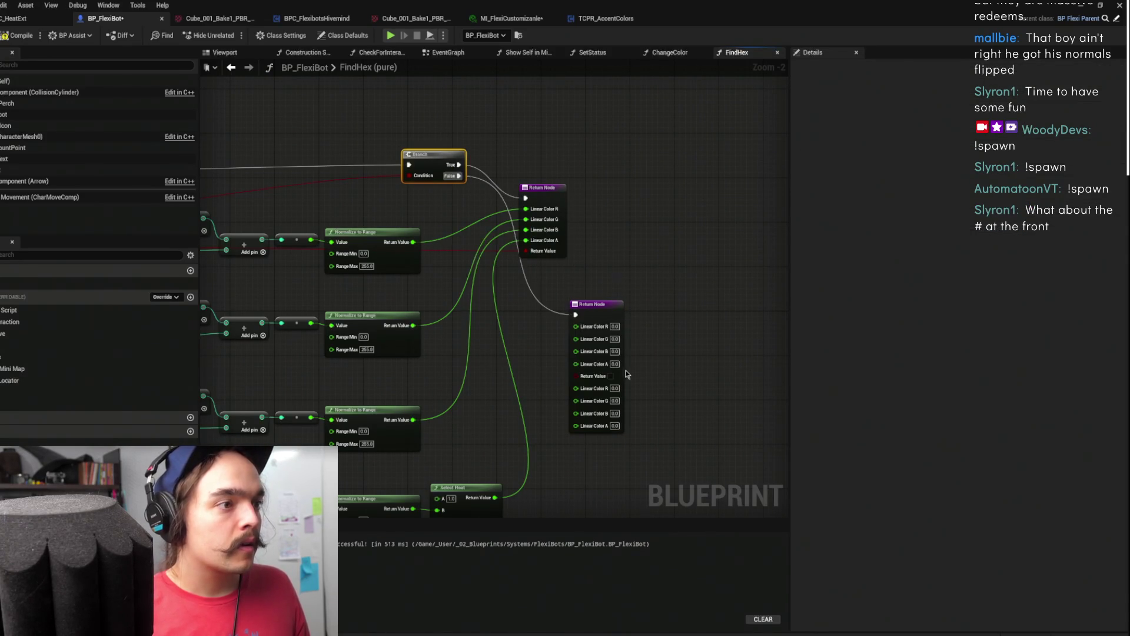
Remove the second Return Node, undoing and repeating the deletion along the way
left_click(605, 316)
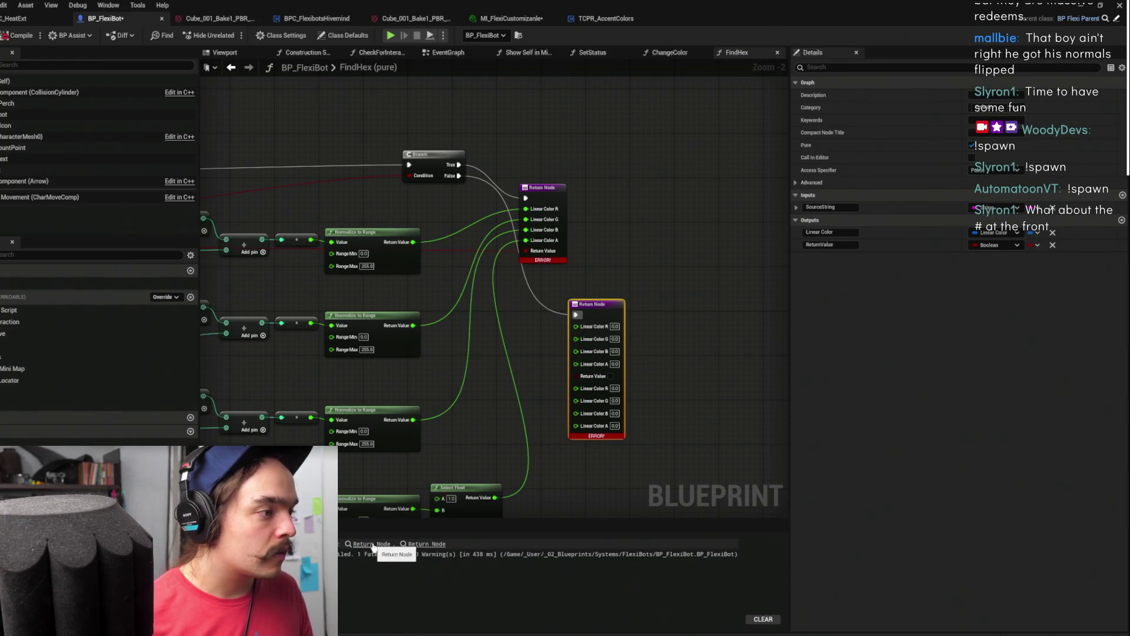
key("Delete")
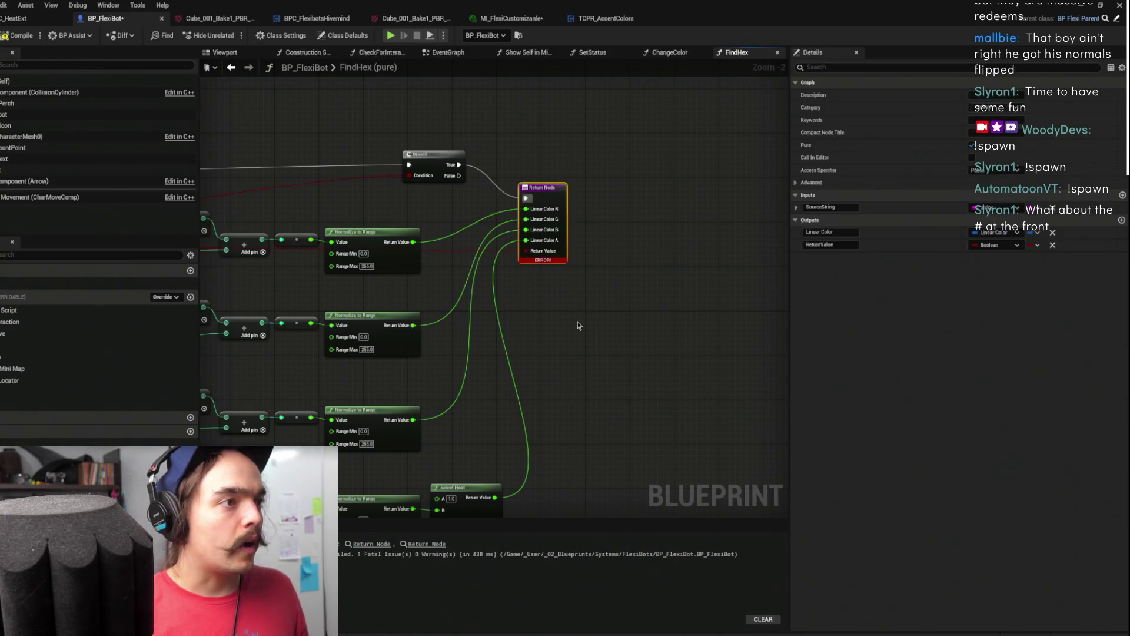
key("ctrl+z")
key("Delete")
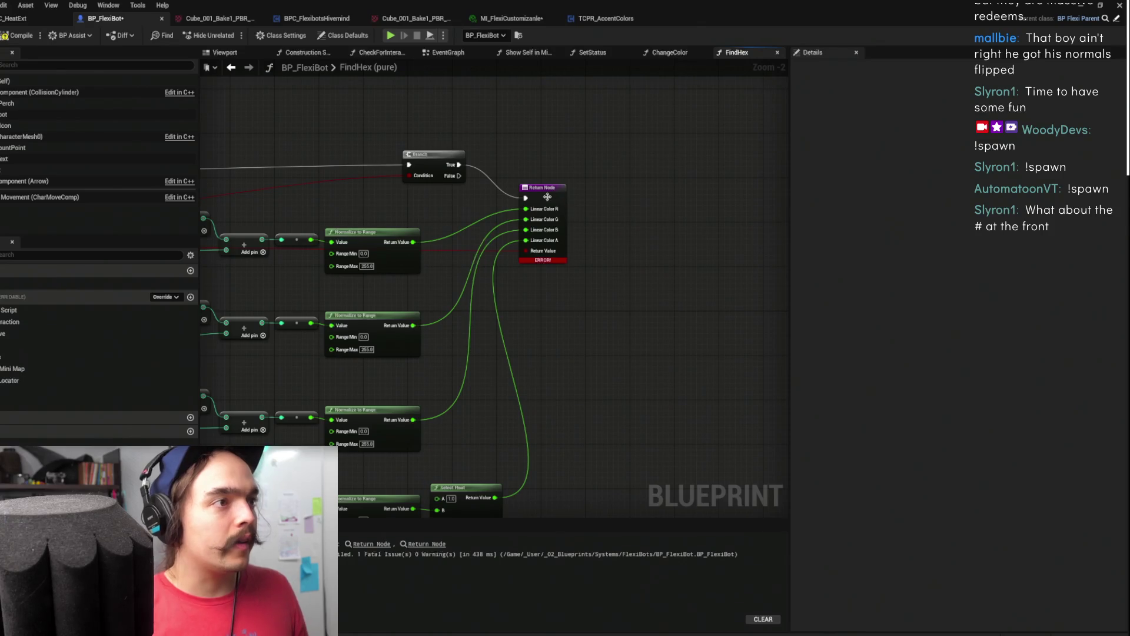
left_click(547, 200)
key("ctrl+z")
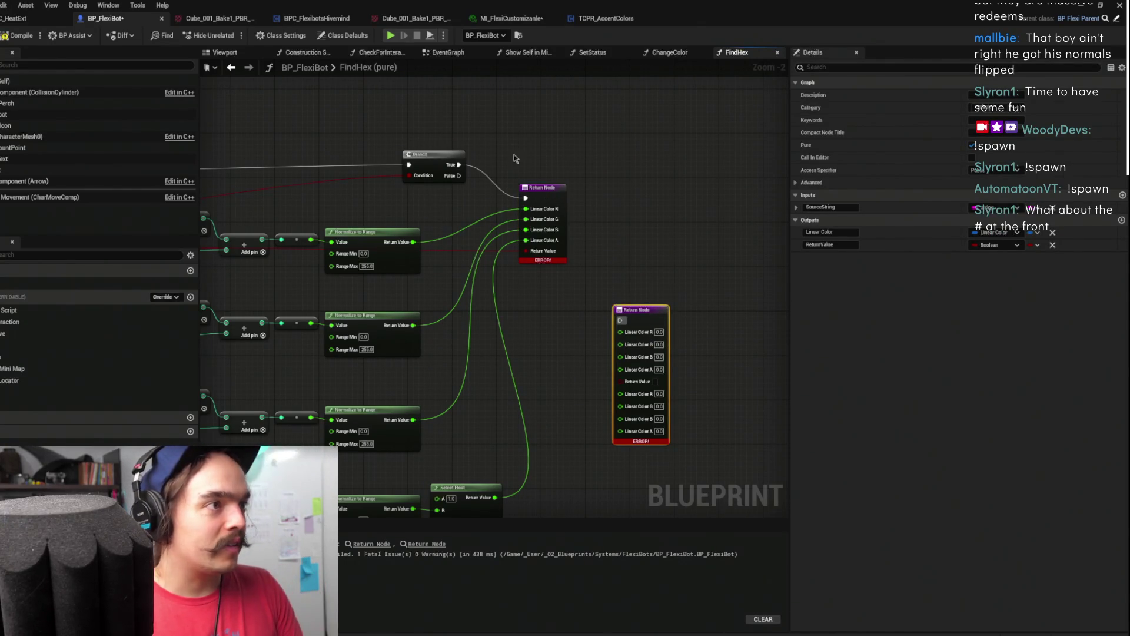
key("Delete")
Auto-arrange the Branch's connected nodes and paste a spare Return Node beside the main one
scroll(623, 167, "down", 2)
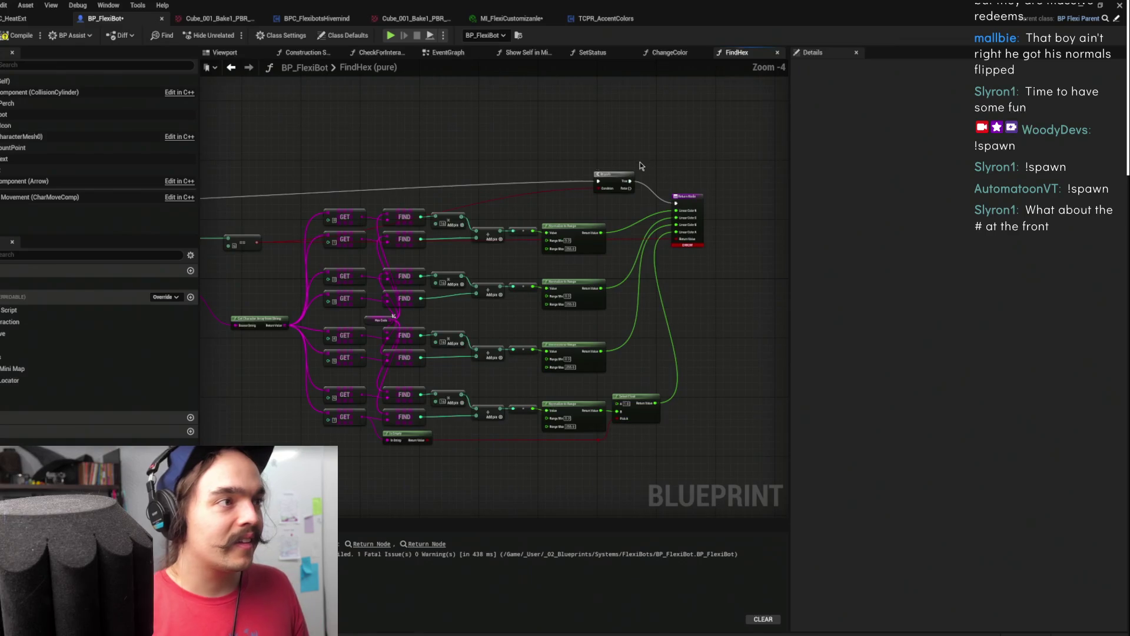
left_click(612, 230)
key("f")
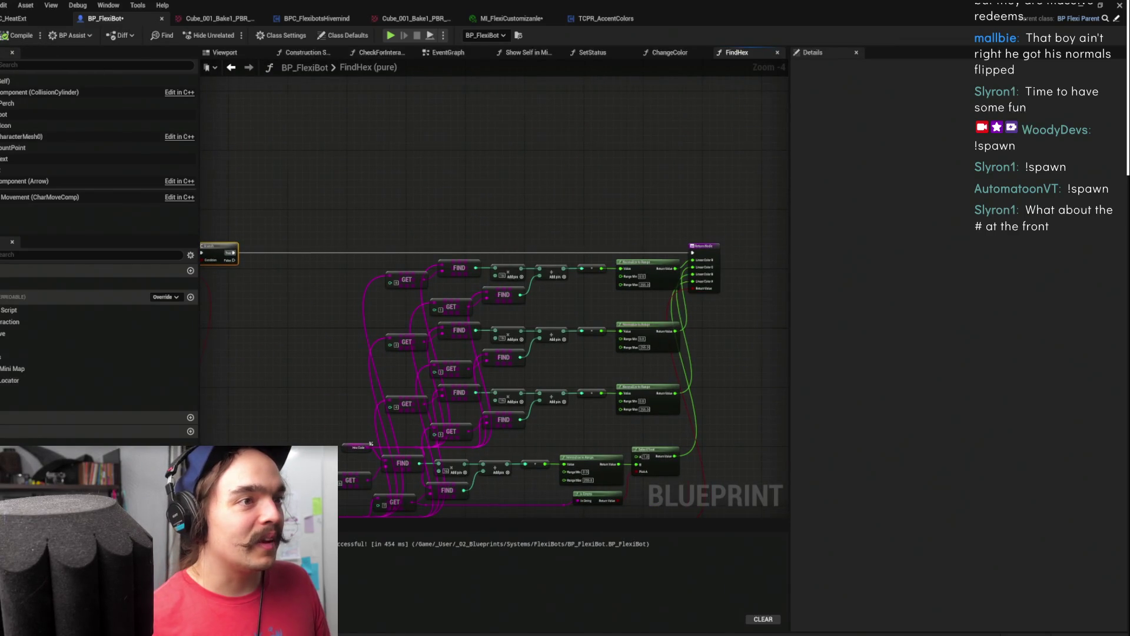
key("ctrl+v")
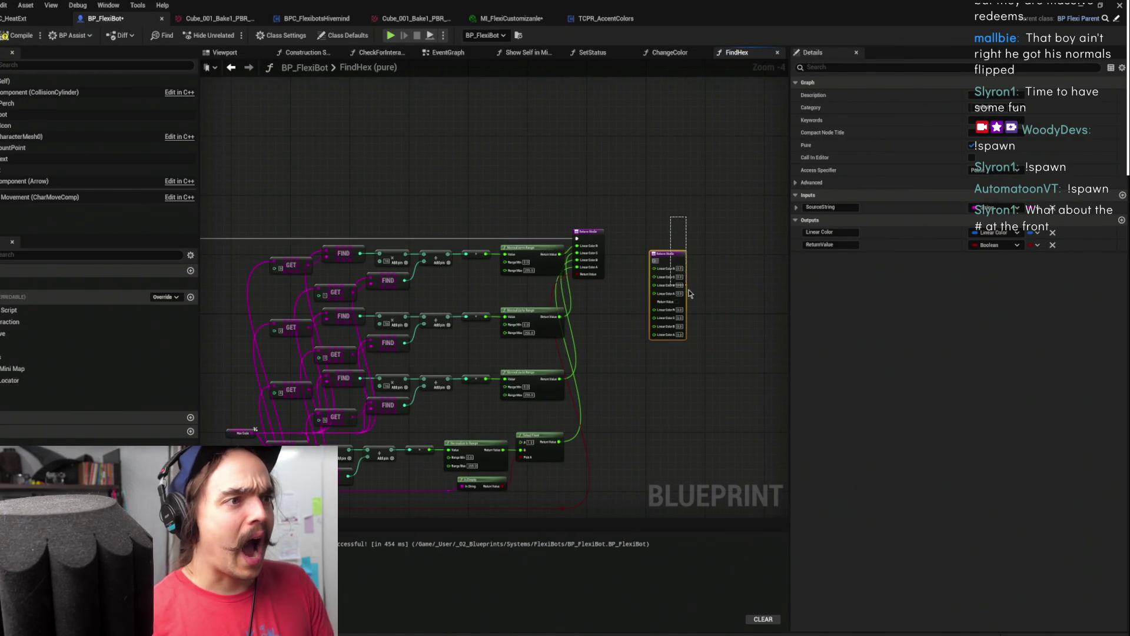
scroll(659, 312, "up", 2)
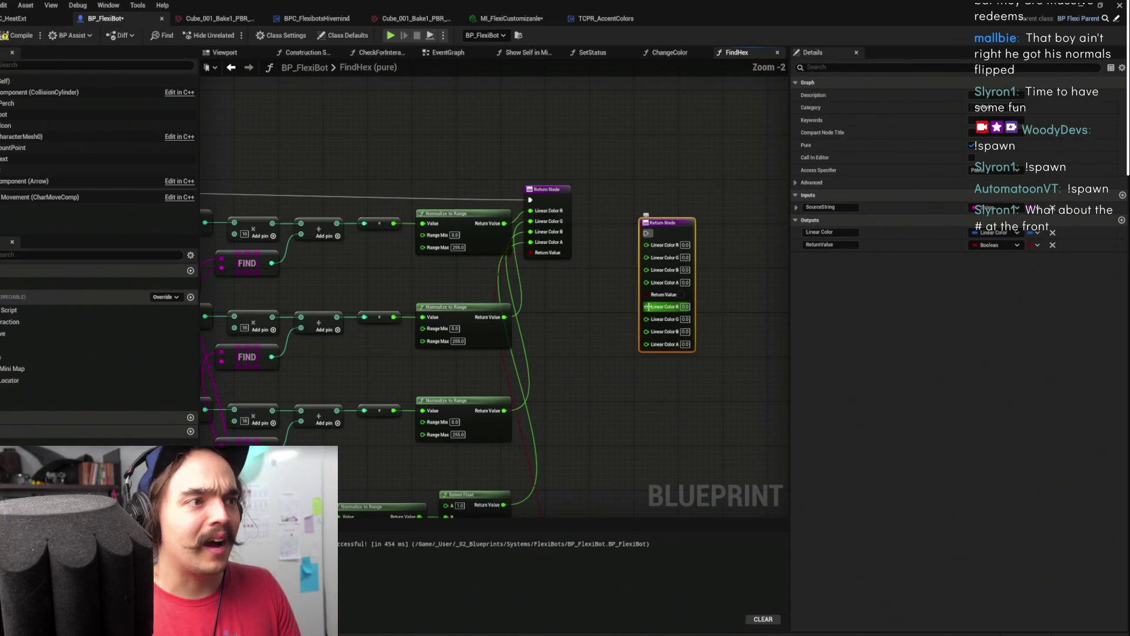
Replace the spare Return Node with a new one wired to the Branch False output
right_click(649, 310)
left_click(677, 347)
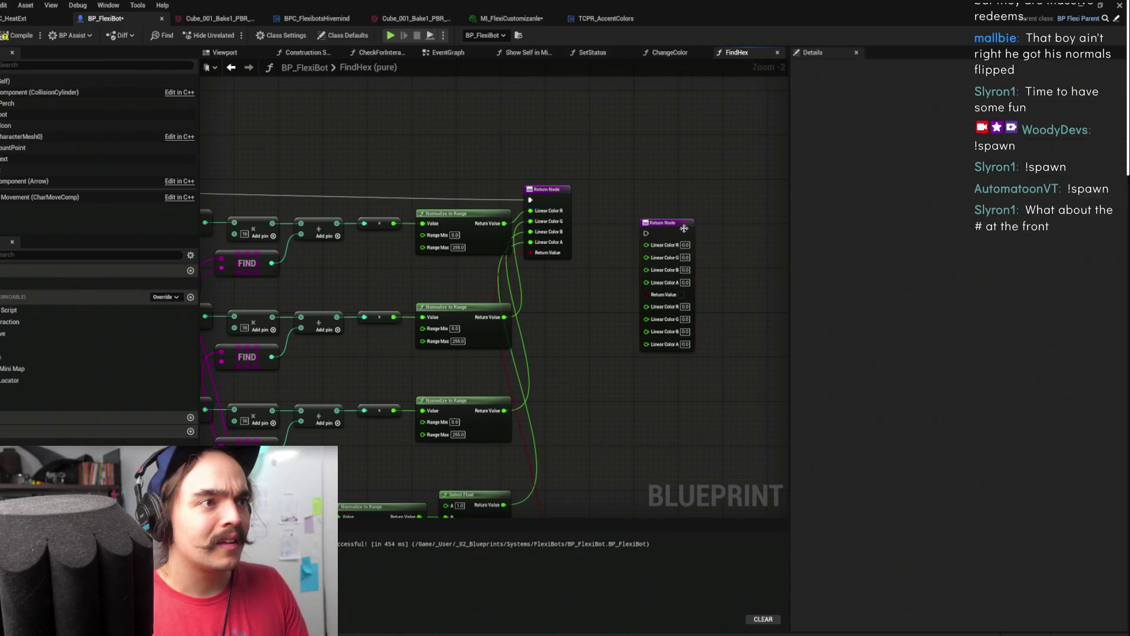
key("Delete")
right_click(626, 253)
type("return")
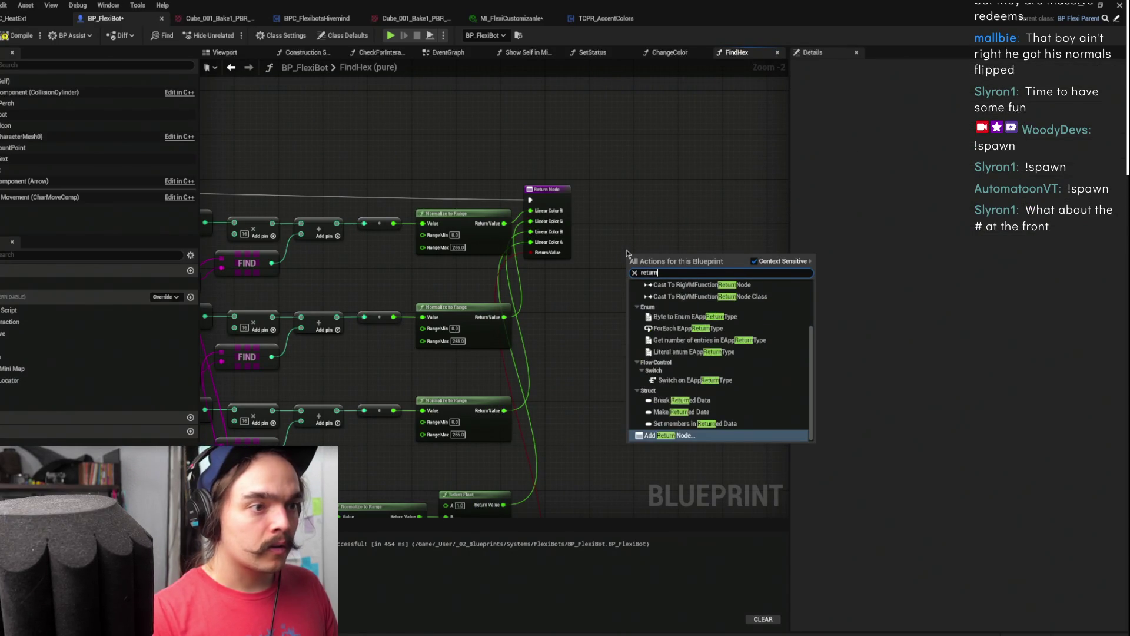
key("Return")
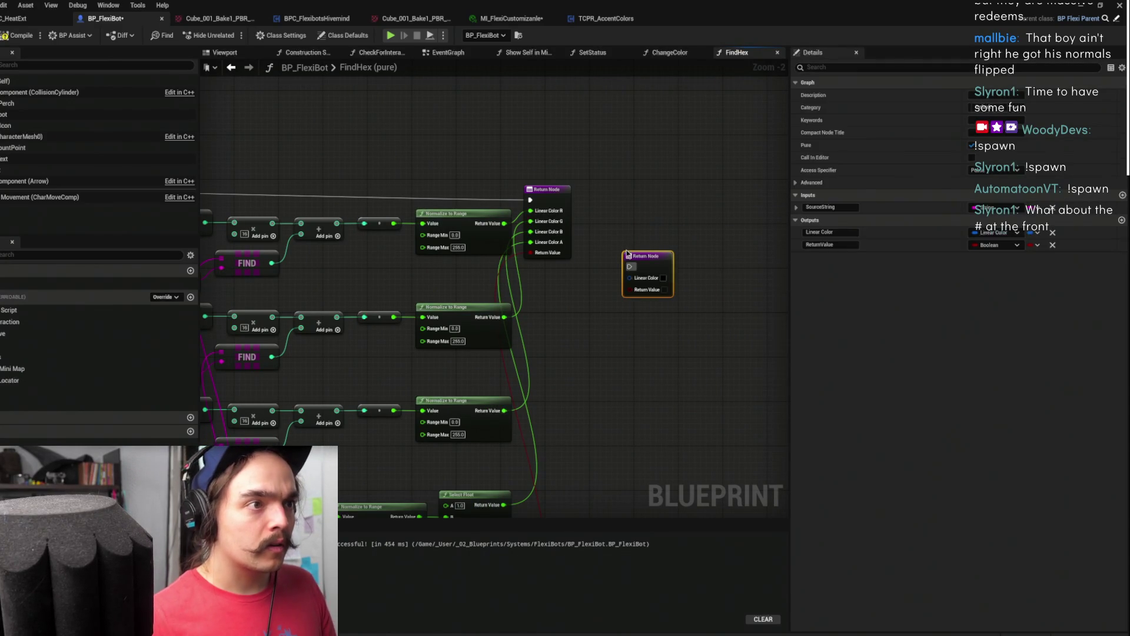
mouse_move(645, 259)
left_mouse_down()
mouse_move(645, 210)
mouse_move(140, 136)
mouse_move(113, 152)
mouse_move(650, 234)
left_mouse_up()
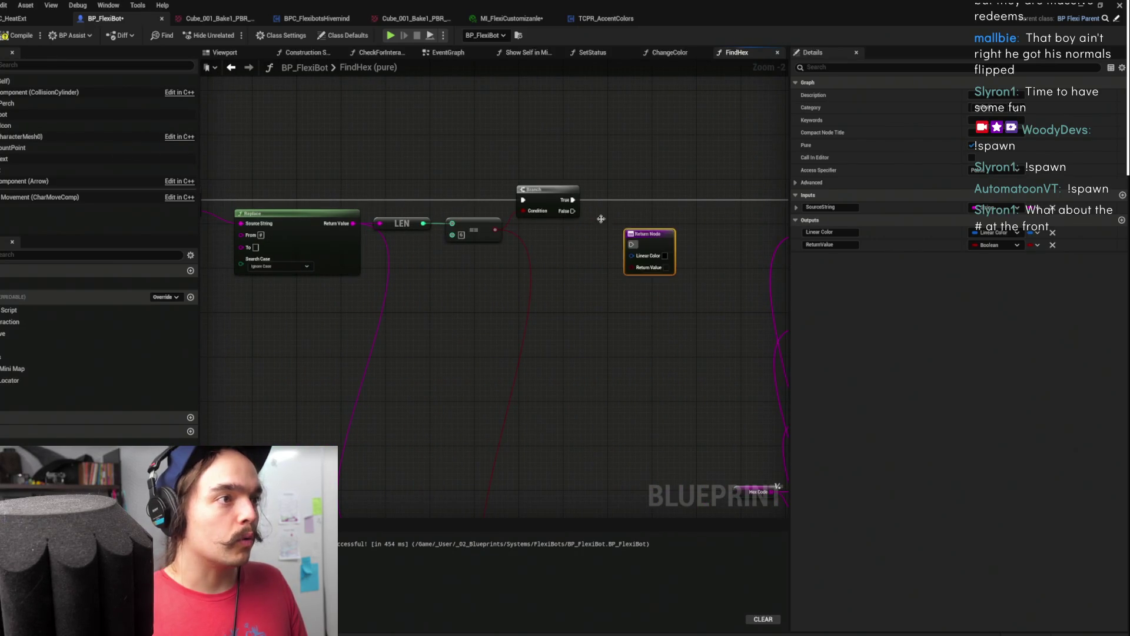
left_click_drag(571, 212, 632, 238)
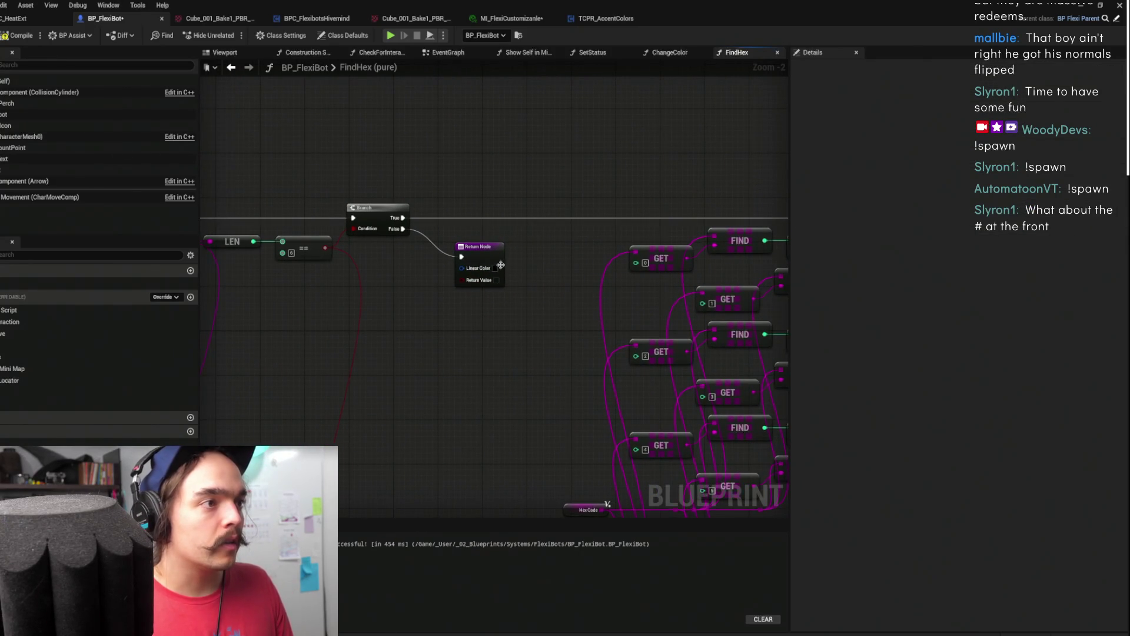
left_click_drag(500, 271, 524, 272)
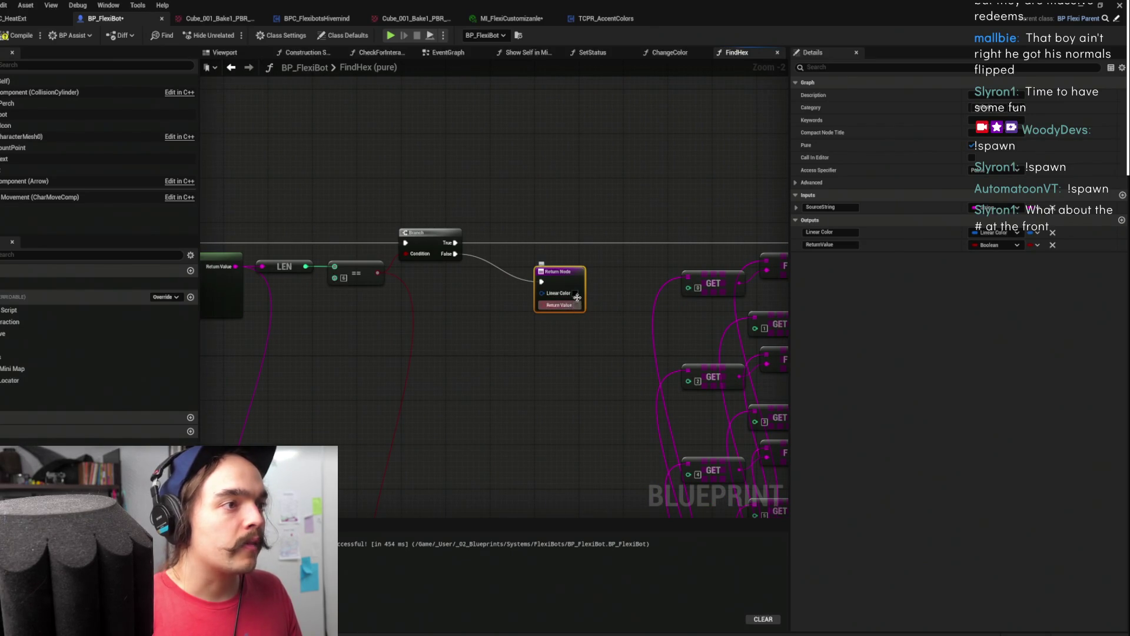
Frame the whole FindHex function, then compile and save BP_FlexiBot
scroll(578, 307, "down", 2)
scroll(504, 254, "up", 2)
mouse_move(503, 254)
left_mouse_down()
mouse_move(535, 228)
mouse_move(612, 83)
left_mouse_up()
left_click(648, 305)
mouse_move(648, 305)
left_mouse_down()
mouse_move(643, 341)
mouse_move(601, 353)
left_mouse_up()
left_click(616, 331)
scroll(589, 306, "down", 3)
mouse_move(443, 218)
left_mouse_down()
mouse_move(494, 216)
mouse_move(506, 185)
mouse_move(519, 247)
left_mouse_up()
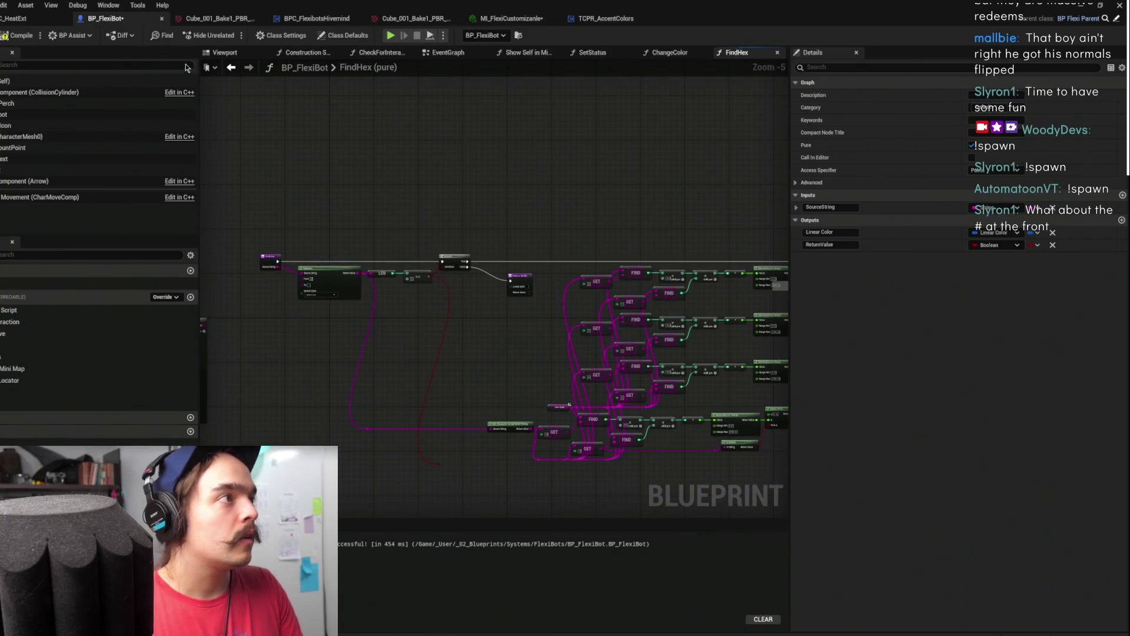
left_click(5, 37)
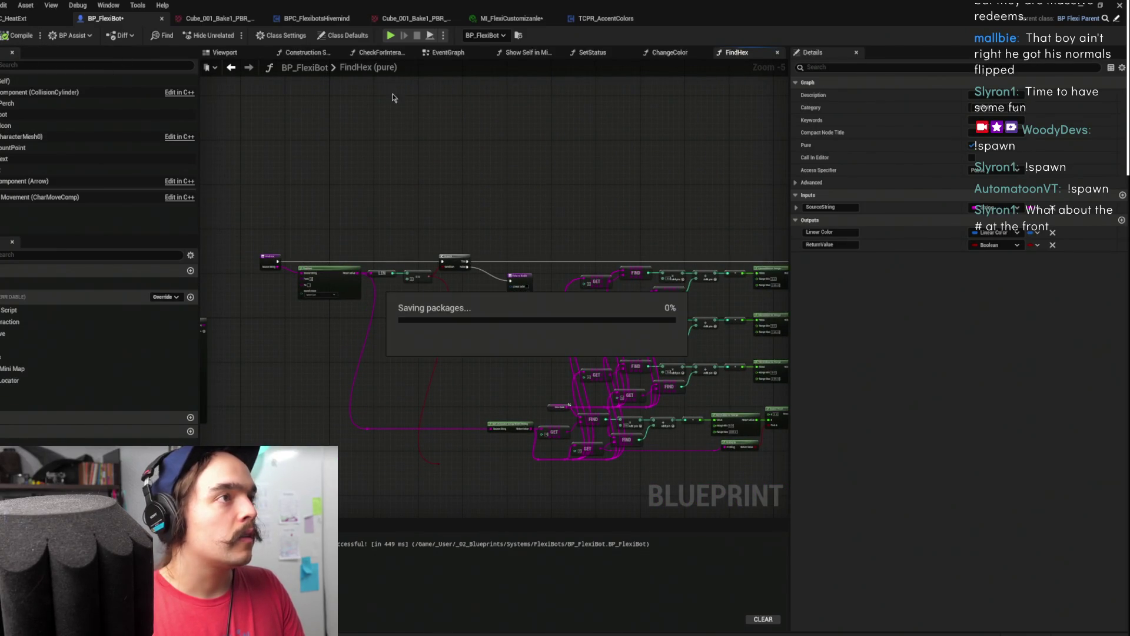
Open the ChangeColor function graph from the BeginPlay chain in the EventGraph
left_click(447, 53)
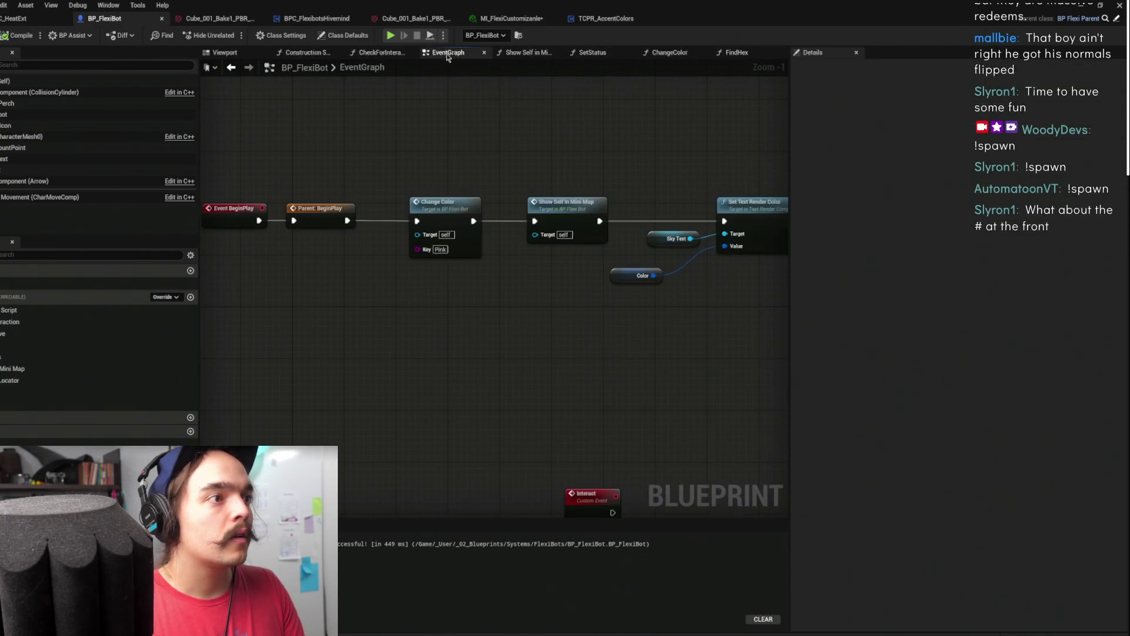
mouse_move(597, 182)
left_mouse_down()
mouse_move(480, 184)
mouse_move(327, 157)
left_mouse_up()
scroll(519, 176, "down", 1)
left_click_drag(519, 177, 627, 188)
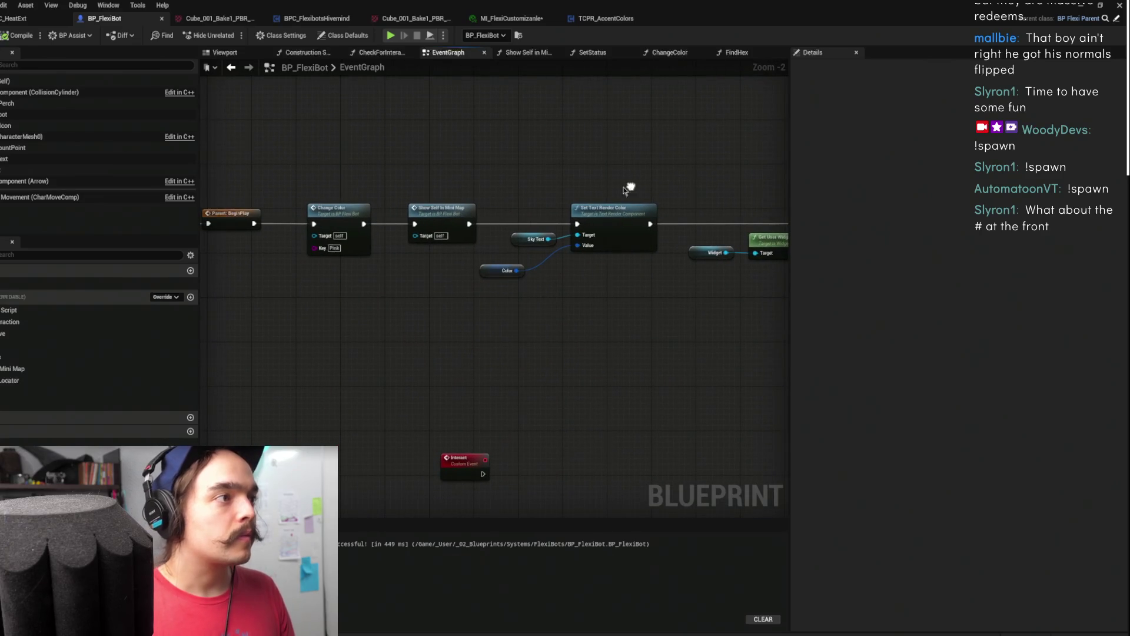
double_click(334, 225)
scroll(542, 195, "up", 1)
mouse_move(543, 195)
left_mouse_down()
mouse_move(578, 250)
mouse_move(456, 270)
left_mouse_up()
Untick Pure on Find Hex so it becomes an execution node
left_click(591, 193)
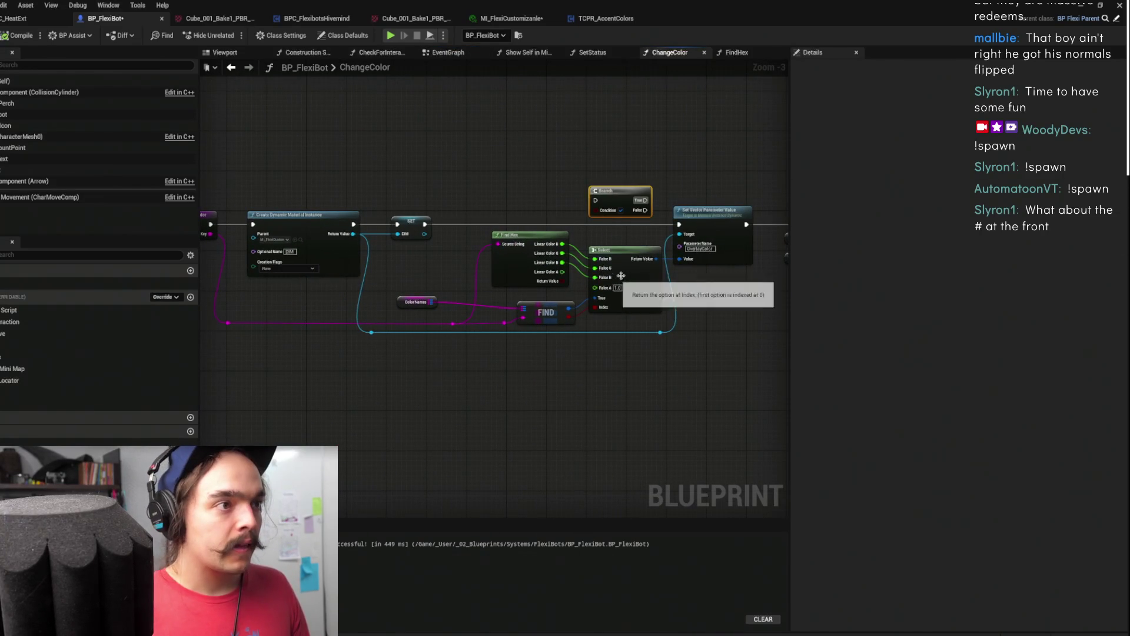
left_click_drag(618, 279, 625, 269)
left_click(530, 265)
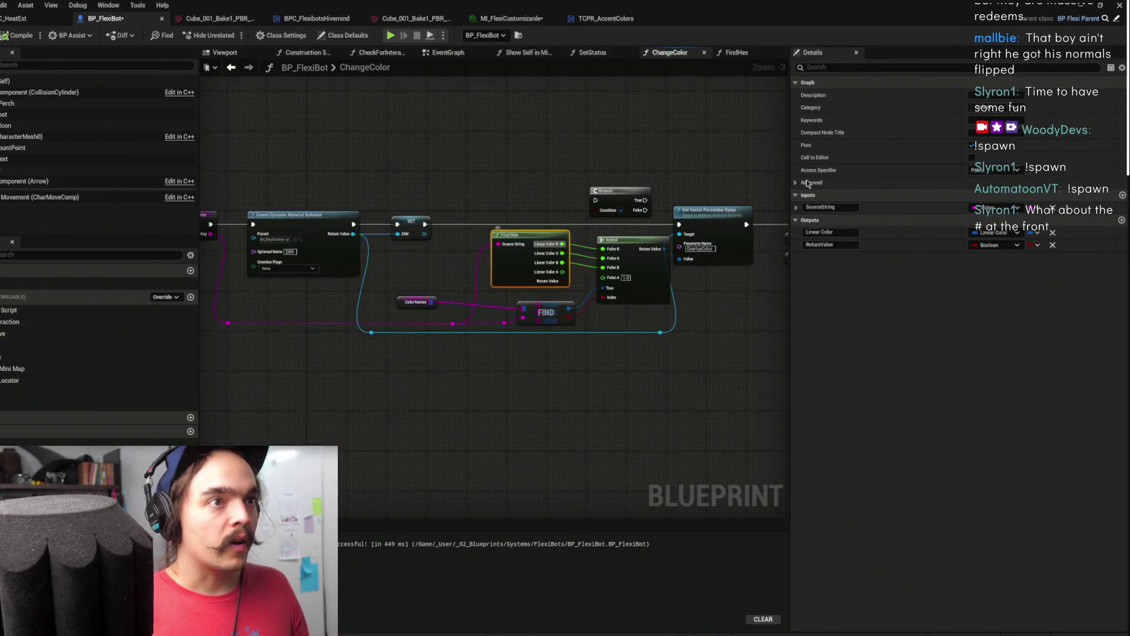
left_click(972, 146)
left_click_drag(524, 233, 529, 154)
mouse_move(631, 198)
left_mouse_down()
mouse_move(452, 138)
mouse_move(503, 170)
mouse_move(561, 126)
left_mouse_up()
key("Delete")
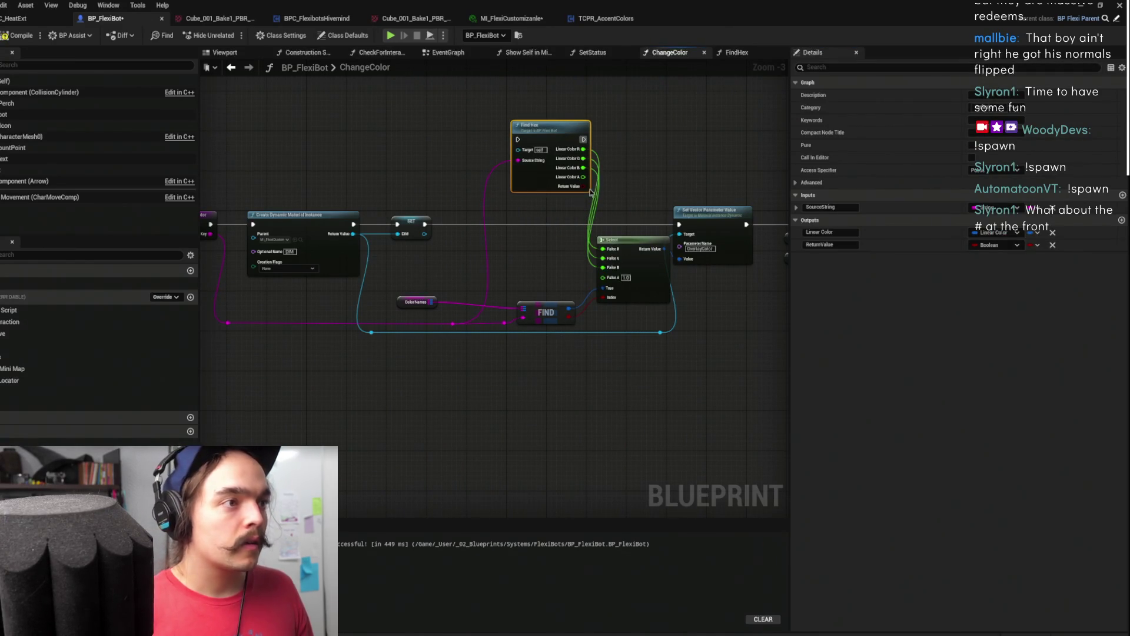
Place a Branch on the execution line, using FIND's result as its condition
key("ctrl+v")
mouse_move(569, 317)
left_mouse_down()
mouse_move(532, 258)
mouse_move(539, 225)
left_mouse_up()
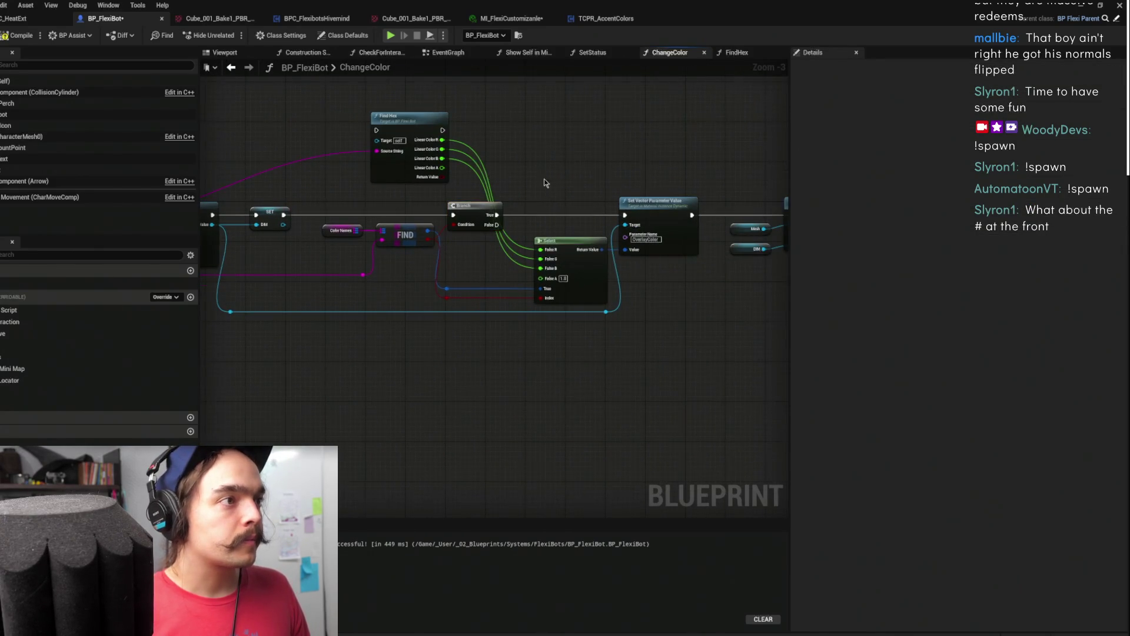
scroll(545, 183, "up", 2)
left_click_drag(445, 262, 525, 231)
mouse_move(637, 230)
left_mouse_down()
mouse_move(683, 202)
mouse_move(565, 189)
mouse_move(593, 184)
mouse_move(556, 169)
left_mouse_up()
mouse_move(448, 122)
left_mouse_down()
mouse_move(580, 118)
mouse_move(582, 258)
left_mouse_up()
left_click_drag(589, 203, 459, 177)
left_click_drag(597, 249, 563, 203)
left_click(479, 190)
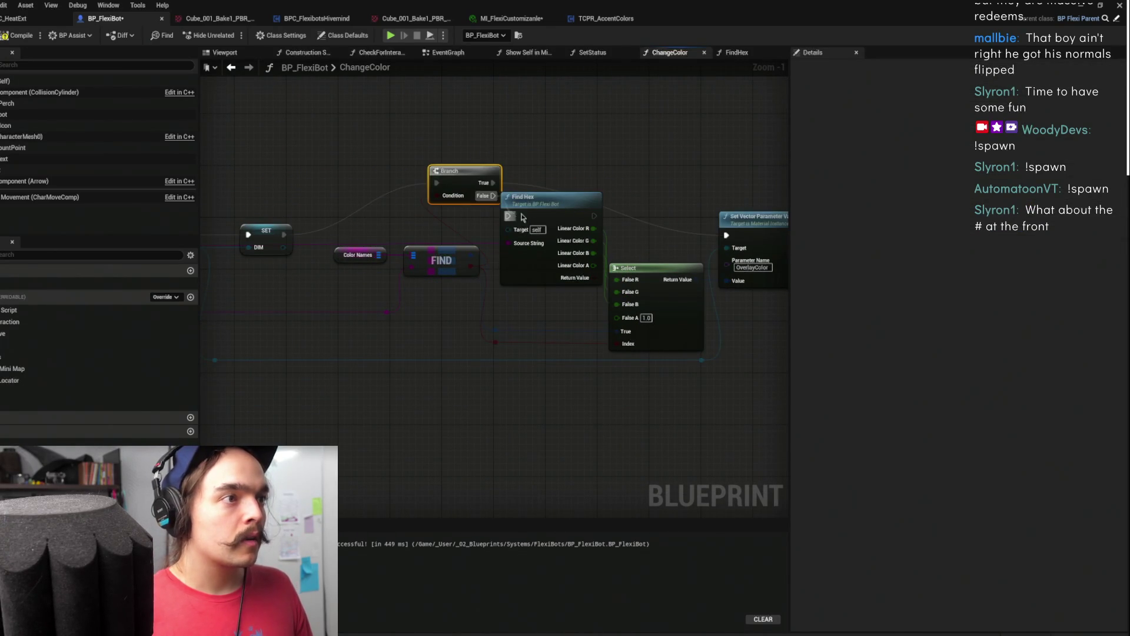
Duplicate the OverlayColor Set Vector Parameter Value node above the original
left_click_drag(594, 216, 499, 202)
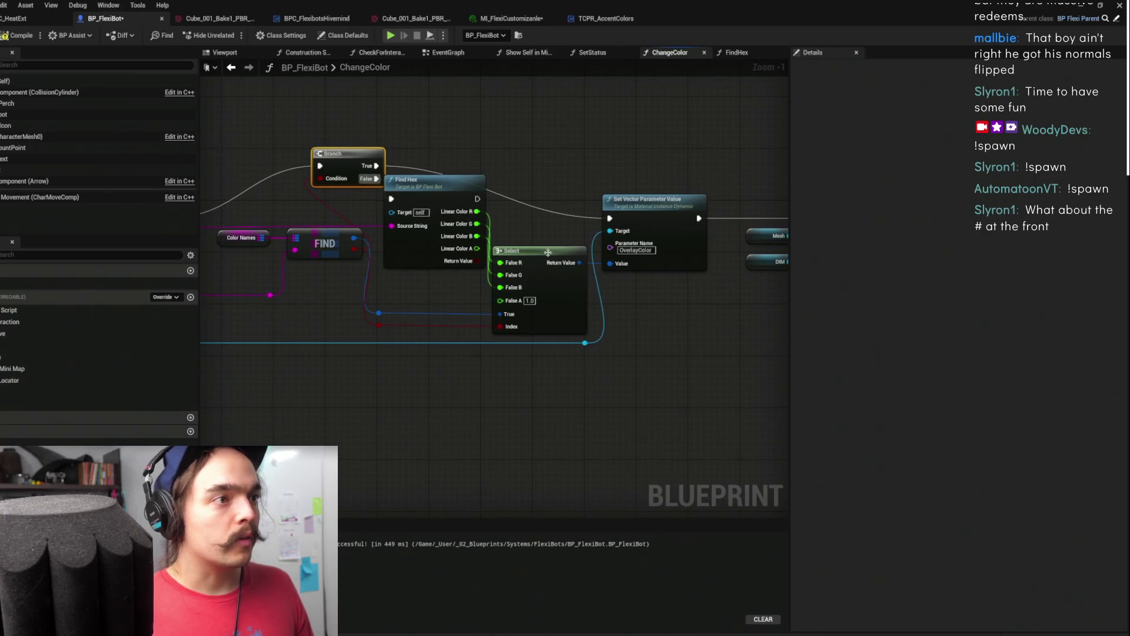
left_click(629, 226)
key("ctrl+c")
key("ctrl+v")
left_click_drag(647, 323, 590, 110)
mouse_move(414, 220)
left_mouse_down()
mouse_move(466, 130)
mouse_move(422, 122)
left_mouse_up()
mouse_move(529, 280)
left_mouse_down()
mouse_move(541, 200)
mouse_move(508, 242)
mouse_move(564, 171)
left_mouse_up()
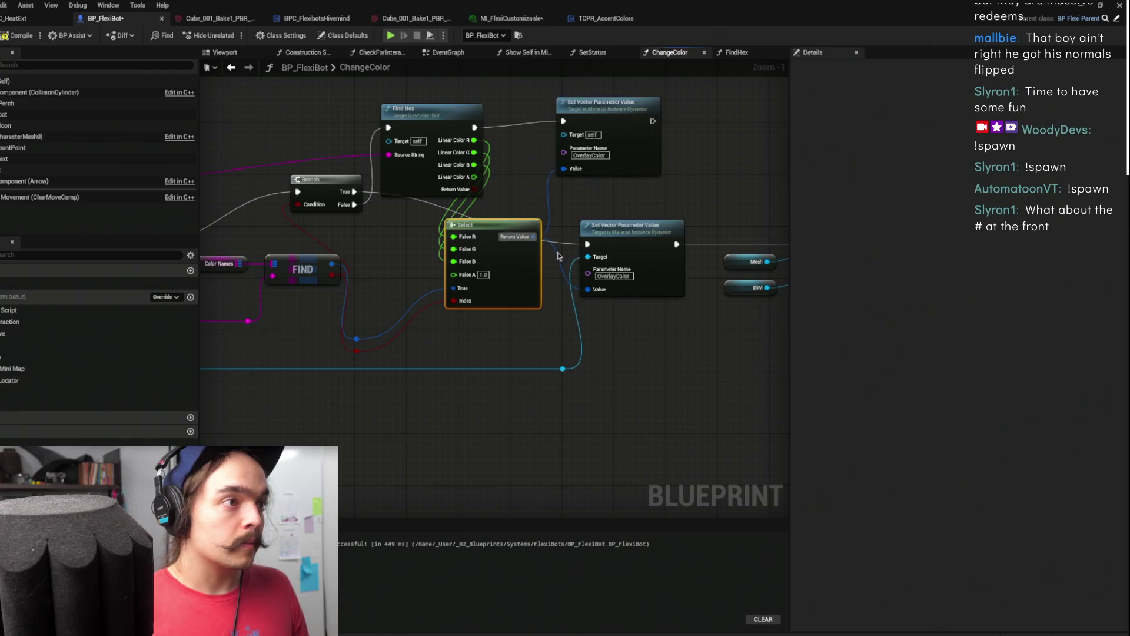
Wire Find Hex's outputs into Select and FIND's result into the lower setter's Value, then compile
left_click(587, 289, "alt")
left_click(474, 211)
left_click_drag(490, 221, 522, 128)
left_click_drag(606, 103, 675, 90)
left_click_drag(506, 133, 536, 121)
key("ctrl+d")
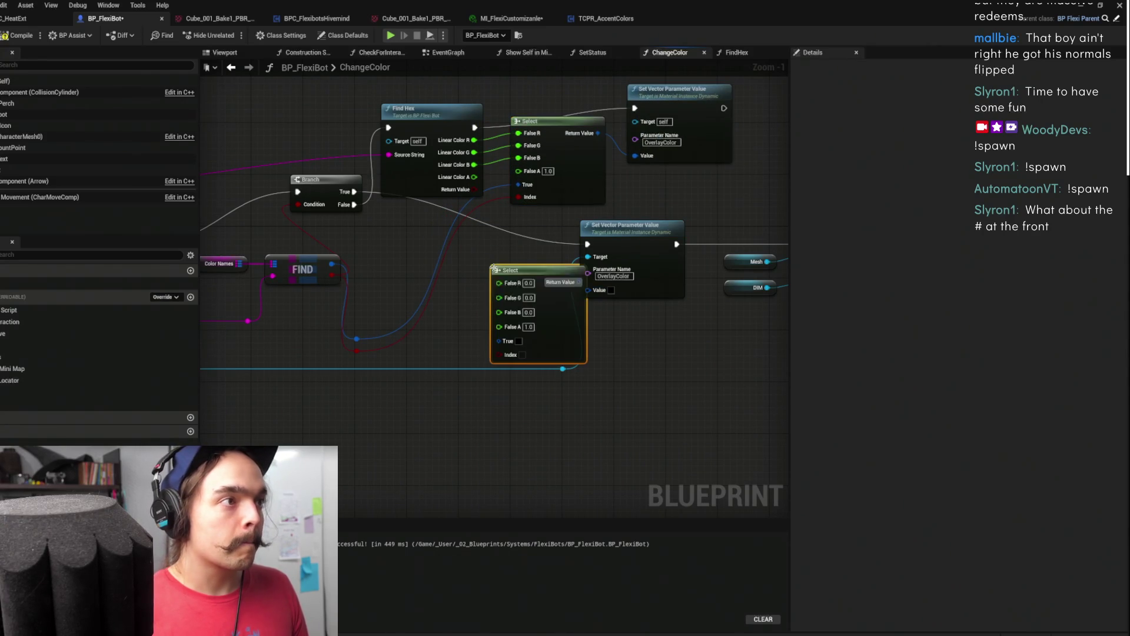
left_click_drag(499, 267, 461, 267)
key("Delete")
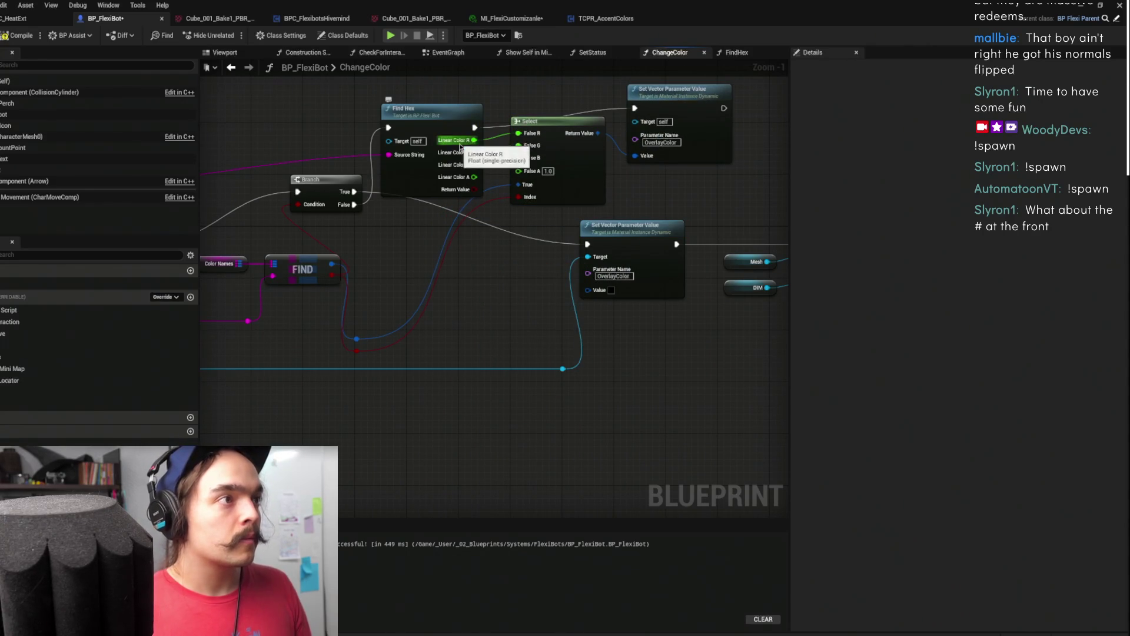
left_click(464, 137)
left_click_drag(518, 171, 491, 175)
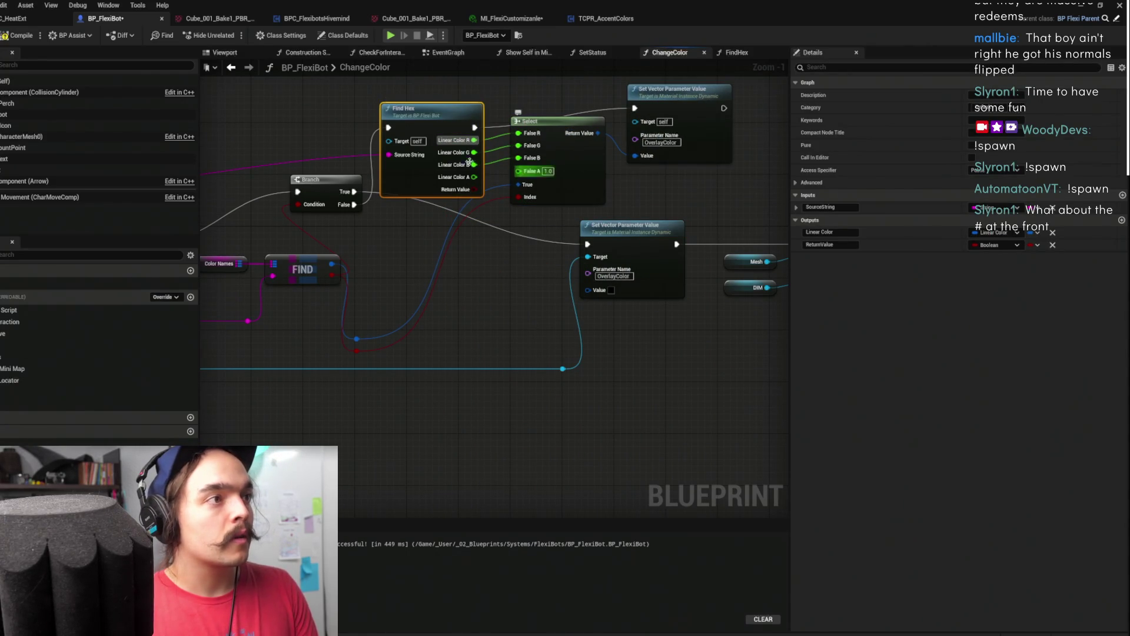
left_click_drag(478, 268, 452, 318)
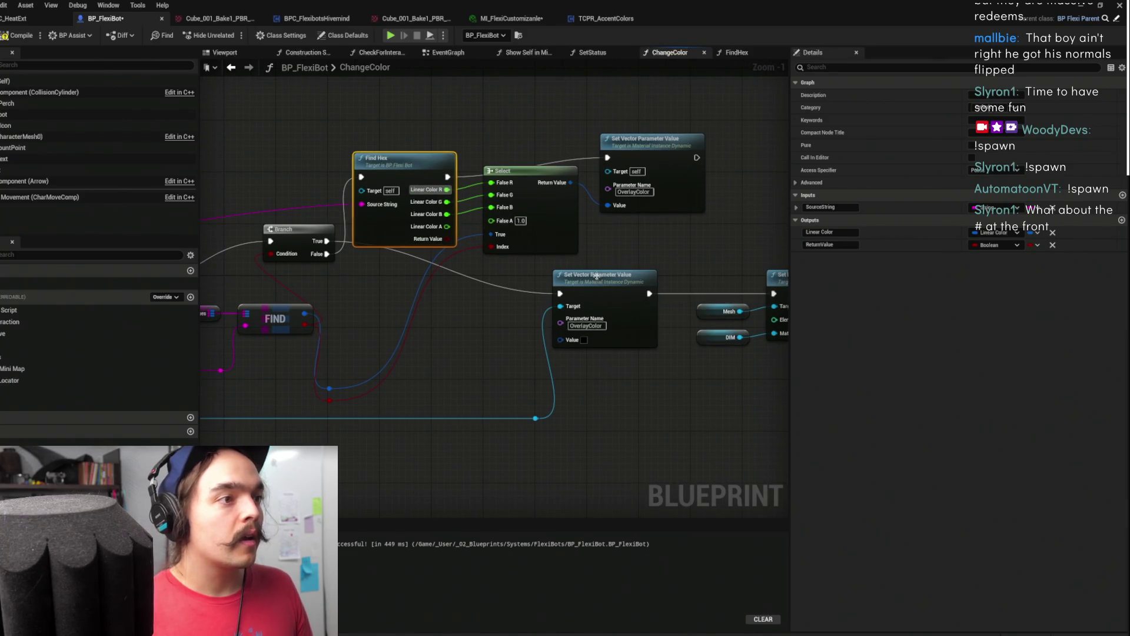
mouse_move(308, 317)
left_mouse_down()
mouse_move(479, 320)
mouse_move(585, 334)
mouse_move(583, 346)
left_mouse_up()
left_click(651, 294)
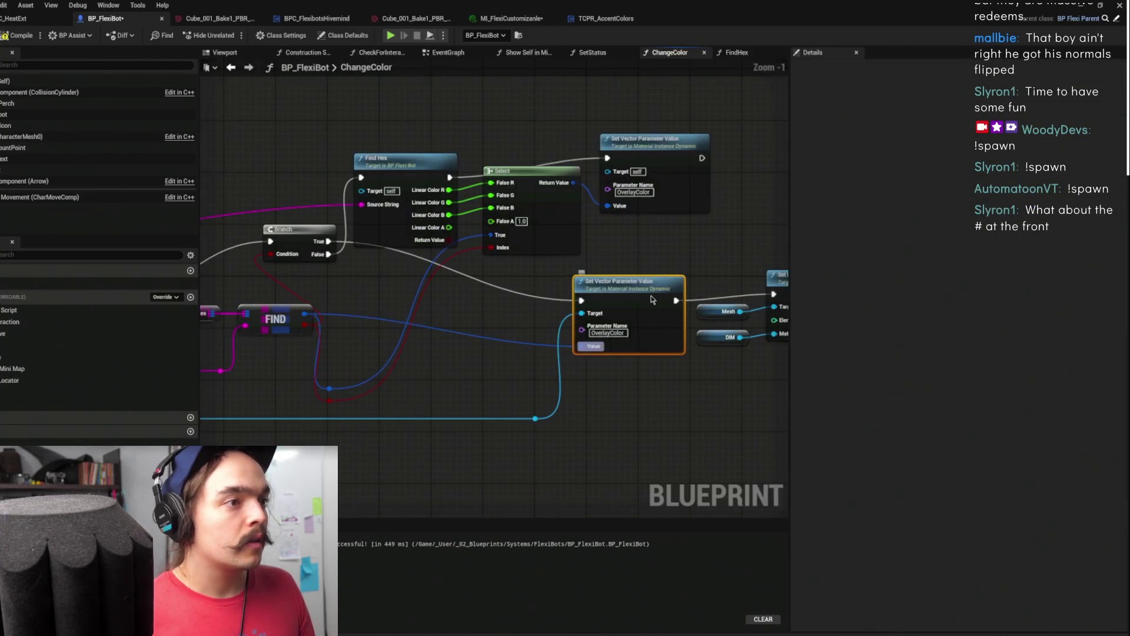
key("f")
left_click(13, 35)
Chain the colour parameter setter's execution into Set Material
left_click_drag(574, 310, 359, 230)
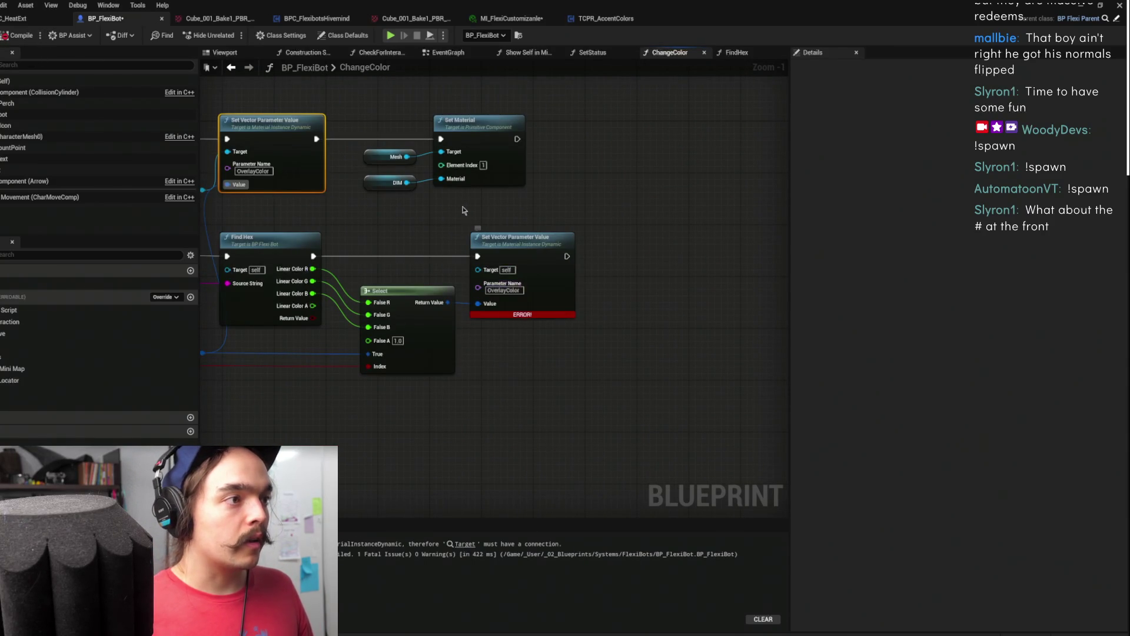
left_click_drag(405, 239, 694, 202)
left_click(682, 145)
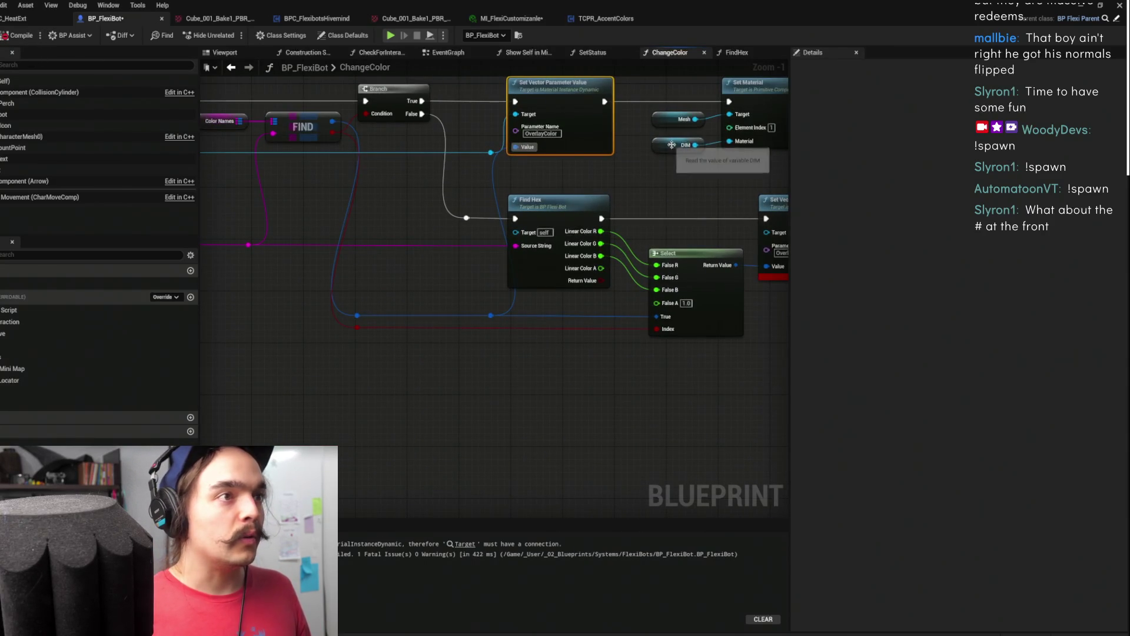
scroll(570, 234, "down", 2)
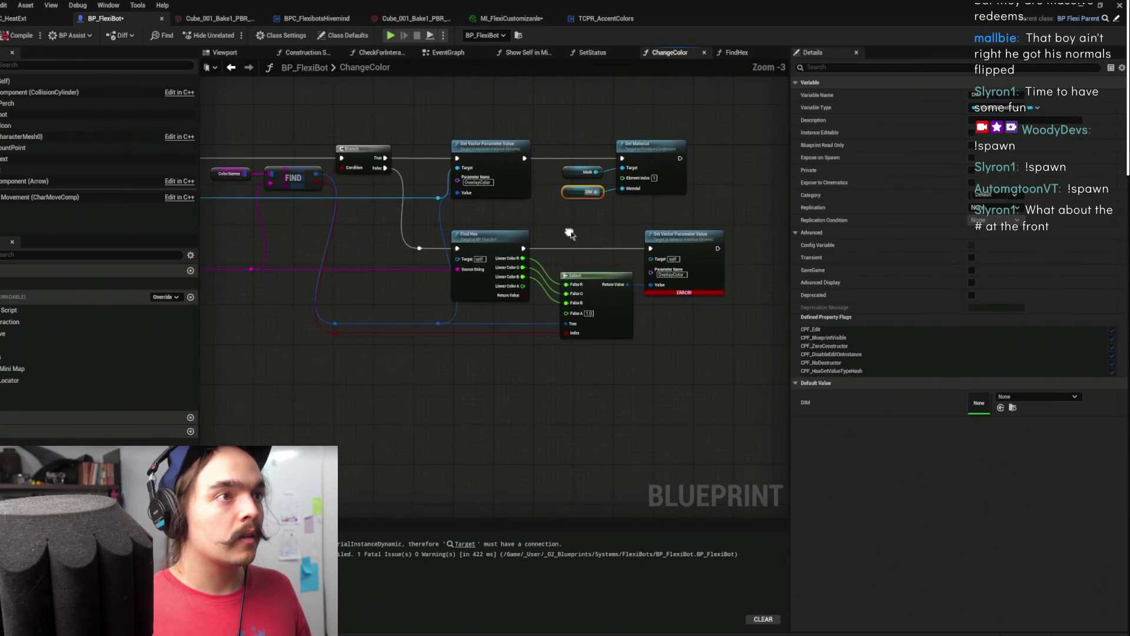
mouse_move(718, 248)
left_mouse_down()
mouse_move(651, 215)
mouse_move(616, 168)
left_mouse_up()
key("Escape")
mouse_move(717, 248)
left_mouse_down()
mouse_move(730, 245)
mouse_move(618, 170)
mouse_move(622, 158)
left_mouse_up()
left_click(647, 147)
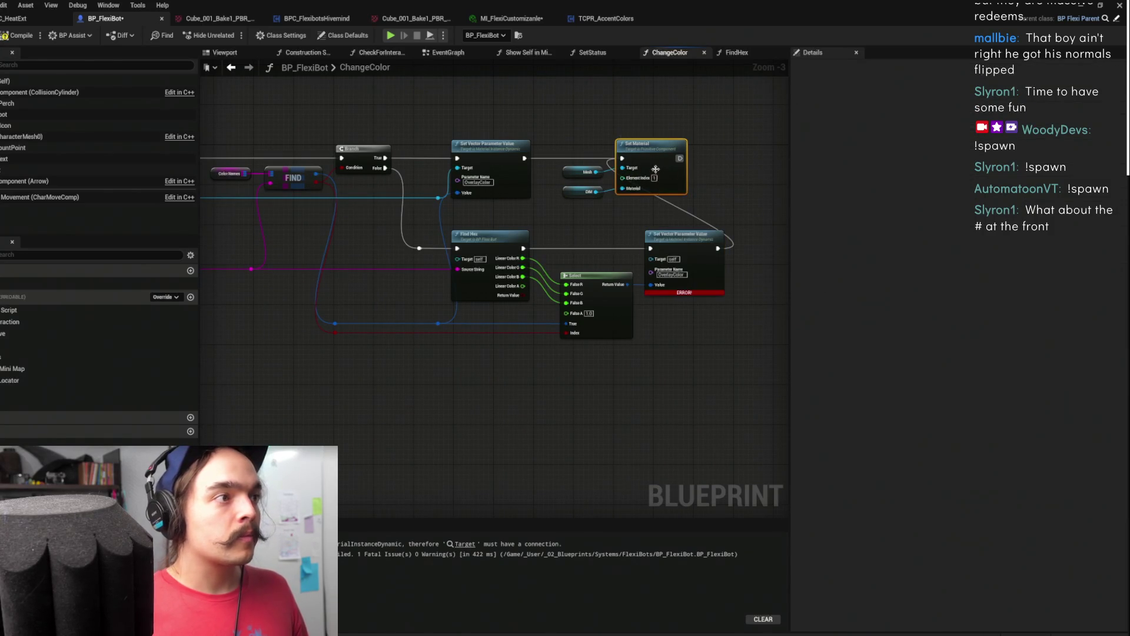
mouse_move(661, 217)
left_mouse_down()
mouse_move(469, 194)
mouse_move(704, 171)
mouse_move(530, 196)
left_mouse_up()
Paste a copy of the DM node into the fallback setter's Target and recompile
left_click(638, 191)
key("ctrl+c")
key("ctrl+v")
mouse_move(484, 227)
left_mouse_down()
mouse_move(521, 266)
mouse_move(516, 256)
left_mouse_up()
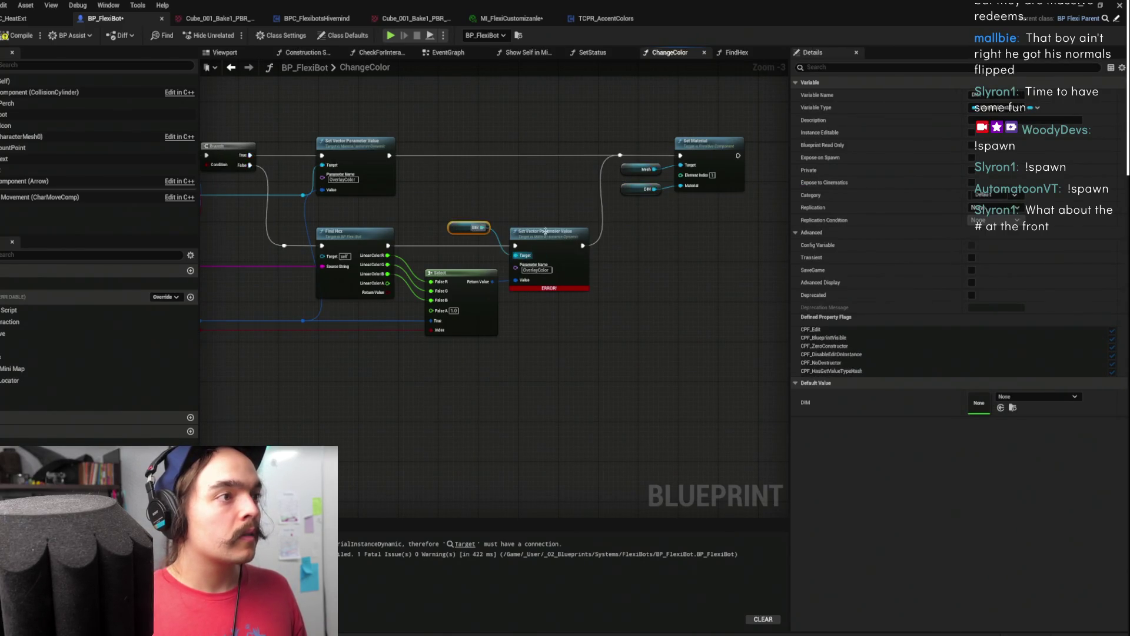
left_click(18, 35)
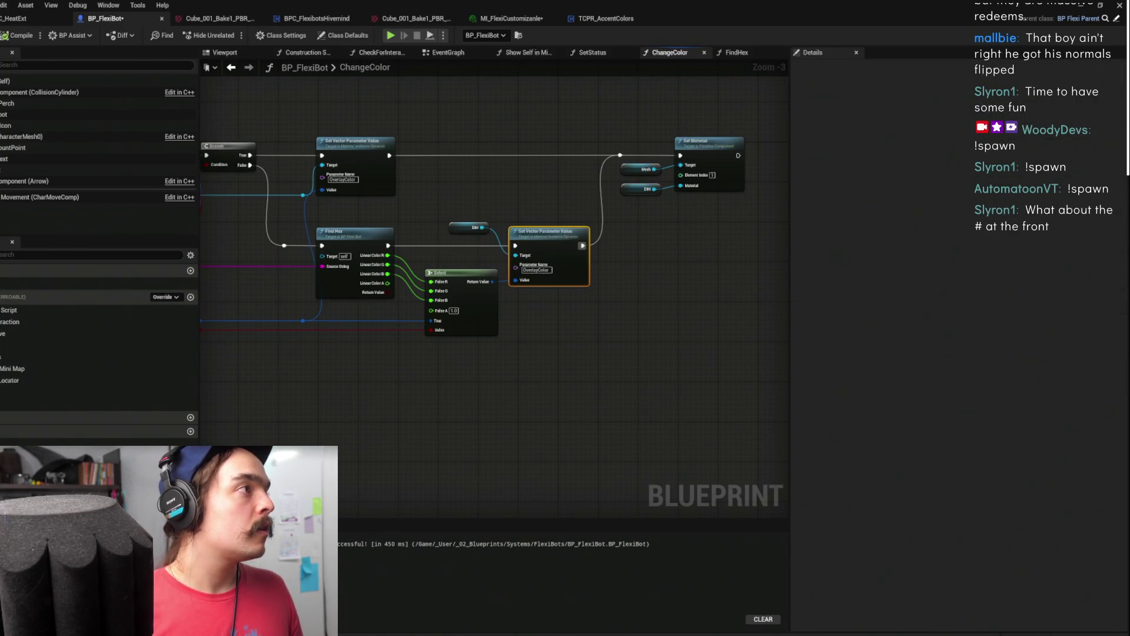
scroll(490, 125, "down", 1)
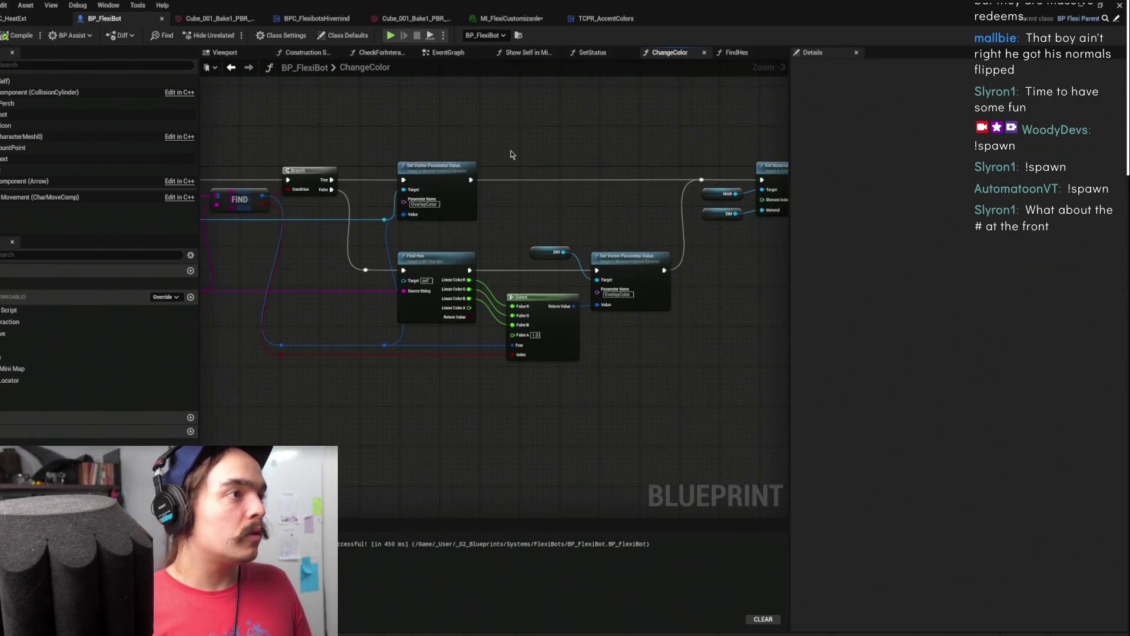
left_click_drag(508, 166, 474, 184)
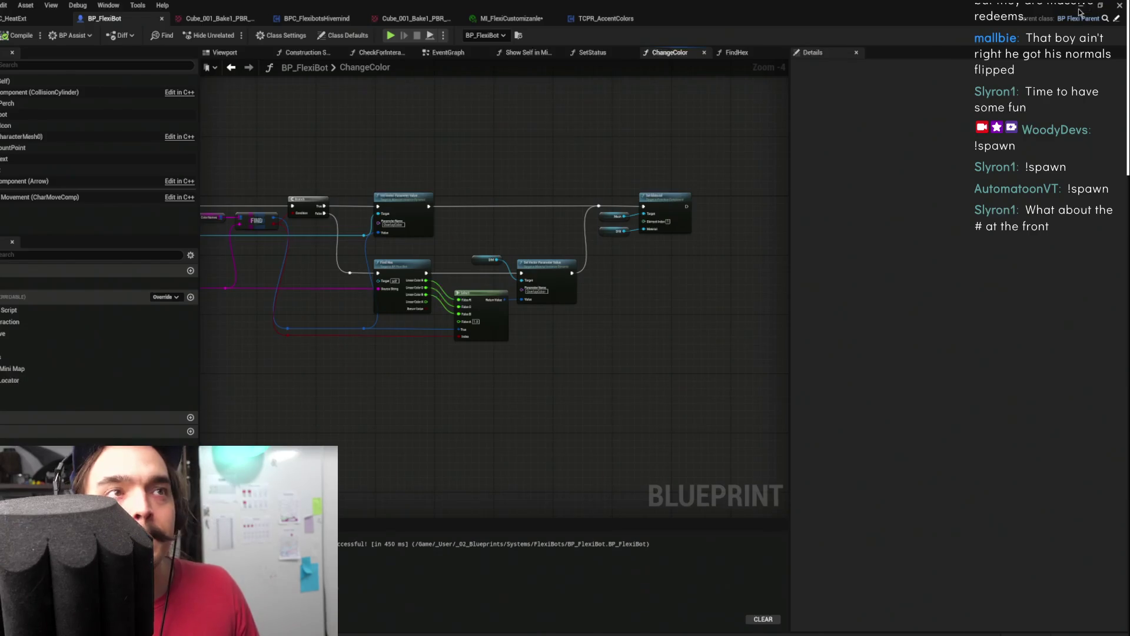
Close the blueprint editor, play the level while checking the Message Log, then stop playing
left_click(1099, 6)
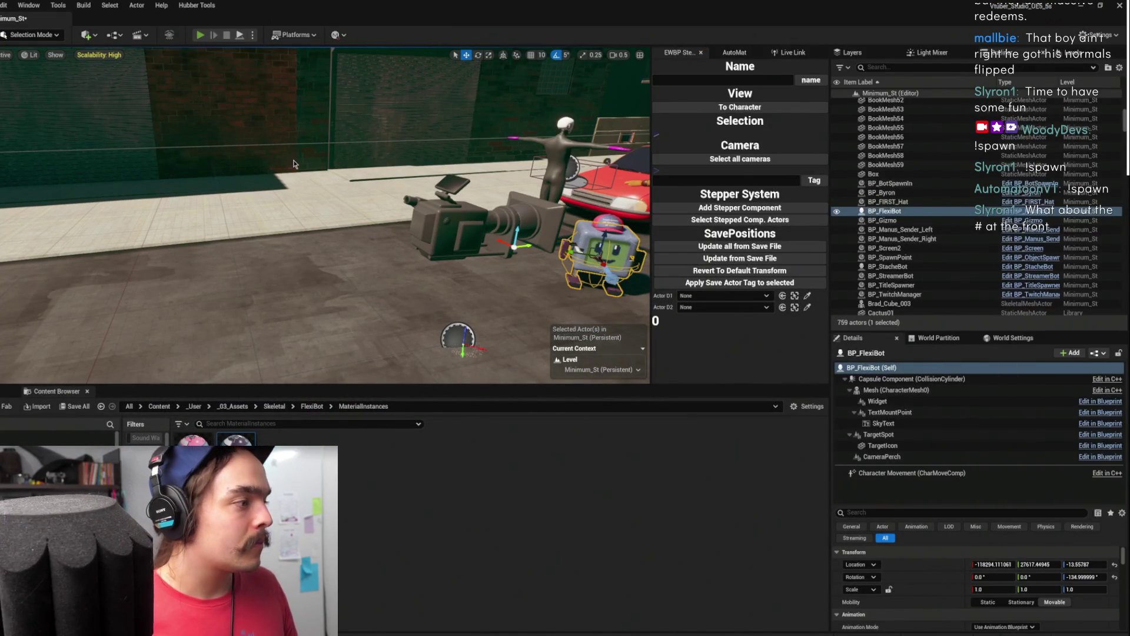
key("alt+p")
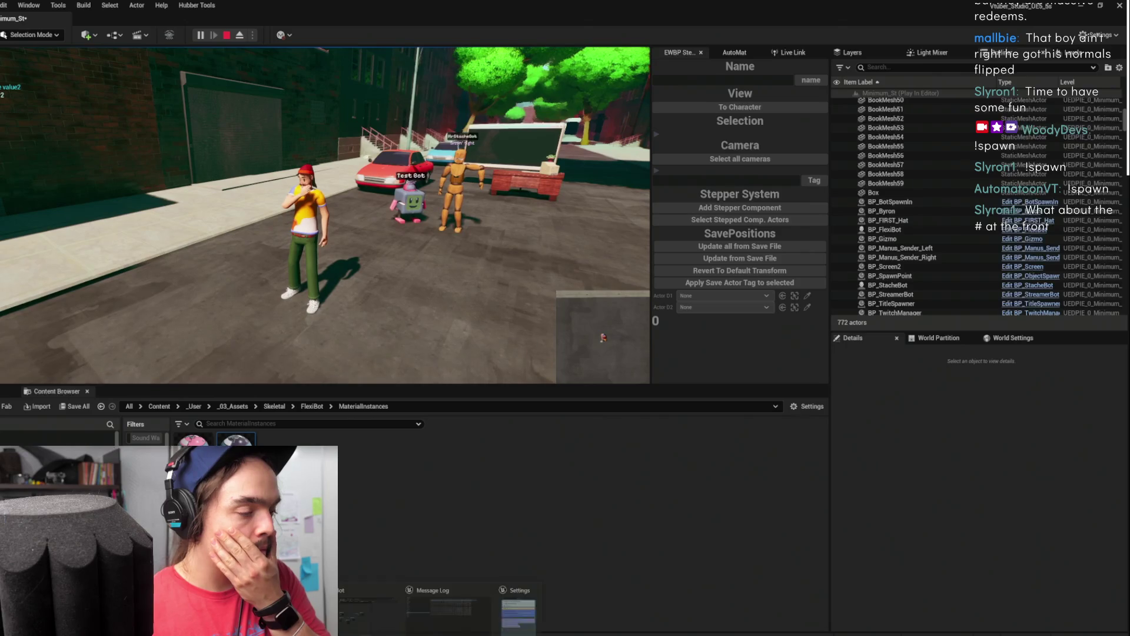
left_click(406, 583)
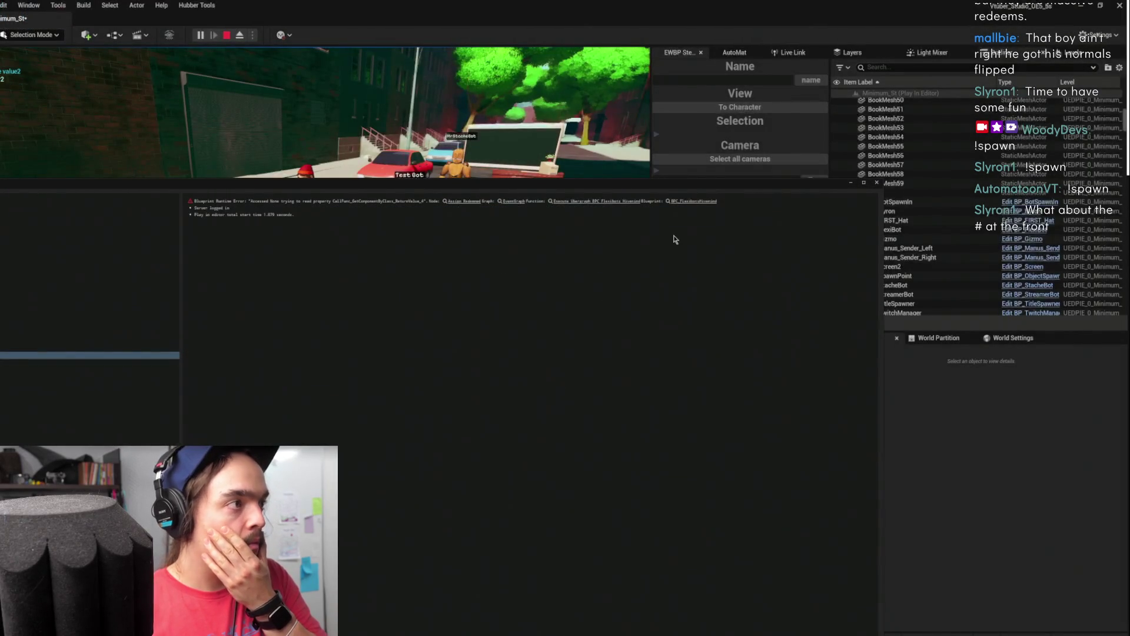
left_click(852, 183)
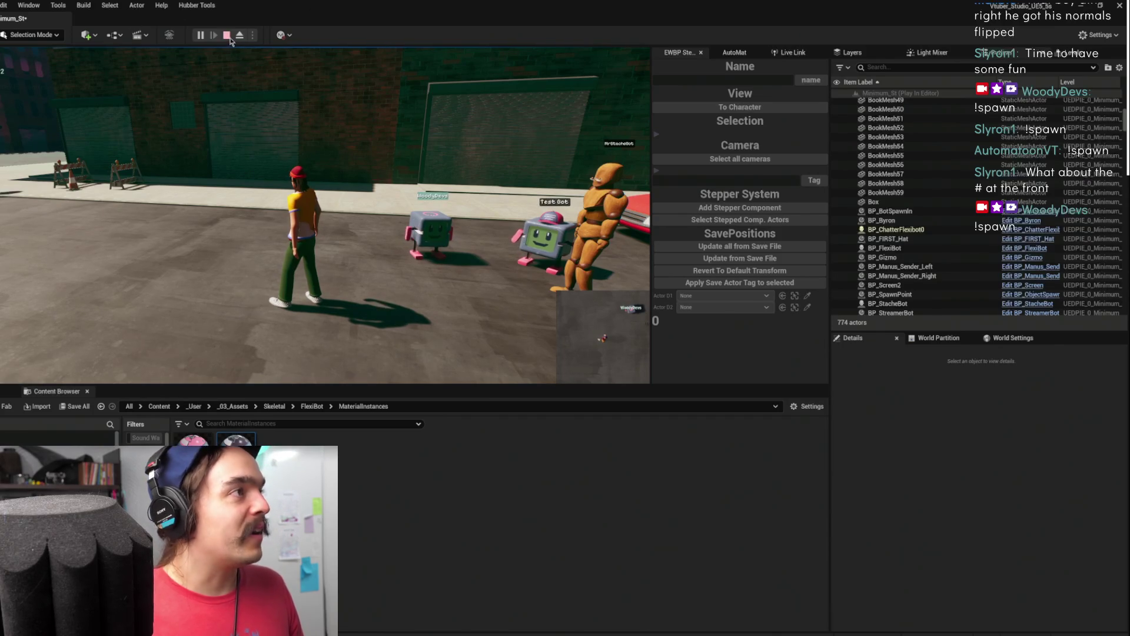
key("Escape")
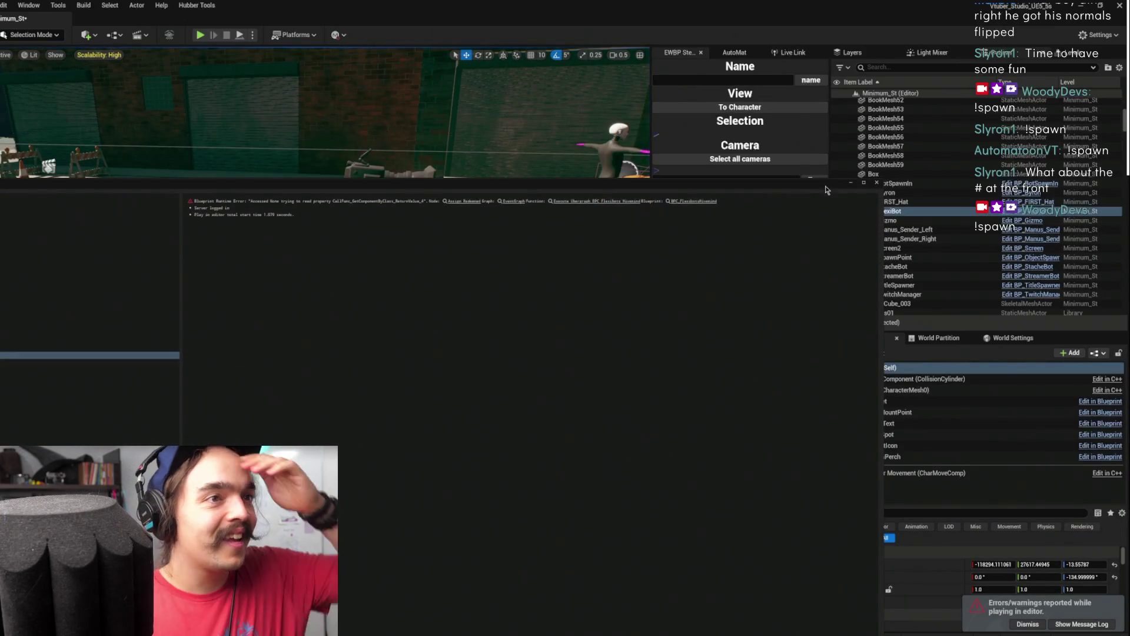
key("f")
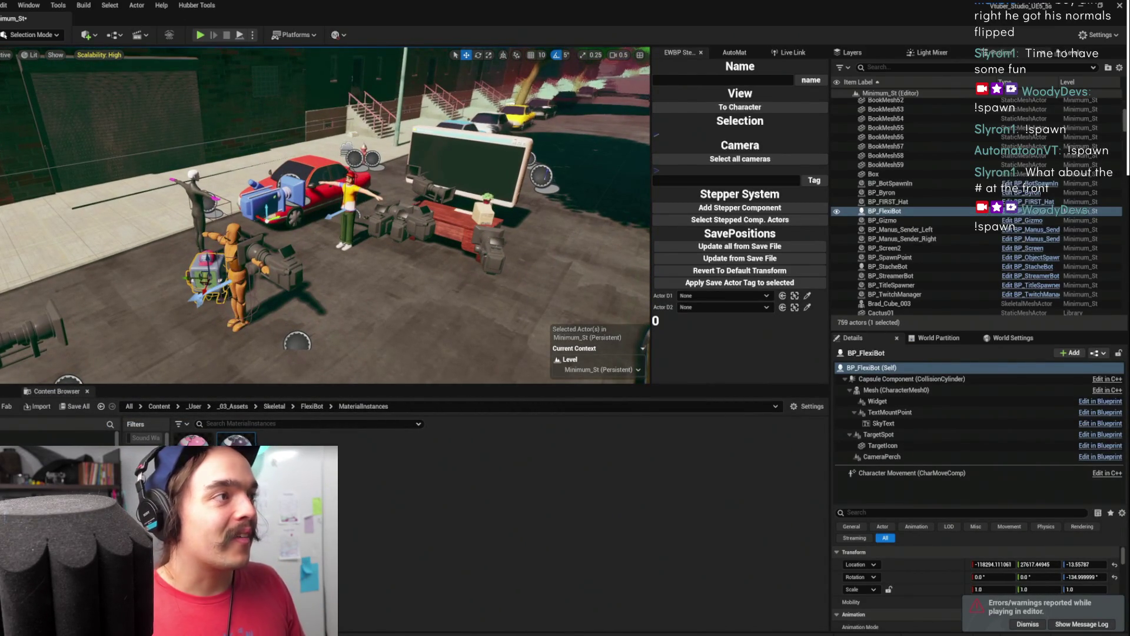
Add TCPR_AccentColors from ChannelPointRedeems to BP_TwitchManager, save the level and start a play test
left_click(356, 158)
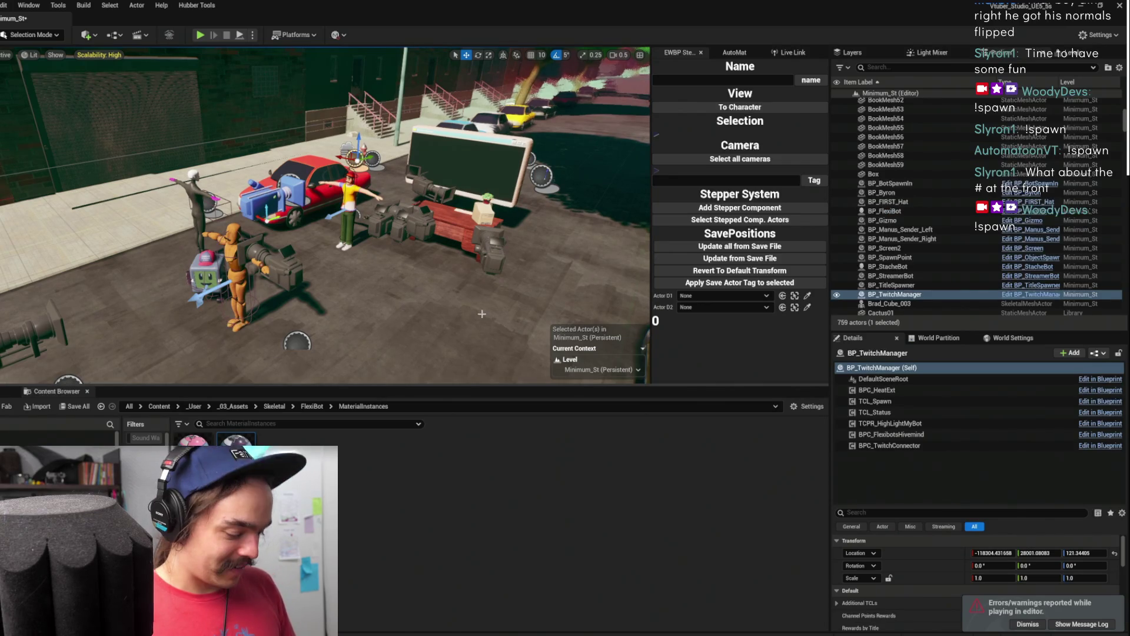
key("ctrl+b")
double_click(279, 451)
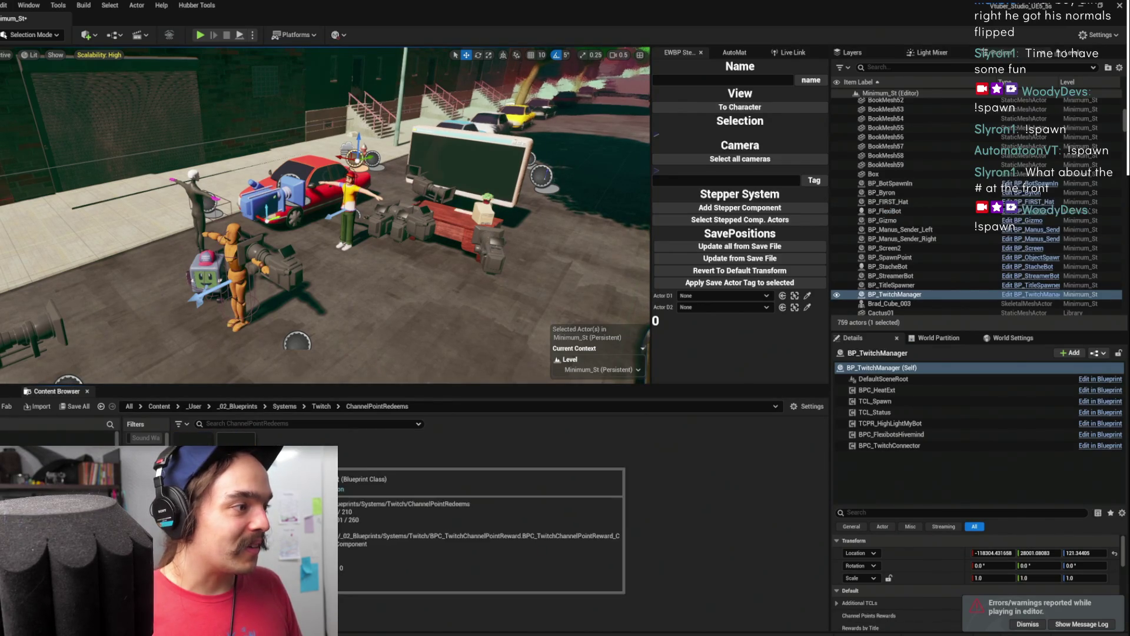
mouse_move(192, 464)
left_mouse_down()
mouse_move(881, 474)
mouse_move(895, 450)
left_mouse_up()
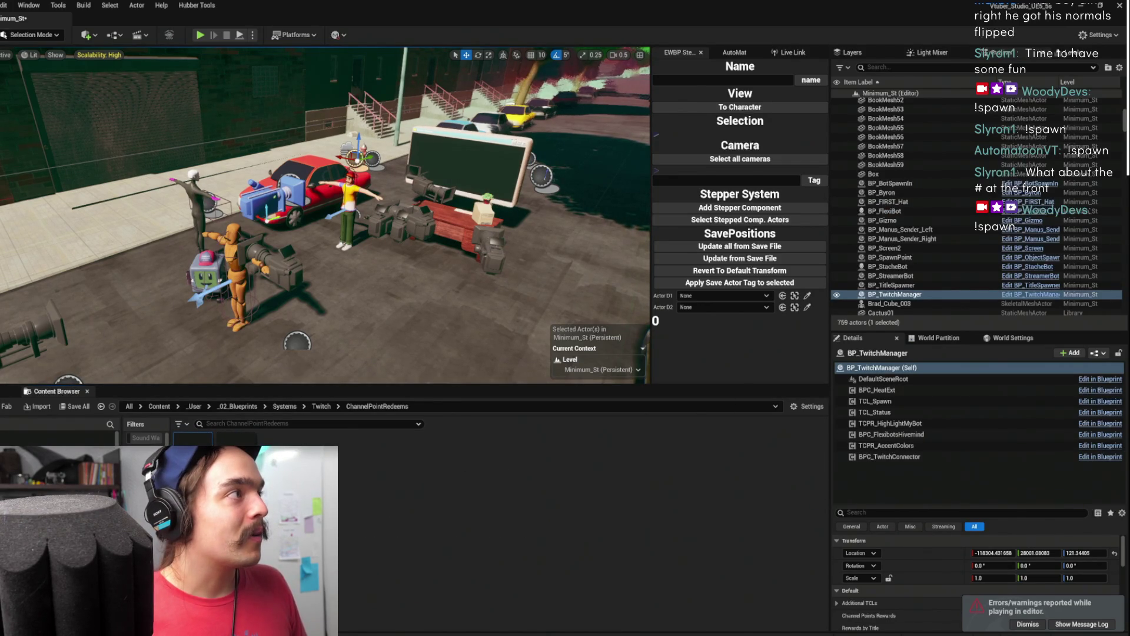
key("ctrl+s")
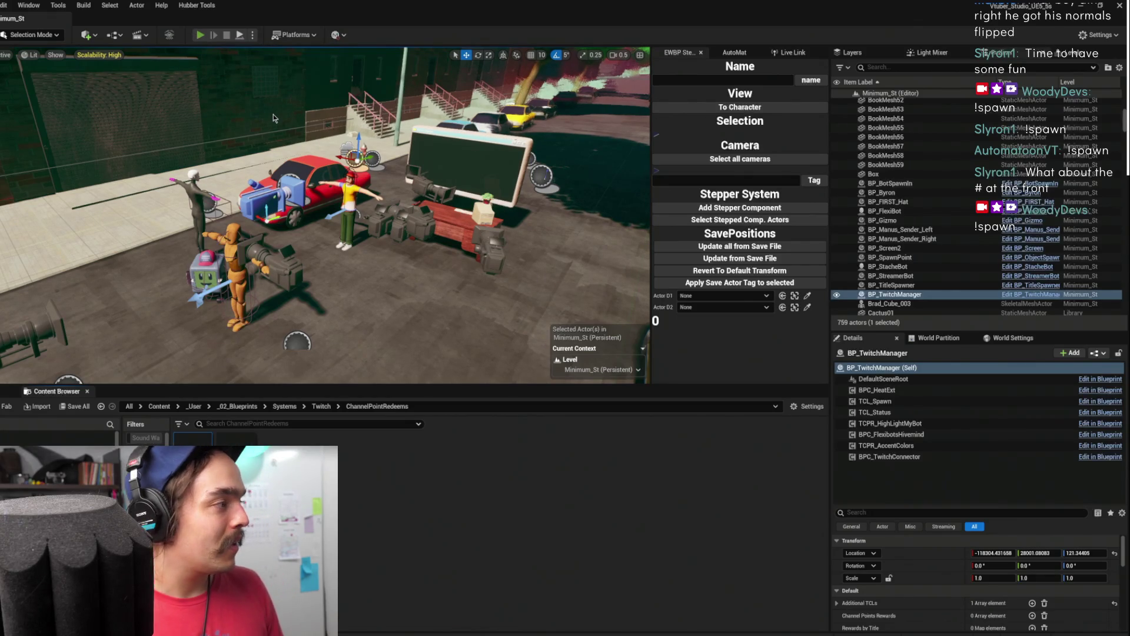
key("alt+p")
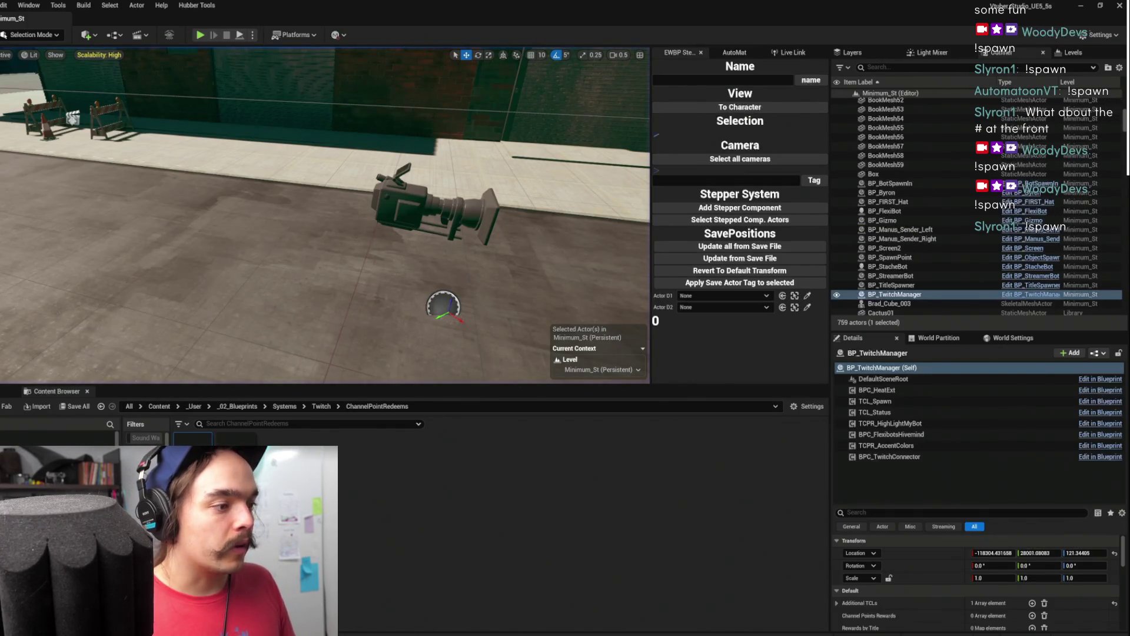
Select the TCPR_AccentColors component and enlarge its reward properties panel
left_click(888, 445)
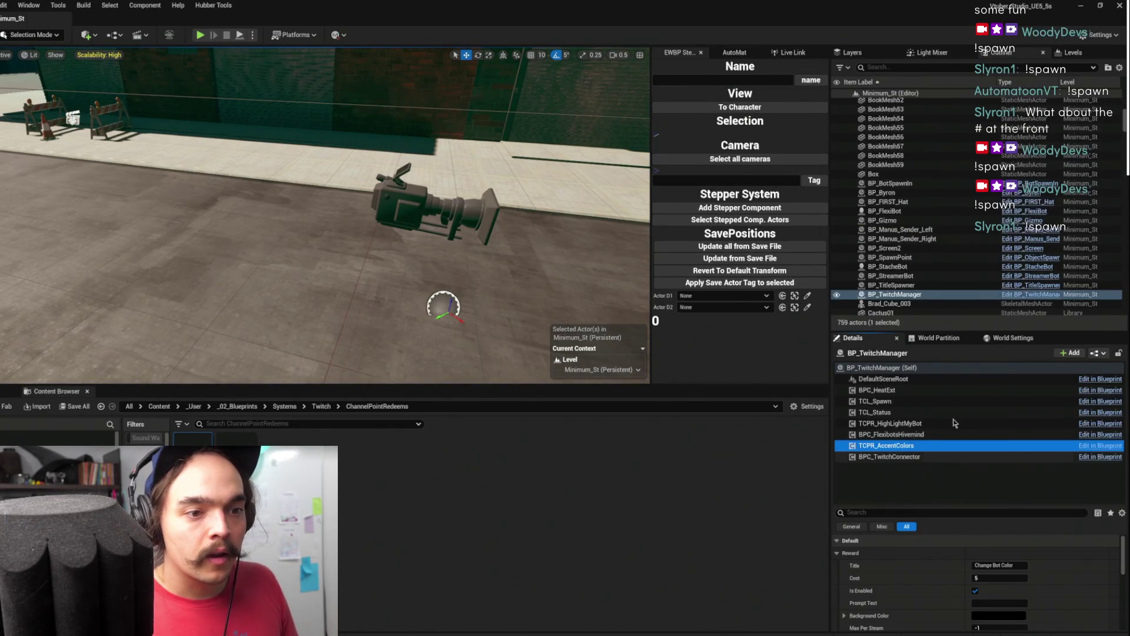
left_click_drag(909, 330, 910, 188)
scroll(917, 536, "down", 1)
scroll(912, 530, "up", 1)
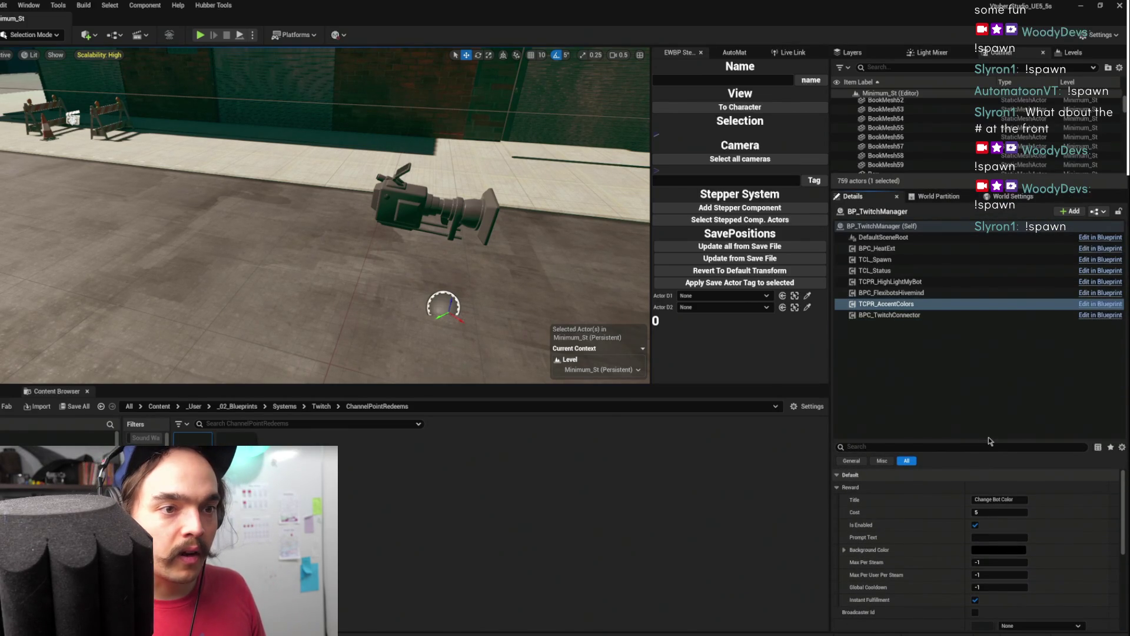
left_click_drag(988, 439, 999, 360)
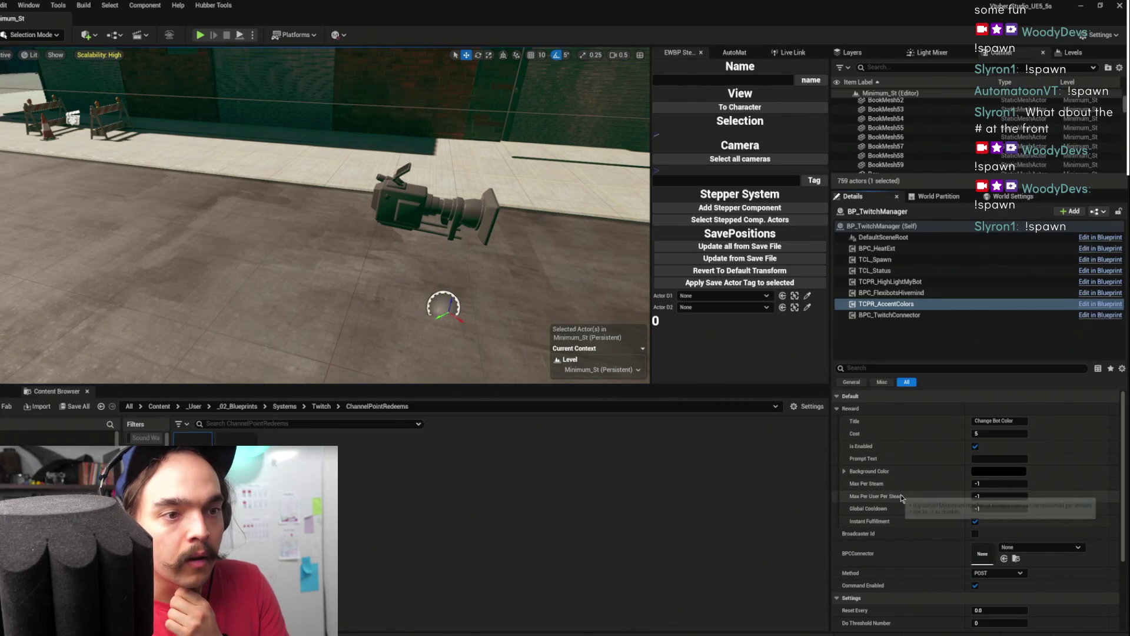
Set the Background Color to orange, save the level and start a play test
left_click(983, 476)
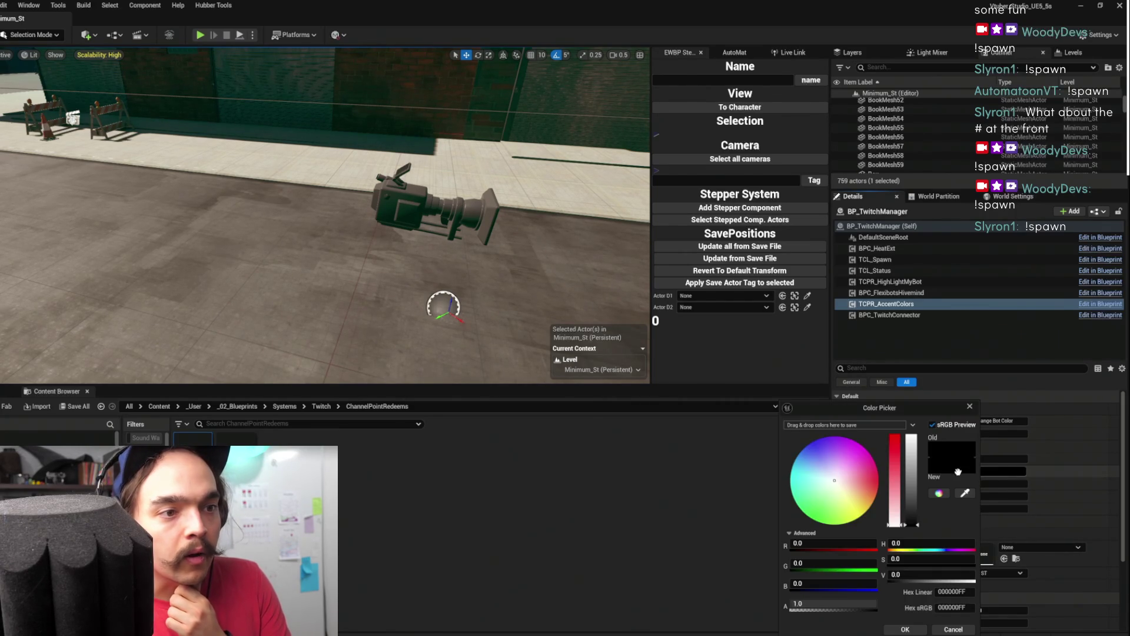
left_click(894, 446)
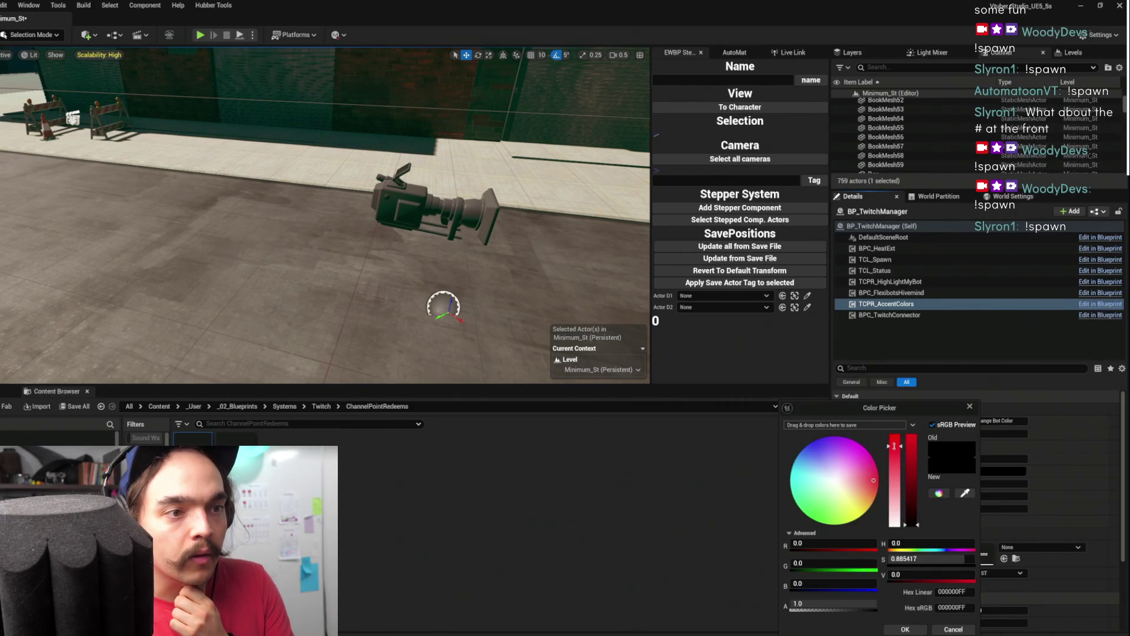
left_click(905, 630)
left_click(1003, 471)
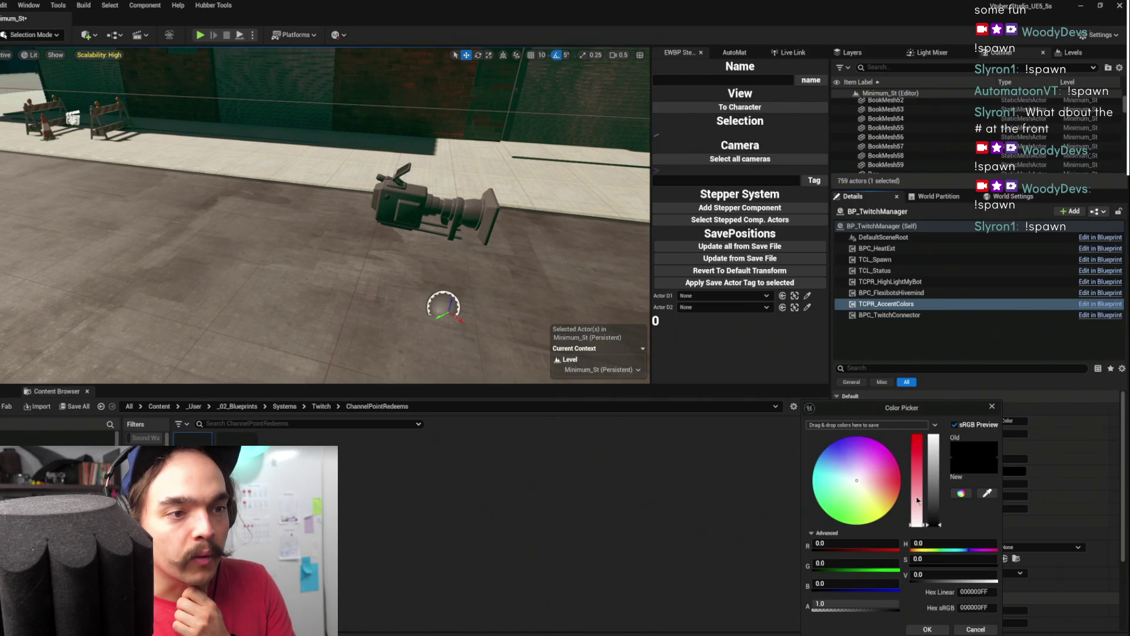
left_click(917, 454)
left_click(936, 453)
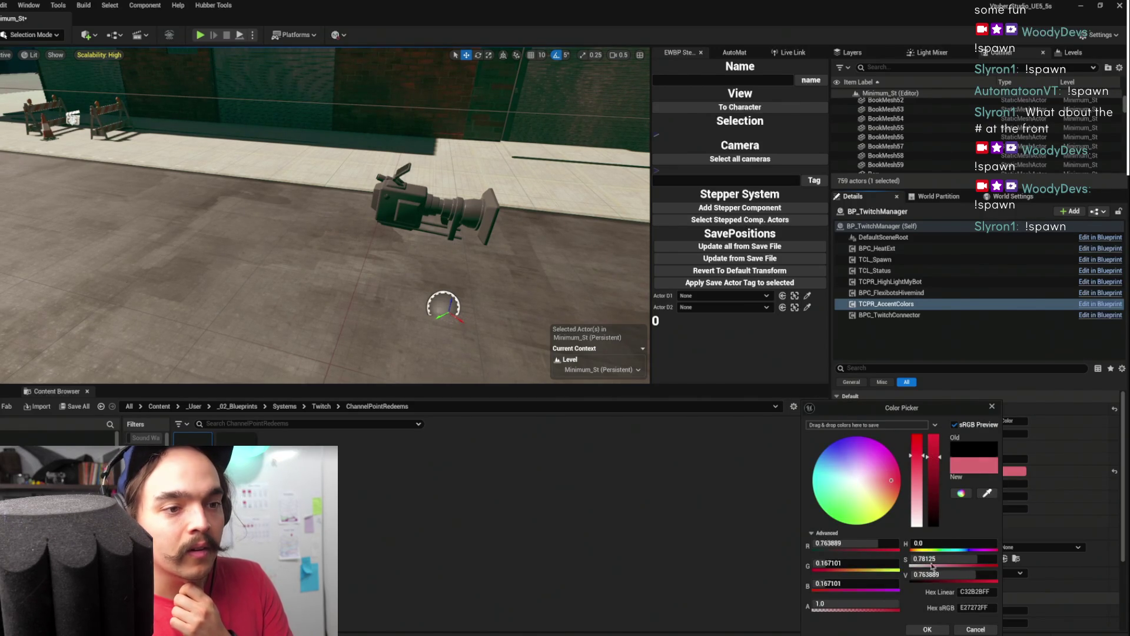
left_click(916, 438)
left_click(871, 500)
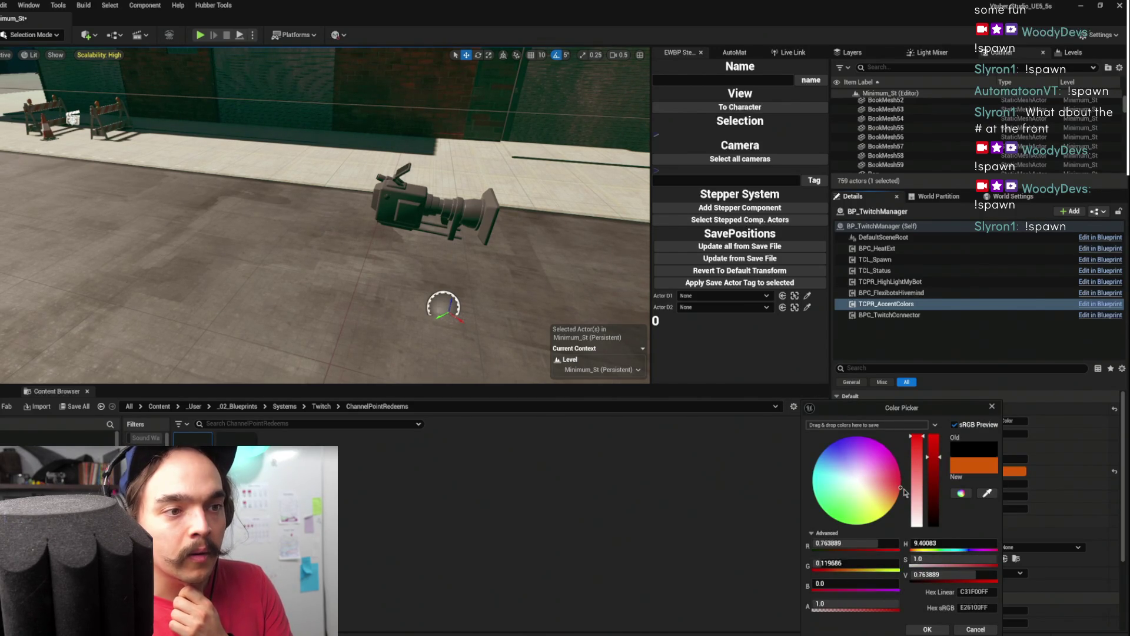
left_click(926, 628)
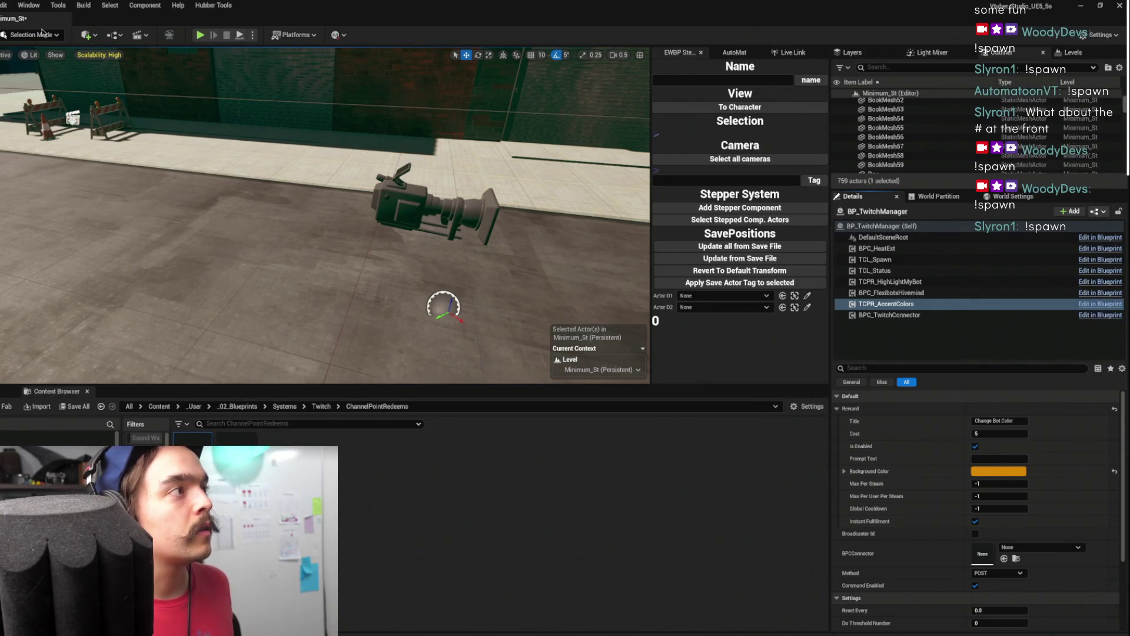
key("ctrl+s")
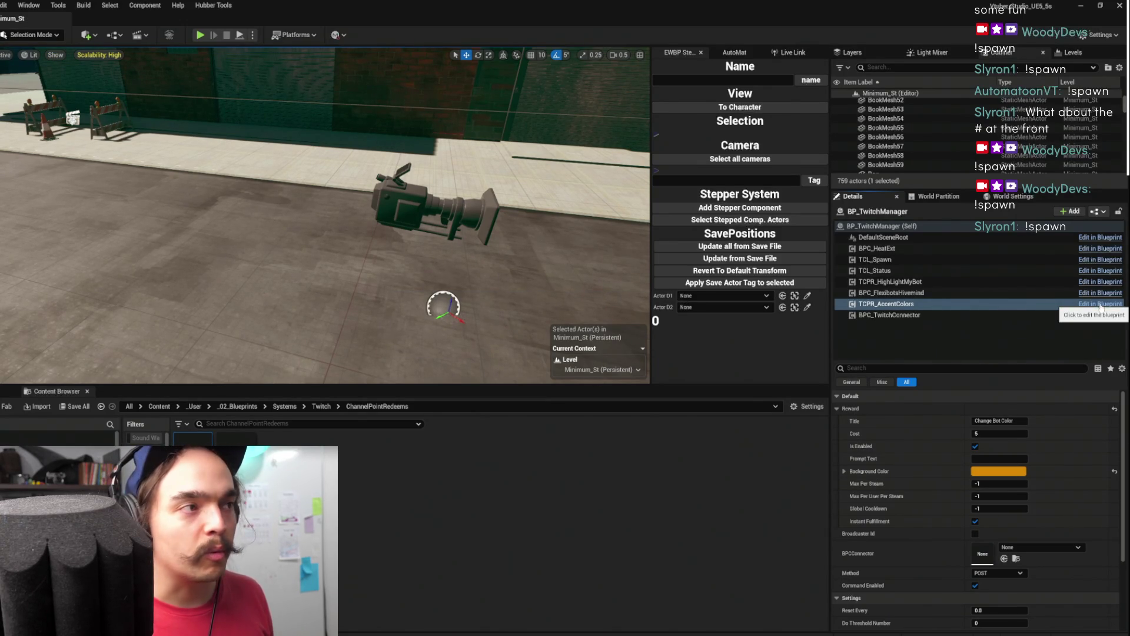
left_click(201, 36)
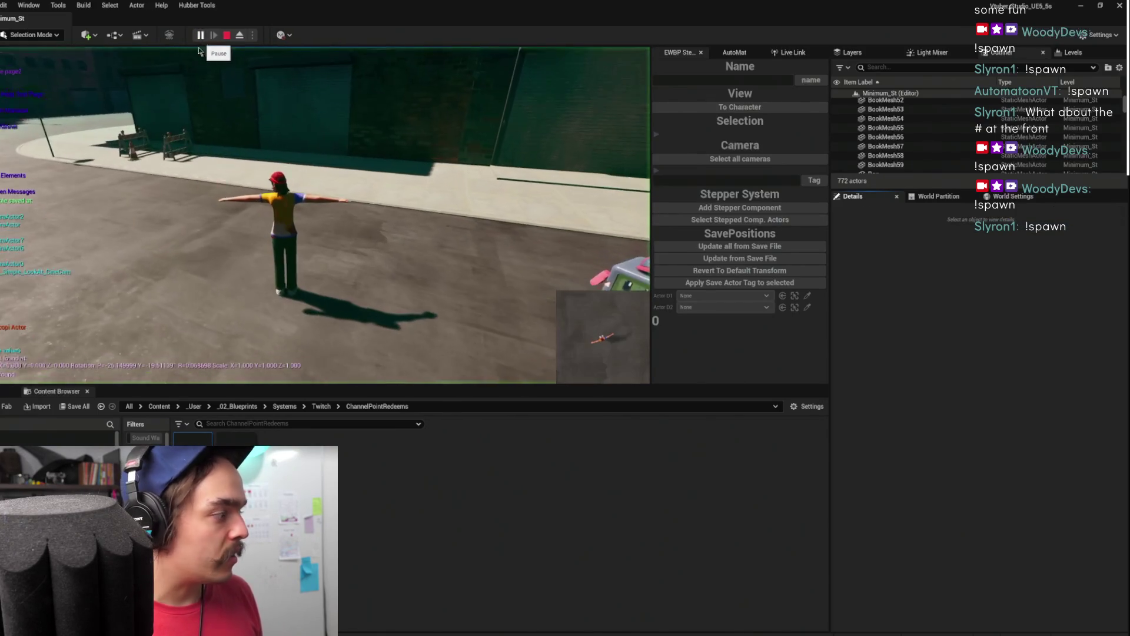
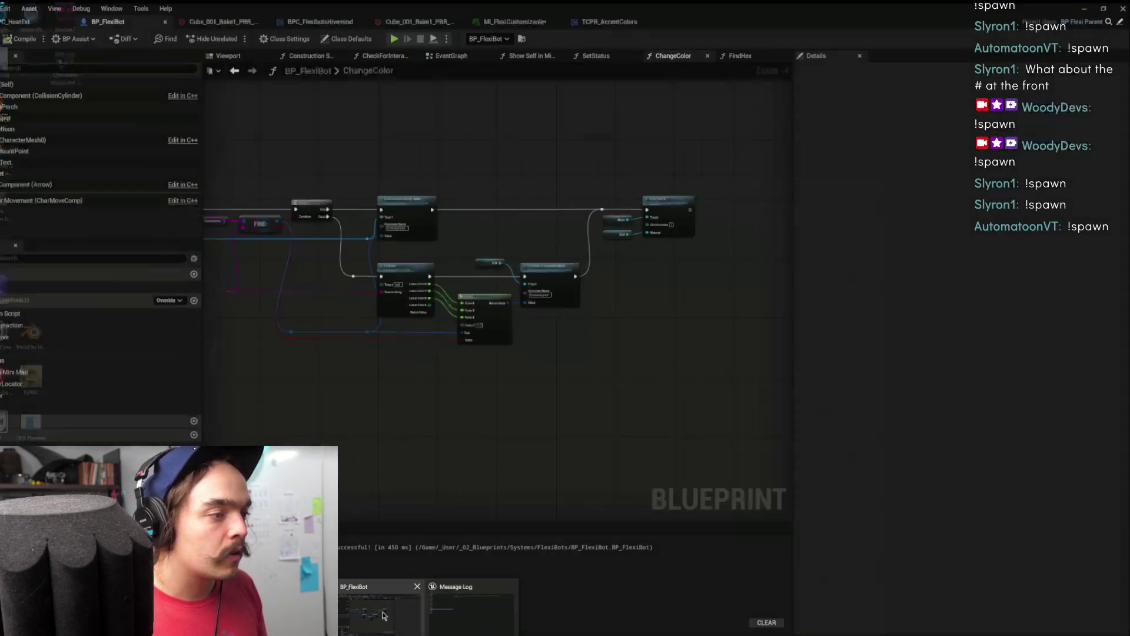
Open the TCPR_AccentColors reward's Class Defaults and start editing its Title field
left_click(383, 615)
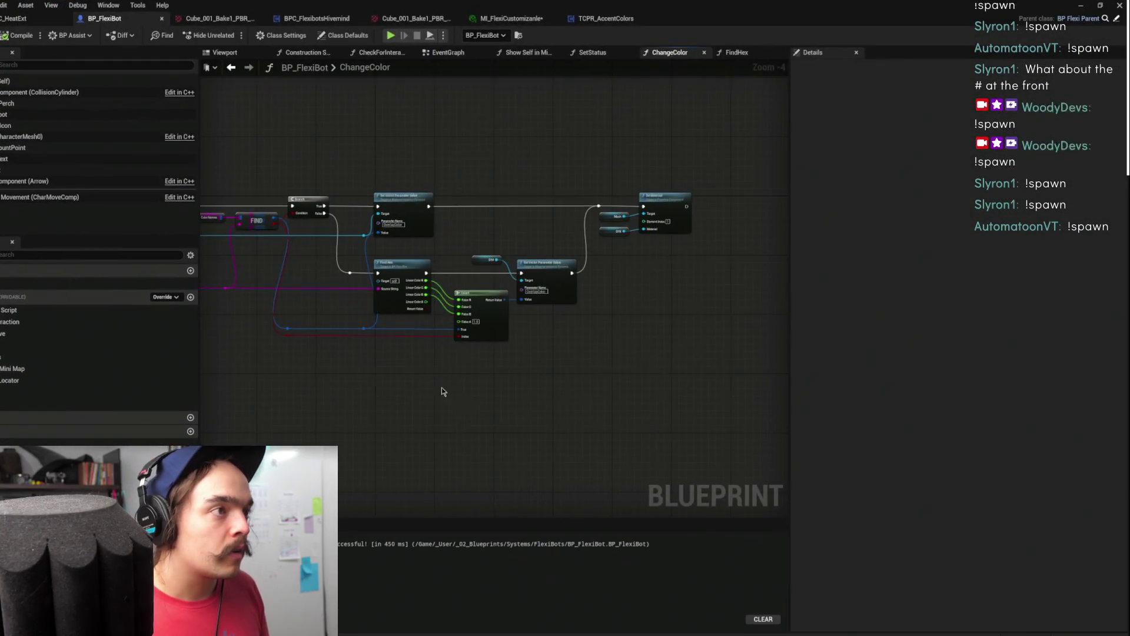
scroll(461, 156, "down", 1)
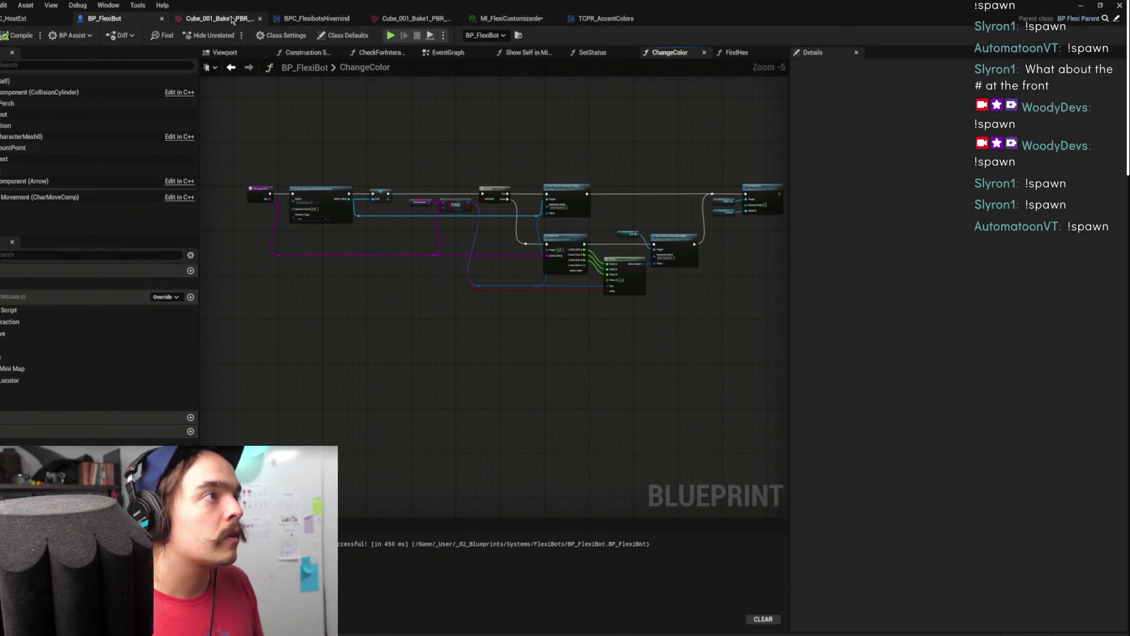
left_click(606, 23)
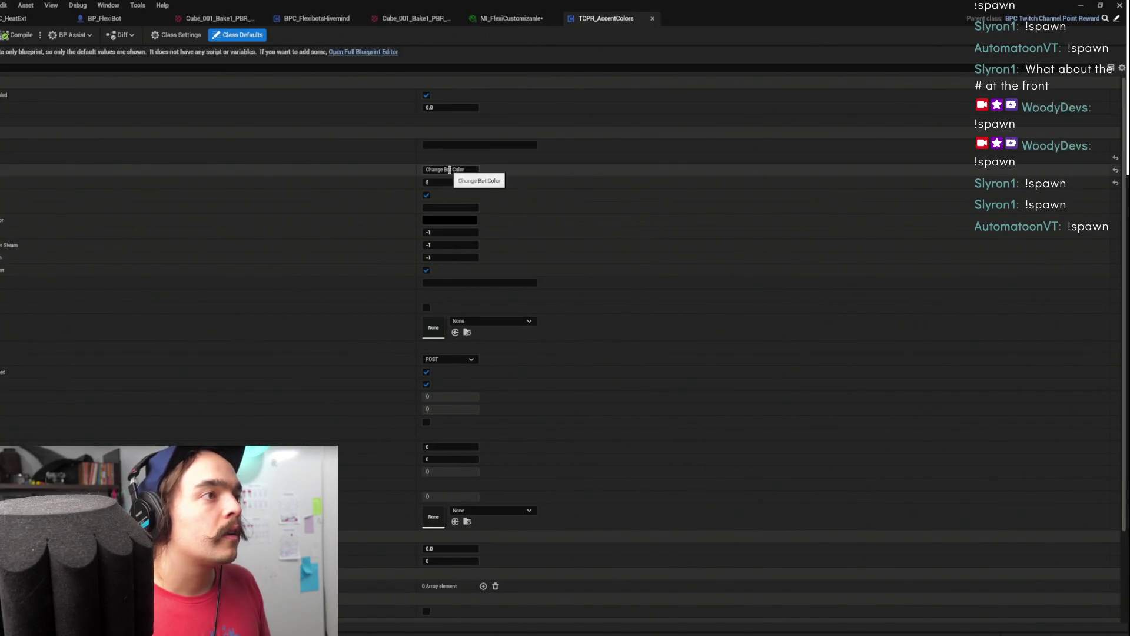
left_click(443, 170)
left_click(444, 170)
Lowercase the title to 'Change bot color', save the asset, and return to the level
left_click(452, 170)
key("Delete")
key("BackSpace")
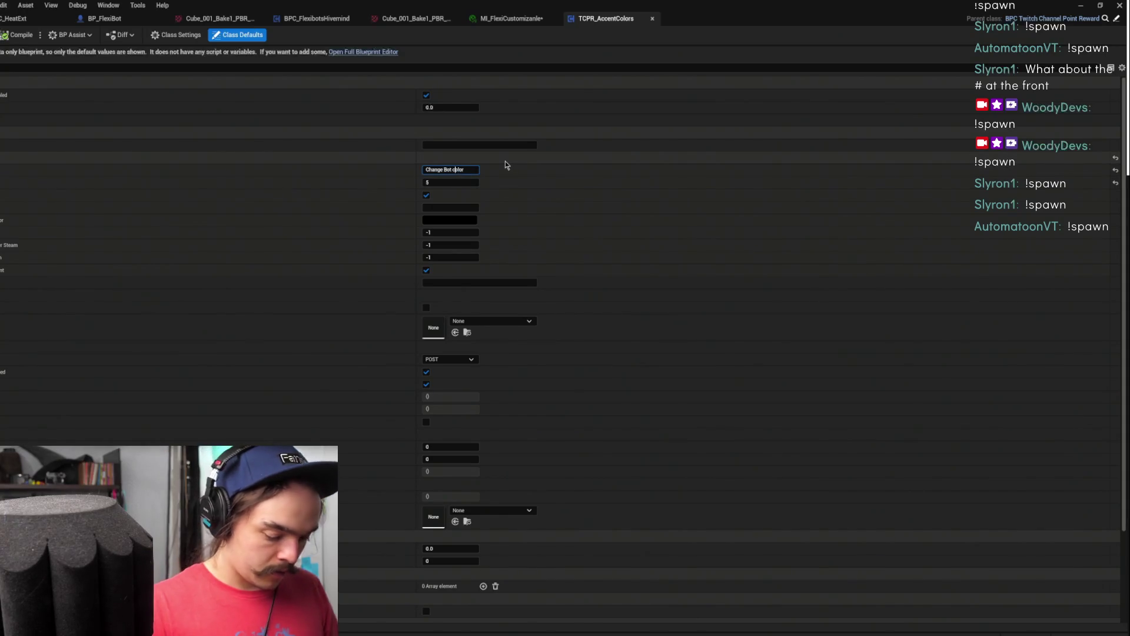
type("c")
key("BackSpace")
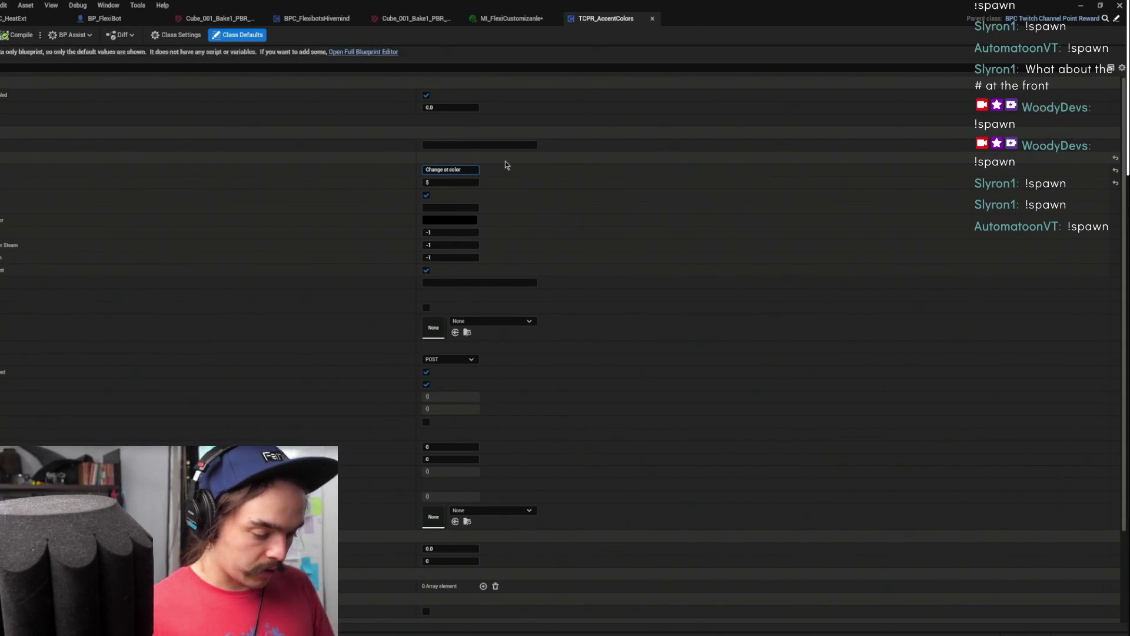
type("b")
key("Return")
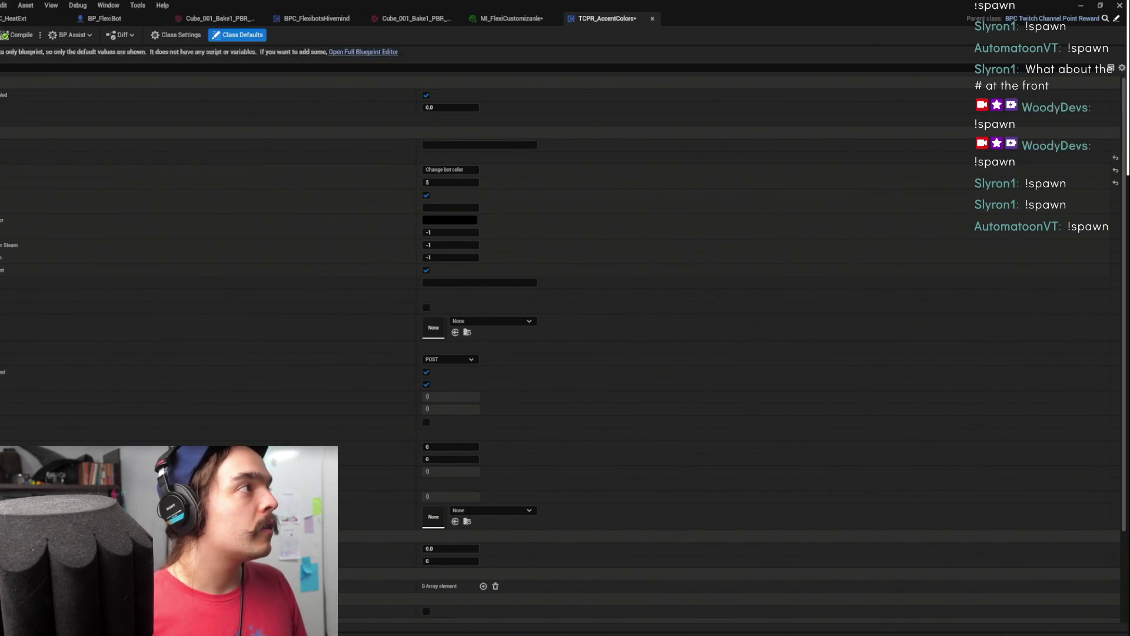
key("ctrl+s")
left_click(1081, 5)
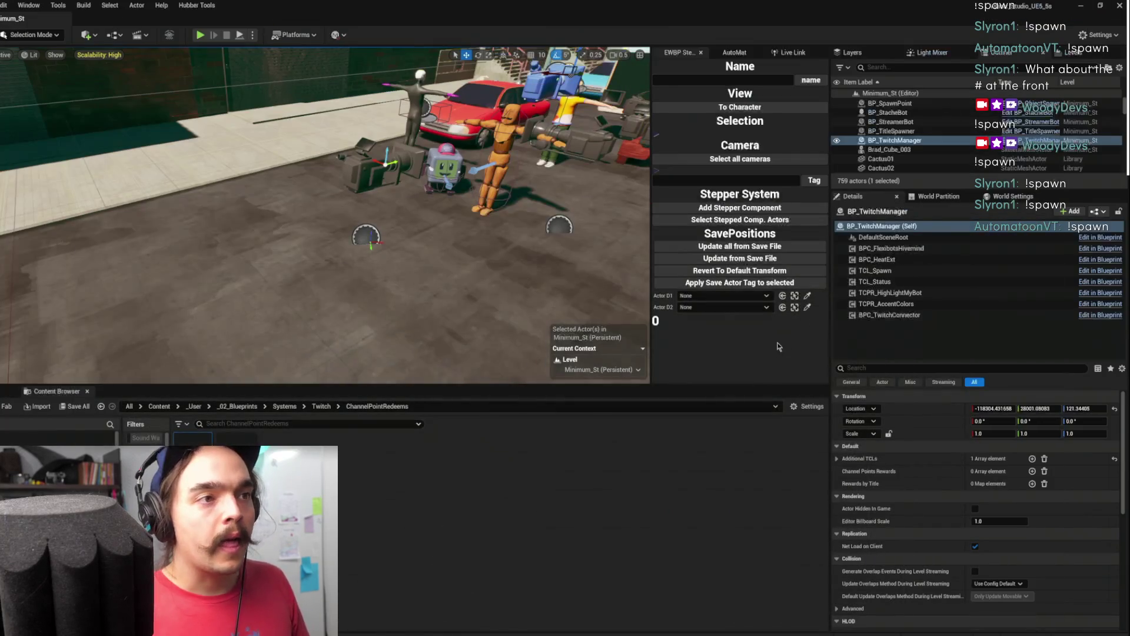
Compare the TCPR_AccentColors reward settings with the Spotlight Me reward in Details
left_click_drag(613, 164, 560, 103)
left_click(911, 303)
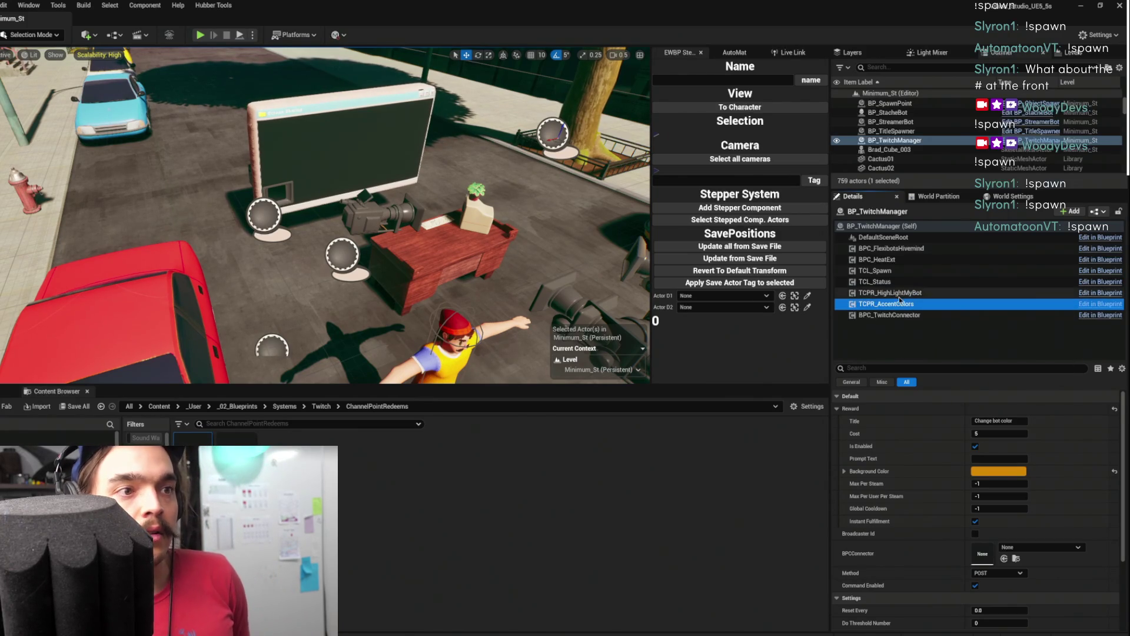
left_click(899, 294)
left_click(918, 302)
left_click(921, 293)
left_click(921, 303)
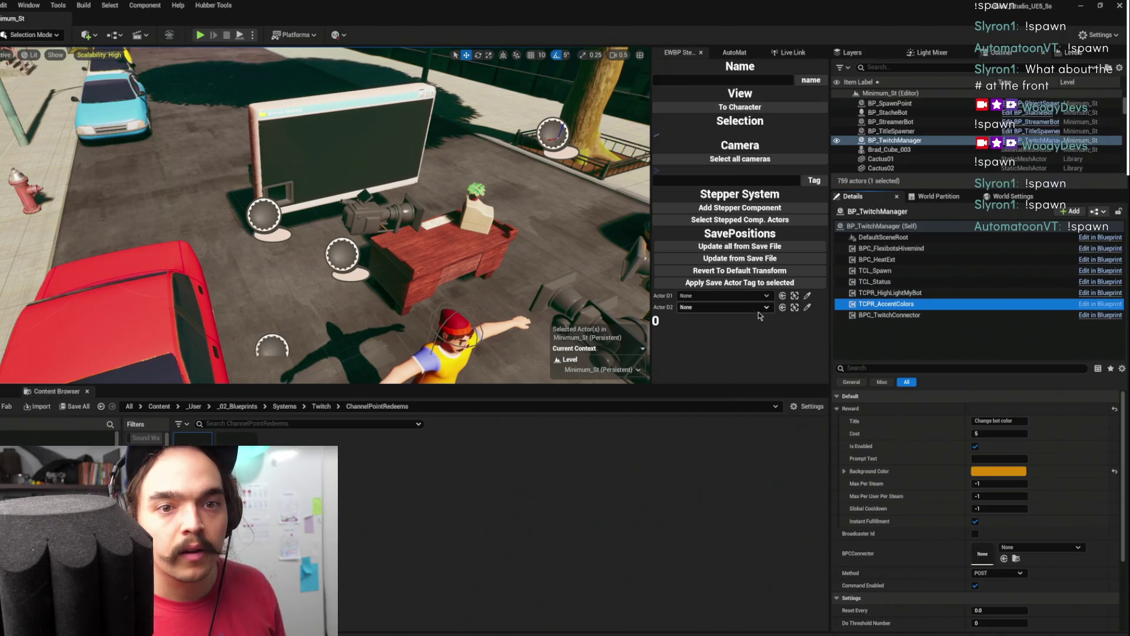
Play-test the level briefly, then open the BP_TwitchManager blueprint
left_click(201, 36)
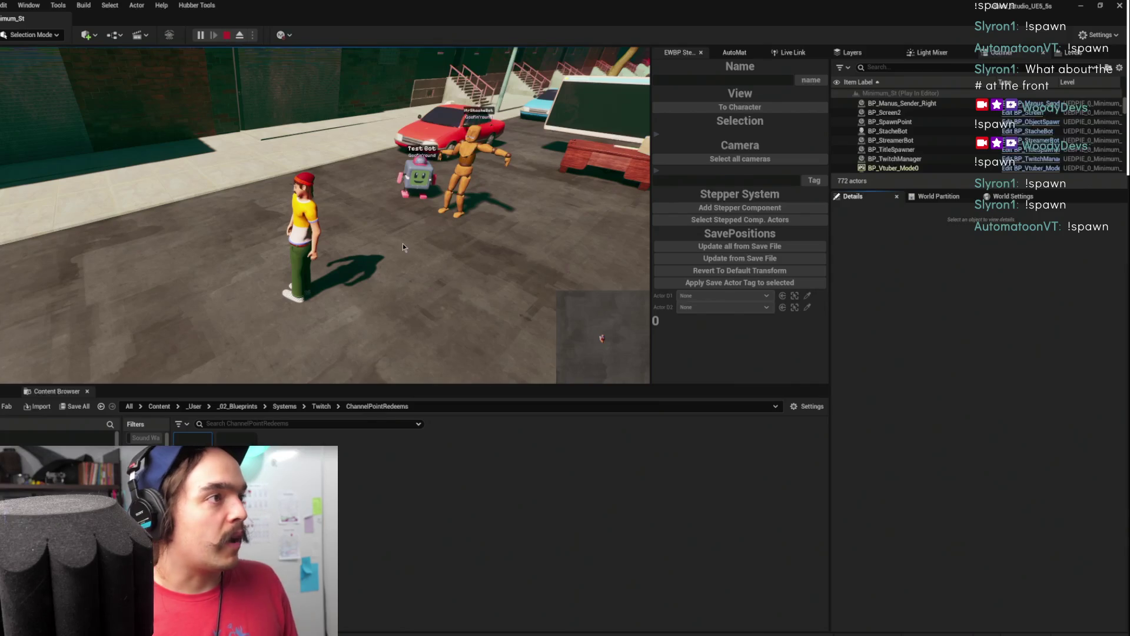
key("Escape")
mouse_move(324, 235)
left_mouse_down()
mouse_move(323, 306)
mouse_move(323, 288)
left_mouse_up()
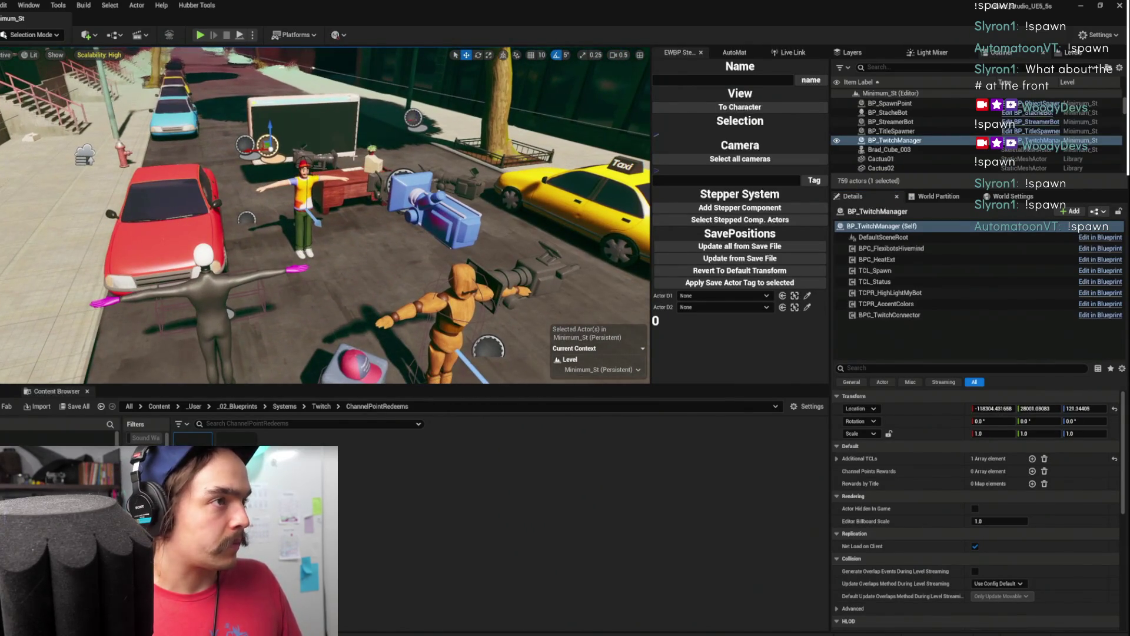
key("ctrl+e")
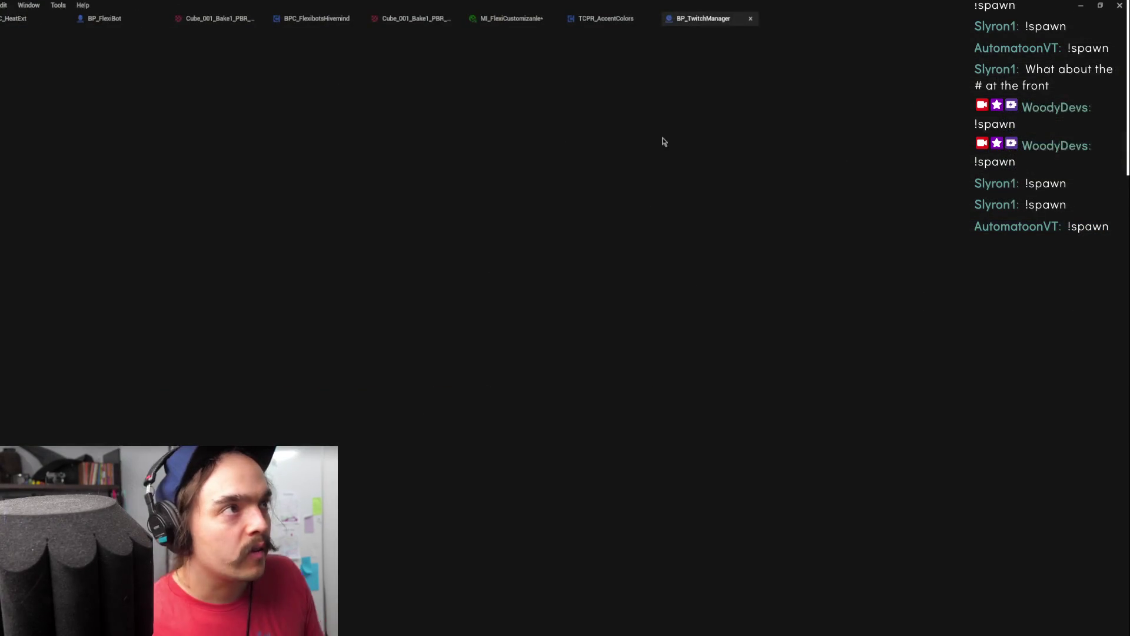
Survey BP_TwitchManager's event graph across the Get Components By Class, SET, FIND and Branch nodes
scroll(644, 168, "down", 5)
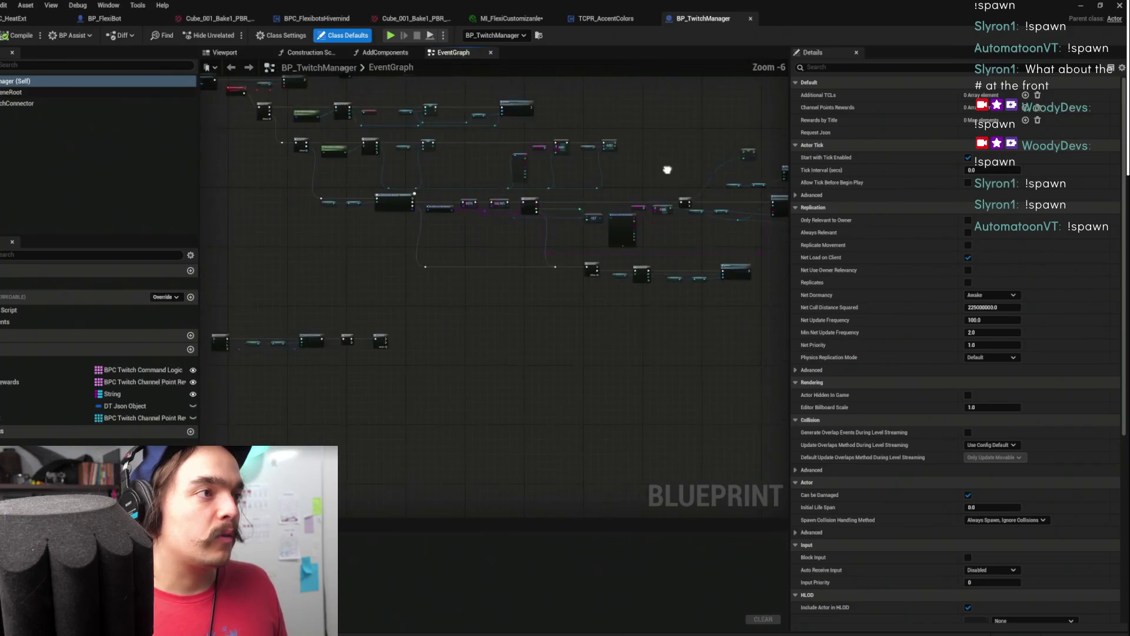
scroll(752, 282, "up", 4)
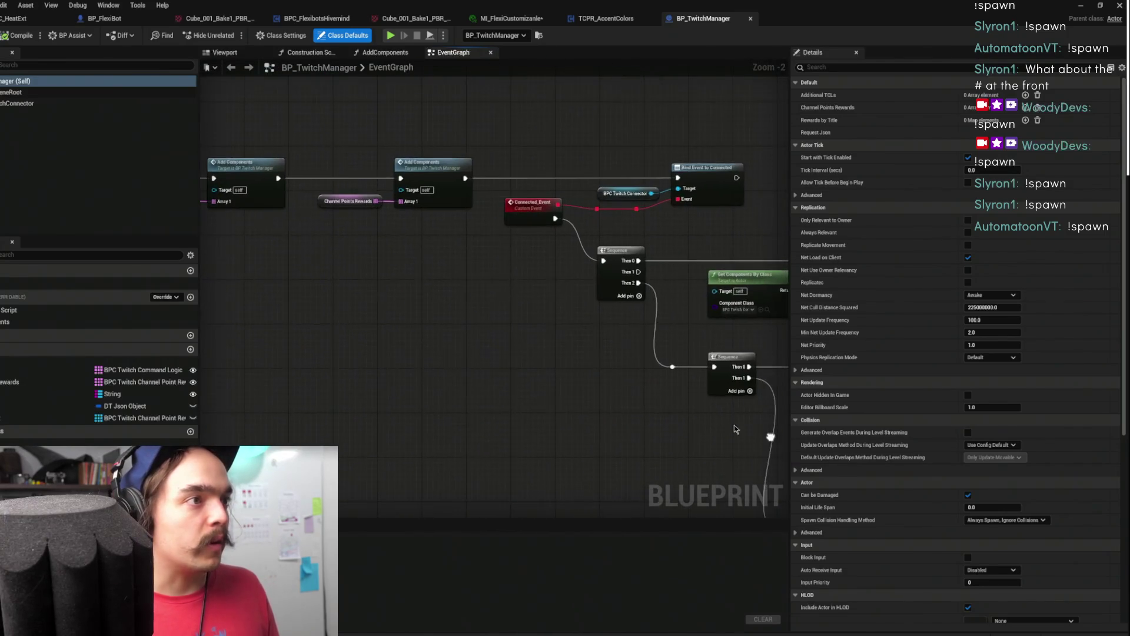
scroll(579, 380, "down", 1)
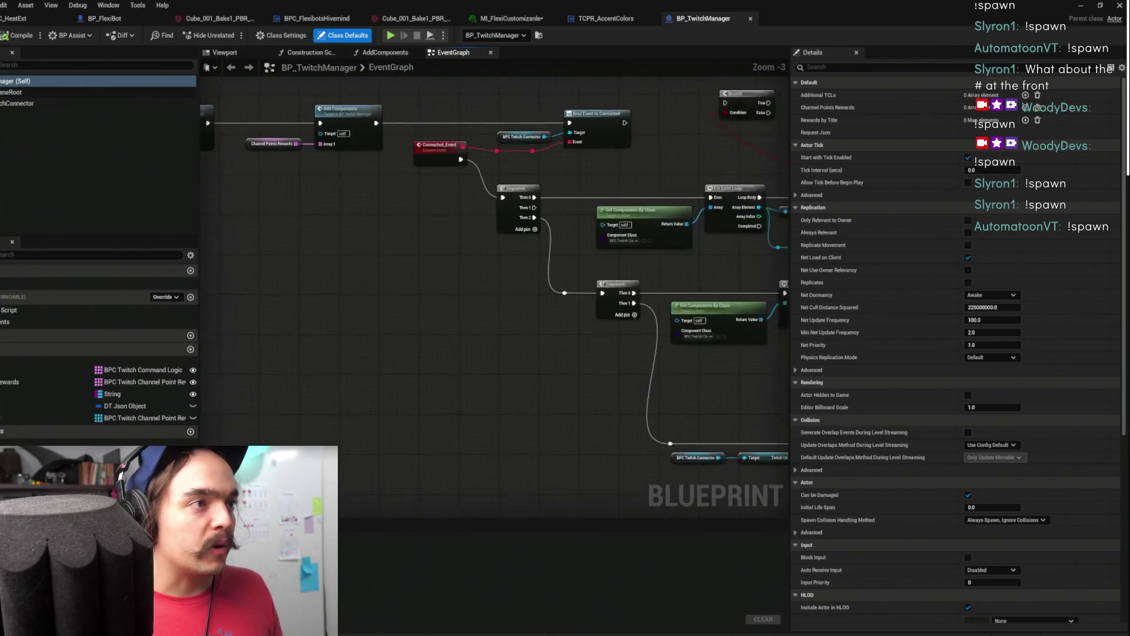
mouse_move(595, 239)
left_mouse_down()
mouse_move(419, 308)
mouse_move(412, 300)
mouse_move(626, 197)
left_mouse_up()
scroll(547, 210, "down", 3)
scroll(563, 221, "up", 3)
scroll(534, 216, "down", 3)
scroll(480, 249, "up", 3)
left_click(461, 239)
left_click_drag(740, 273, 226, 262)
mouse_move(446, 254)
left_mouse_down()
mouse_move(545, 272)
mouse_move(684, 233)
mouse_move(641, 237)
mouse_move(457, 197)
left_mouse_up()
left_click_drag(564, 210, 460, 194)
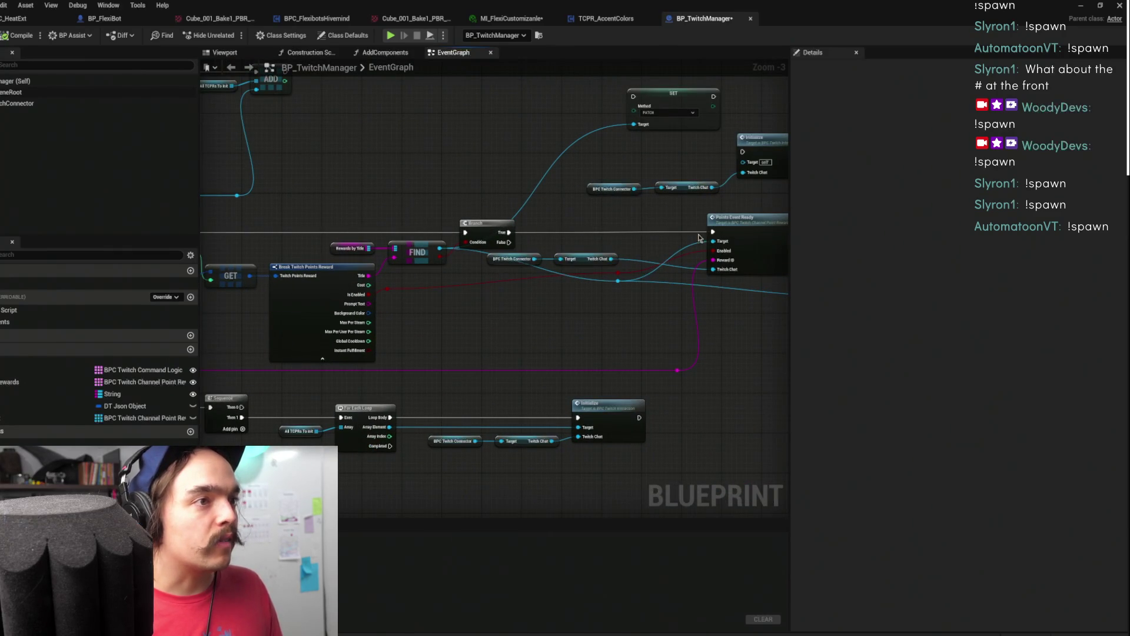
left_click_drag(754, 219, 736, 220)
mouse_move(708, 135)
left_mouse_down()
mouse_move(555, 140)
mouse_move(511, 109)
left_mouse_up()
left_click(605, 187)
left_click_drag(605, 188, 350, 149)
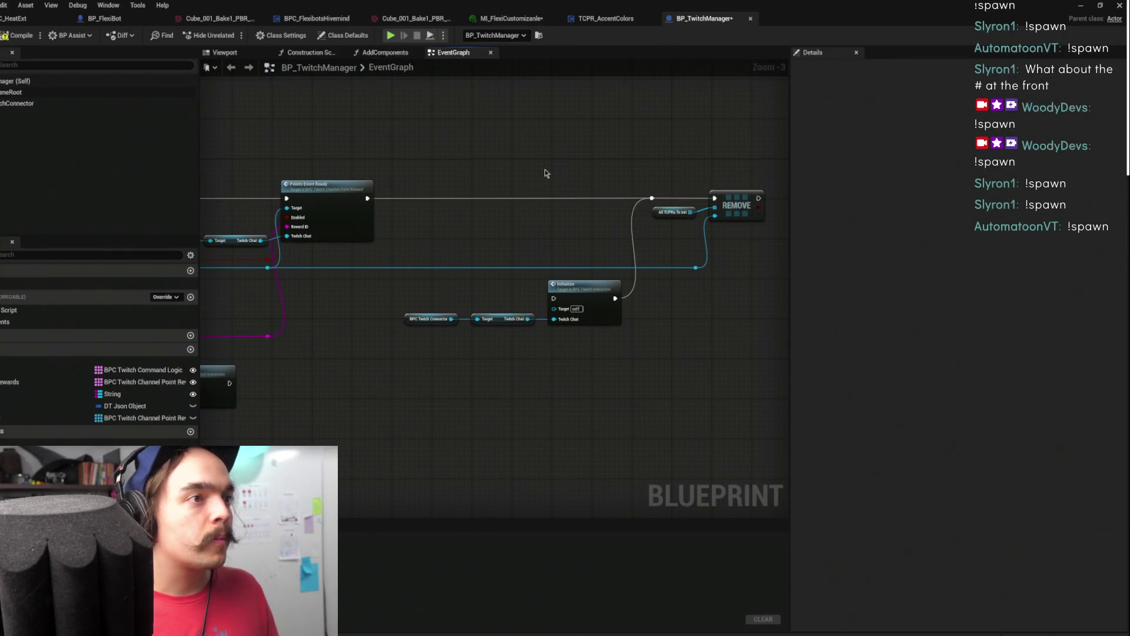
Move the Initialize node chain above the main execution line
mouse_move(404, 277)
left_mouse_down()
mouse_move(596, 324)
mouse_move(566, 265)
mouse_move(571, 143)
mouse_move(581, 139)
left_mouse_up()
left_click_drag(696, 132, 673, 208)
mouse_move(479, 239)
left_mouse_down()
mouse_move(836, 231)
mouse_move(884, 243)
mouse_move(524, 200)
left_mouse_up()
left_click_drag(464, 126, 606, 194)
left_click_drag(602, 151, 612, 181)
left_click(598, 229)
mouse_move(518, 240)
left_mouse_down()
mouse_move(930, 276)
mouse_move(988, 218)
left_mouse_up()
mouse_move(979, 137)
left_mouse_down()
mouse_move(718, 174)
mouse_move(594, 213)
mouse_move(454, 233)
left_mouse_up()
Delete the Twitch Connector and Initialize chain, then undo back to the original layout
scroll(554, 221, "down", 1)
mouse_move(352, 166)
left_mouse_down()
mouse_move(594, 292)
mouse_move(541, 294)
mouse_move(565, 293)
mouse_move(609, 330)
mouse_move(588, 318)
mouse_move(558, 187)
mouse_move(624, 177)
mouse_move(402, 200)
left_mouse_up()
scroll(623, 176, "up", 2)
left_click_drag(440, 161, 656, 222)
key("Delete")
mouse_move(390, 212)
left_mouse_down()
mouse_move(358, 176)
mouse_move(342, 177)
left_mouse_up()
left_click(307, 222)
key("f")
key("ctrl+z")
key("ctrl+z")
key("ctrl+z")
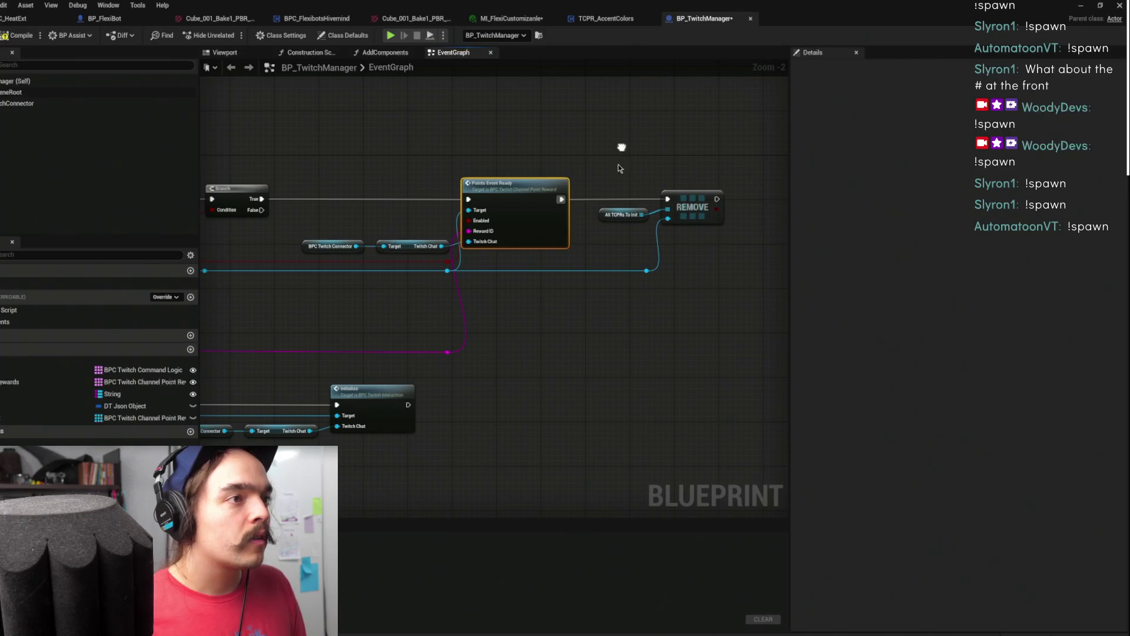
key("ctrl+z")
key("ctrl+z")
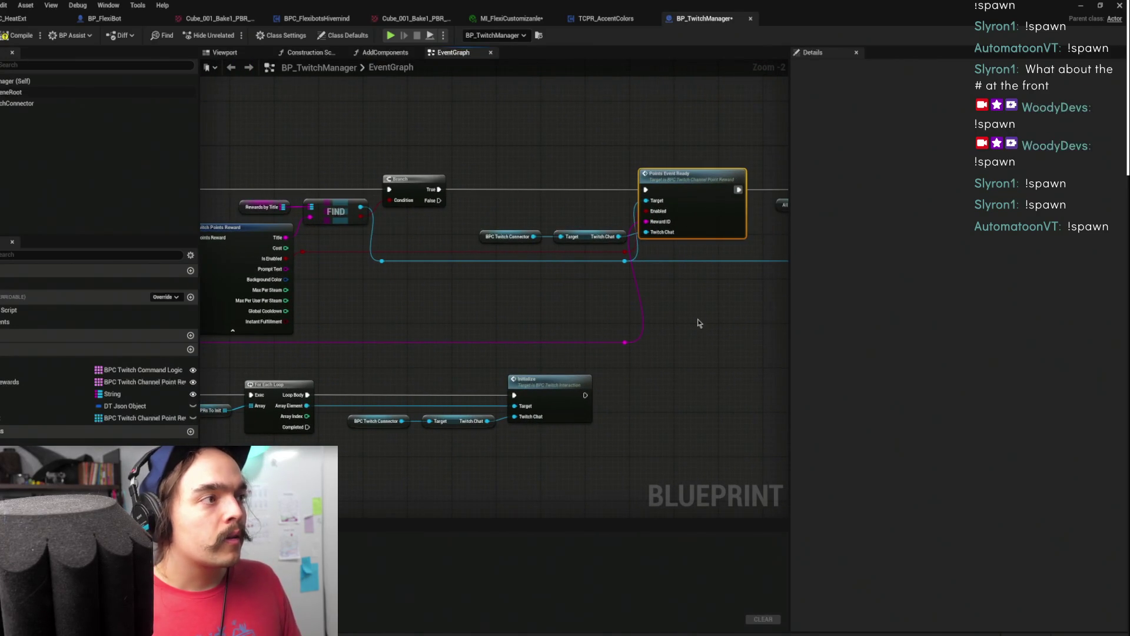
Select the Initialize node inside the For Each Loop for the breakpoint, then return to the level
scroll(593, 265, "down", 2)
mouse_move(555, 264)
left_mouse_down()
mouse_move(677, 239)
mouse_move(1035, 271)
left_mouse_up()
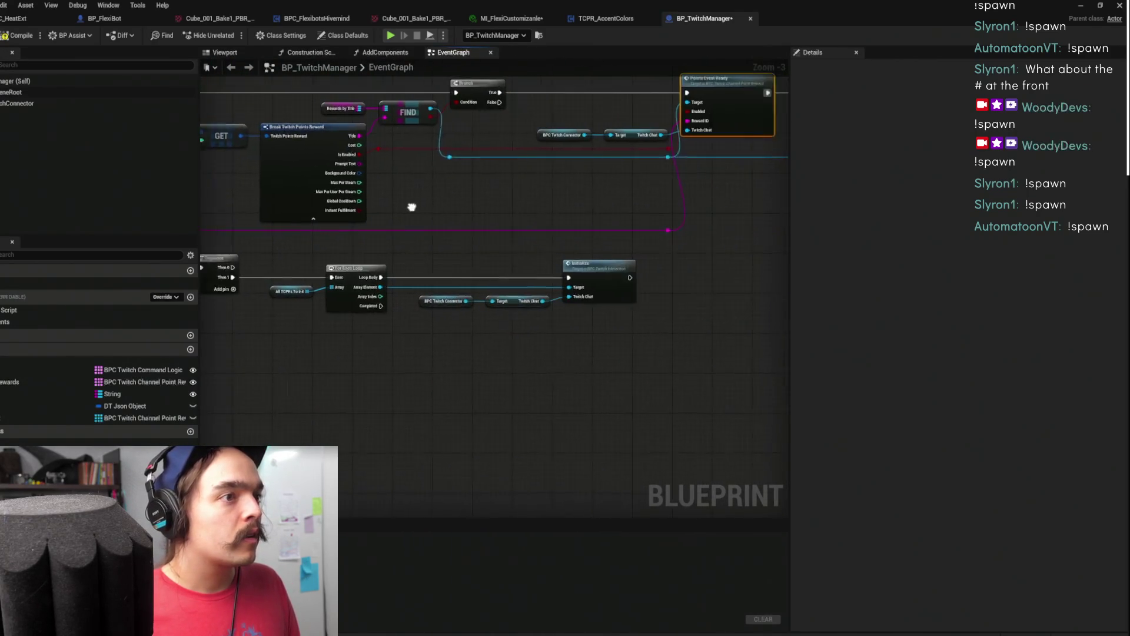
left_click(553, 294)
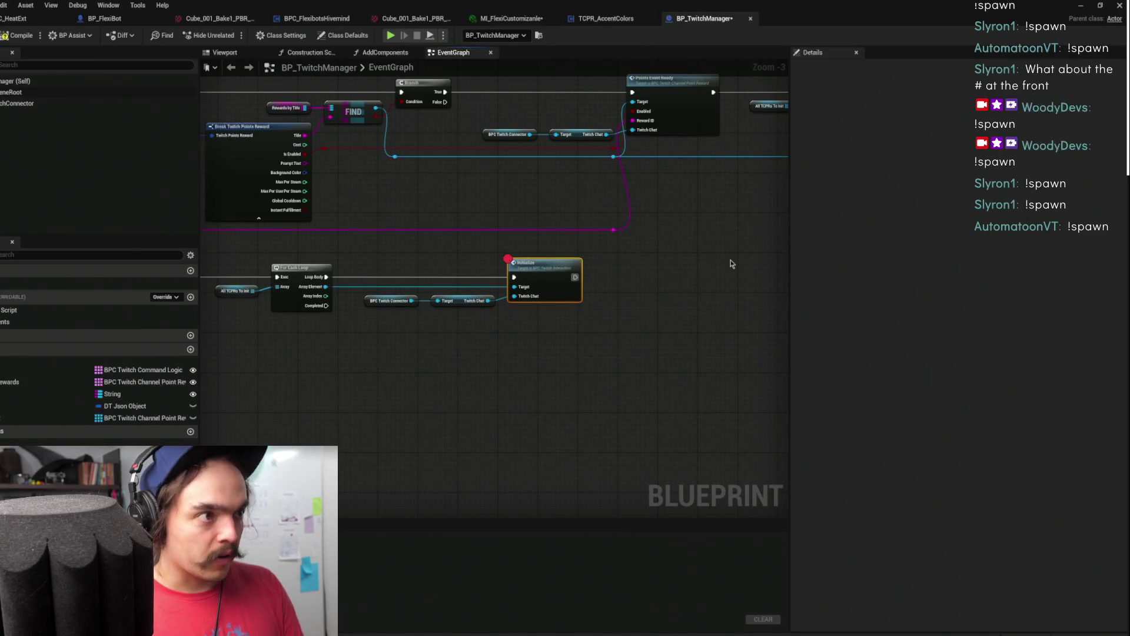
left_click(1092, 5)
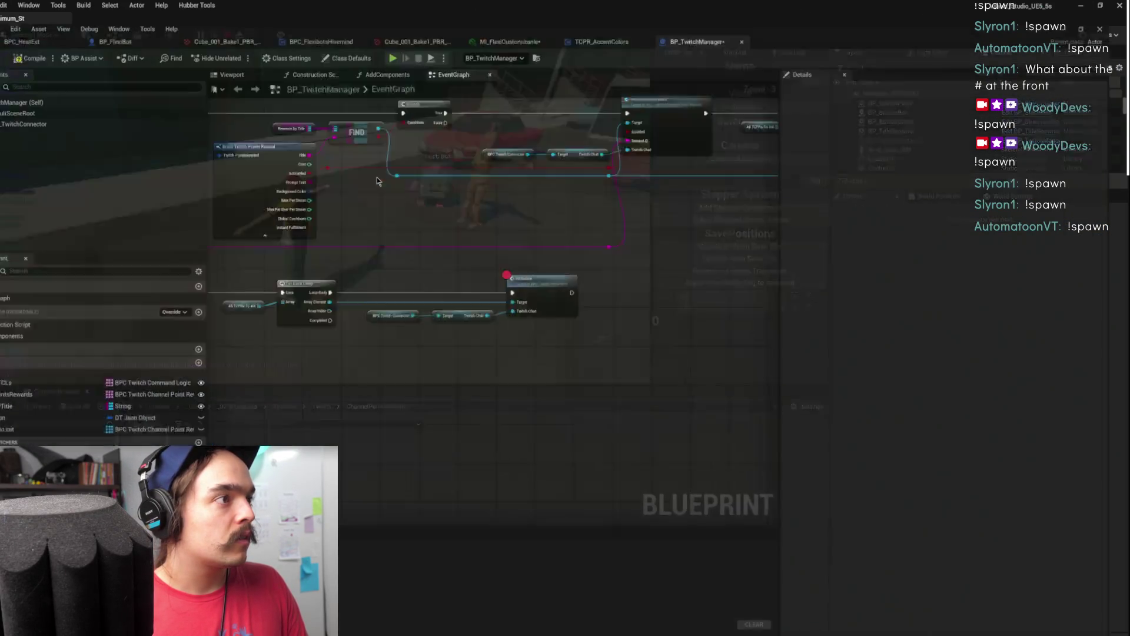
Step from the paused Initialize call to the AsyncHttpRequest node, then resume play
scroll(516, 231, "down", 5)
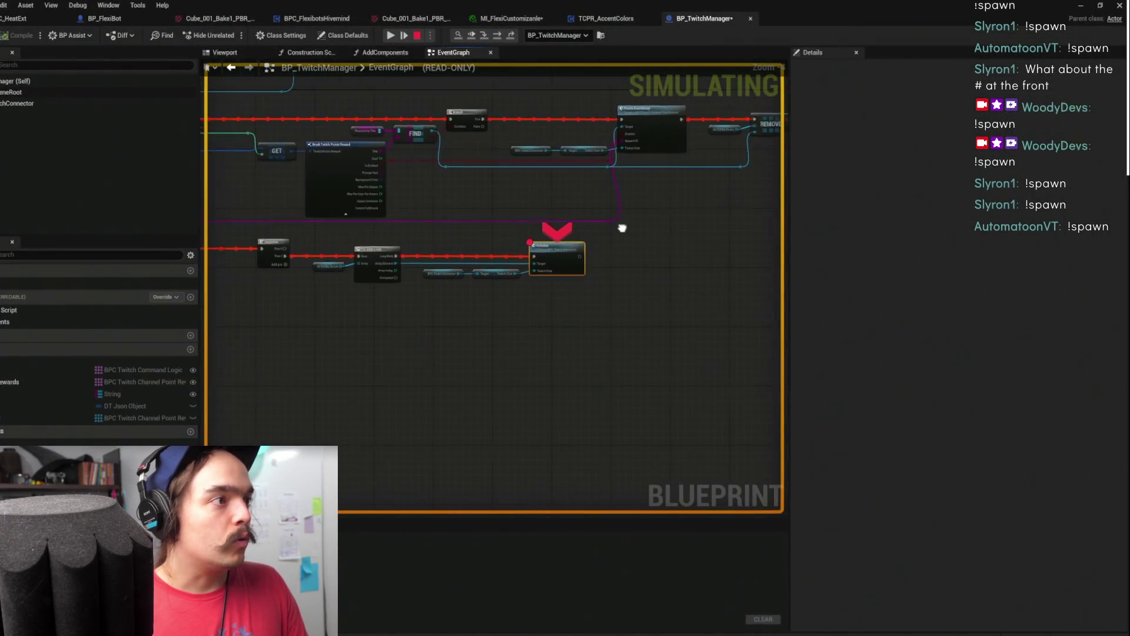
left_click_drag(672, 242, 556, 235)
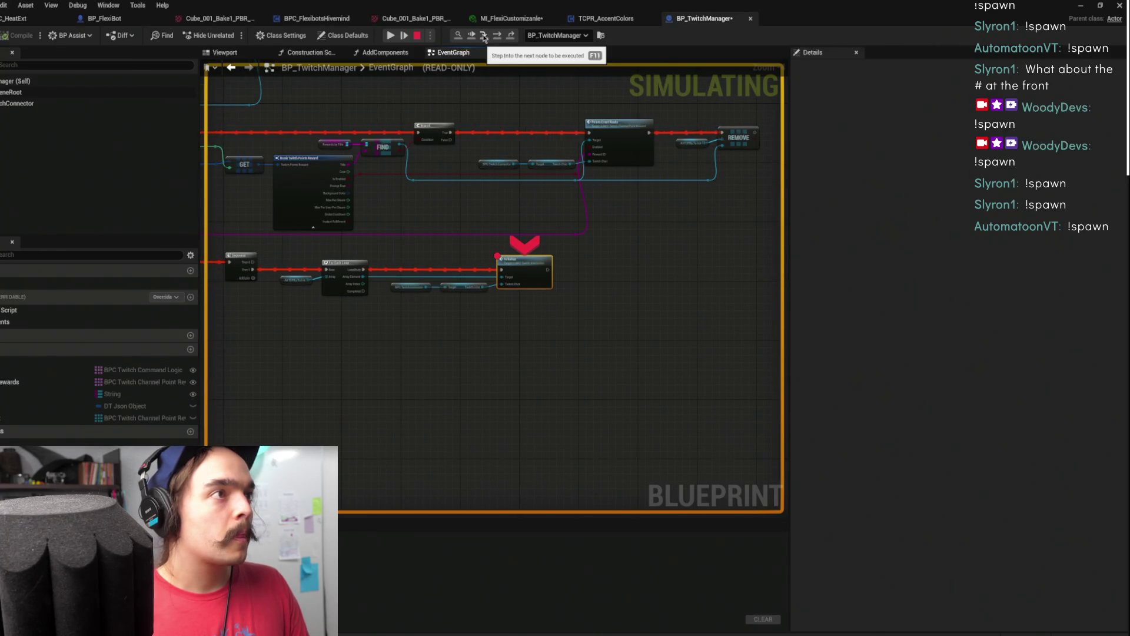
left_click(483, 38)
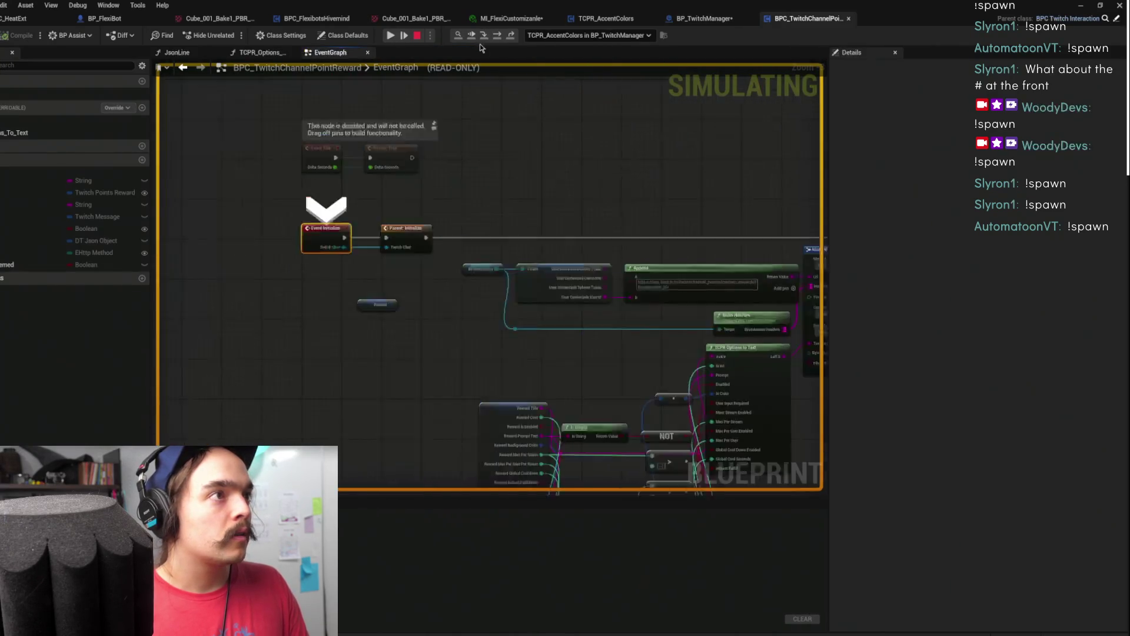
mouse_move(563, 122)
left_mouse_down()
mouse_move(353, 71)
mouse_move(412, 65)
mouse_move(376, 105)
left_mouse_up()
left_click(499, 36)
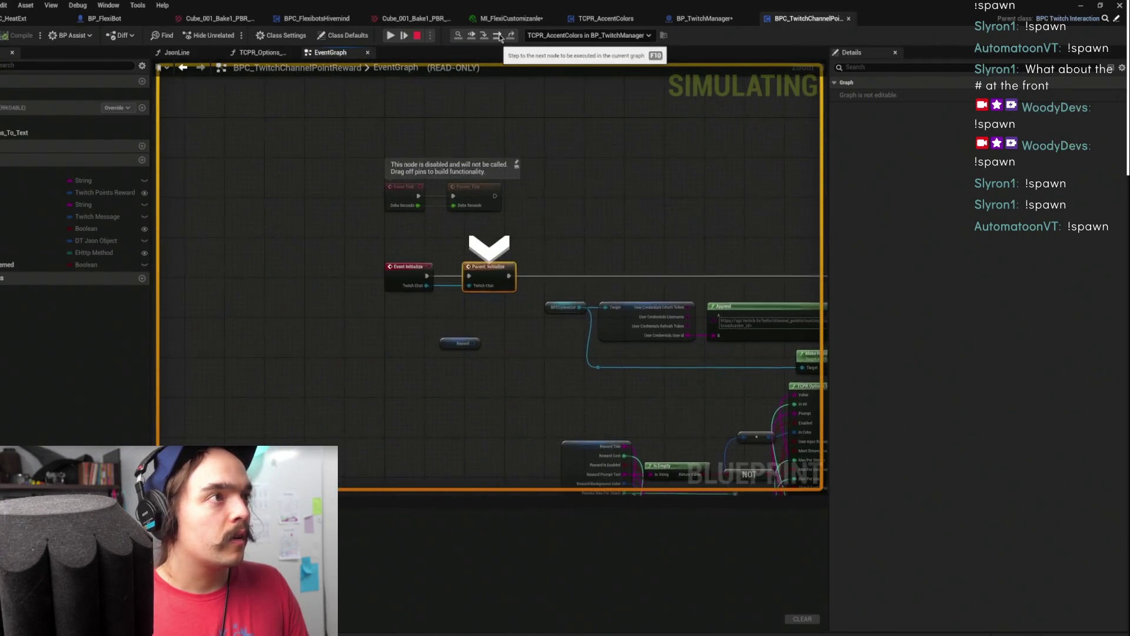
left_click(499, 37)
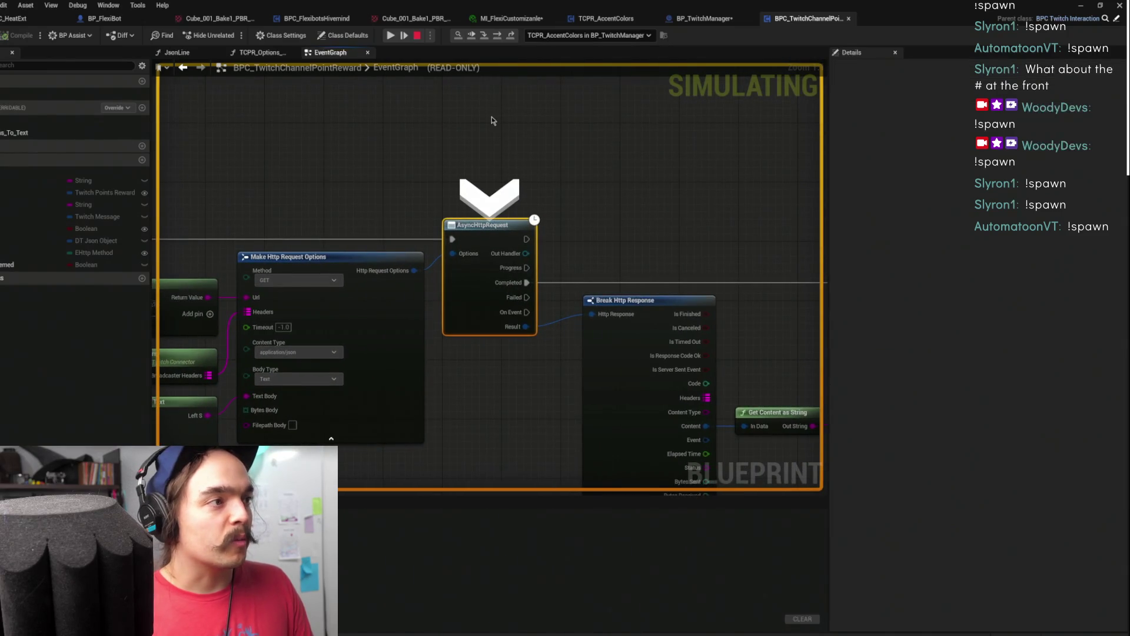
mouse_move(494, 122)
left_mouse_down()
mouse_move(562, 89)
mouse_move(679, 72)
mouse_move(883, 83)
mouse_move(814, 151)
mouse_move(680, 118)
left_mouse_up()
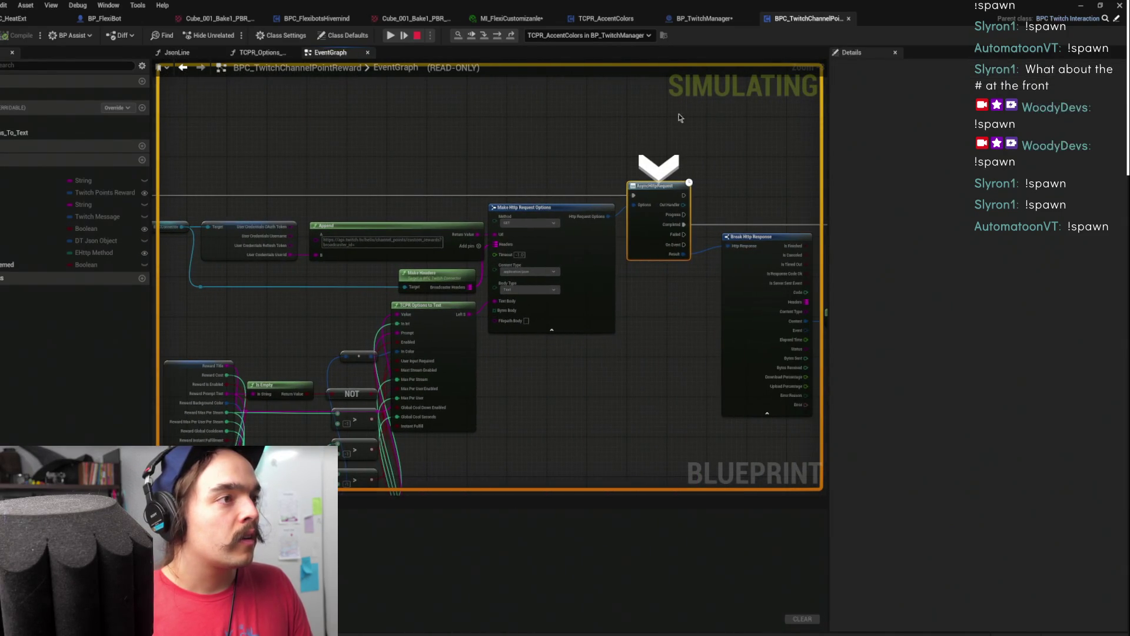
scroll(571, 172, "up", 1)
left_click(390, 36)
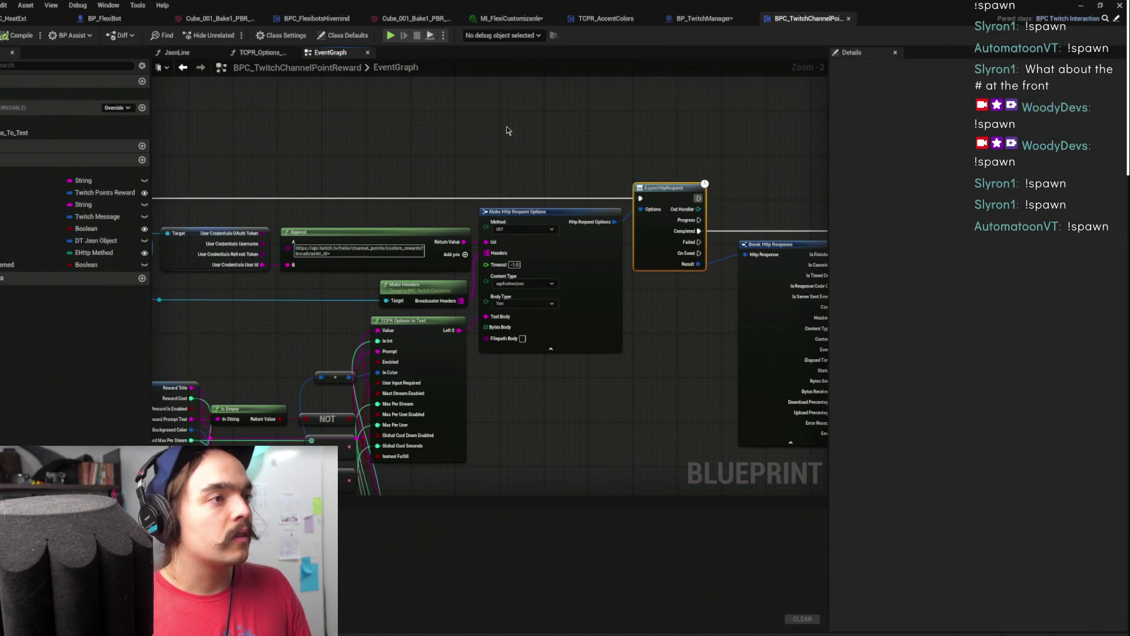
Switch the HTTP request method to POST, compile the reward blueprint, and return to the level
left_click(521, 228)
left_click(505, 243)
left_click(526, 166)
left_click(17, 35)
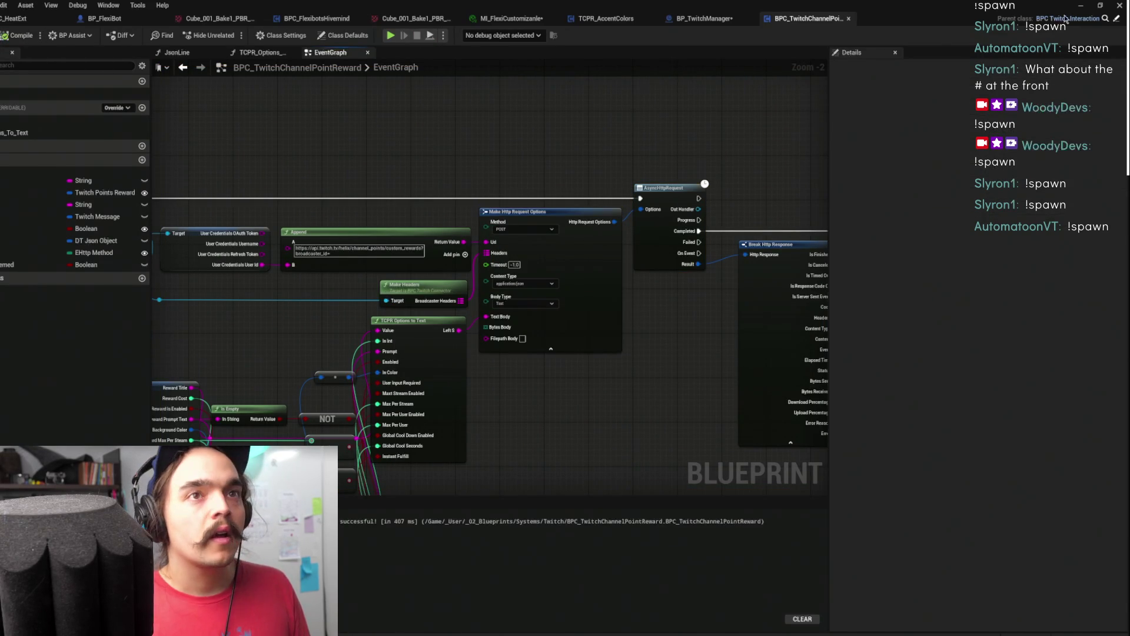
left_click(1082, 5)
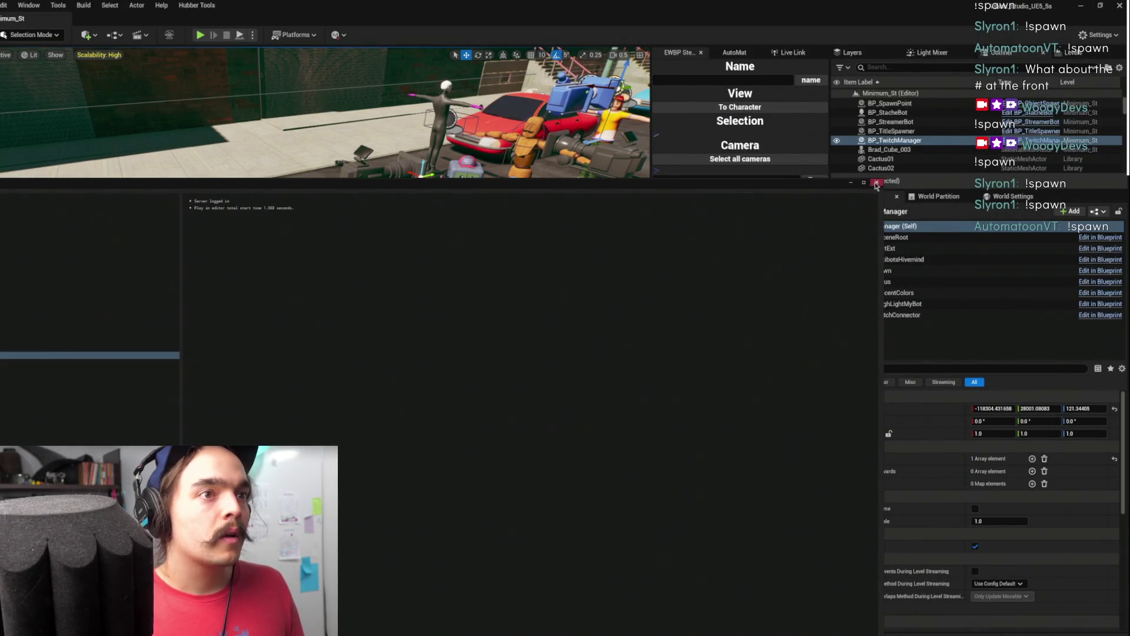
Close the output log, start Play, resume past the Initialize breakpoint, and return to the game
left_click(876, 184)
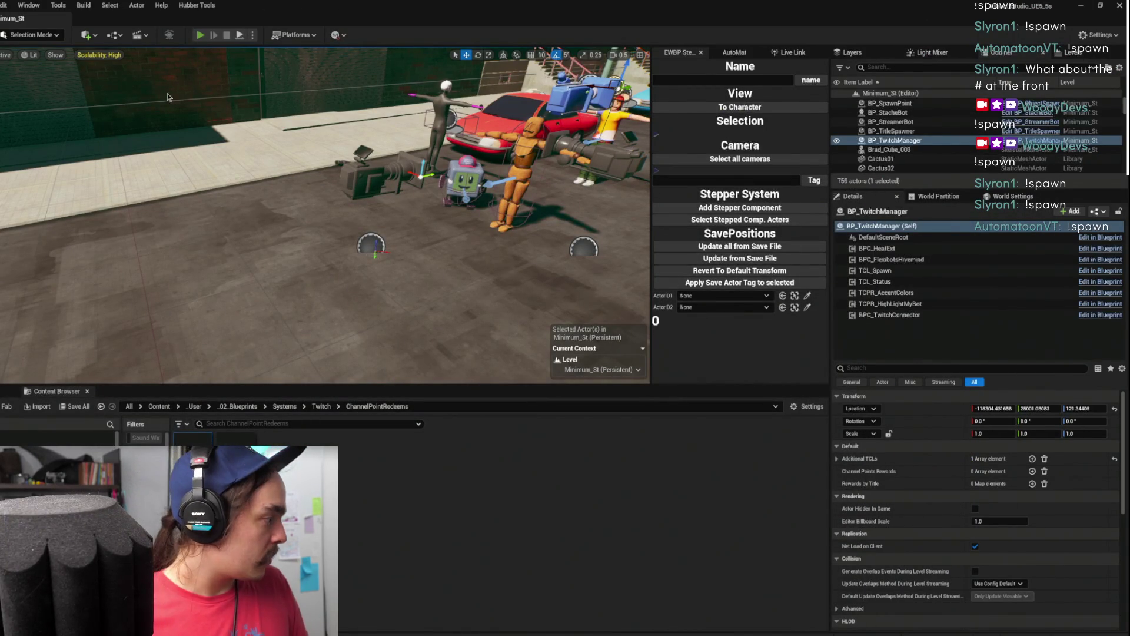
key("alt+p")
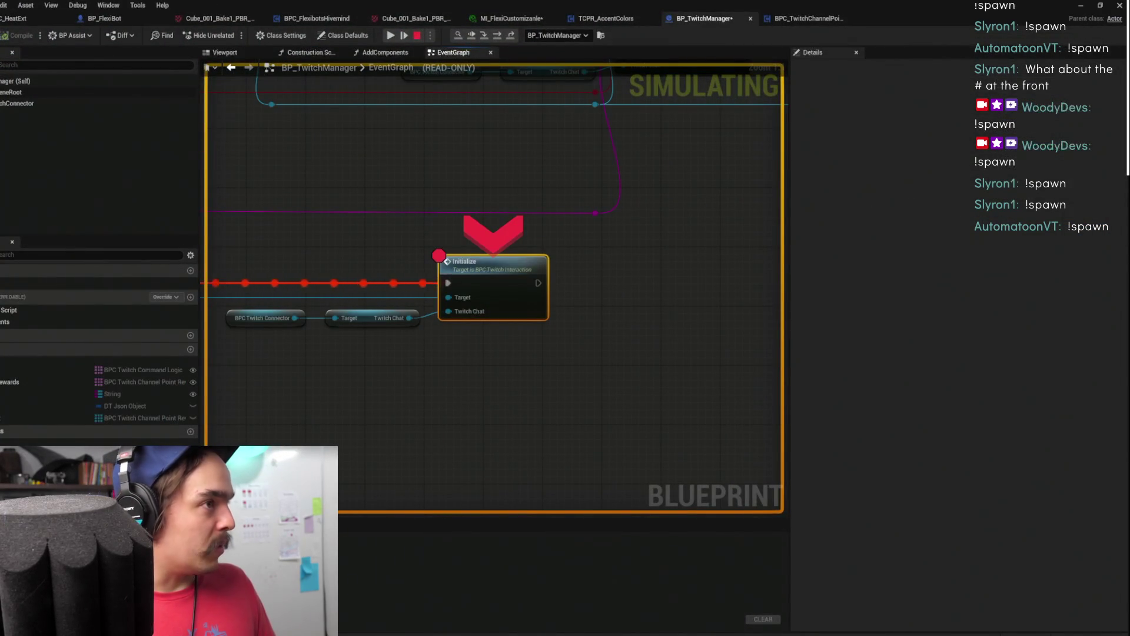
left_click(390, 35)
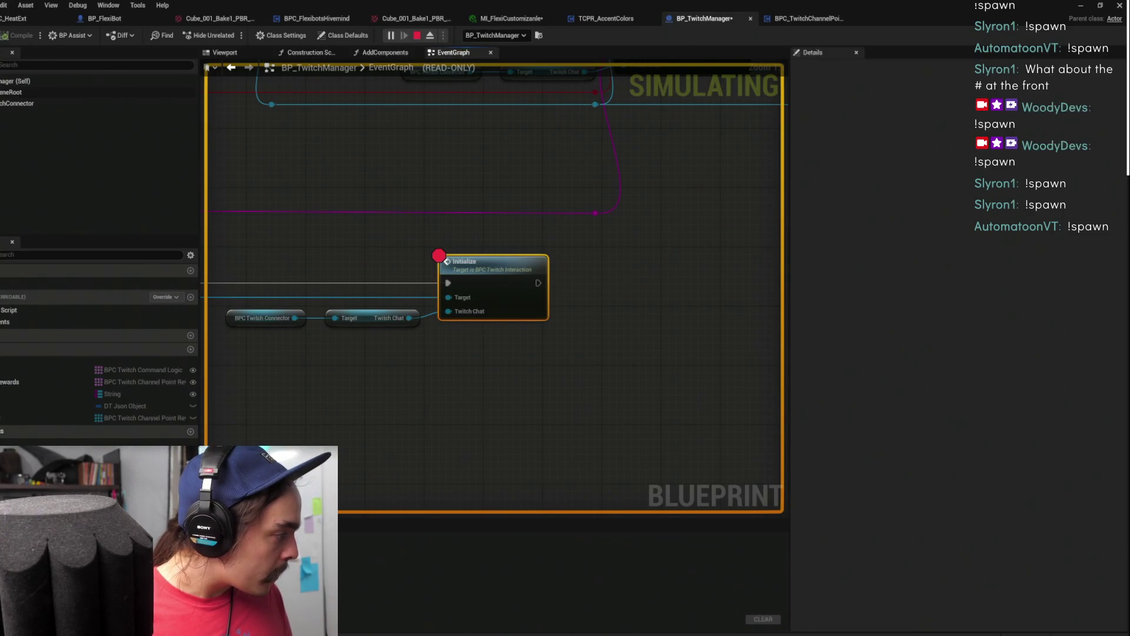
left_click(1082, 6)
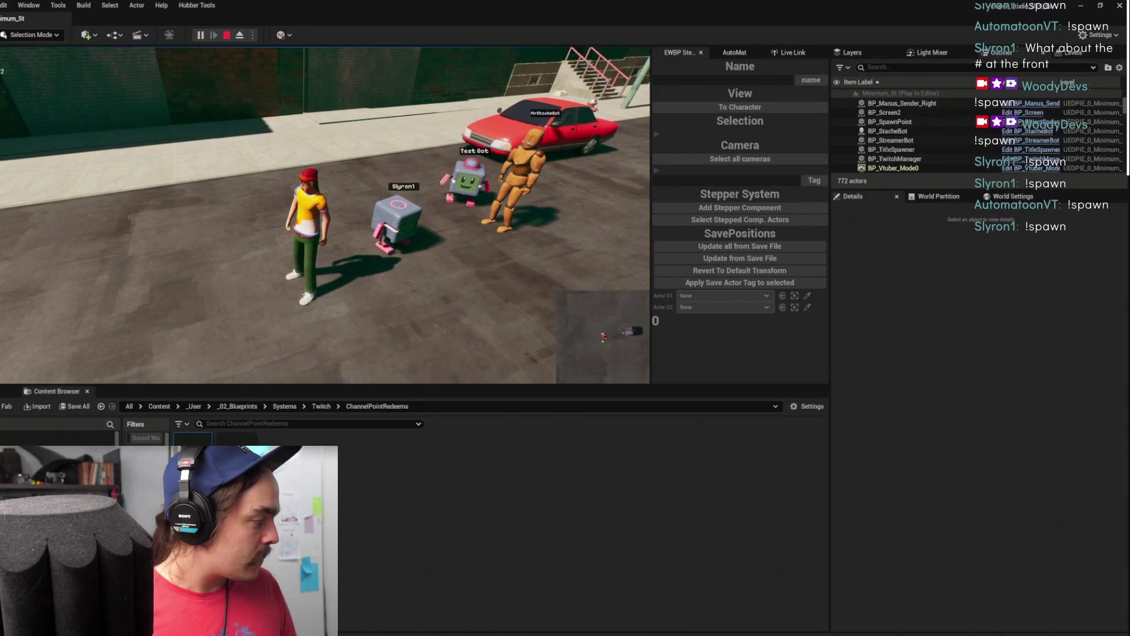
Spawn a FlexiBot with the !spawn command in stream settings, then stop the play session
key("super+d")
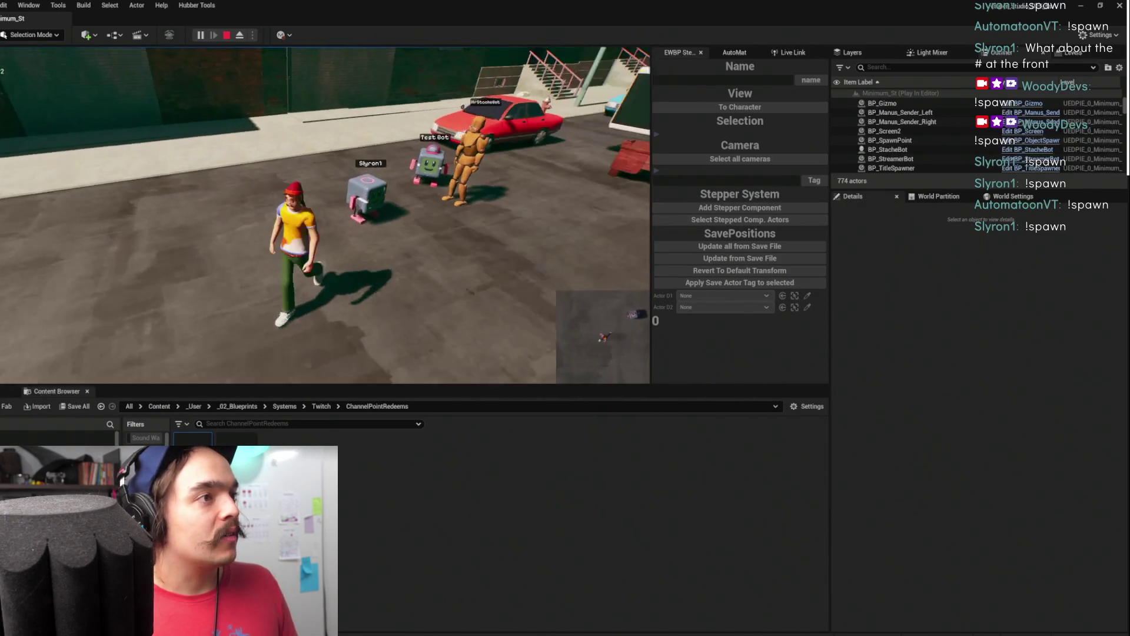
key("alt+Tab")
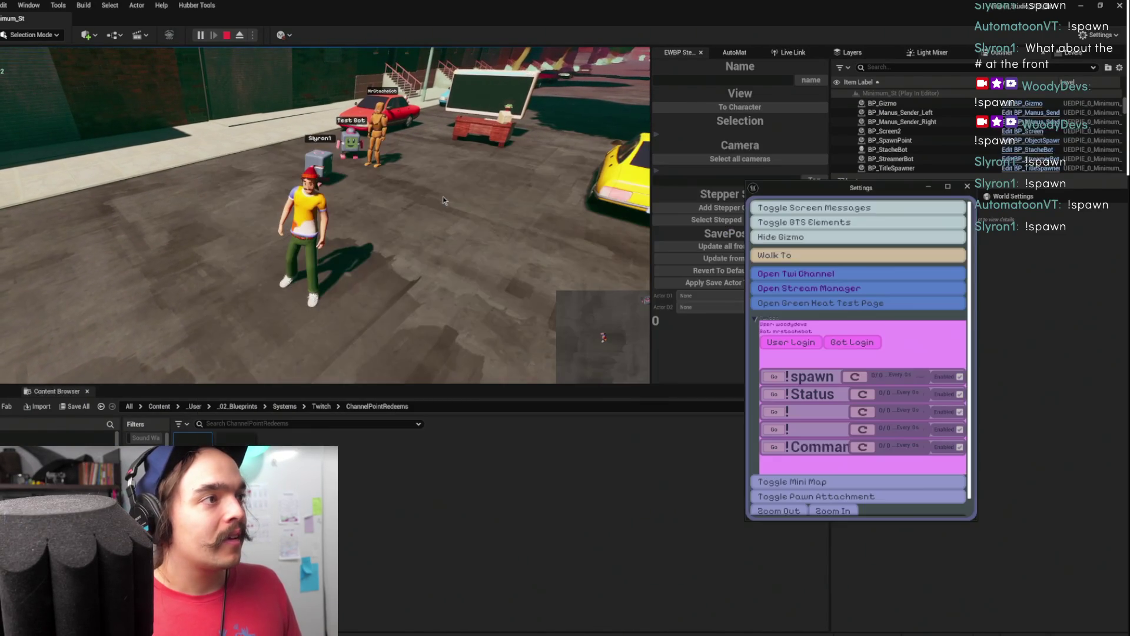
left_click(774, 377)
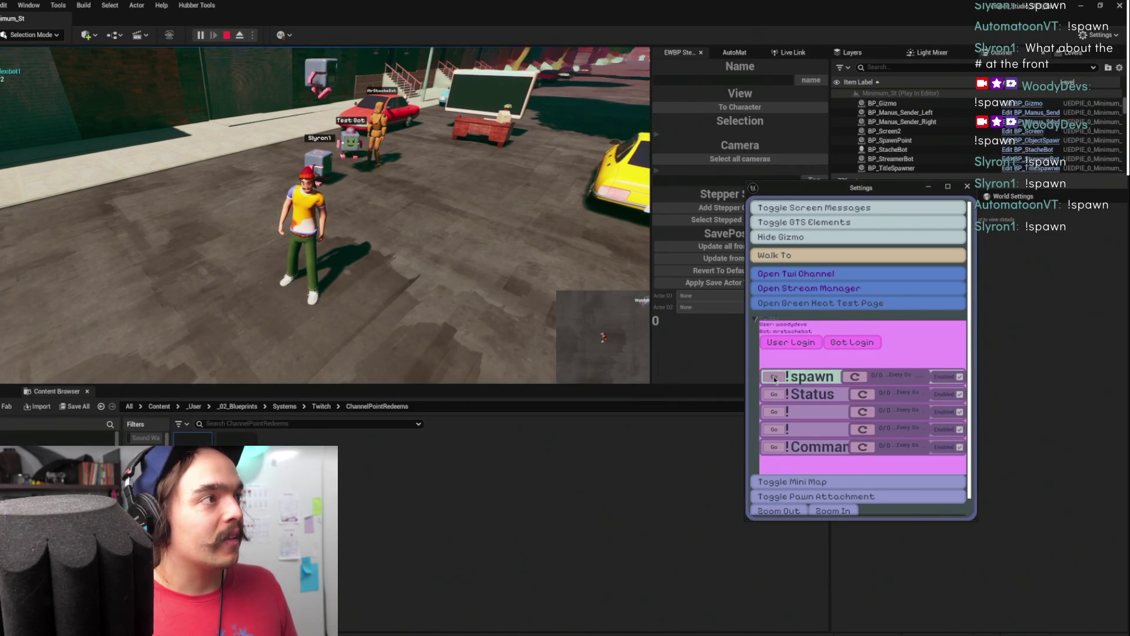
left_click(929, 187)
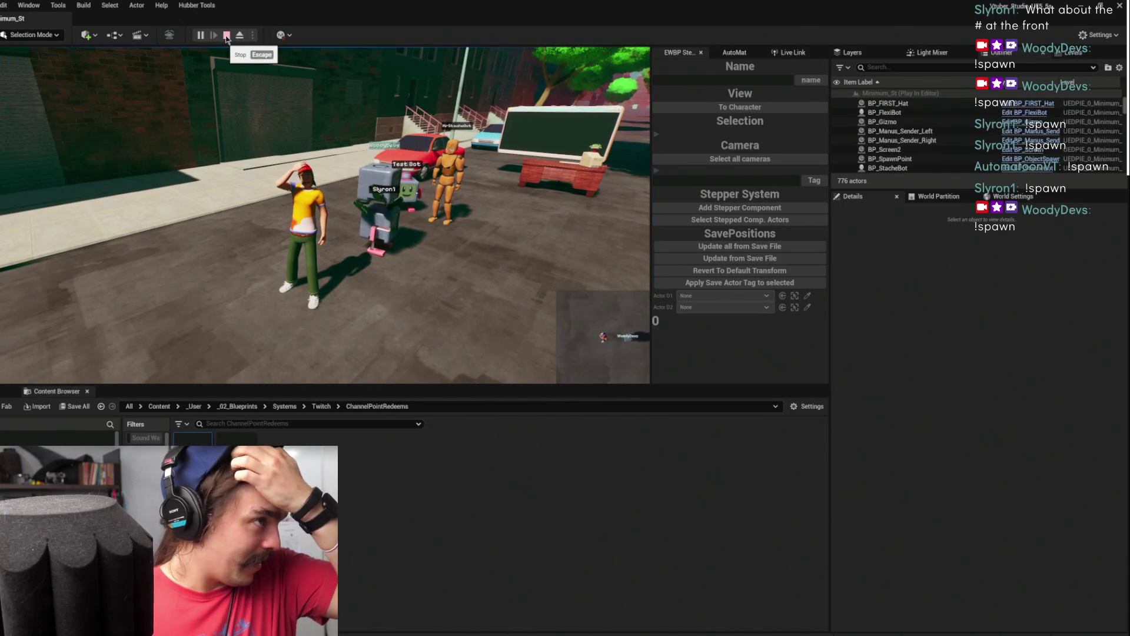
left_click(226, 36)
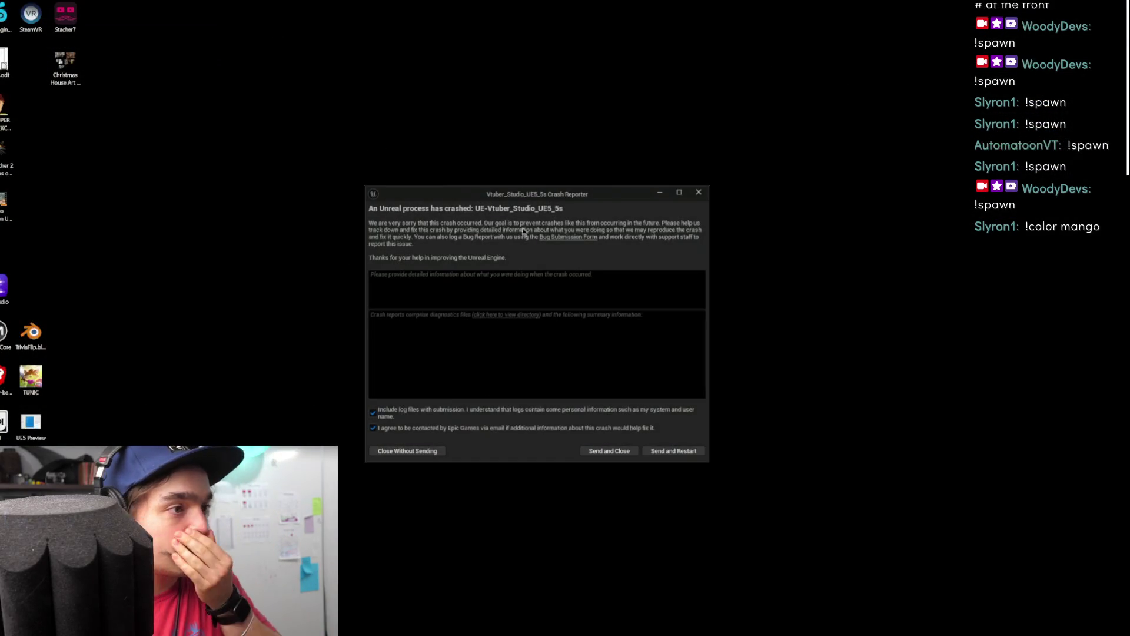
Send the crash report, restart the editor, and restore the autosaved packages including BP_FlexiBot and ColorMap
left_click(689, 452)
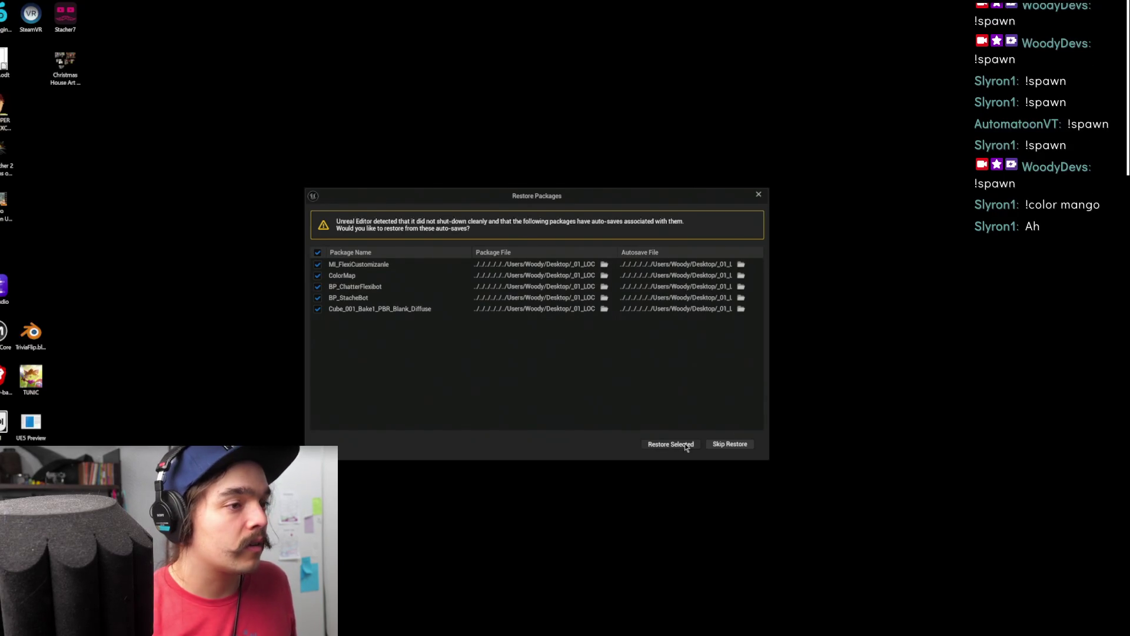
left_click(686, 446)
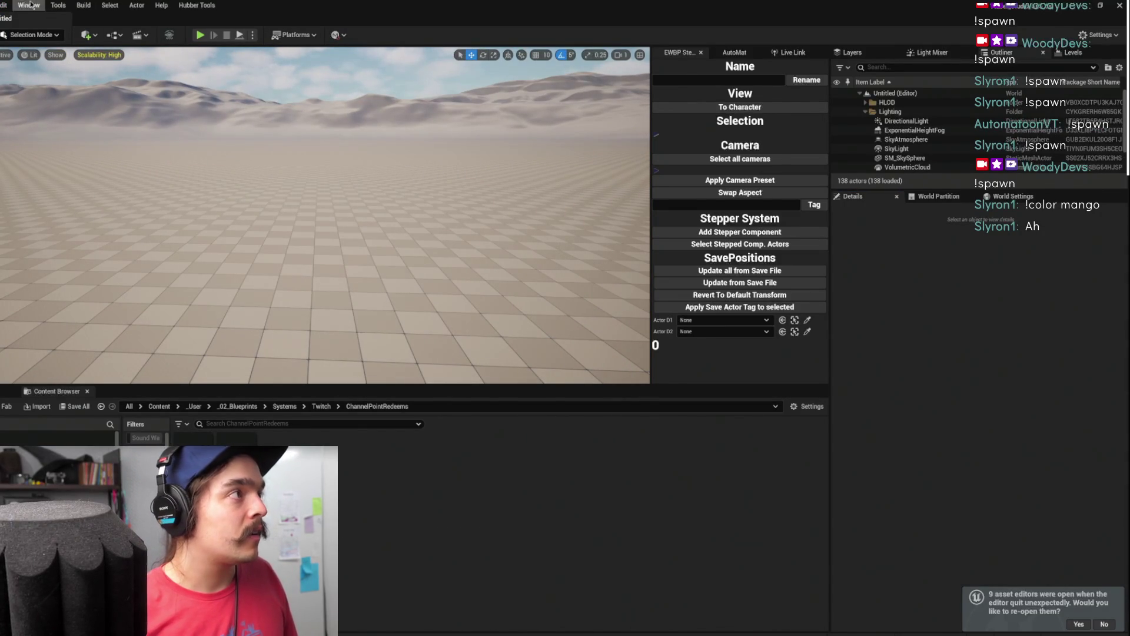
Load the Minimum_St level from File > Recent Levels
left_click(2, 4)
mouse_move(64, 72)
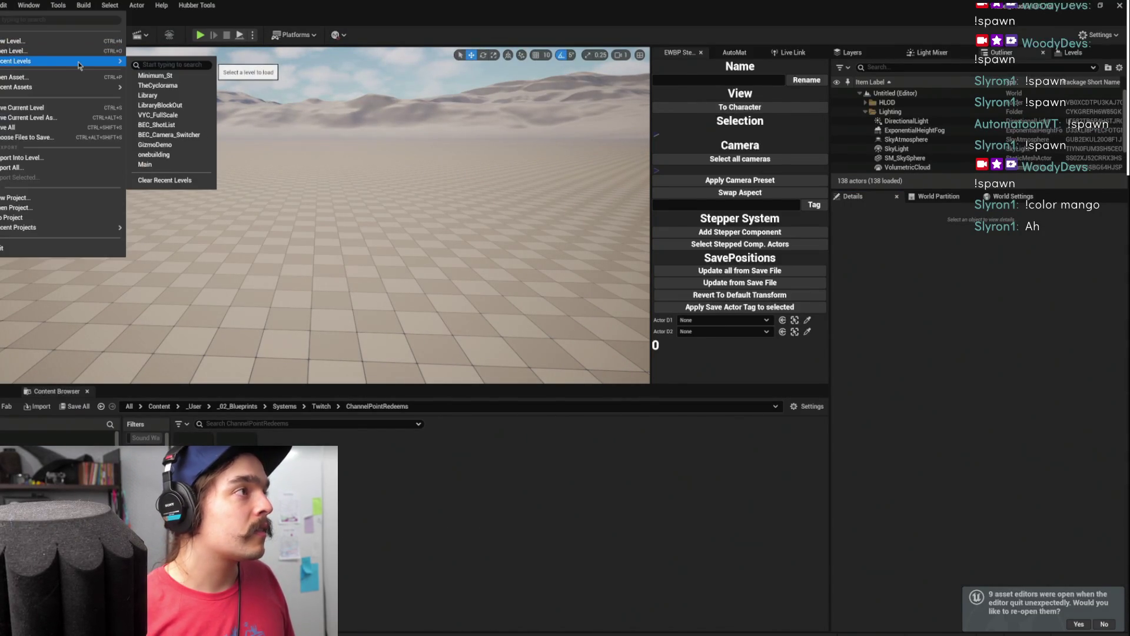
left_click(180, 79)
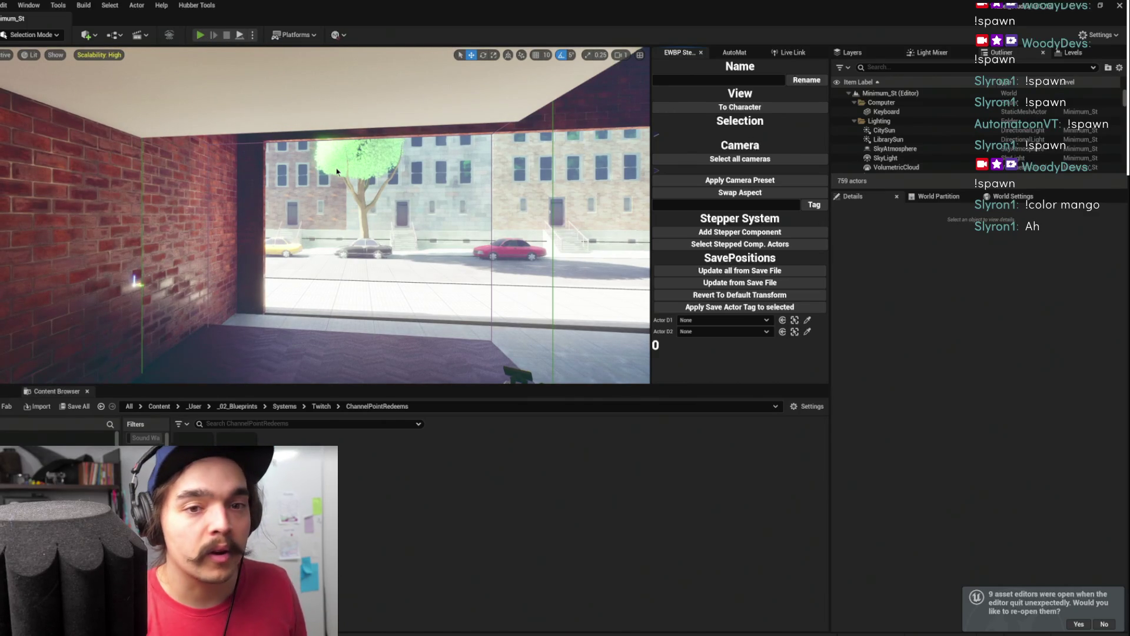
Run and end a quick Minimum_St play test, then select the BP_TwitchManager actor
key("alt+p")
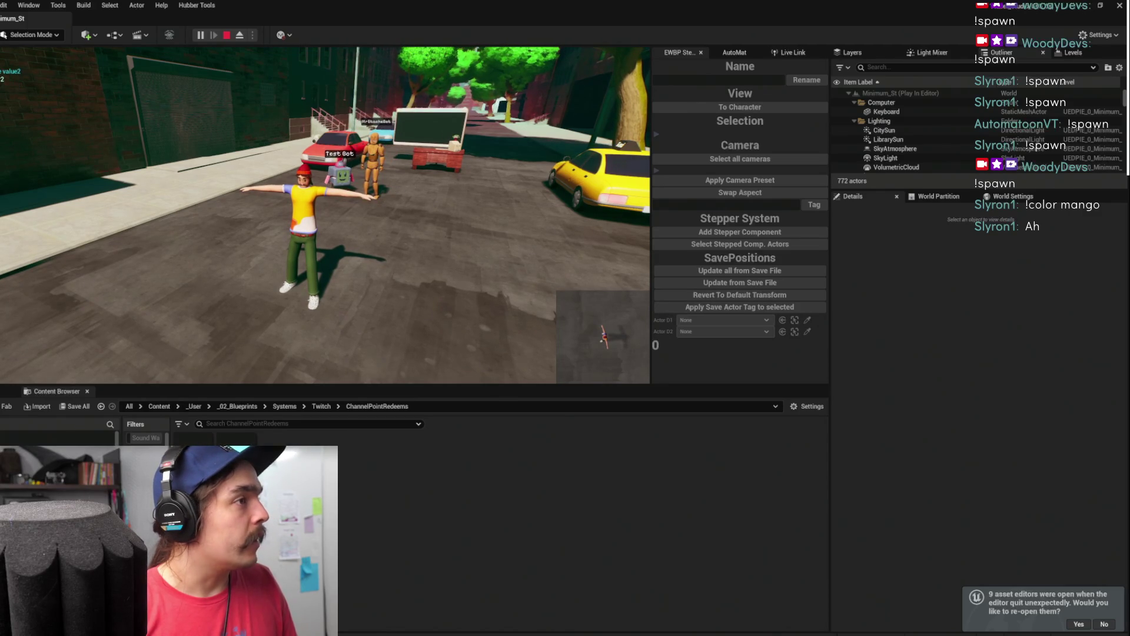
key("Escape")
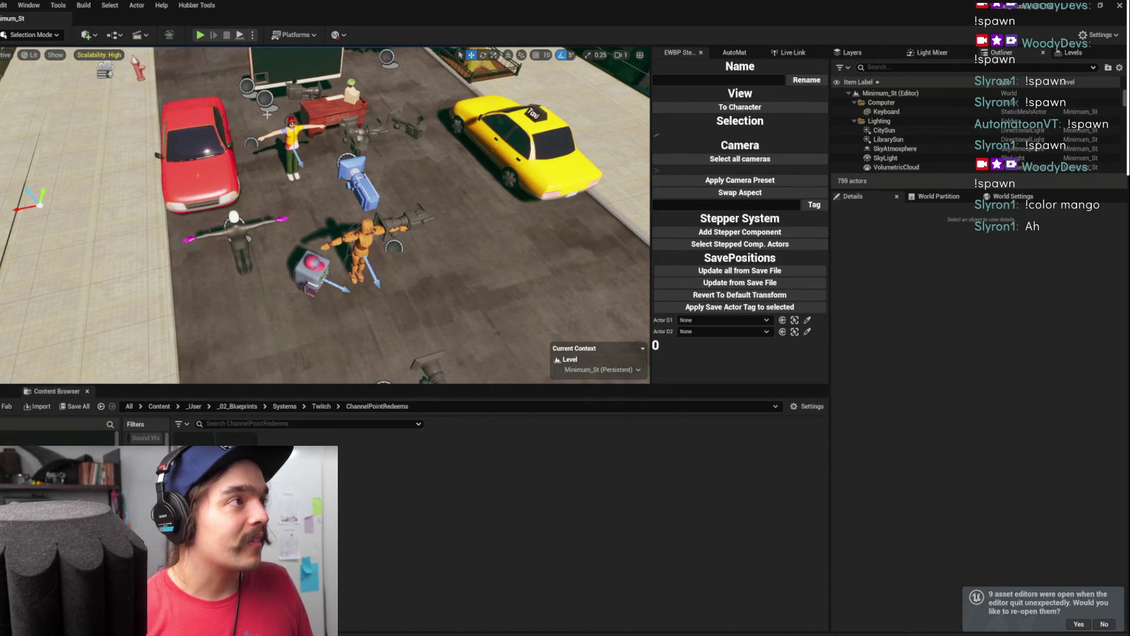
left_click(266, 97)
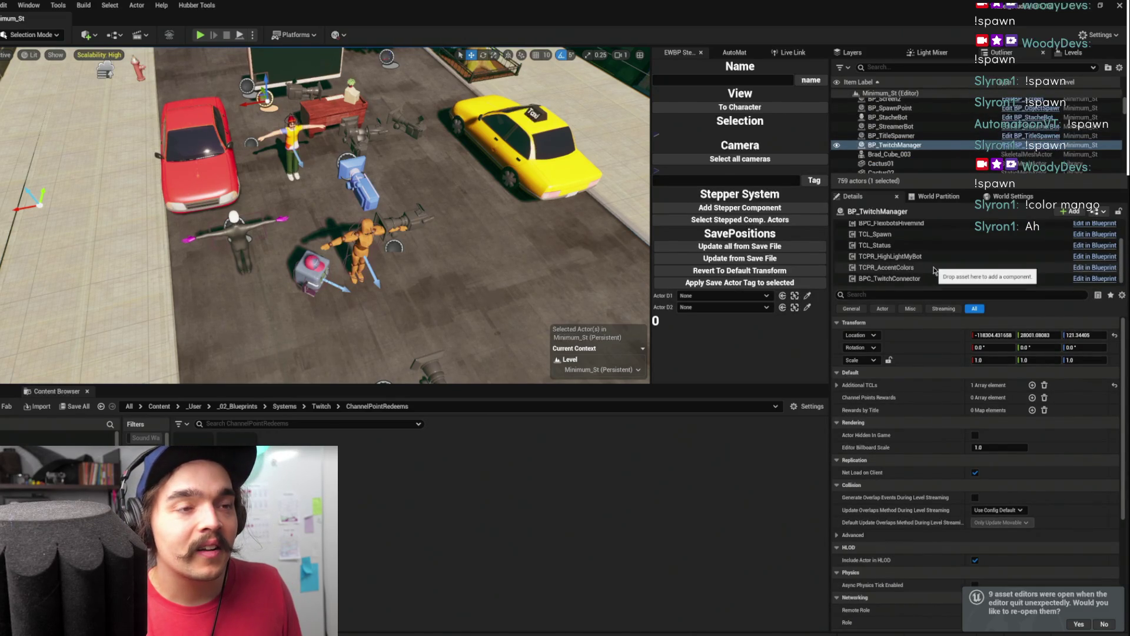
Set TCPR_AccentColors prompt text to Pink, Red, Orange, Yellow, Green, Blue, Sky, Purple; save and play
left_click(921, 268)
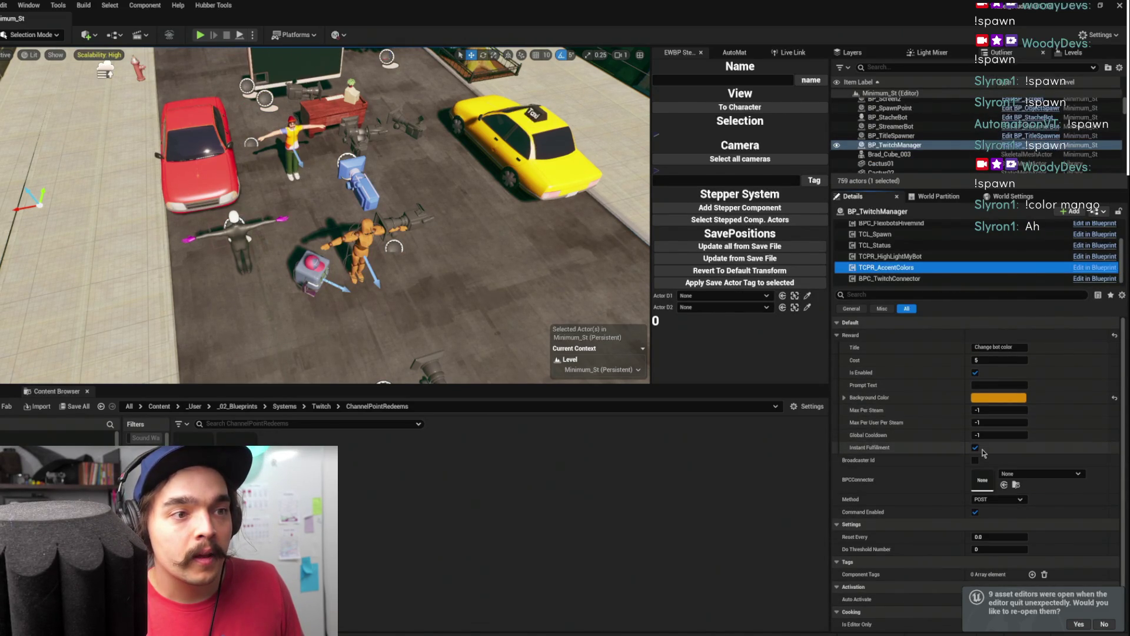
left_click(991, 385)
type("Pink, Red, Orange, Yellow, Green, Blue, S")
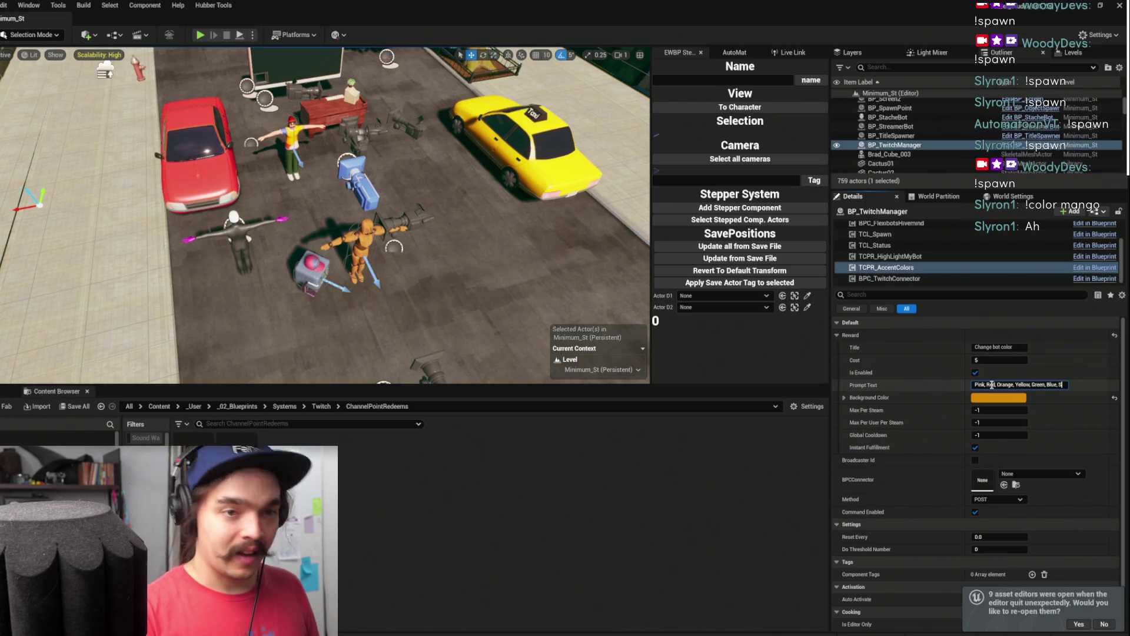
type("ky, Purple")
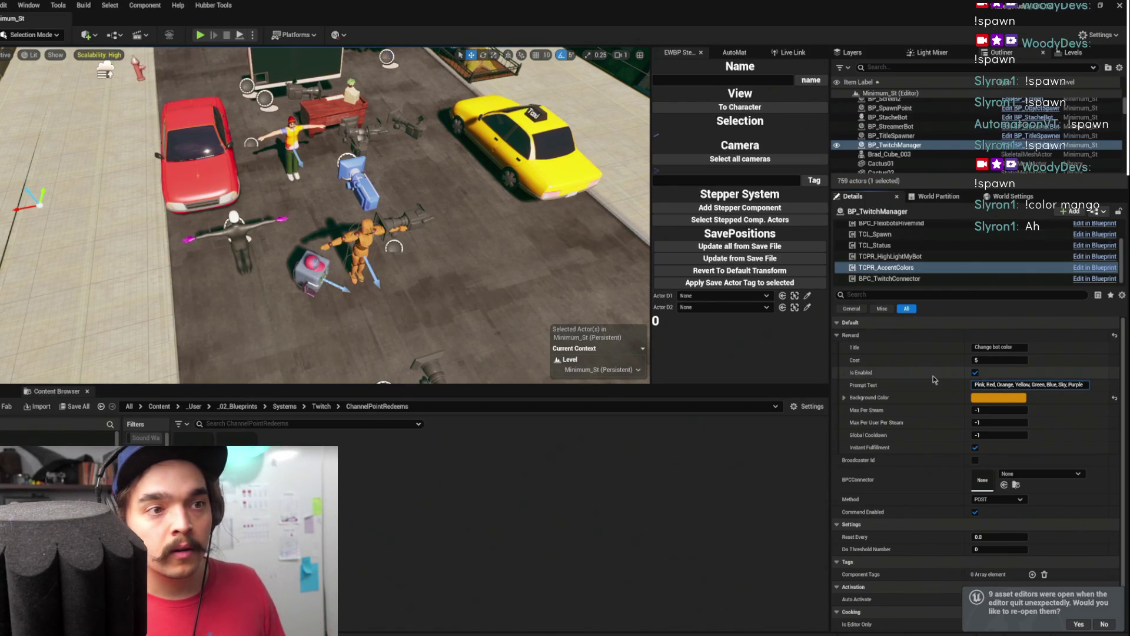
key("Return")
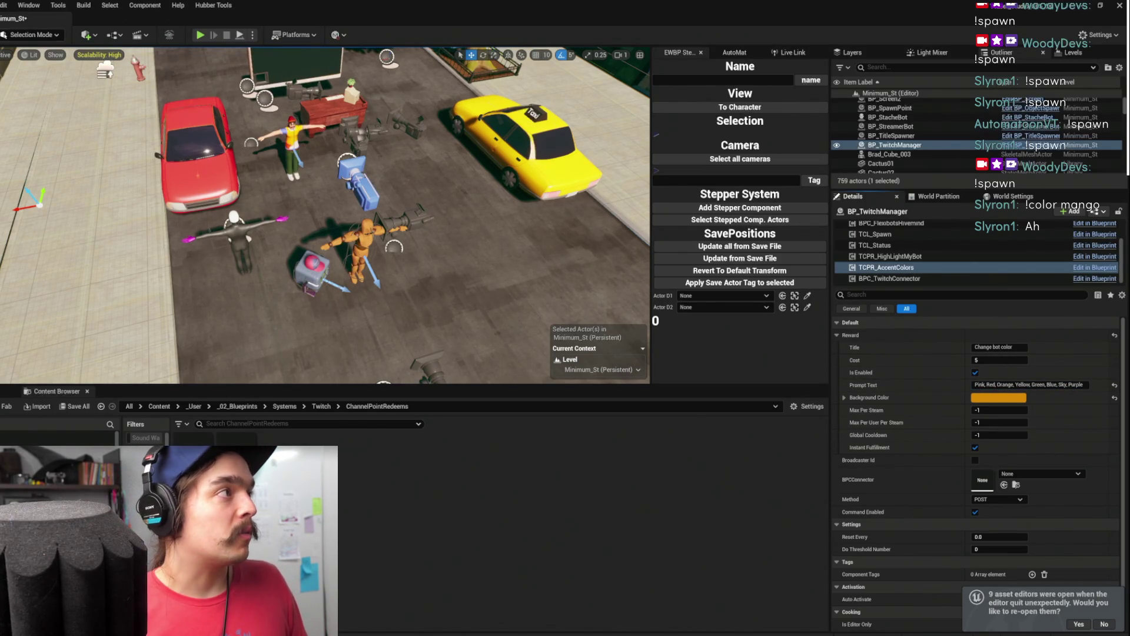
key("ctrl+s")
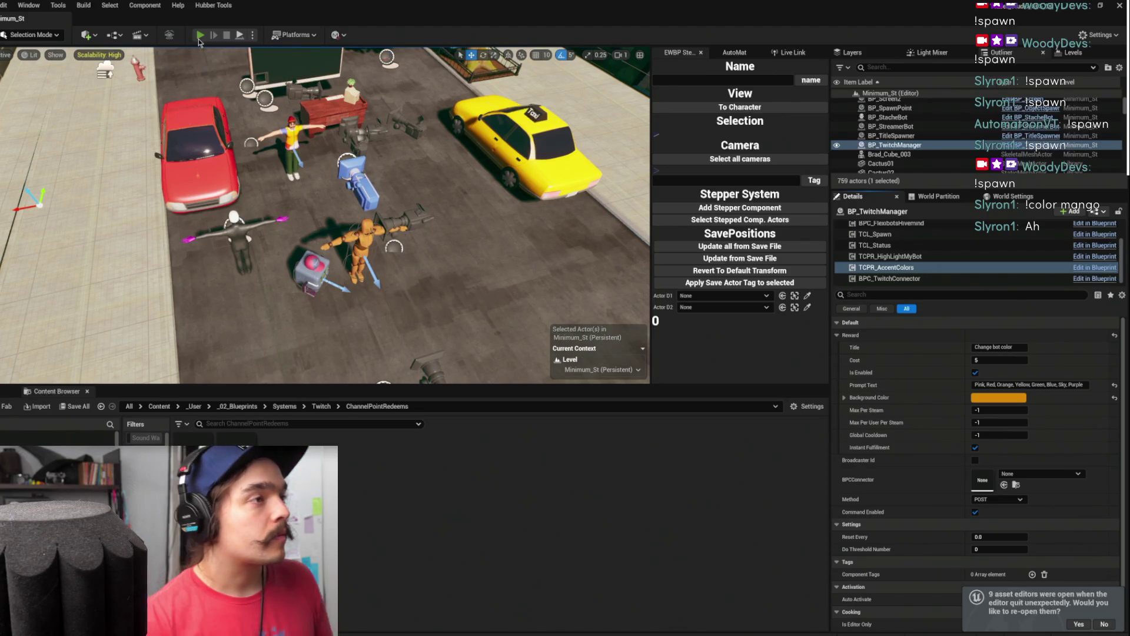
left_click(199, 35)
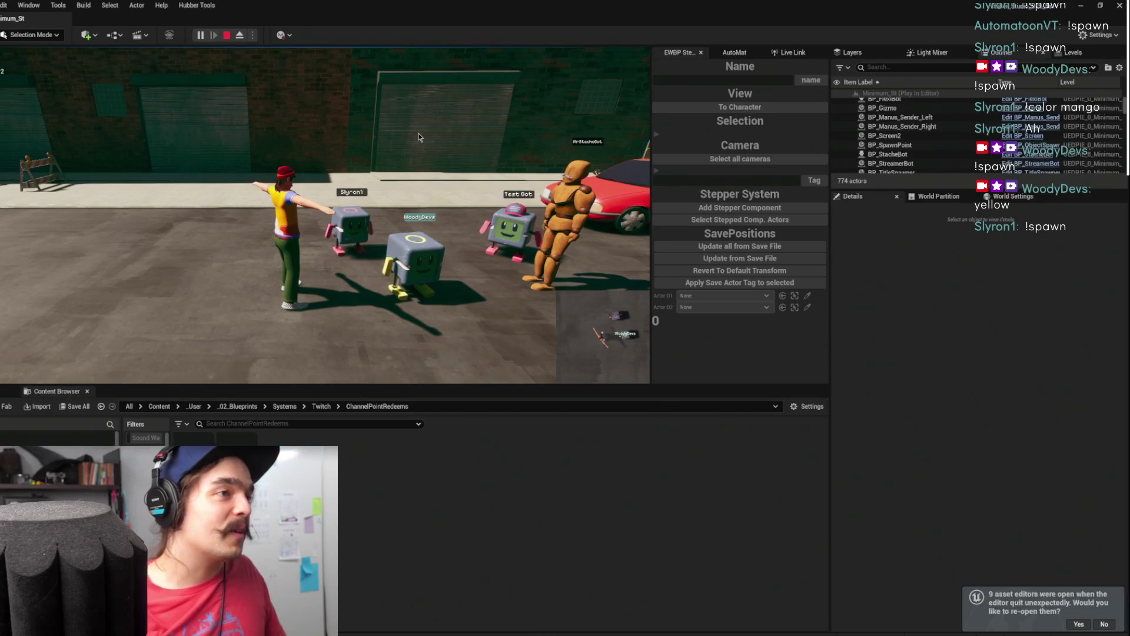
Turn the camera toward the FlexiBots in the street, then stop Play In Editor
left_click_drag(418, 133, 386, 143)
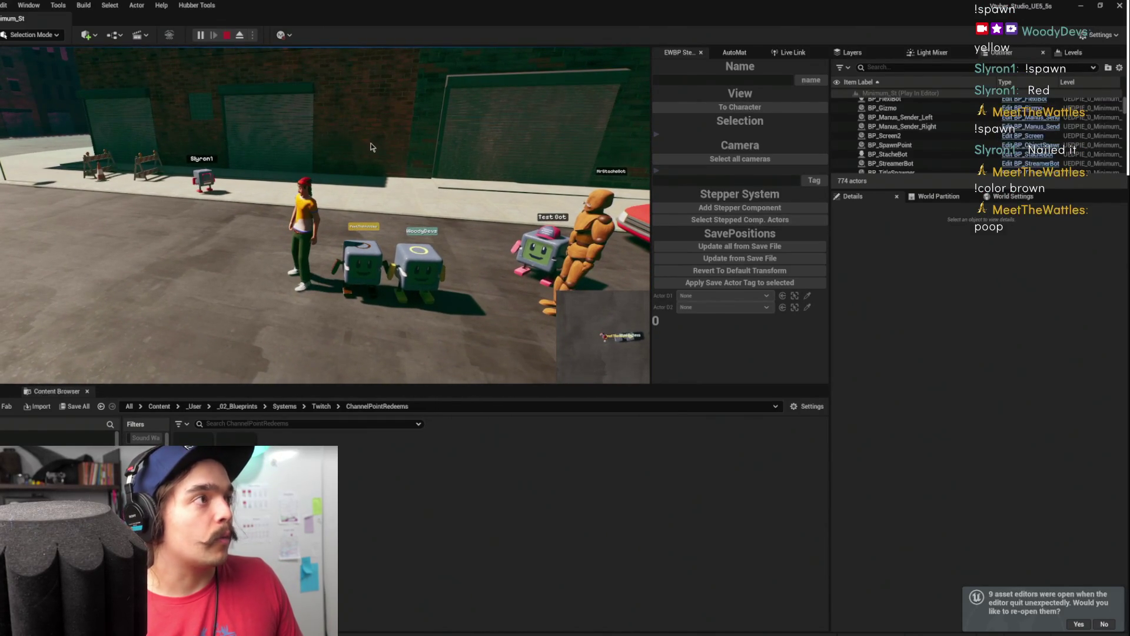
key("Escape")
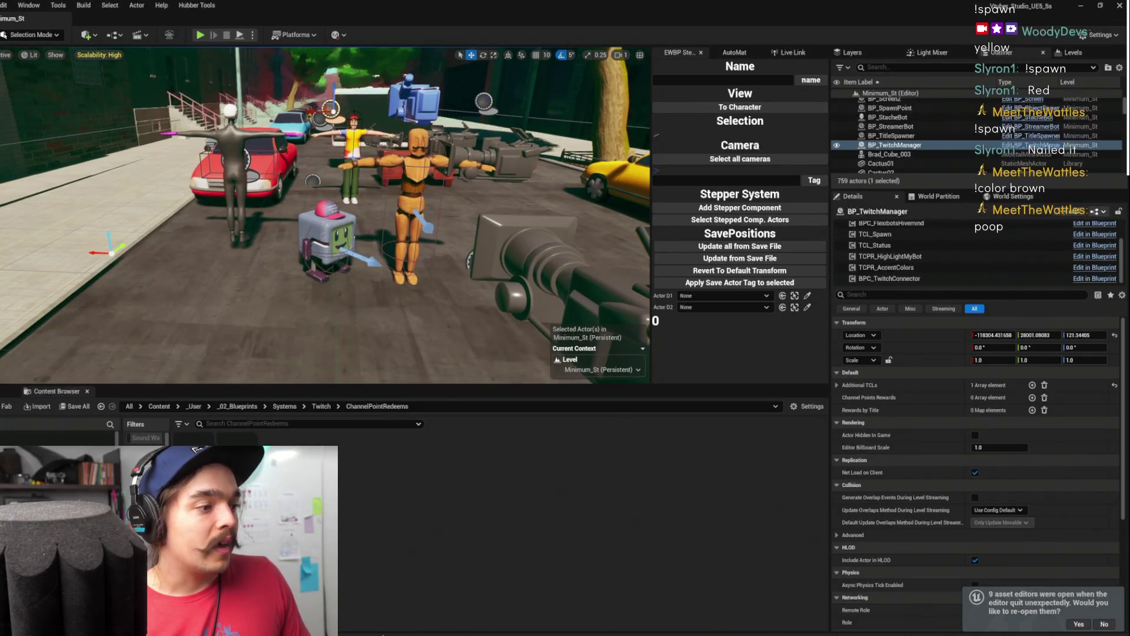
Locate the BP_FlexiBot blueprint from the selected FlexiBot and view its ChangeColor graph
left_click(329, 238)
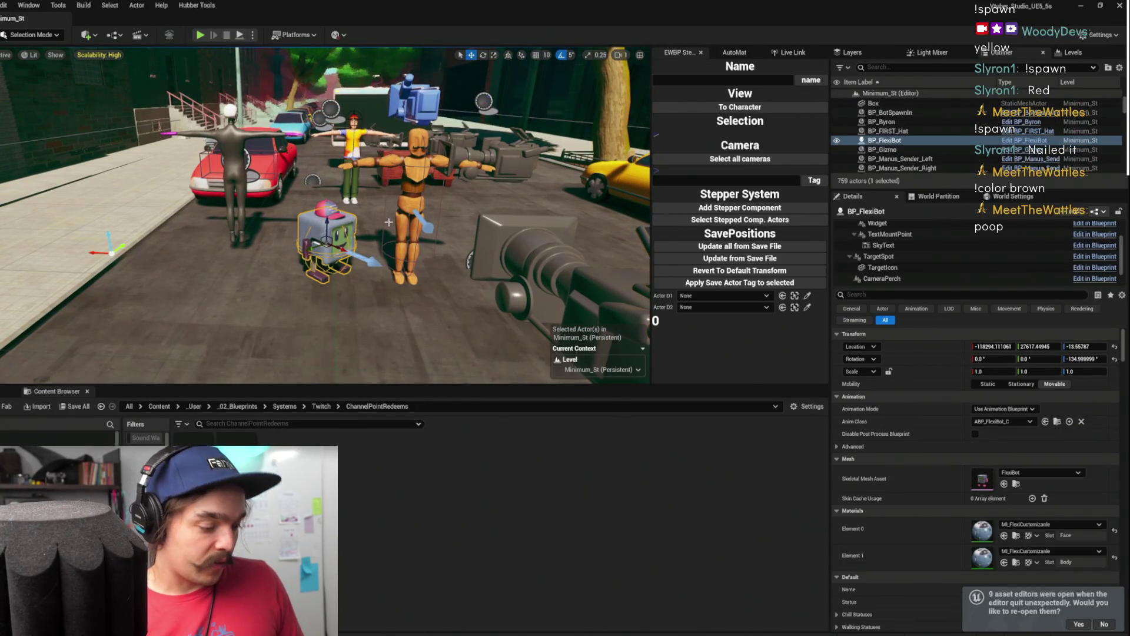
key("ctrl+b")
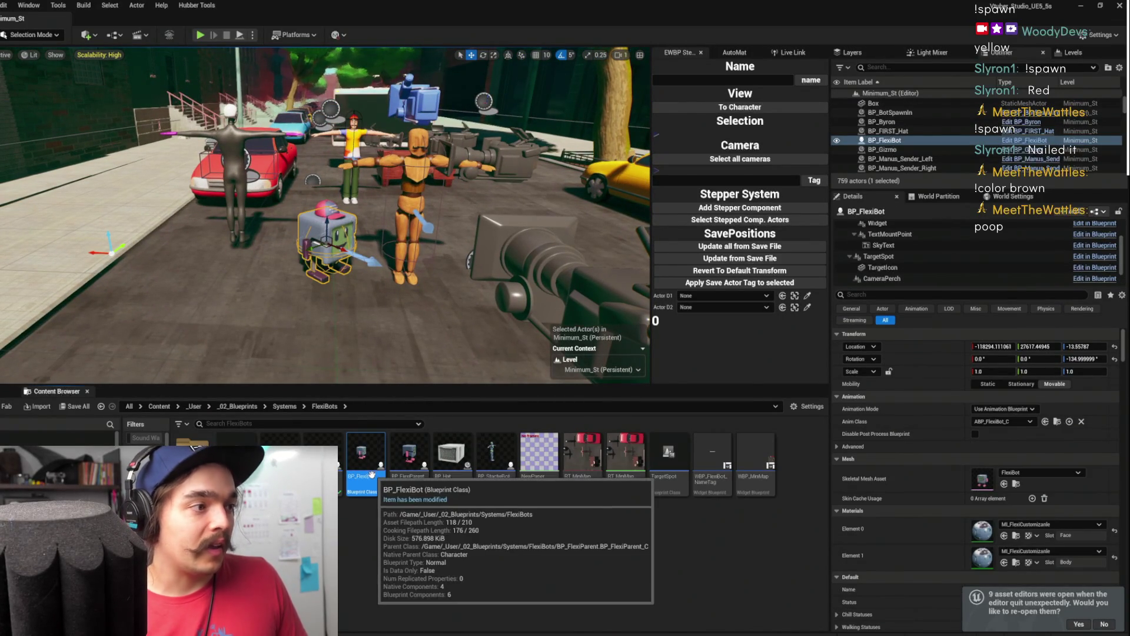
key("F2")
key("Escape")
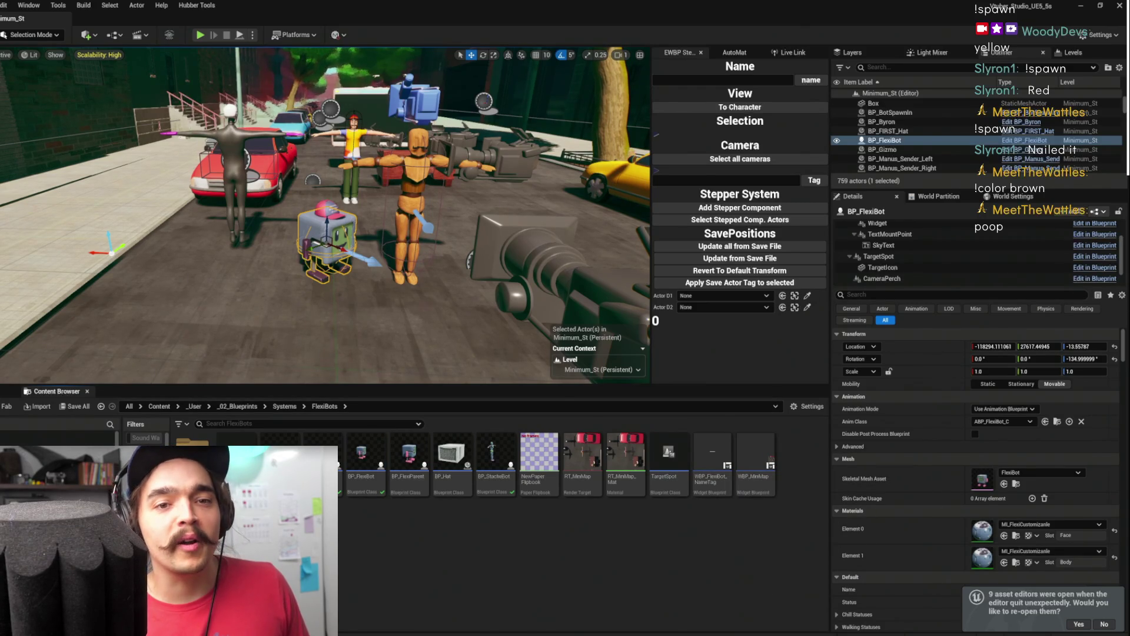
left_click_drag(323, 211, 580, 258)
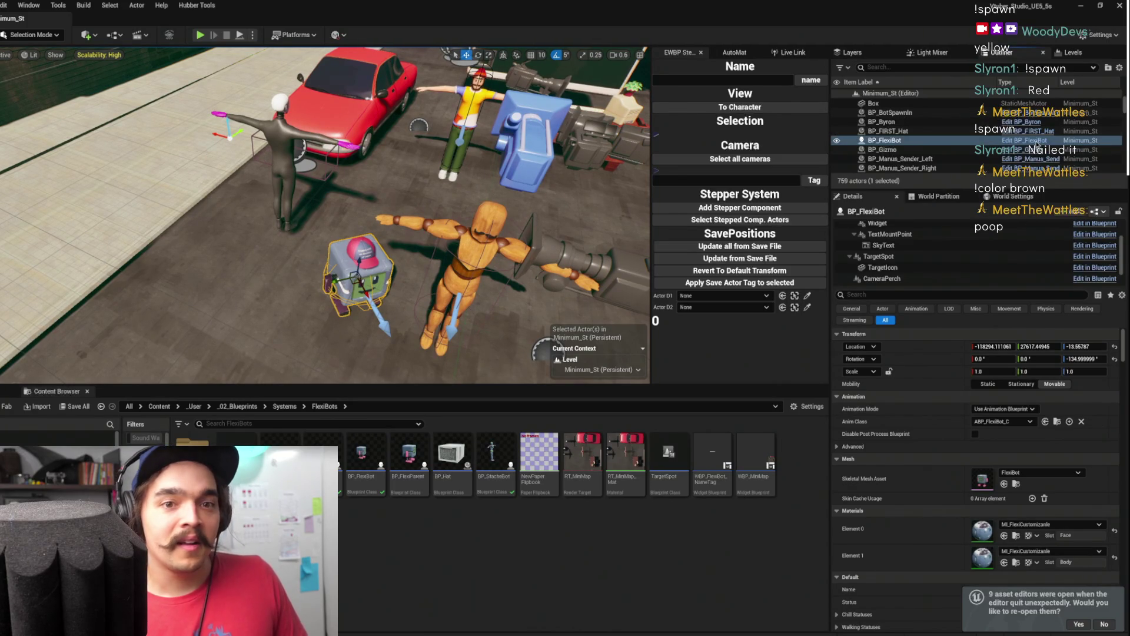
left_click(1024, 140)
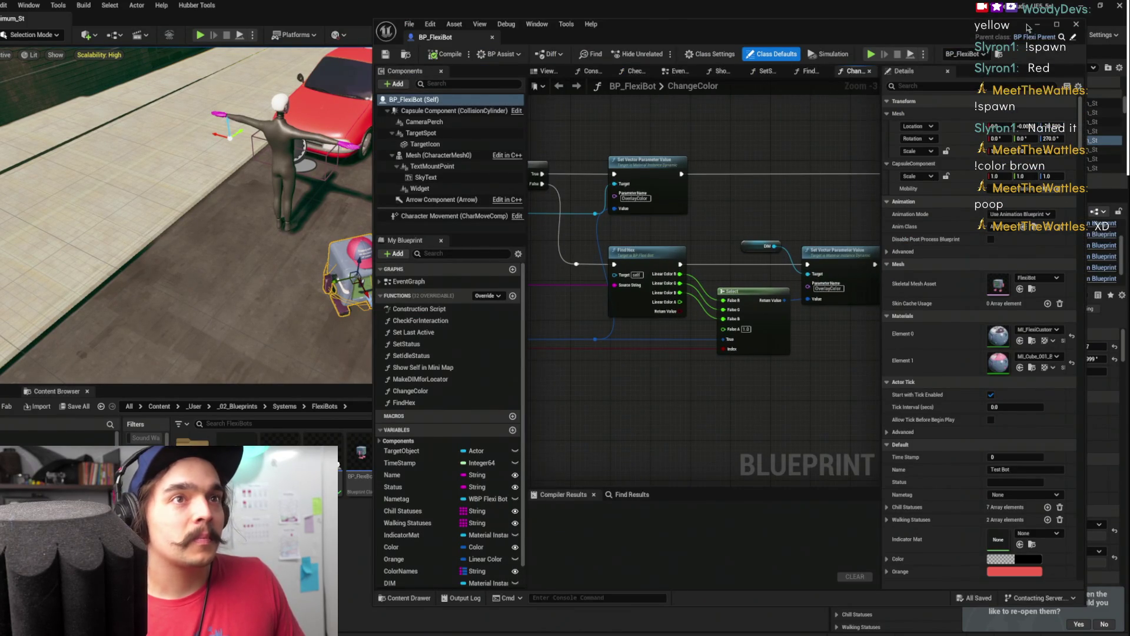
left_click(1045, 27)
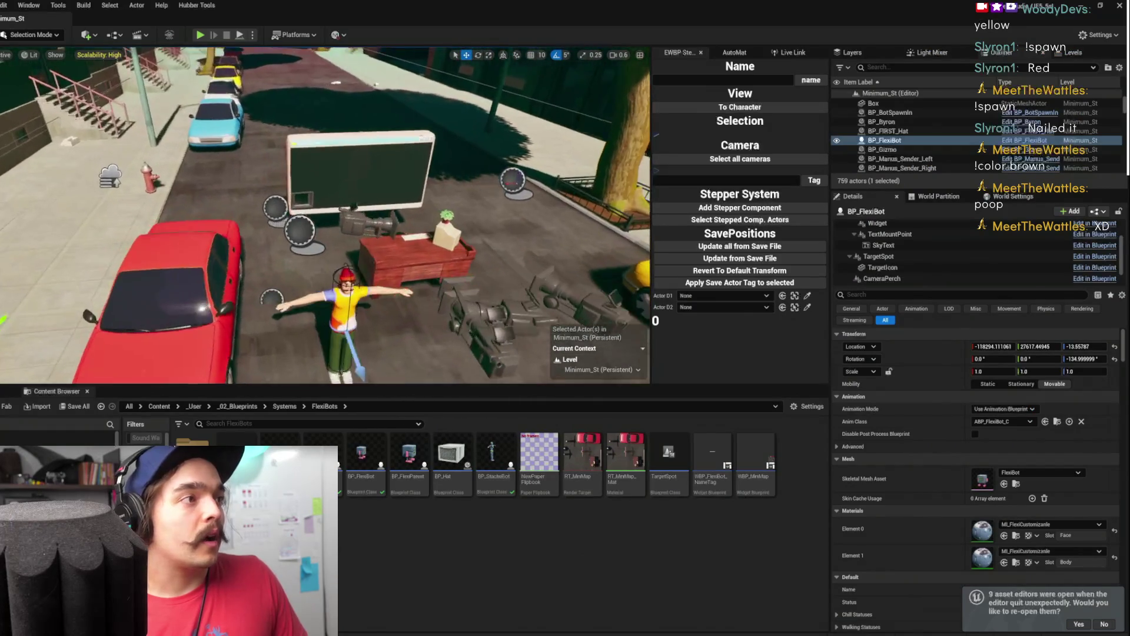
scroll(442, 152, "down", 5)
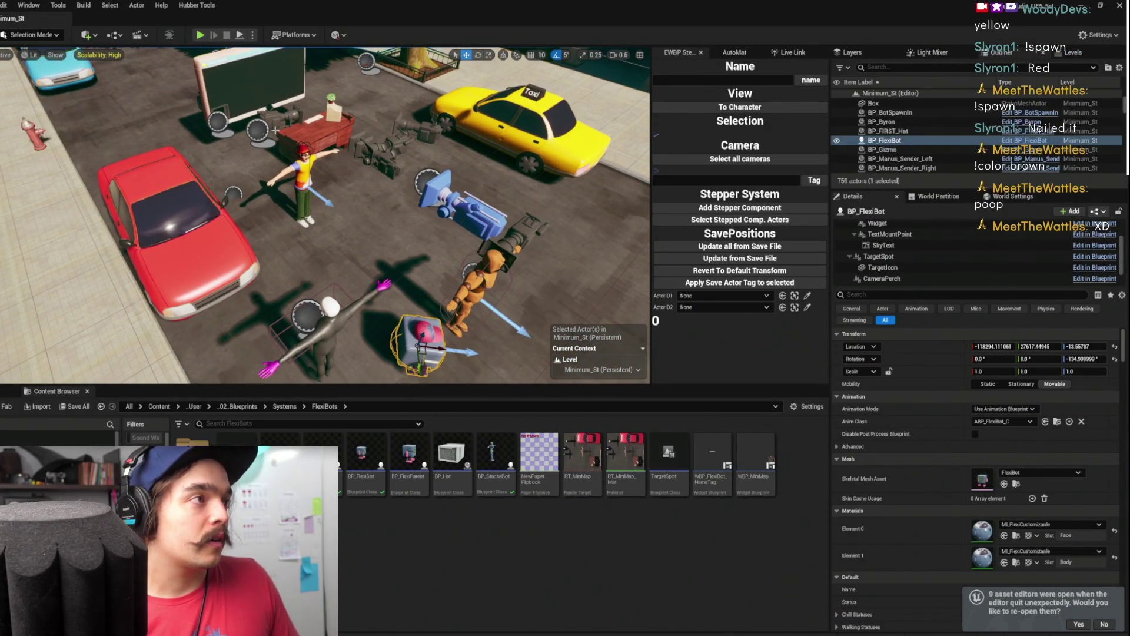
Find BP_TwitchManager's assets in the Twitch folder and open BPC_FlexibotsHivemind
left_click(257, 128)
key("ctrl+b")
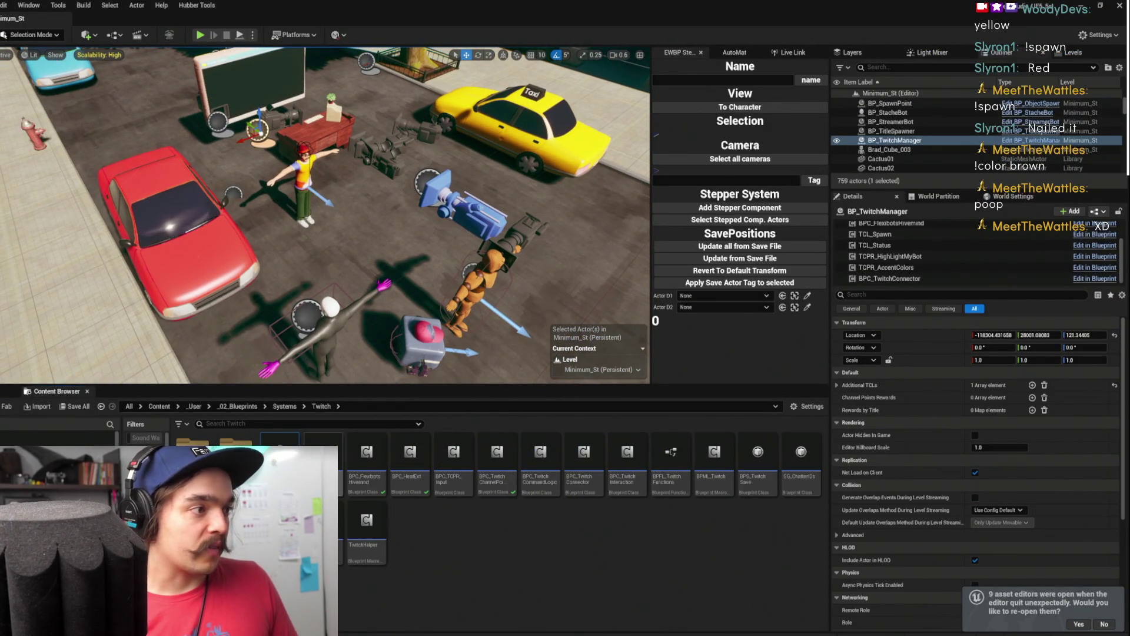
double_click(383, 468)
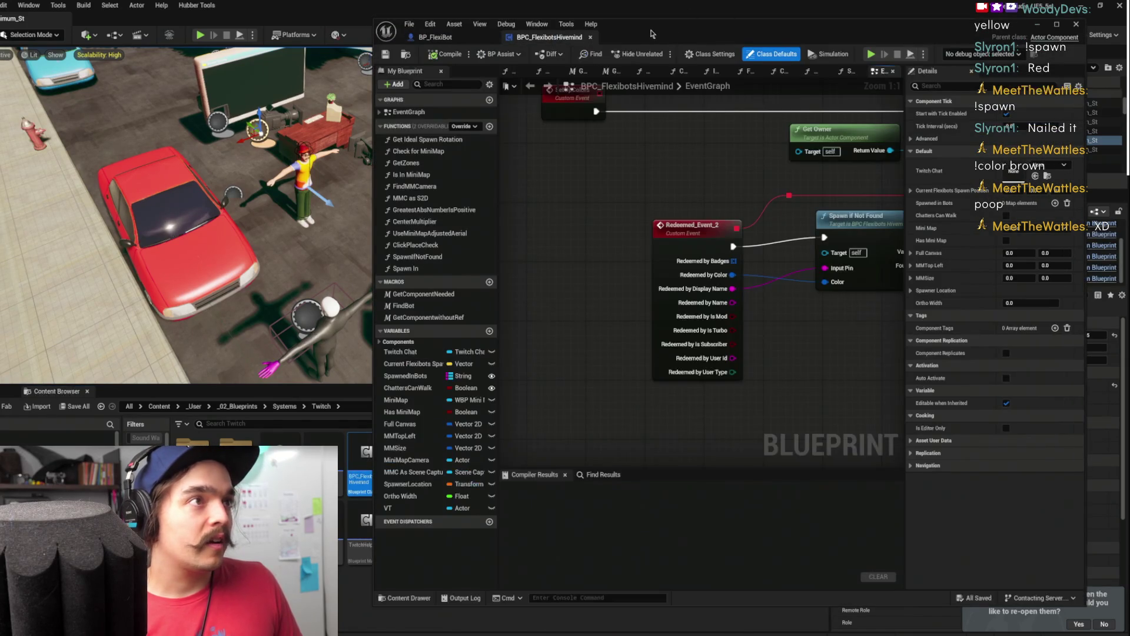
double_click(652, 33)
left_click(1078, 5)
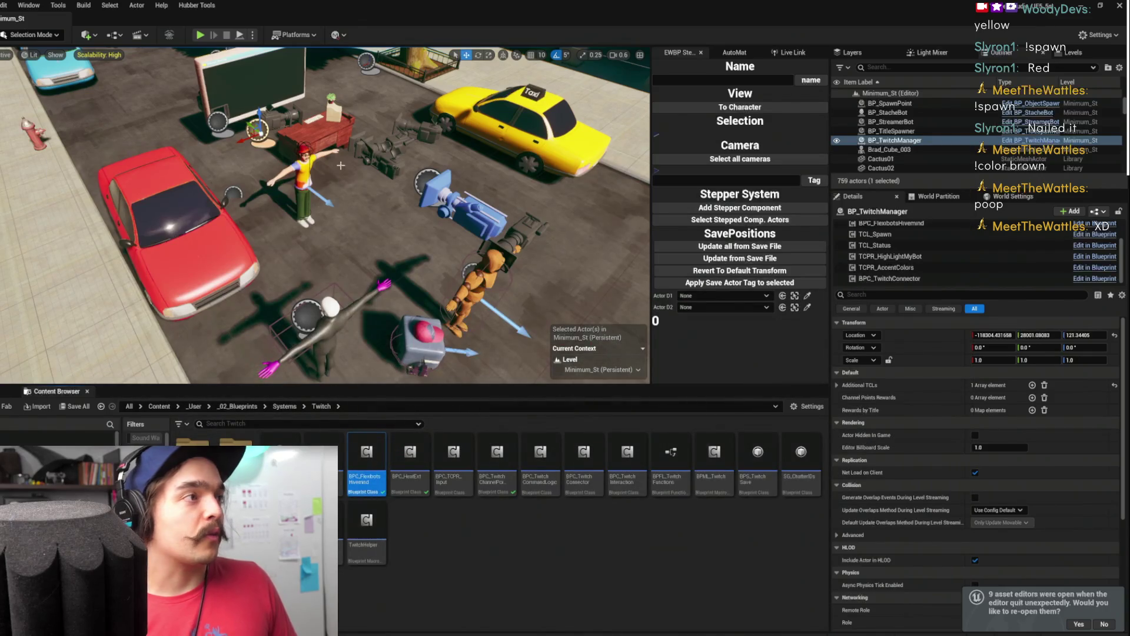
Open BP_FlexiBot to inspect its CameraPerch component, then return to the Hivemind EventGraph
left_click(418, 339)
key("ctrl+b")
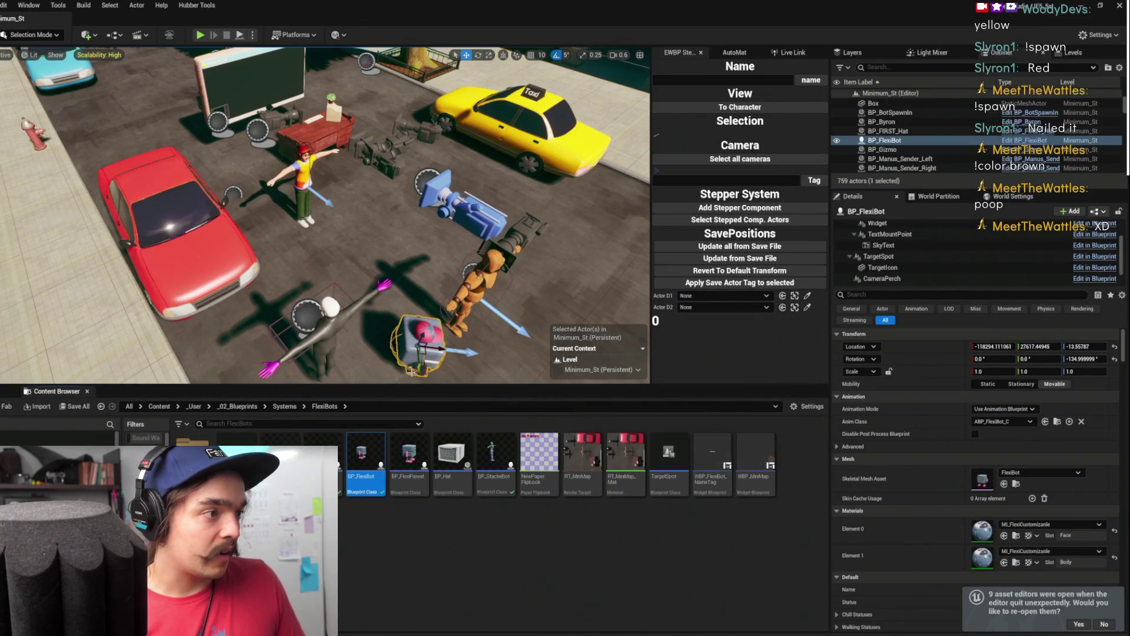
double_click(352, 459)
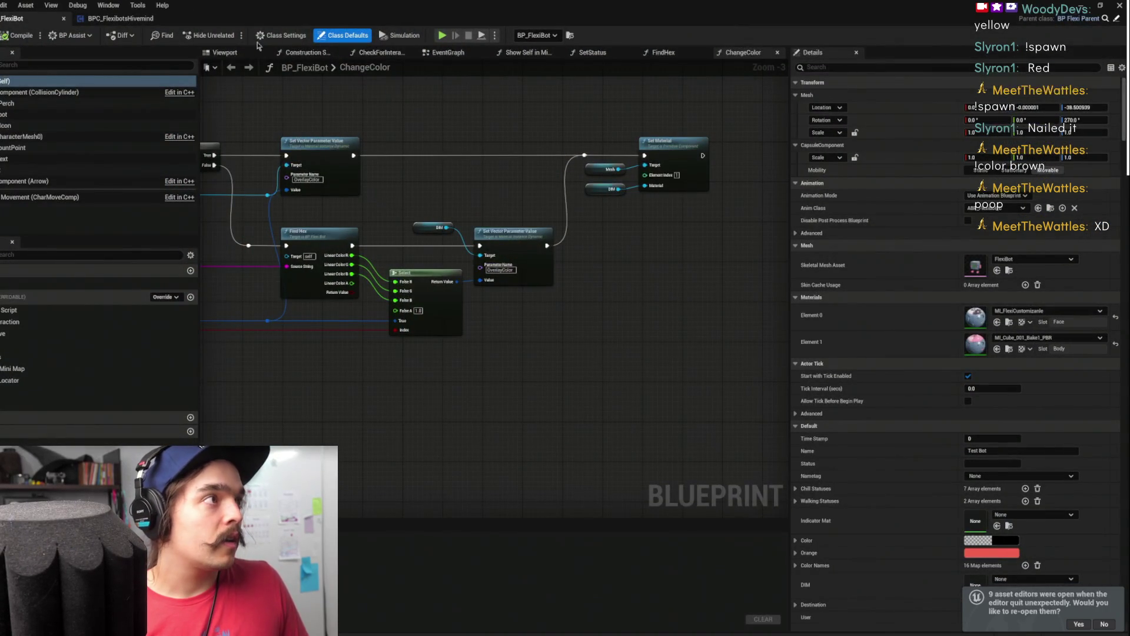
left_click(225, 52)
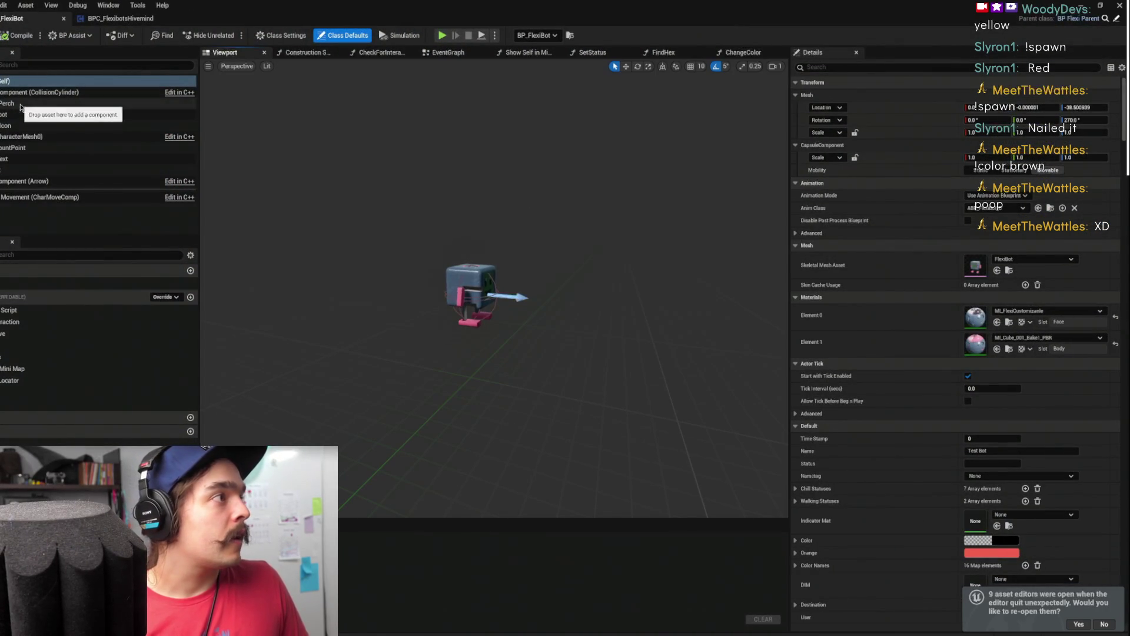
left_click(59, 105)
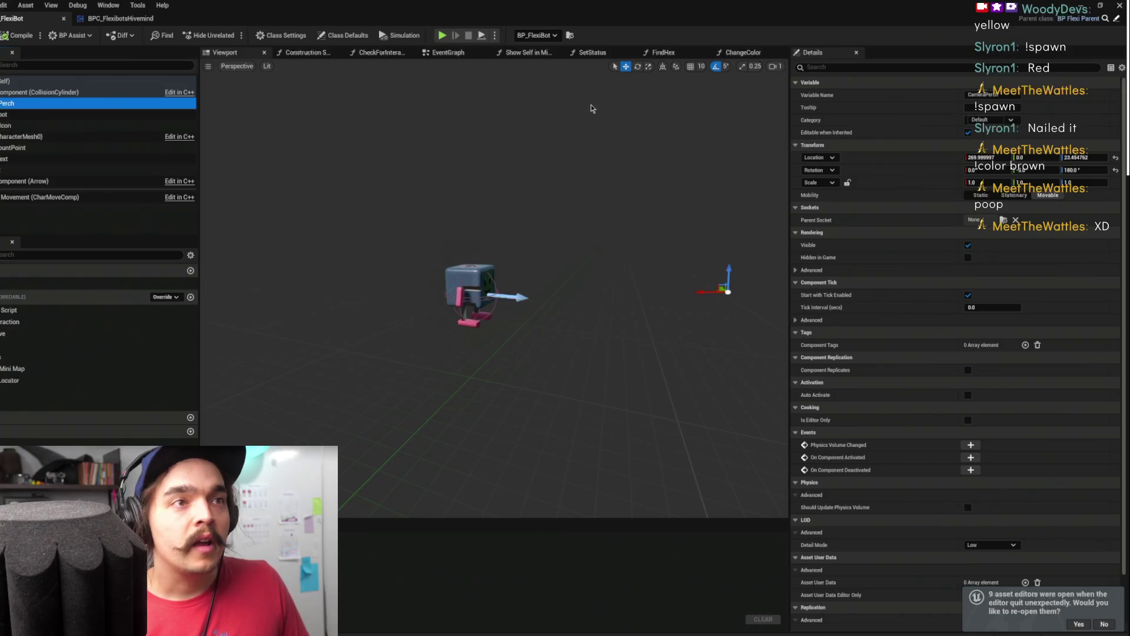
left_click(121, 18)
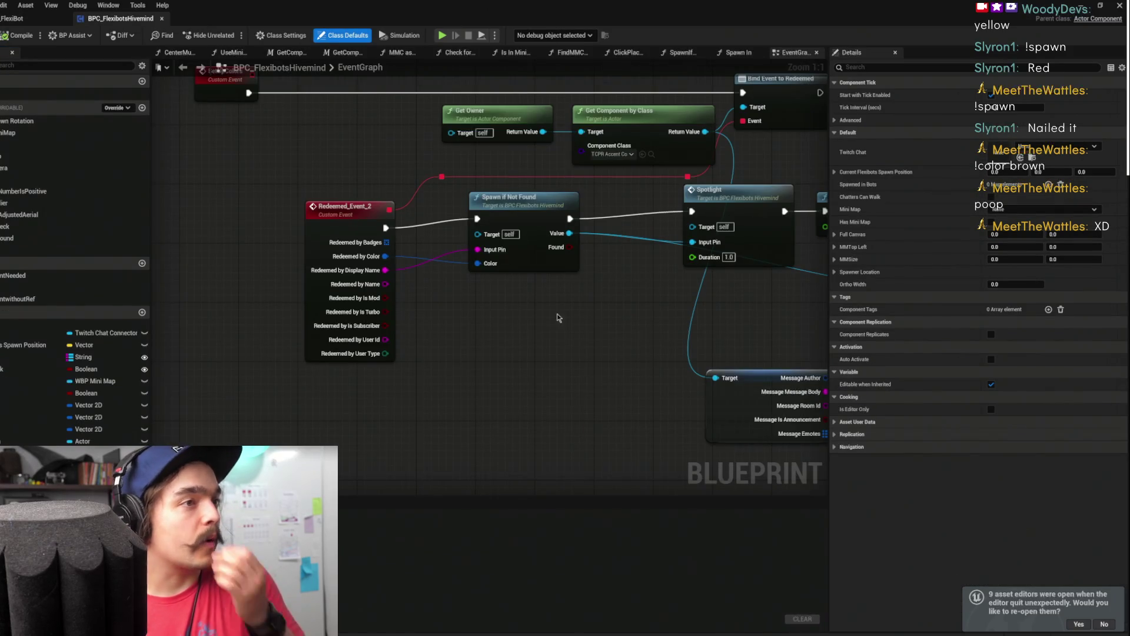
Rearrange the graph and box-select the Set Actor Transform, Attach Actor To Component and GET nodes
mouse_move(601, 231)
left_mouse_down()
mouse_move(593, 269)
mouse_move(595, 235)
left_mouse_up()
left_click_drag(528, 320, 760, 88)
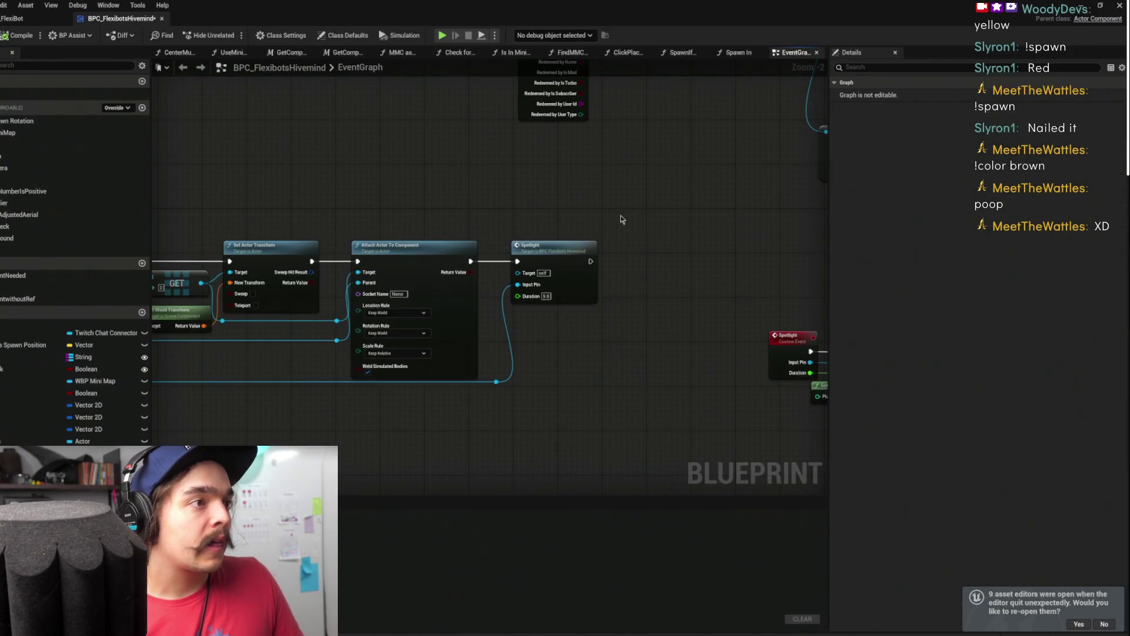
scroll(669, 182, "down", 1)
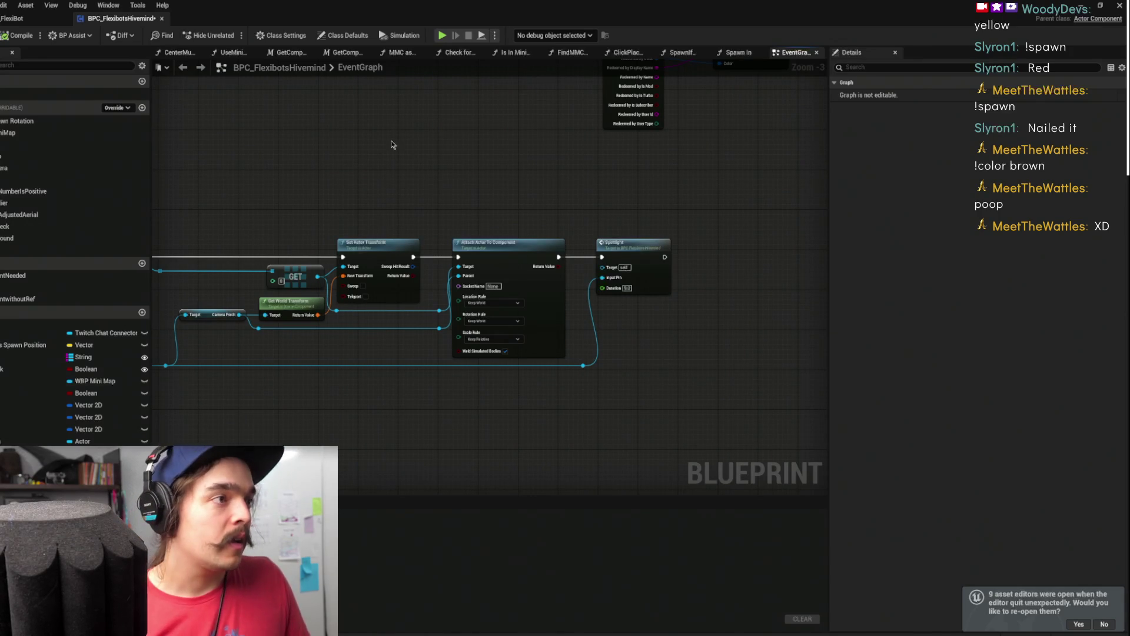
left_click_drag(394, 241, 411, 242)
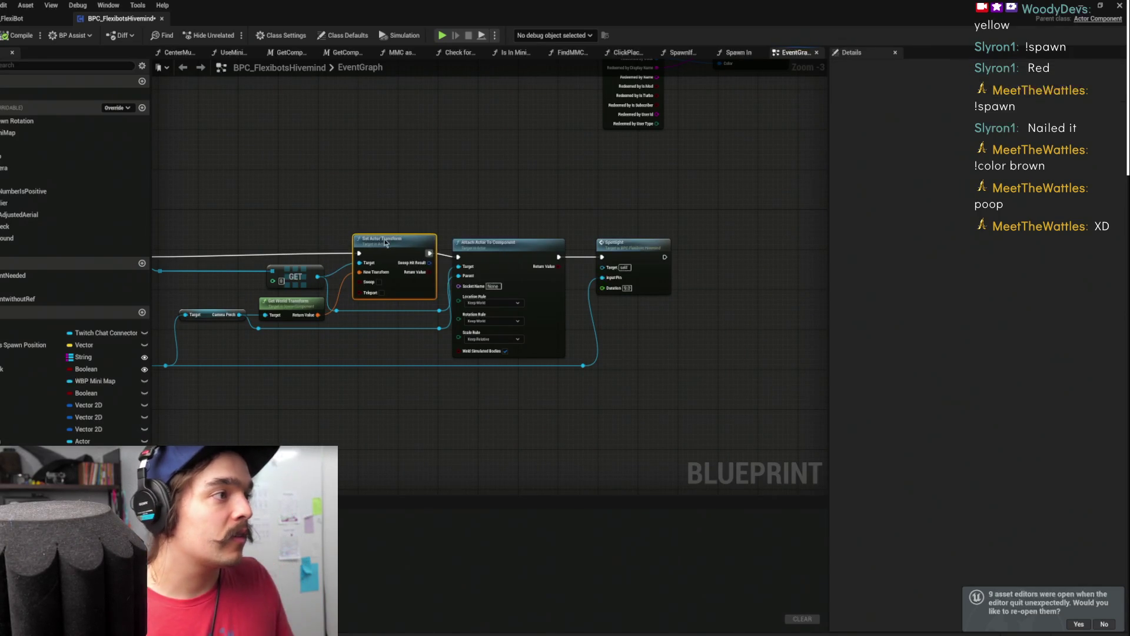
left_click_drag(283, 236, 383, 207)
left_click_drag(326, 241, 600, 310)
left_click_drag(618, 146, 609, 190)
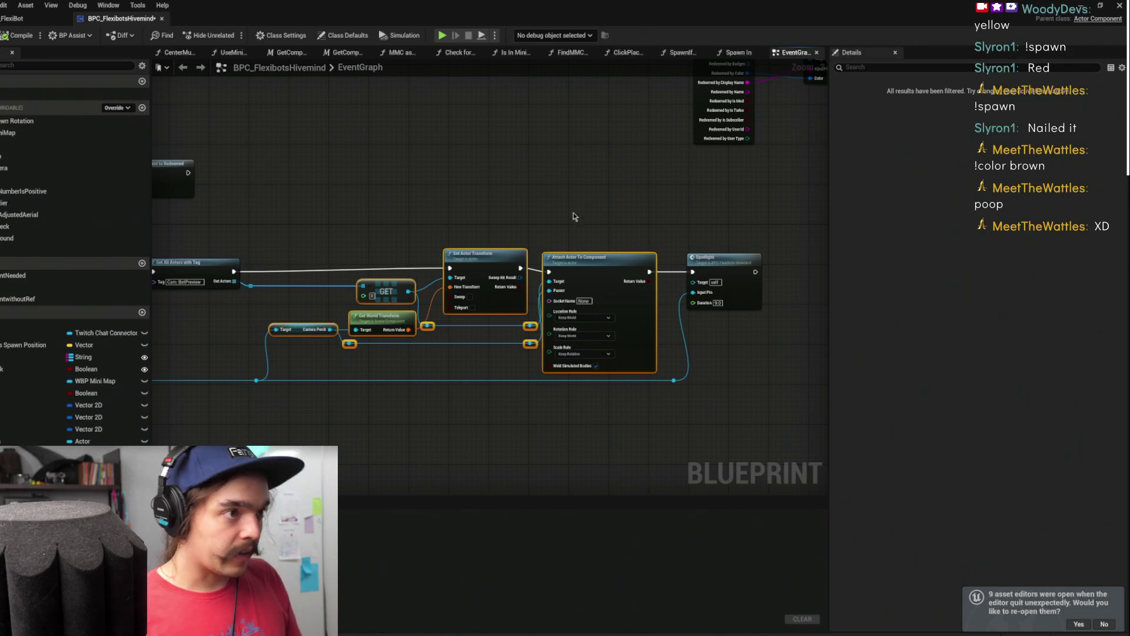
left_click(423, 222)
mouse_move(300, 230)
left_mouse_down()
mouse_move(366, 295)
mouse_move(518, 365)
mouse_move(606, 367)
left_mouse_up()
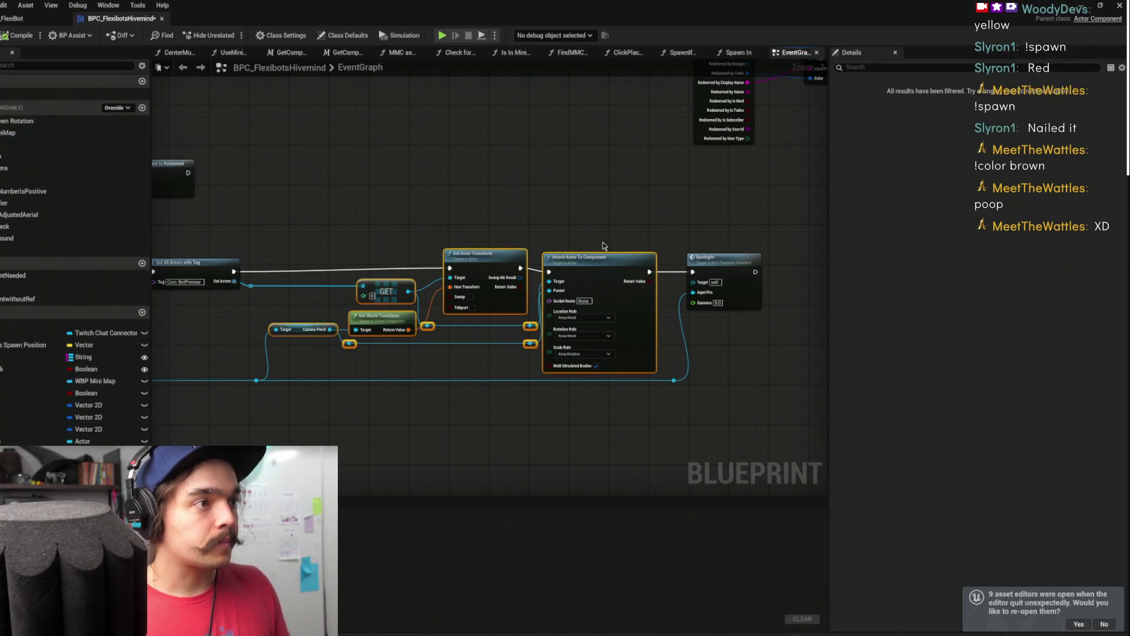
Cut the selected nodes and paste them beside the Spotlight custom event
key("Delete")
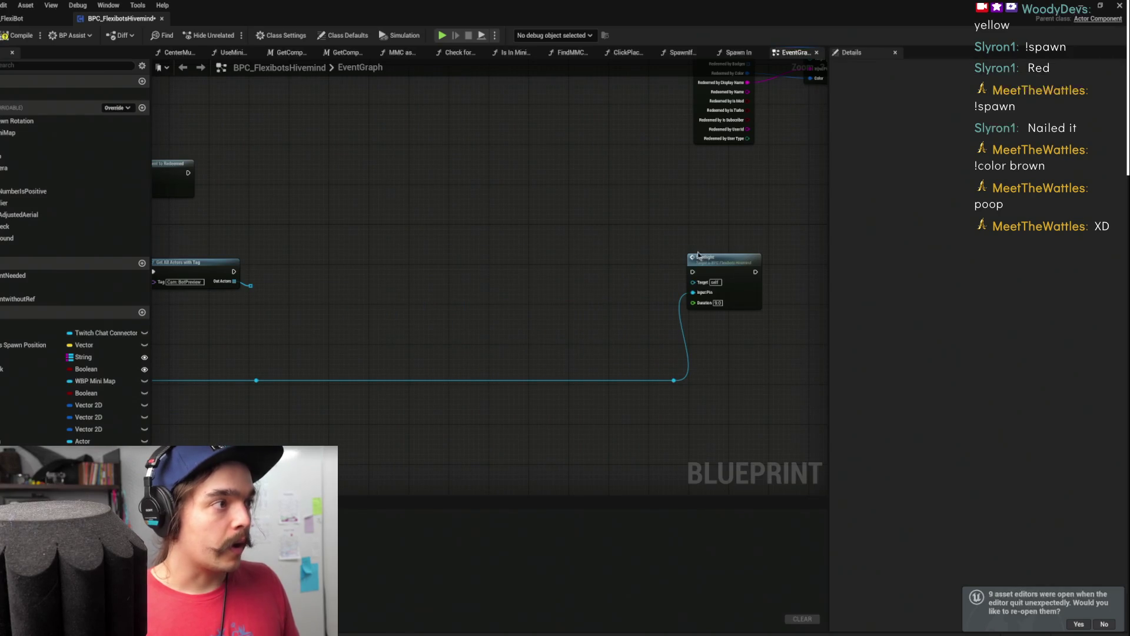
double_click(720, 263)
scroll(517, 293, "down", 5)
scroll(310, 283, "up", 4)
left_click_drag(310, 283, 310, 354)
left_click(373, 411)
key("ctrl+v")
Centre the Spotlight event with the pasted nodes and move the GET node beside it
scroll(388, 305, "up", 3)
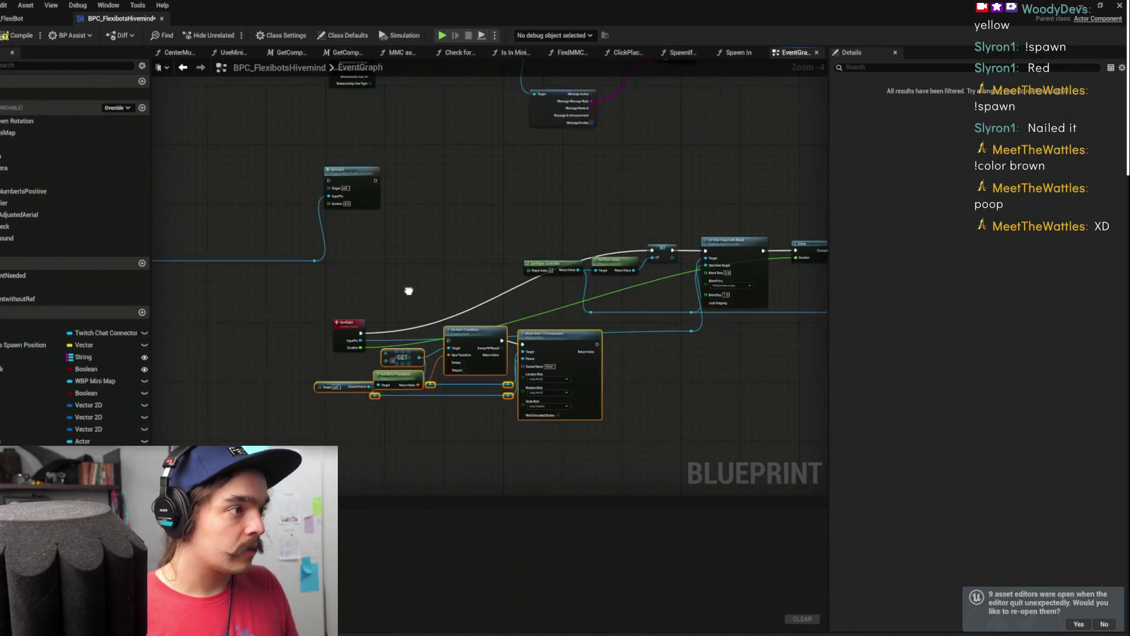
left_click(321, 302)
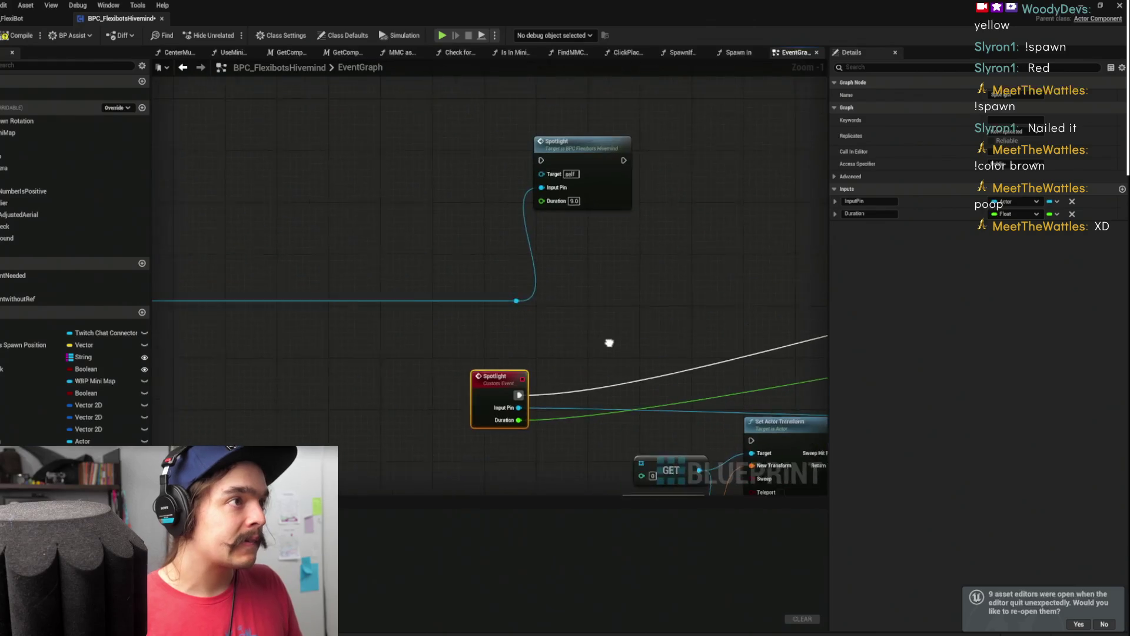
scroll(613, 348, "down", 2)
mouse_move(544, 285)
left_mouse_down()
mouse_move(590, 263)
mouse_move(328, 222)
mouse_move(155, 212)
left_mouse_up()
scroll(405, 244, "up", 2)
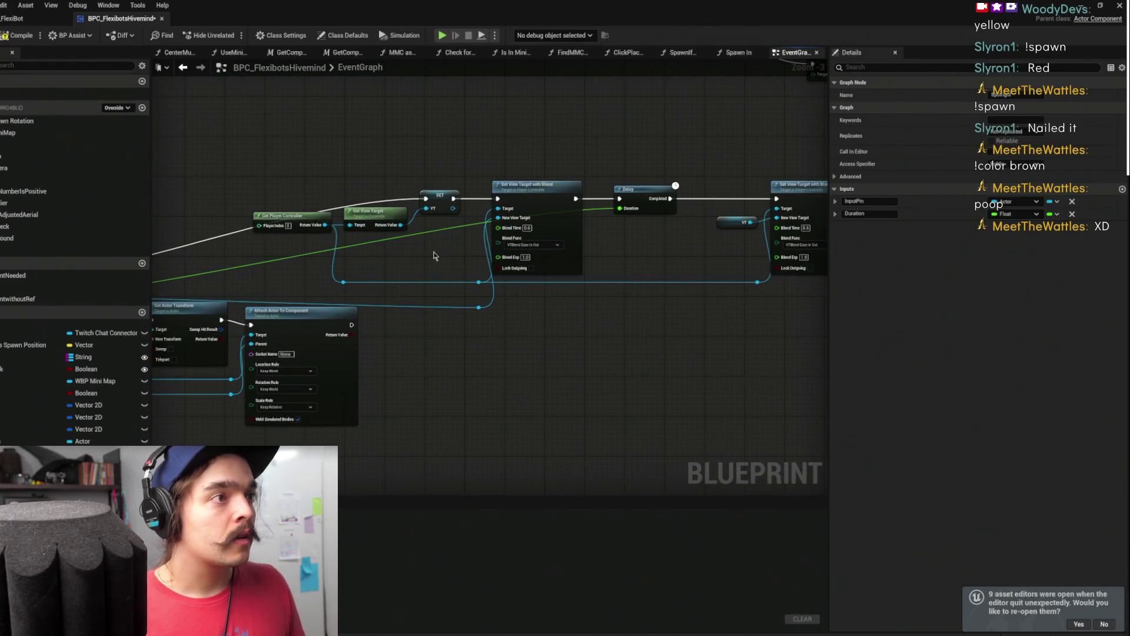
scroll(408, 270, "down", 1)
scroll(416, 282, "up", 1)
left_click_drag(416, 282, 495, 260)
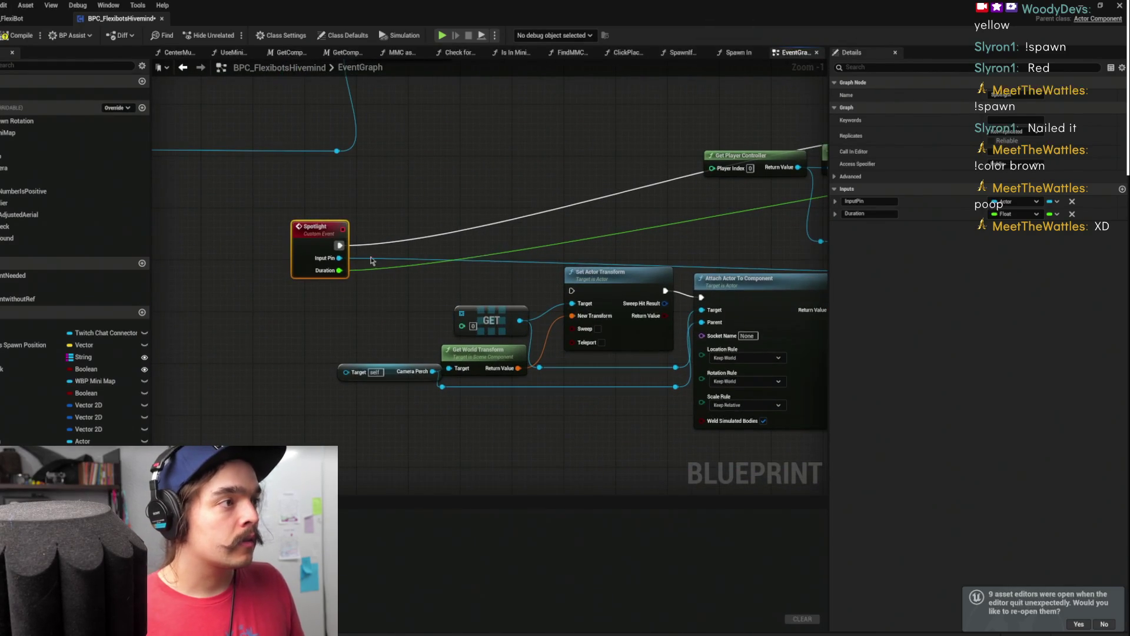
scroll(587, 237, "down", 3)
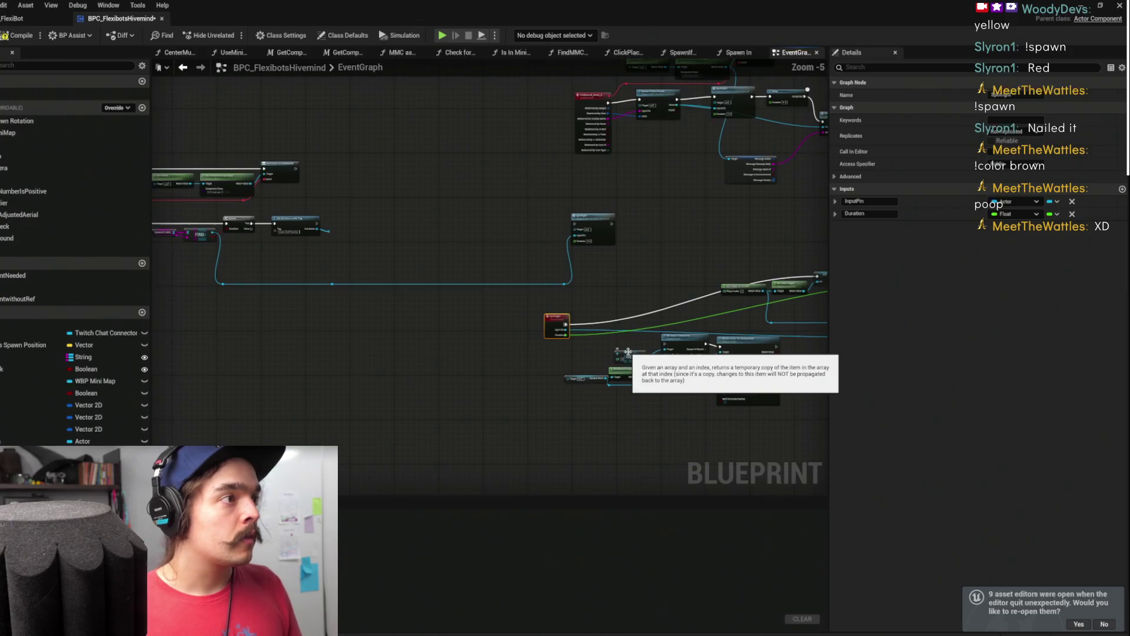
mouse_move(629, 355)
left_mouse_down()
mouse_move(361, 318)
mouse_move(645, 335)
mouse_move(510, 353)
mouse_move(557, 328)
mouse_move(538, 325)
mouse_move(567, 323)
mouse_move(446, 323)
mouse_move(608, 288)
mouse_move(681, 290)
mouse_move(517, 289)
mouse_move(507, 327)
mouse_move(626, 311)
left_mouse_up()
mouse_move(465, 322)
left_mouse_down()
mouse_move(360, 189)
mouse_move(312, 178)
mouse_move(372, 187)
left_mouse_up()
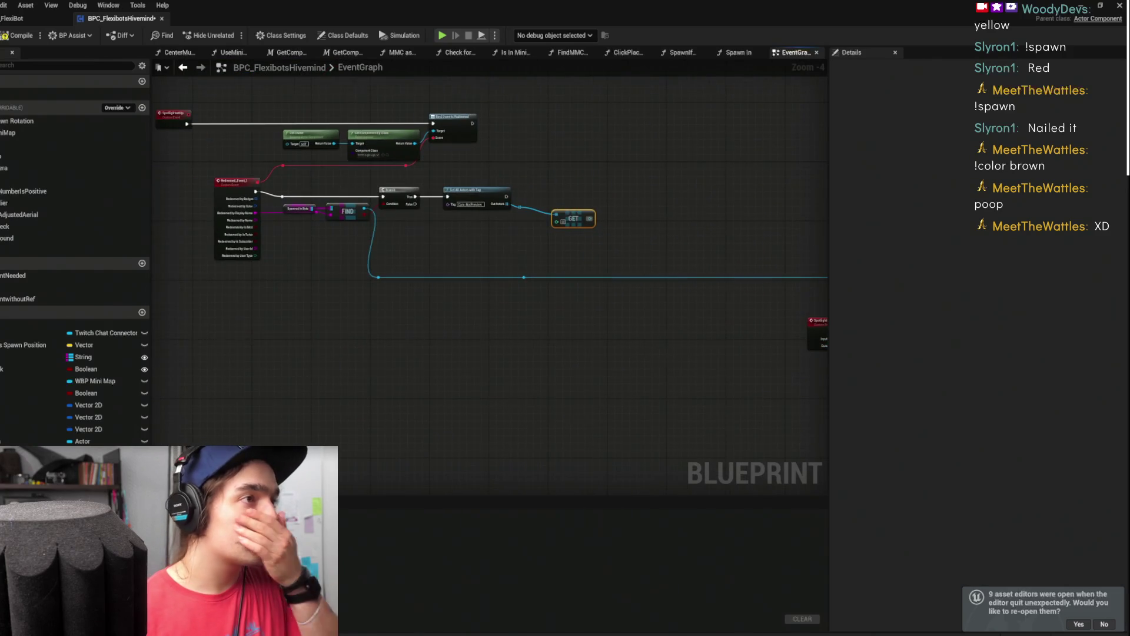
key("ctrl+v")
left_click_drag(707, 180, 474, 185)
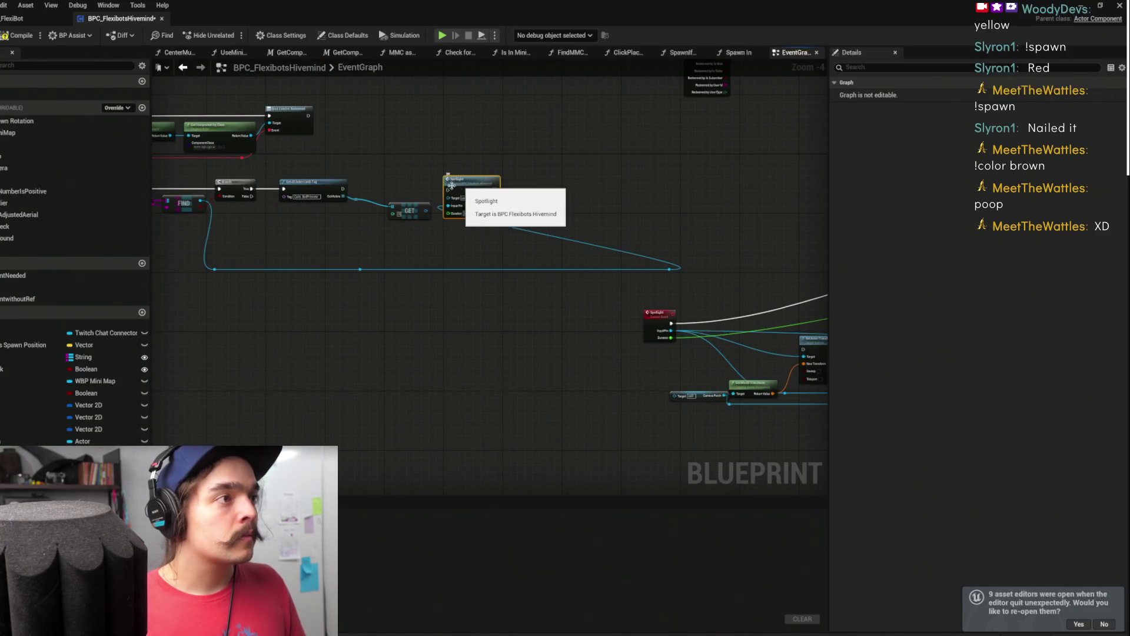
mouse_move(343, 188)
left_mouse_down()
mouse_move(480, 191)
mouse_move(454, 192)
left_mouse_up()
mouse_move(202, 202)
left_mouse_down()
mouse_move(682, 253)
mouse_move(427, 205)
left_mouse_up()
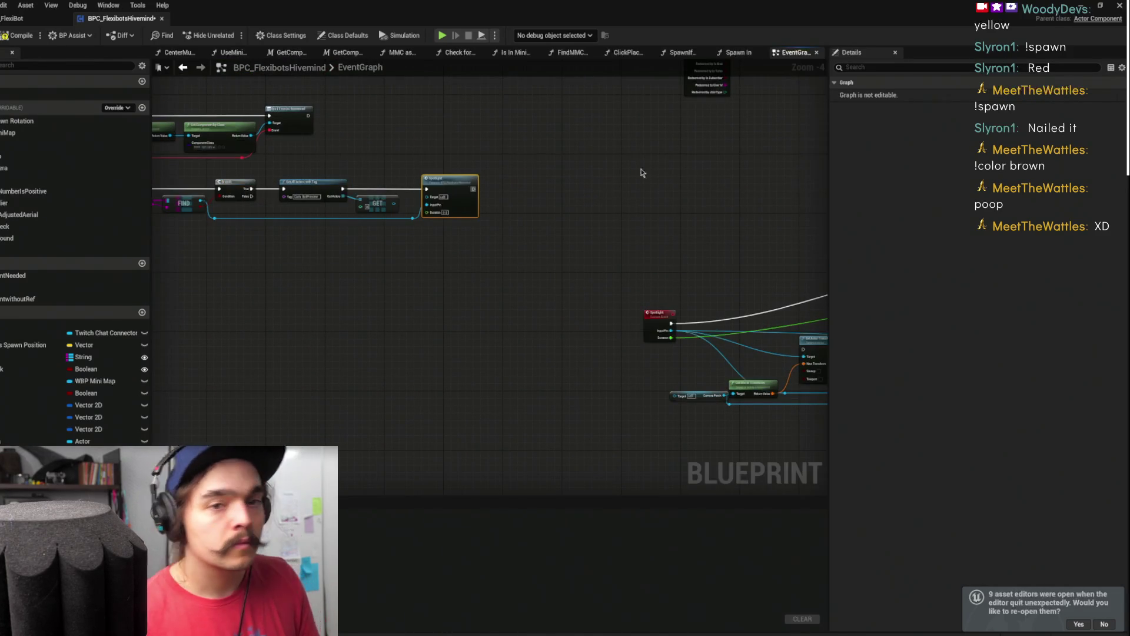
scroll(671, 234, "up", 2)
scroll(446, 210, "down", 2)
left_click_drag(420, 294, 421, 260)
scroll(419, 253, "down", 2)
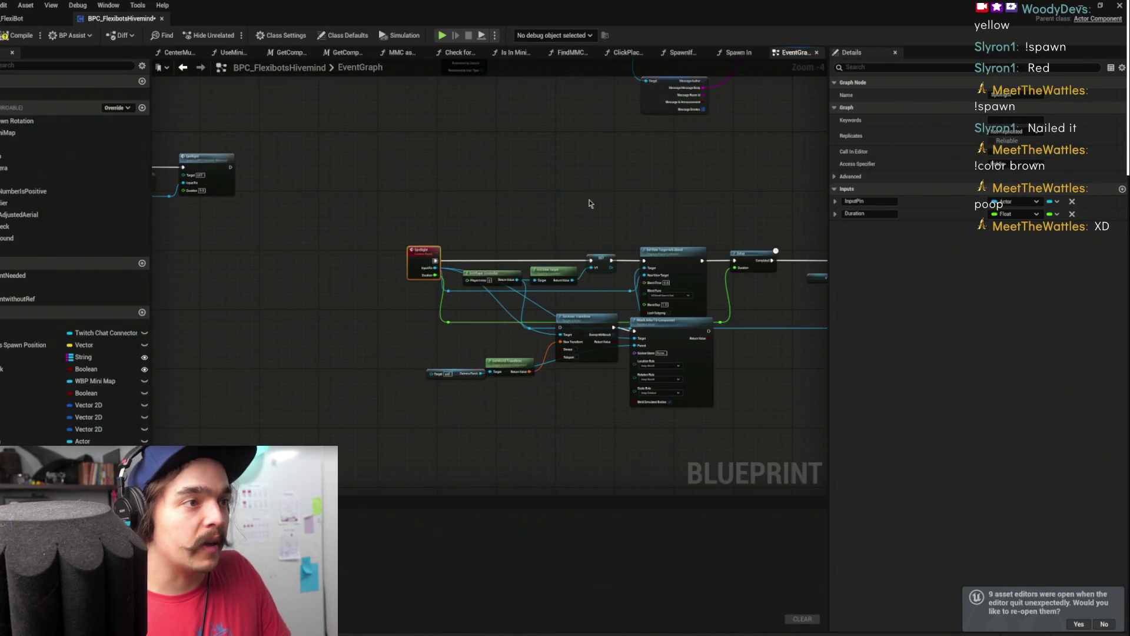
left_click_drag(444, 237, 284, 271)
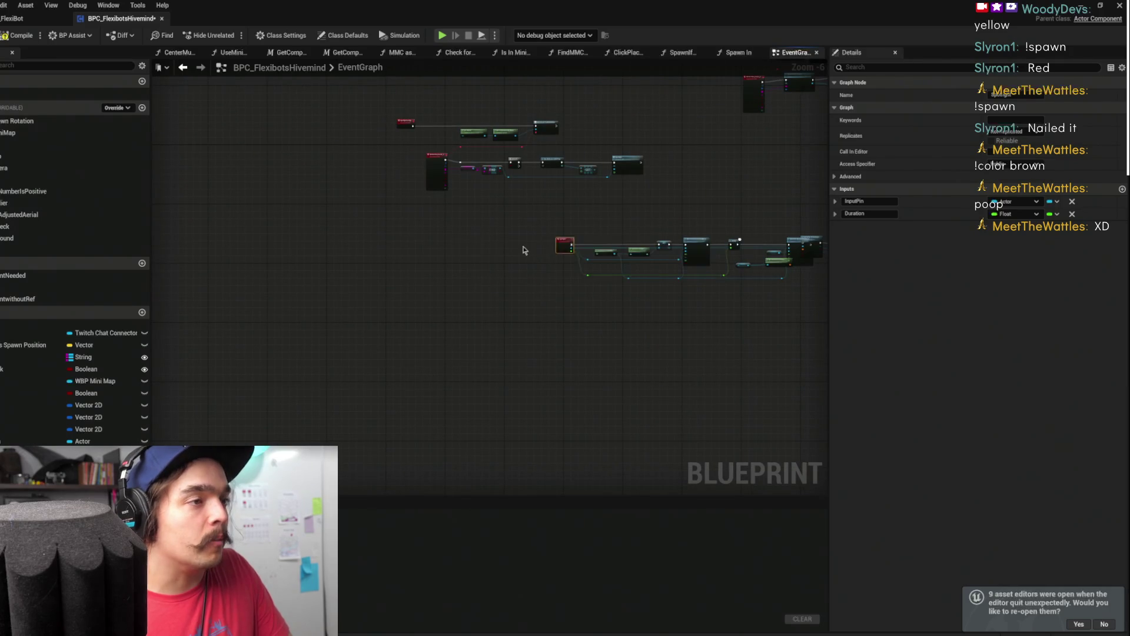
left_click_drag(592, 246, 427, 246)
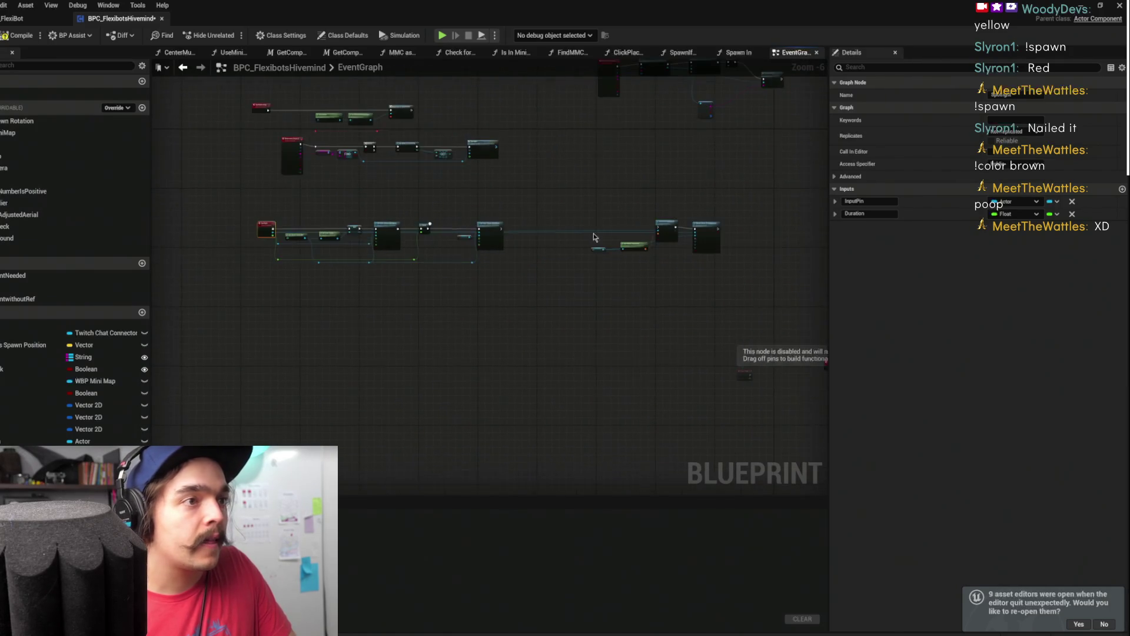
scroll(644, 220, "up", 3)
scroll(664, 191, "down", 2)
left_click(553, 200)
Move the Spotlight event left and wire it through Set Actor Transform and Attach Actor To Component
left_click_drag(553, 200, 118, 164)
left_click_drag(189, 176, 324, 153)
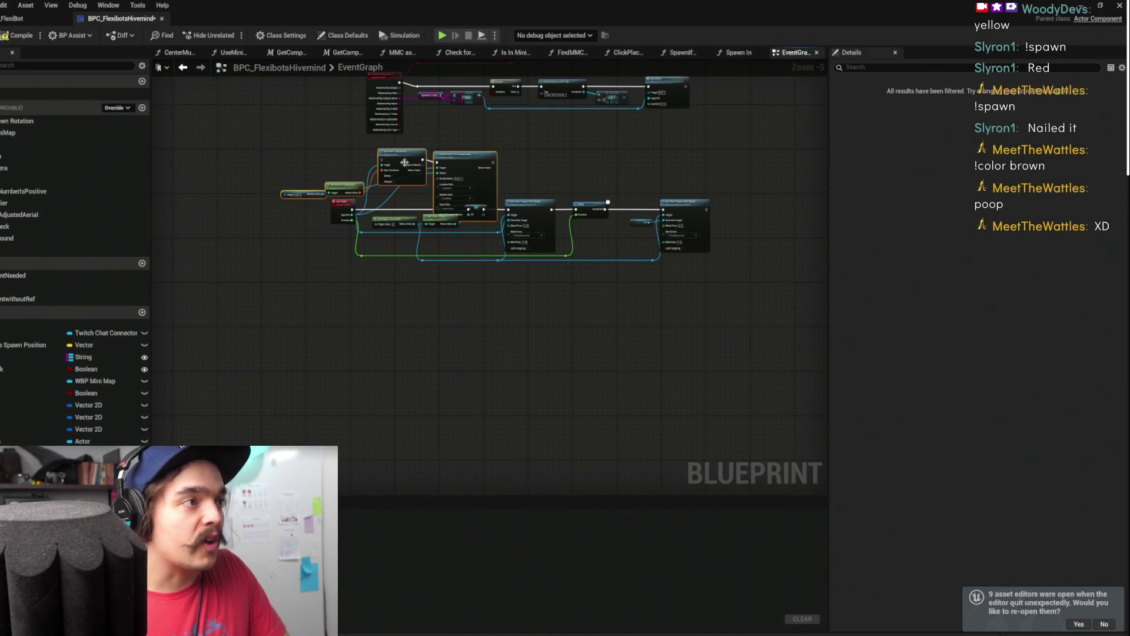
scroll(323, 153, "up", 3)
left_click_drag(365, 246, 243, 241)
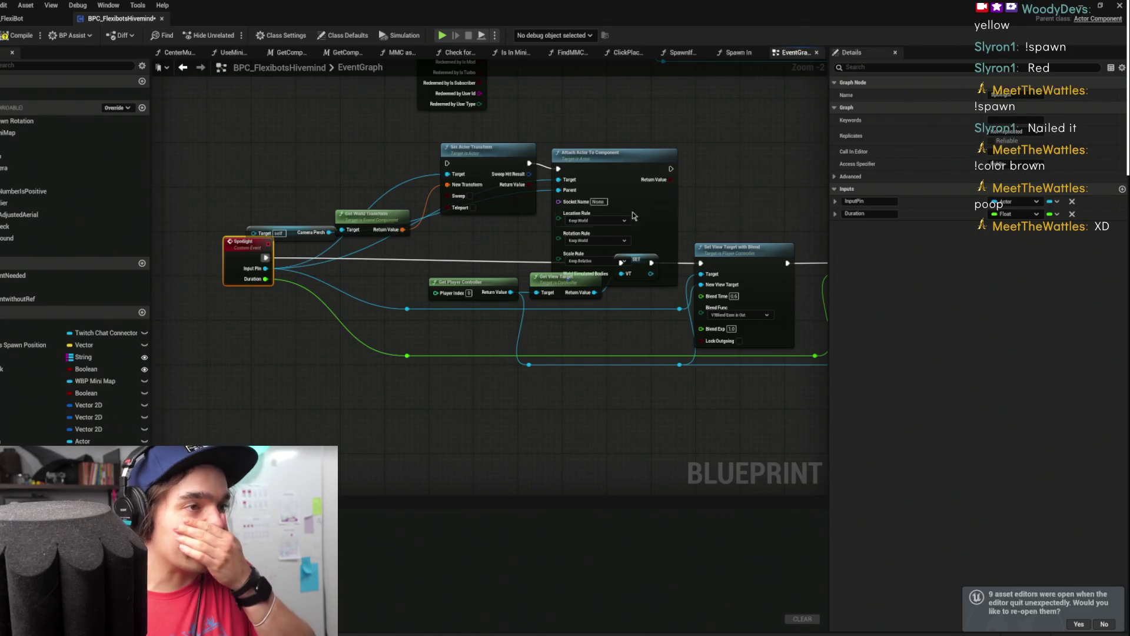
left_click(708, 217)
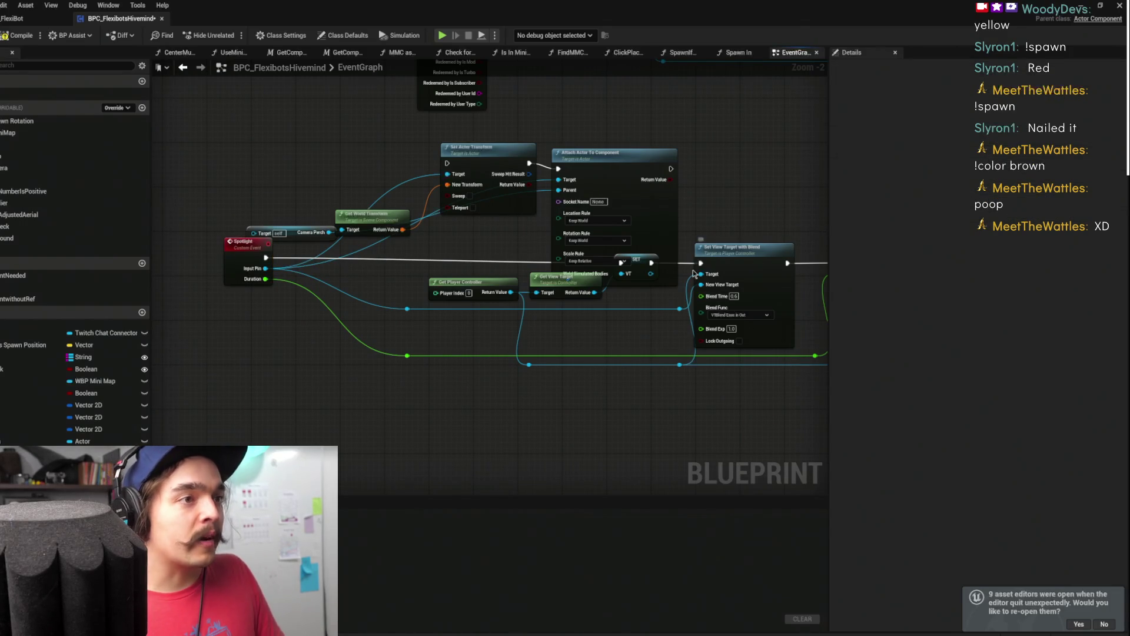
mouse_move(700, 263)
left_mouse_down()
mouse_move(478, 164)
mouse_move(736, 147)
left_mouse_up()
key("Escape")
left_click_drag(638, 259, 677, 252)
left_click(700, 263)
left_click_drag(670, 168, 659, 251)
left_click_drag(267, 255, 448, 165)
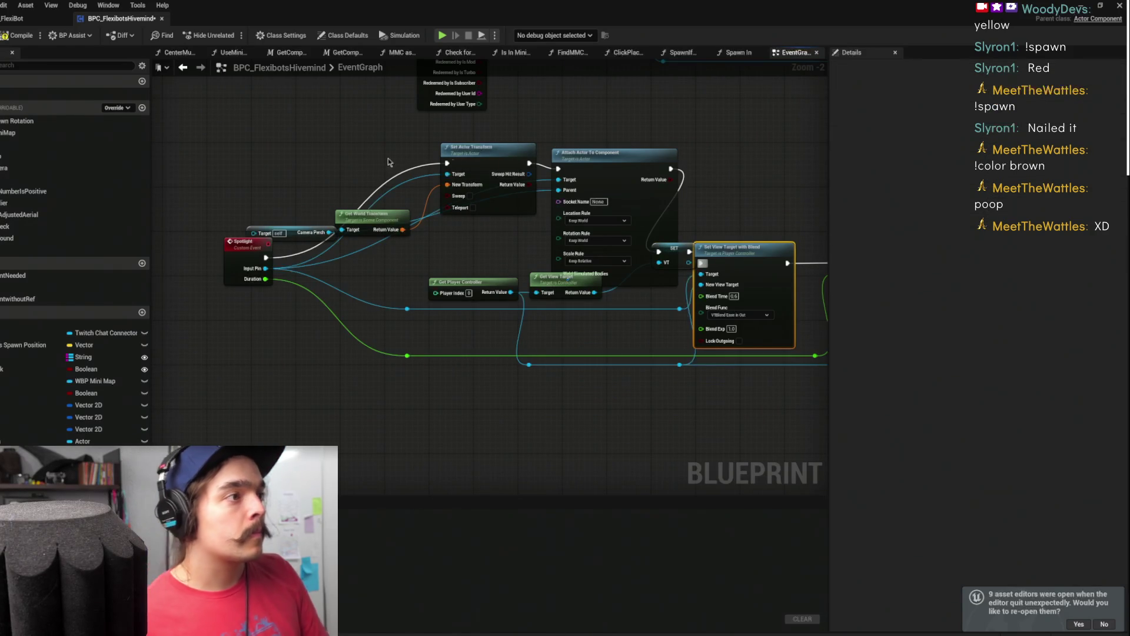
Try linking Input Pin to a Target pin and nudge Set Actor Transform into line
left_click_drag(304, 208, 346, 197)
mouse_move(320, 267)
left_mouse_down()
mouse_move(320, 233)
mouse_move(228, 236)
left_mouse_up()
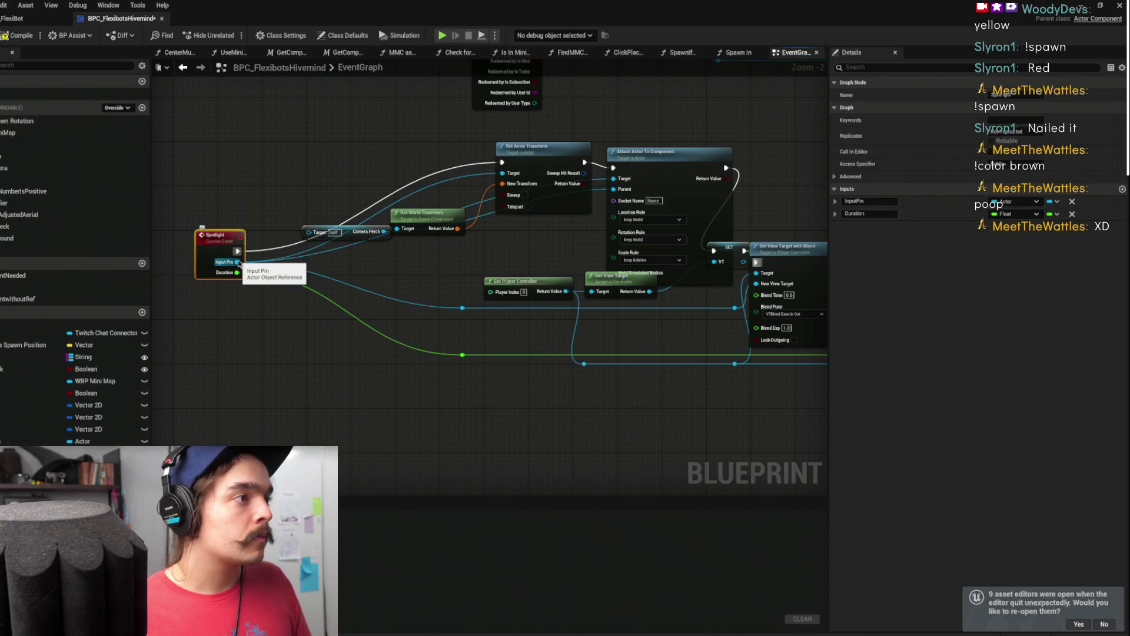
mouse_move(345, 193)
left_mouse_down()
mouse_move(368, 305)
mouse_move(330, 256)
left_mouse_up()
scroll(388, 272, "down", 1)
scroll(404, 285, "up", 1)
mouse_move(501, 260)
left_mouse_down()
mouse_move(458, 259)
mouse_move(472, 249)
left_mouse_up()
left_click_drag(255, 358, 340, 331)
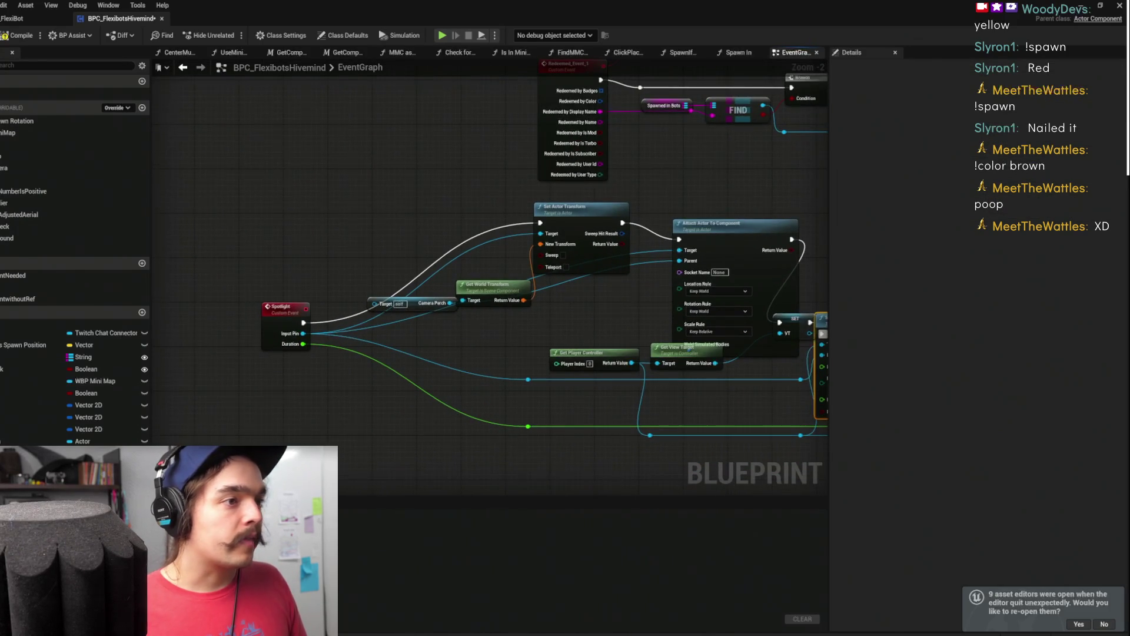
left_click_drag(458, 350, 299, 326)
mouse_move(203, 287)
left_mouse_down()
mouse_move(305, 284)
mouse_move(390, 261)
mouse_move(327, 288)
left_mouse_up()
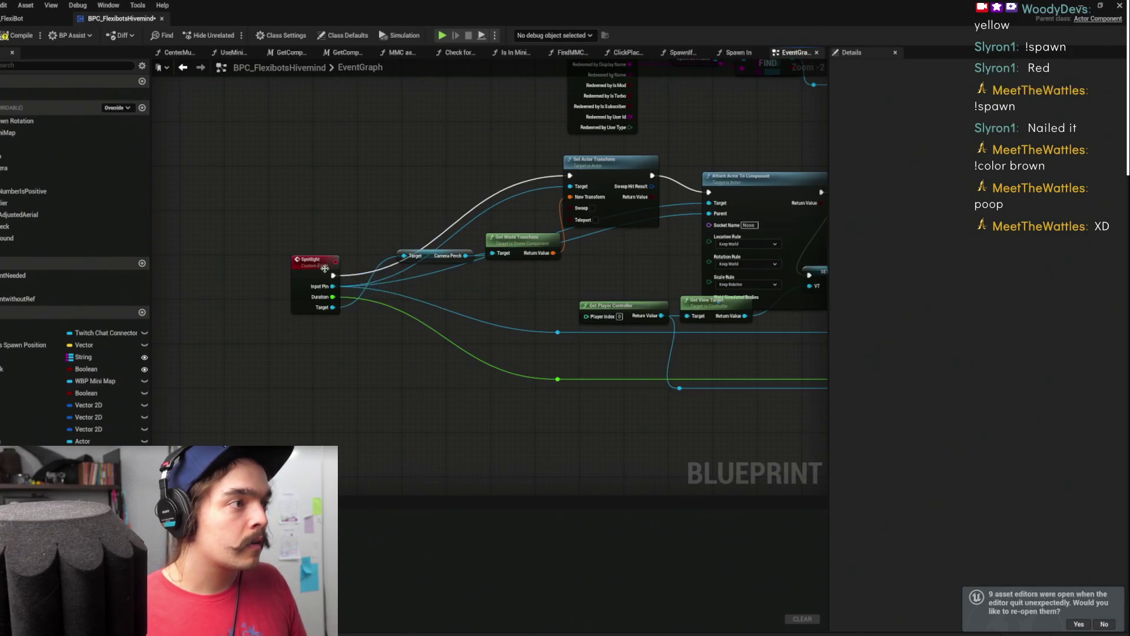
Place Camera Perch below the chain and SET VT beside Set View Target with Blend
left_click_drag(430, 257, 488, 304)
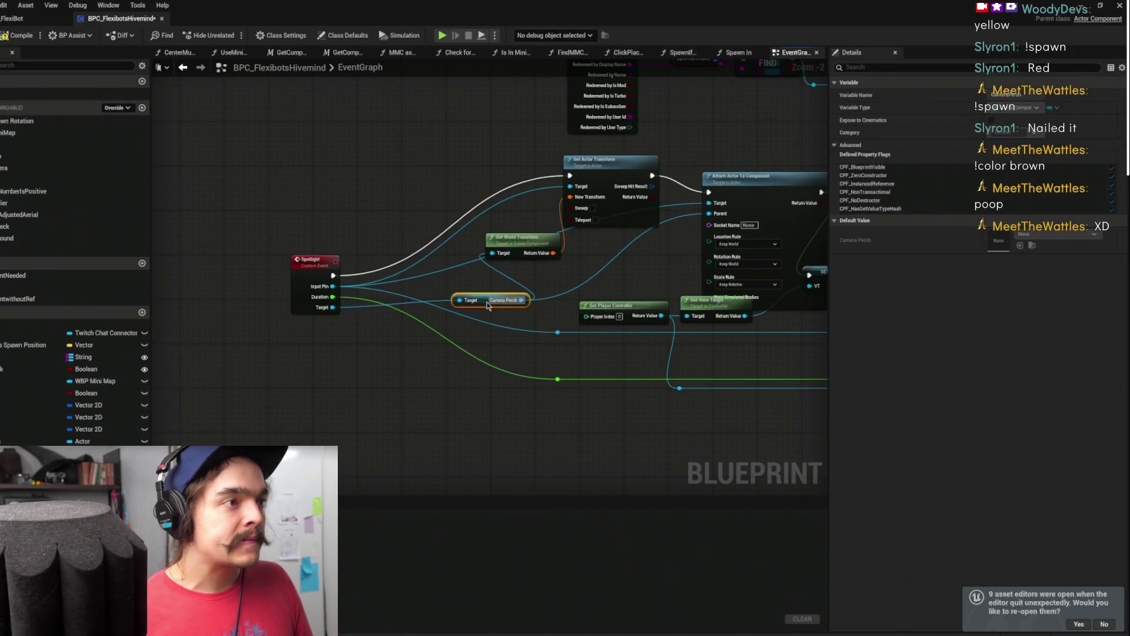
left_click_drag(559, 275, 486, 278)
left_click_drag(560, 254, 466, 253)
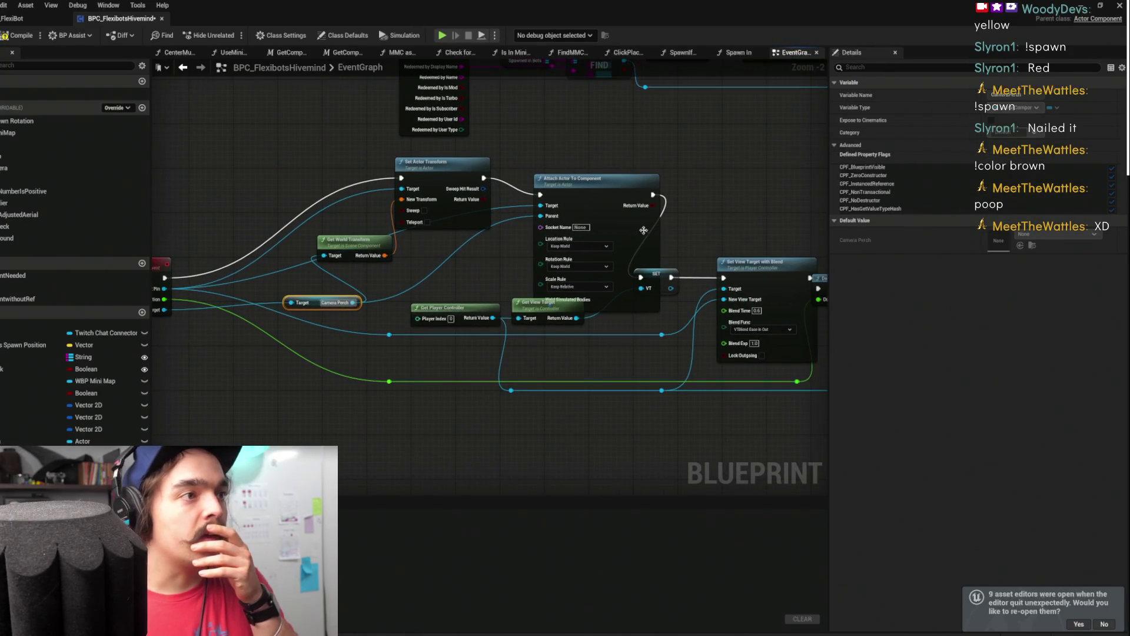
left_click_drag(663, 275, 701, 261)
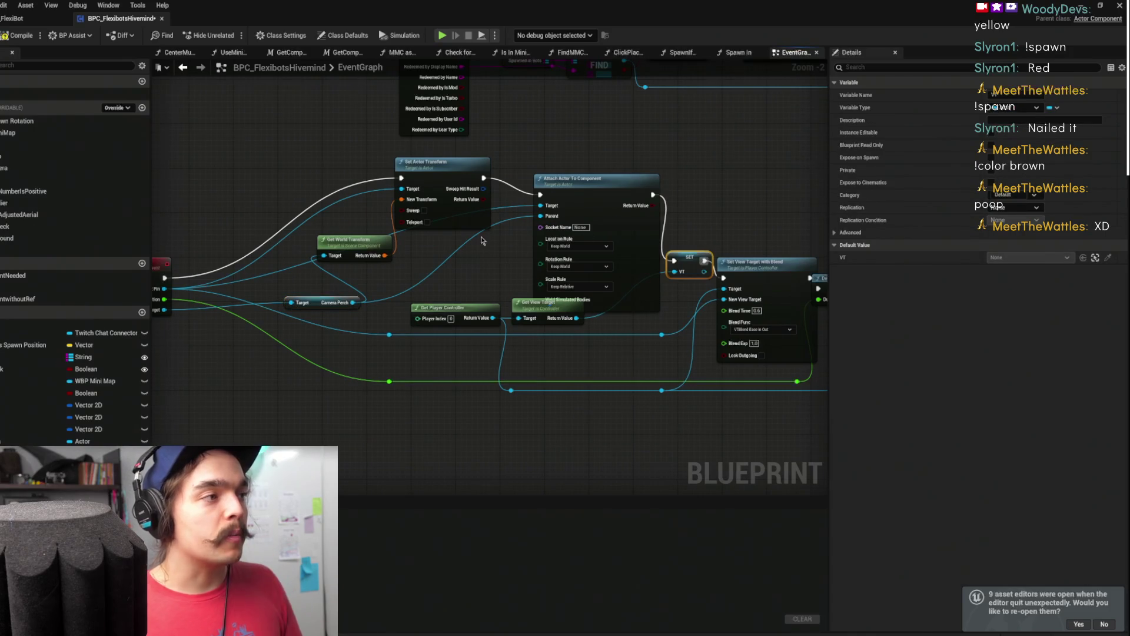
scroll(481, 241, "down", 2)
scroll(396, 231, "up", 1)
left_click_drag(456, 243, 441, 232)
left_click(550, 185)
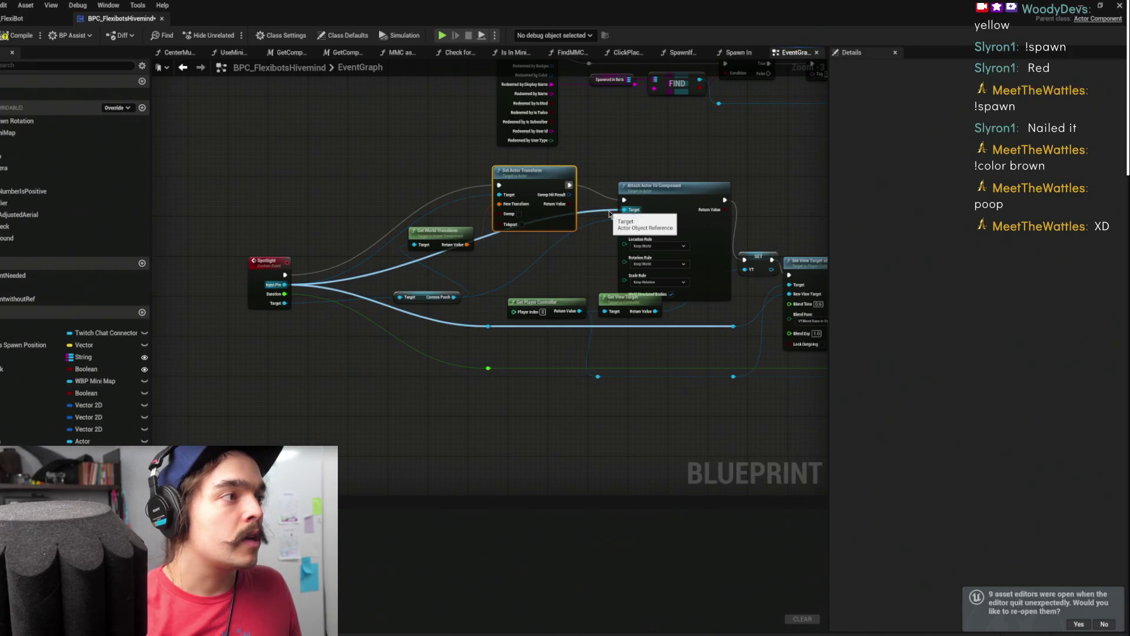
left_click_drag(657, 205, 667, 193)
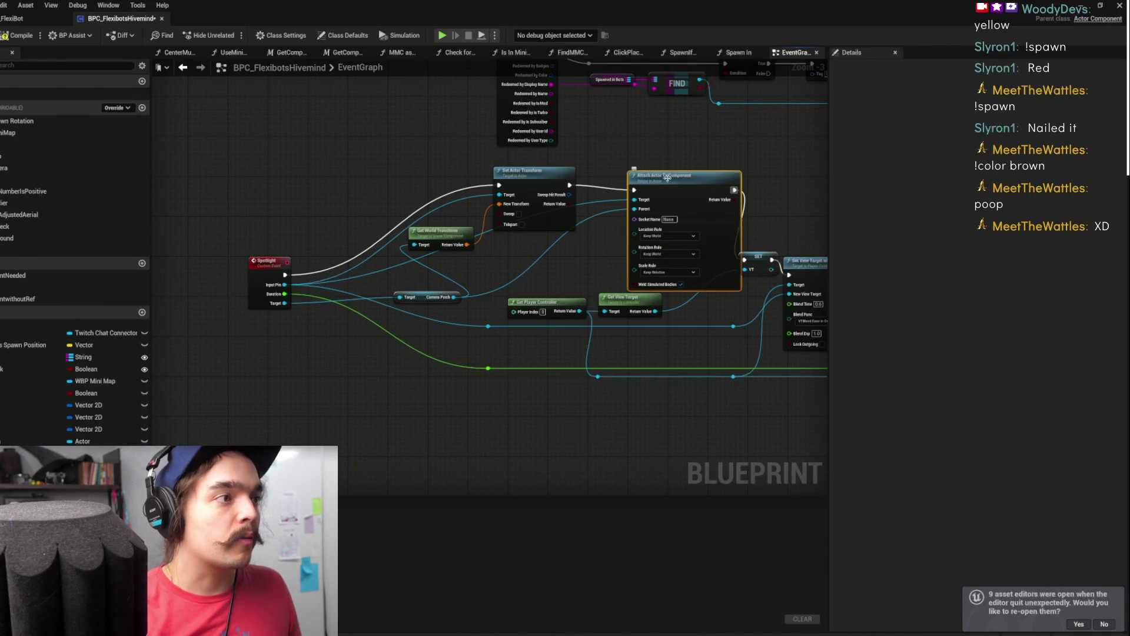
Straighten the Spotlight chain, adjust the redemption row, and jump to the Spotlight event definition
key("f")
scroll(618, 201, "down", 2)
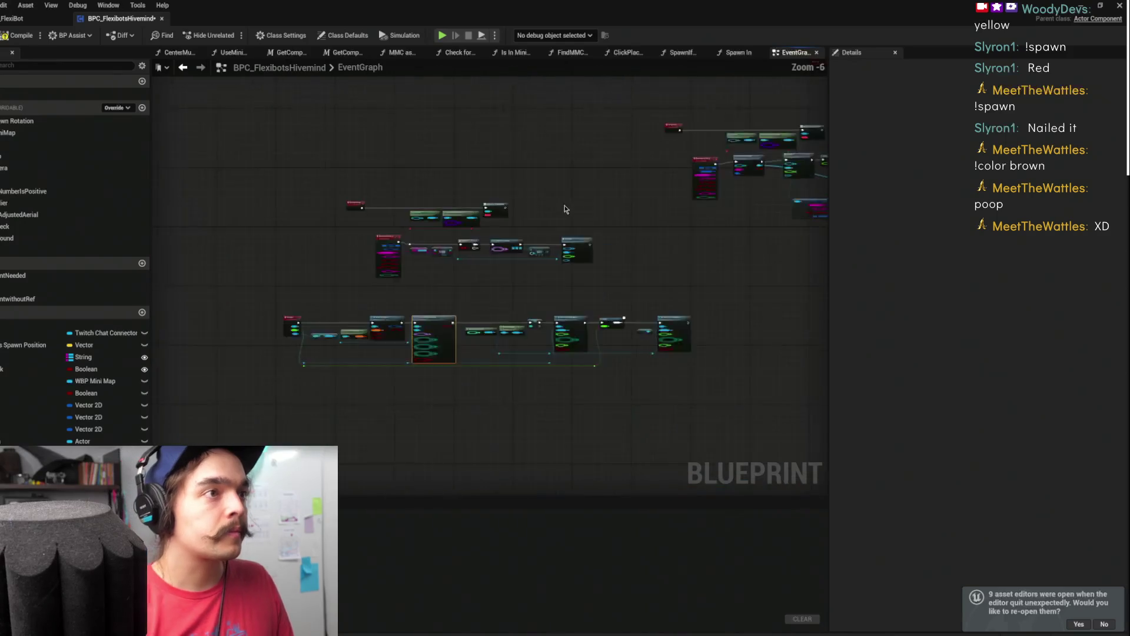
scroll(531, 285, "up", 2)
mouse_move(745, 282)
left_mouse_down()
mouse_move(730, 282)
mouse_move(733, 301)
mouse_move(733, 286)
left_mouse_up()
left_click_drag(588, 274, 583, 274)
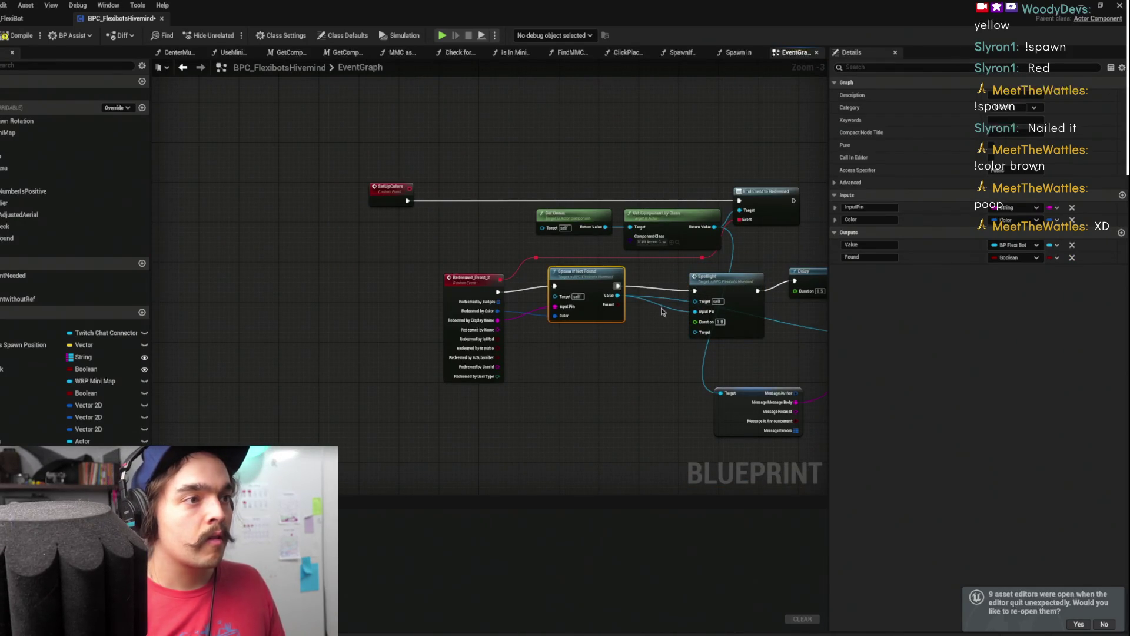
left_click(724, 277)
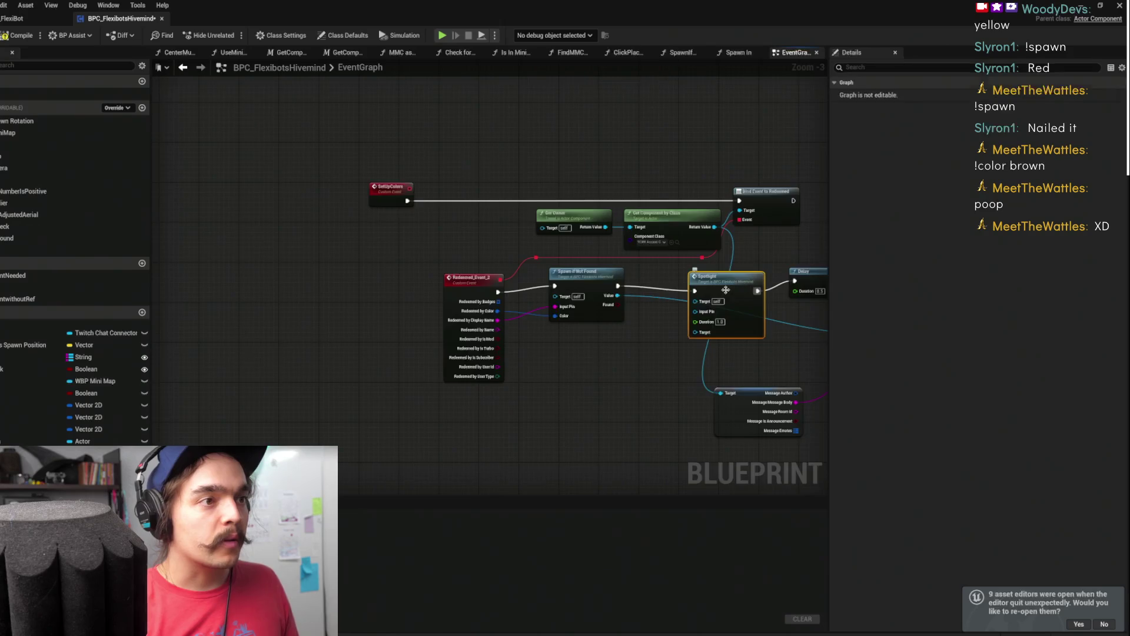
double_click(724, 277)
scroll(587, 294, "down", 3)
scroll(691, 184, "up", 3)
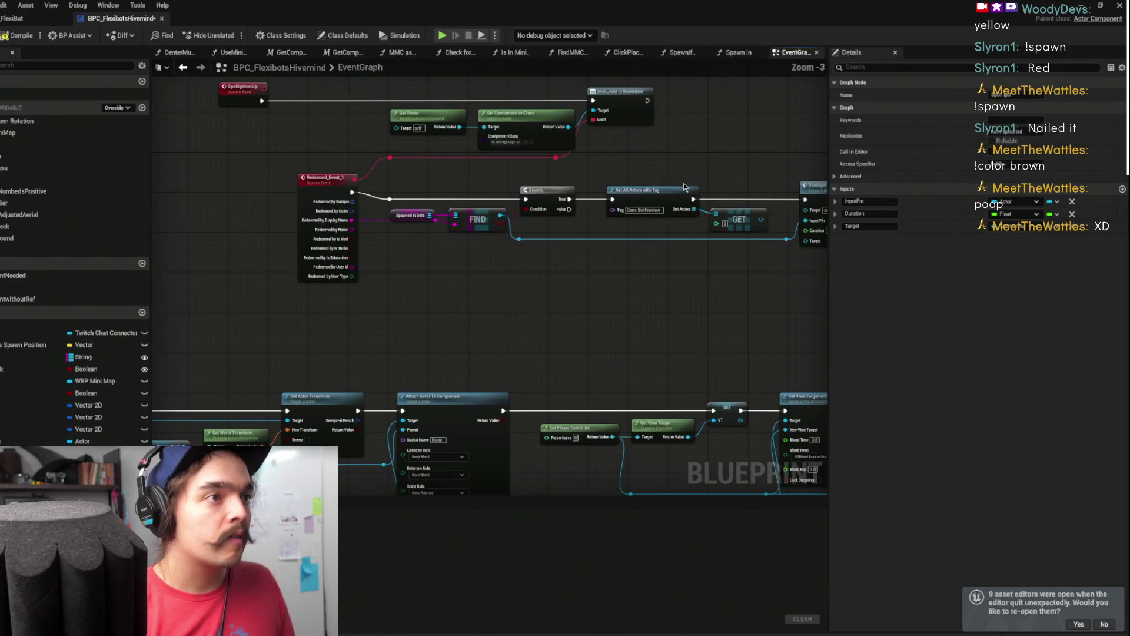
Duplicate the Get All Actors with Tag and GET nodes above the Spotlight chain
left_click_drag(747, 229, 721, 252)
scroll(666, 267, "down", 1)
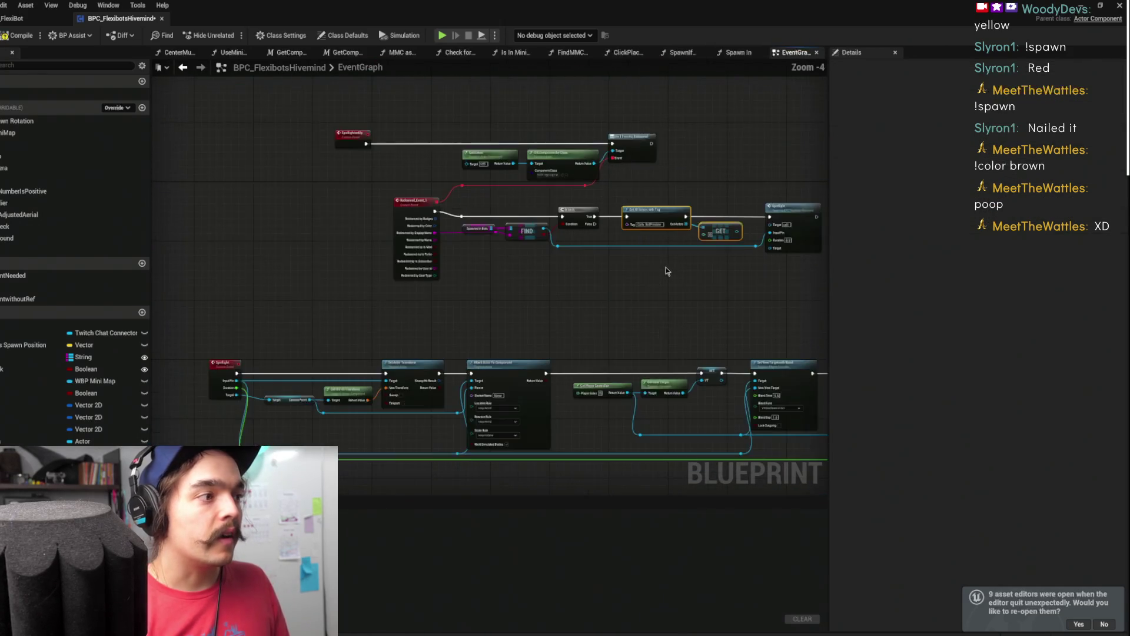
left_click_drag(601, 236, 552, 252)
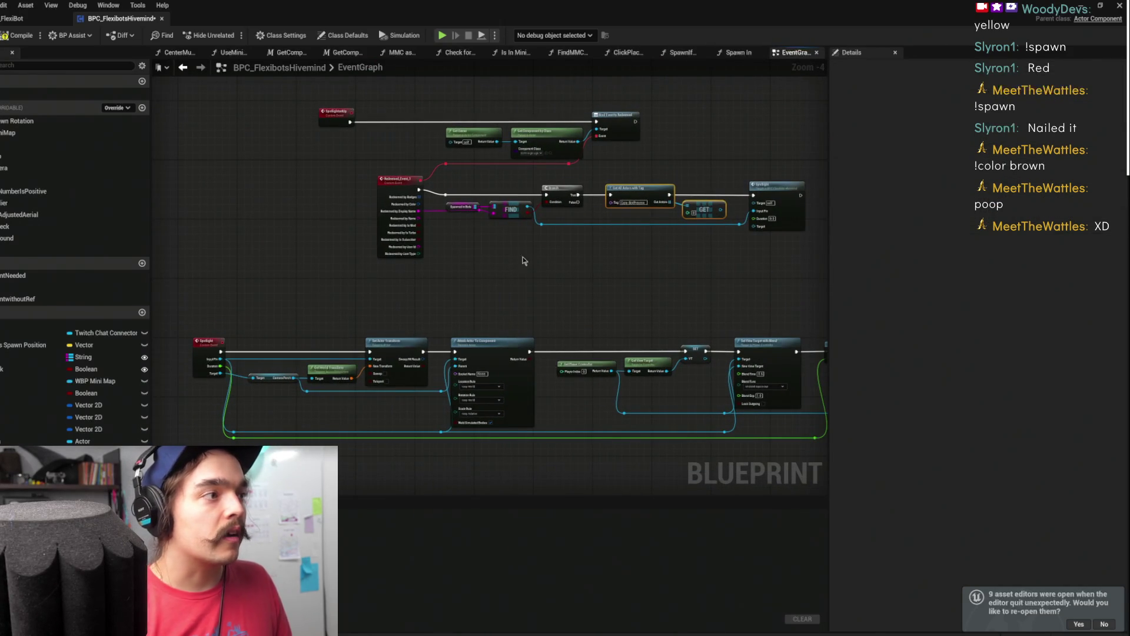
key("ctrl+v")
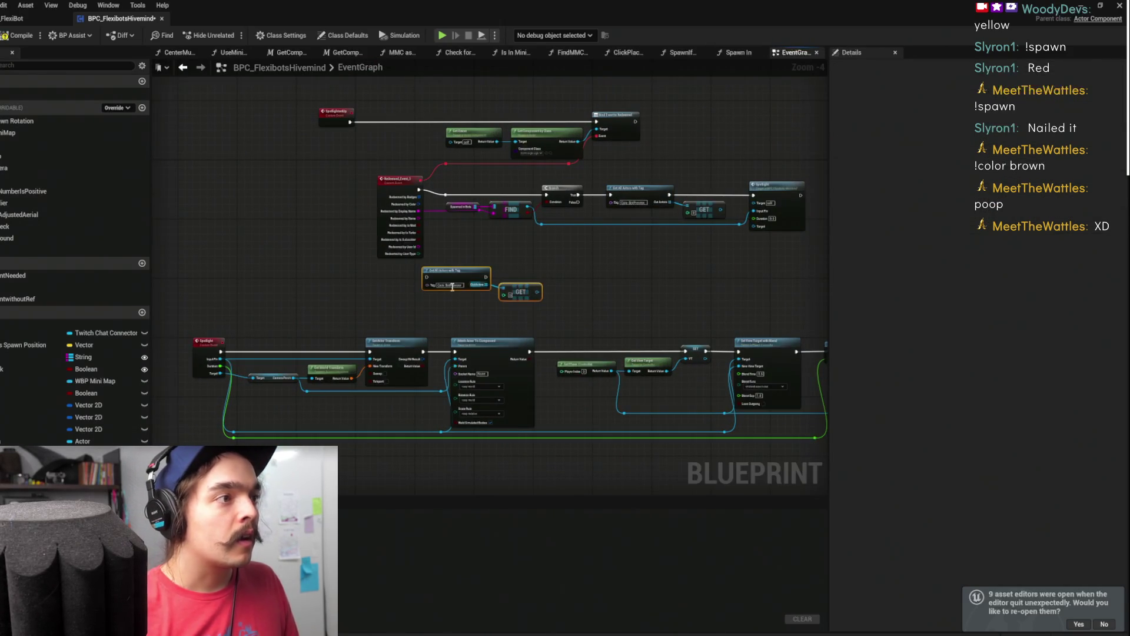
left_click_drag(430, 288, 246, 299)
scroll(320, 323, "up", 2)
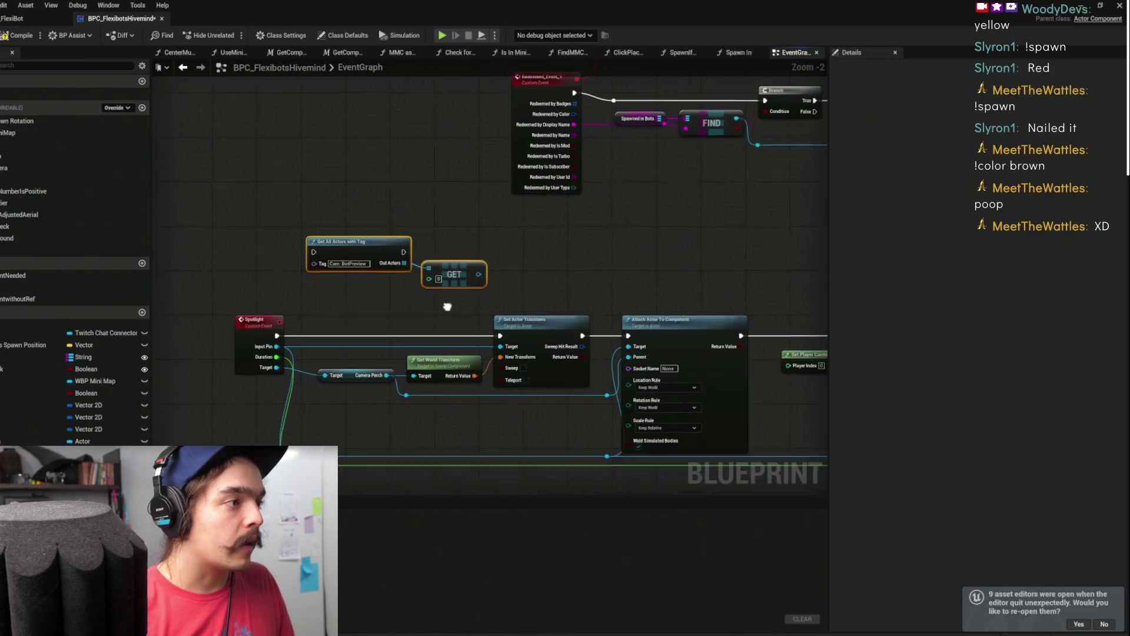
Move Input Pin's links onto GET, insert the tag lookup after Spotlight, and save
left_click_drag(517, 338, 490, 270)
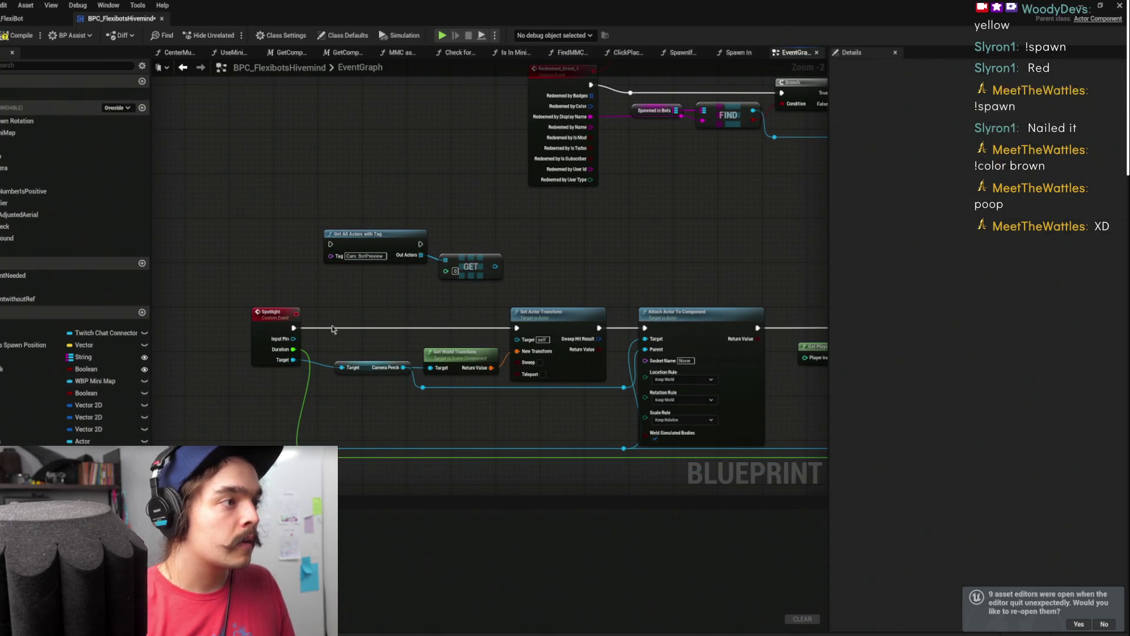
key("ctrl+z")
mouse_move(293, 339)
left_mouse_down()
mouse_move(512, 284)
mouse_move(495, 267)
left_mouse_up()
left_click_drag(384, 243, 372, 327)
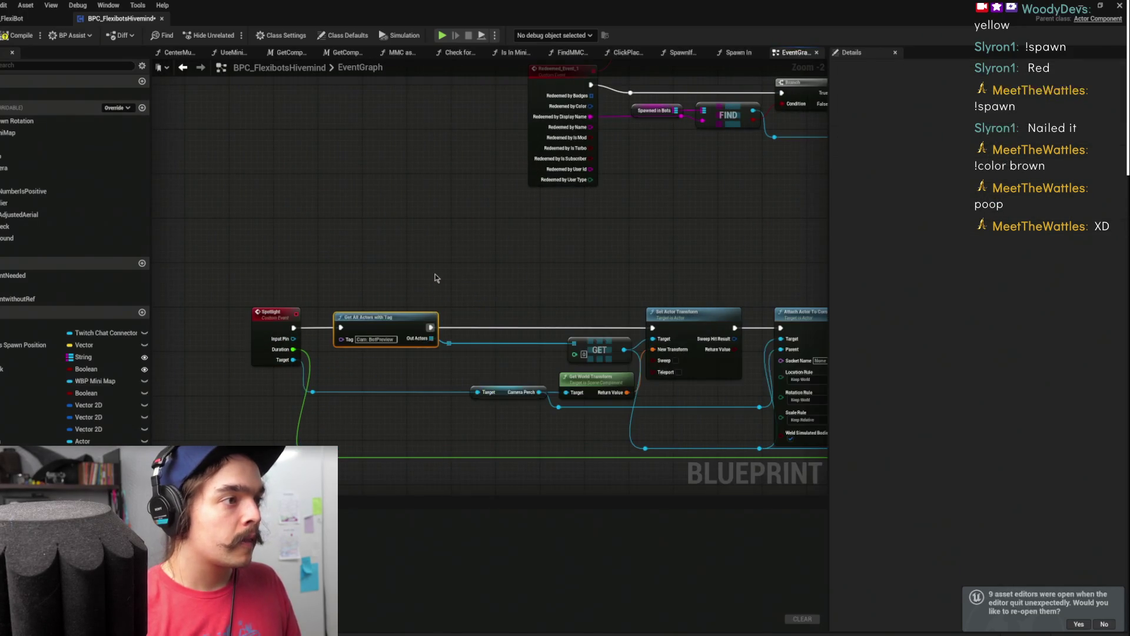
scroll(433, 279, "down", 3)
key("ctrl+s")
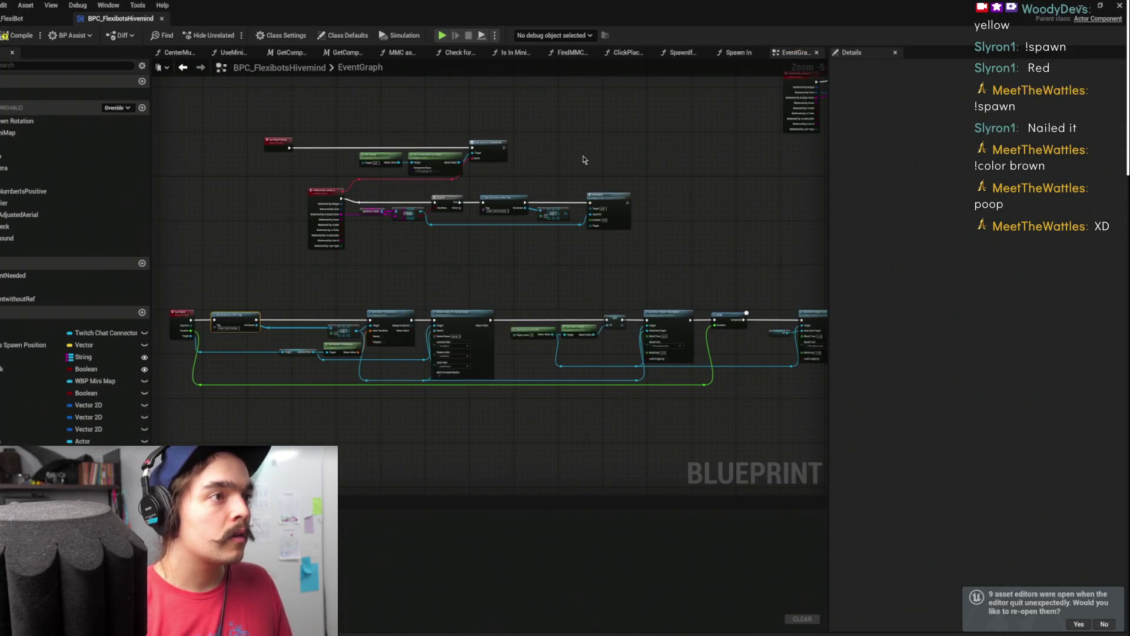
Inspect the Redeemed row's Spotlight call and tag lookup nodes near Spawn If Not Found
scroll(584, 160, "up", 3)
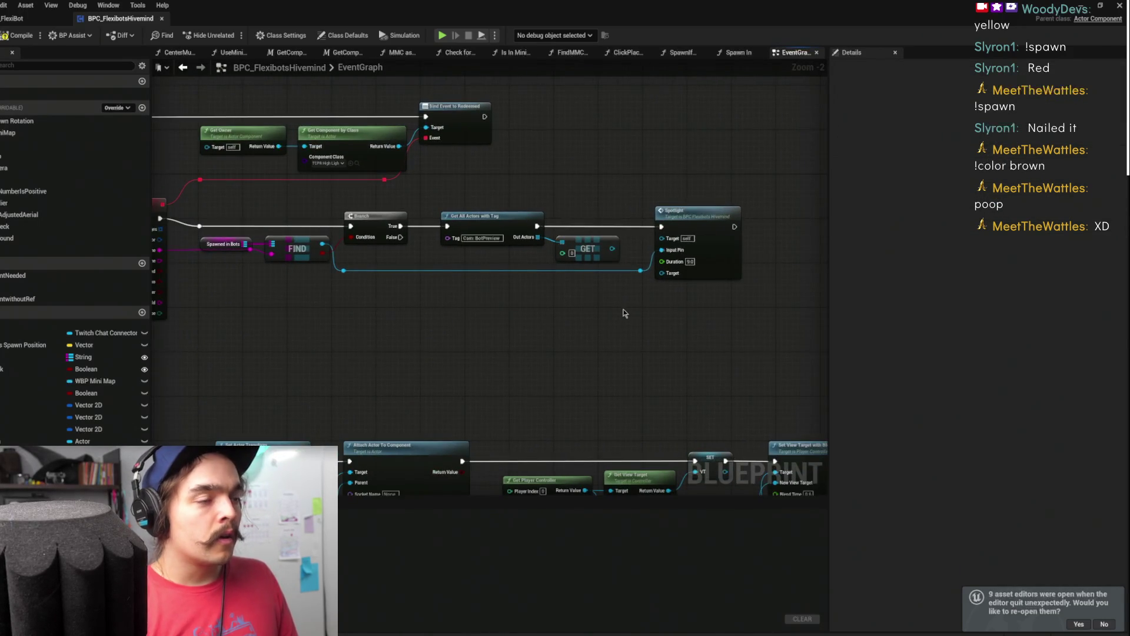
scroll(625, 313, "down", 3)
scroll(822, 177, "up", 2)
left_click_drag(796, 141, 509, 224)
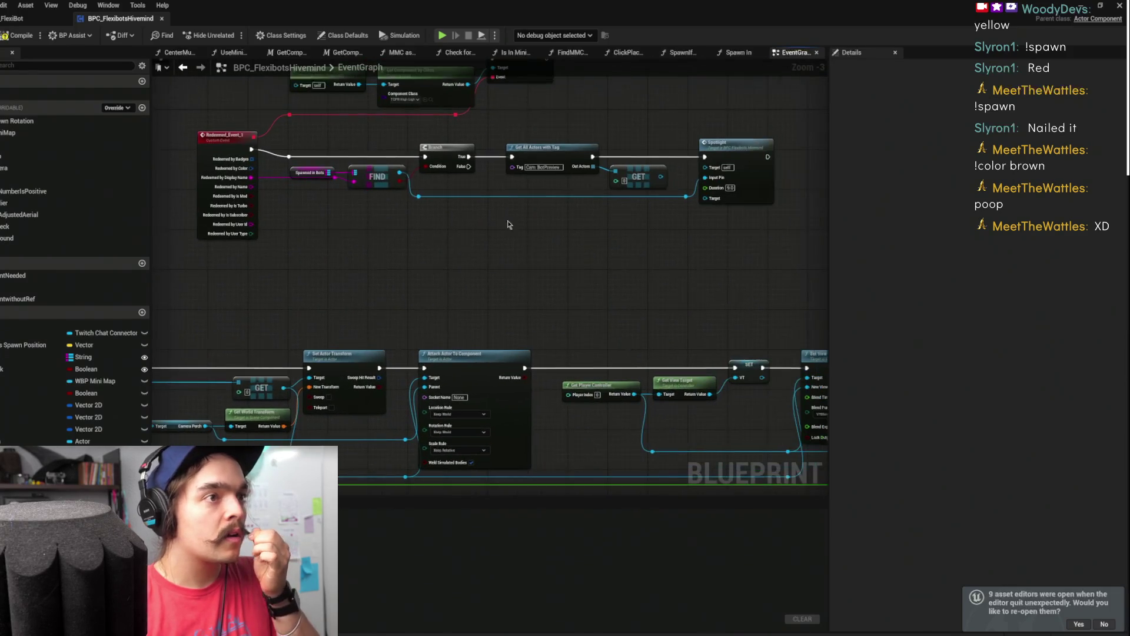
left_click(711, 181)
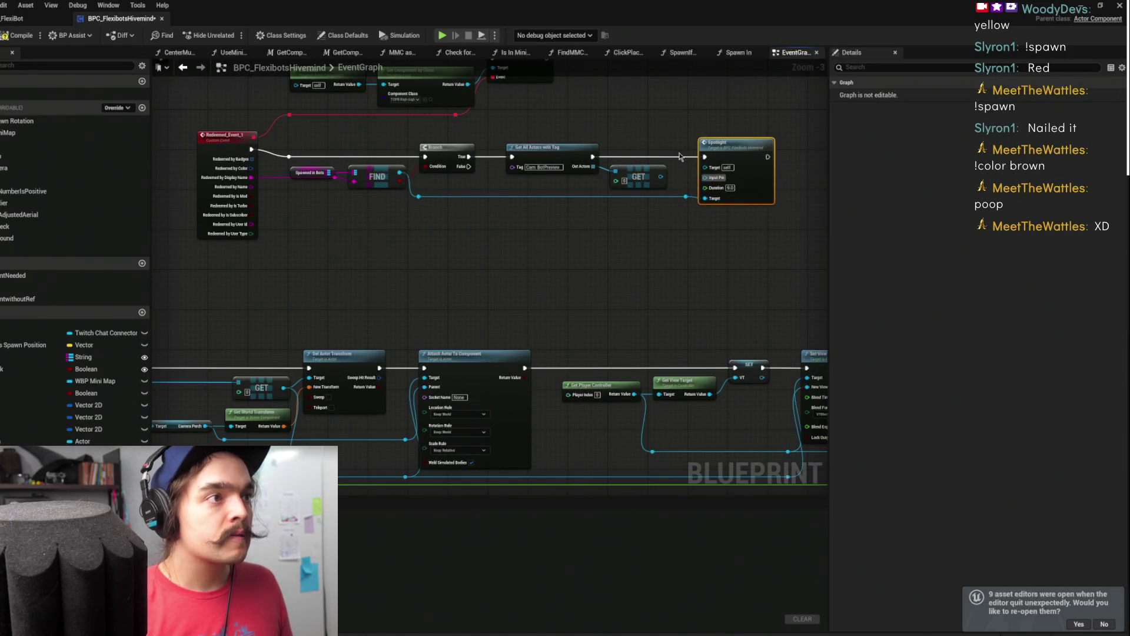
mouse_move(626, 154)
left_mouse_down()
mouse_move(589, 150)
mouse_move(630, 119)
mouse_move(665, 153)
mouse_move(652, 161)
left_mouse_up()
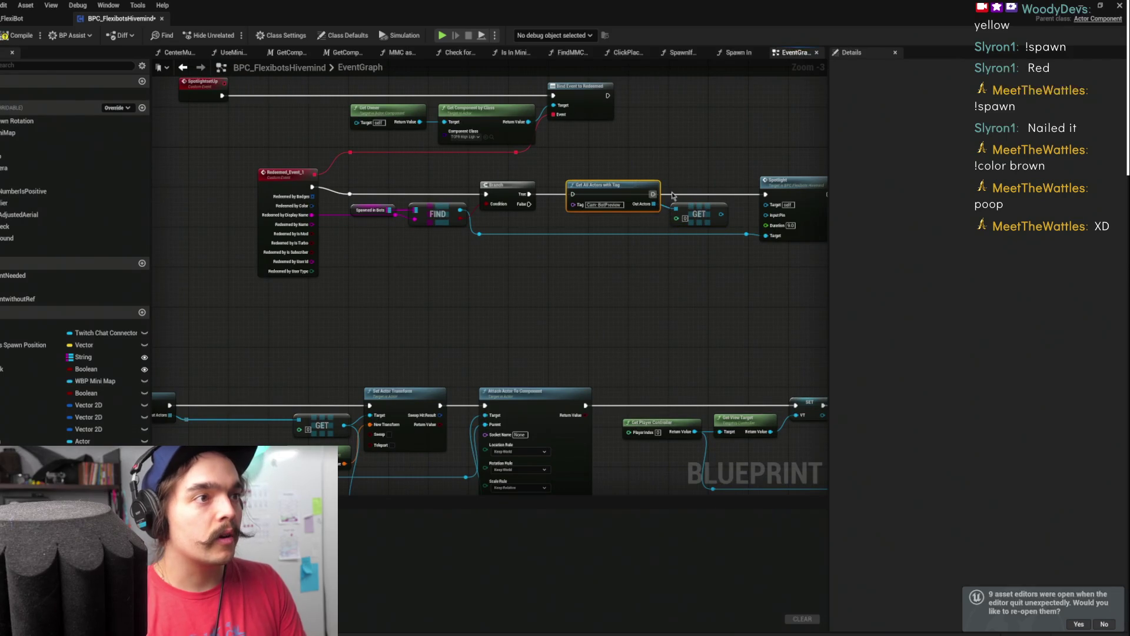
left_click_drag(719, 171, 673, 218)
mouse_move(695, 165)
left_mouse_down()
mouse_move(628, 164)
mouse_move(462, 355)
left_mouse_up()
scroll(547, 290, "down", 2)
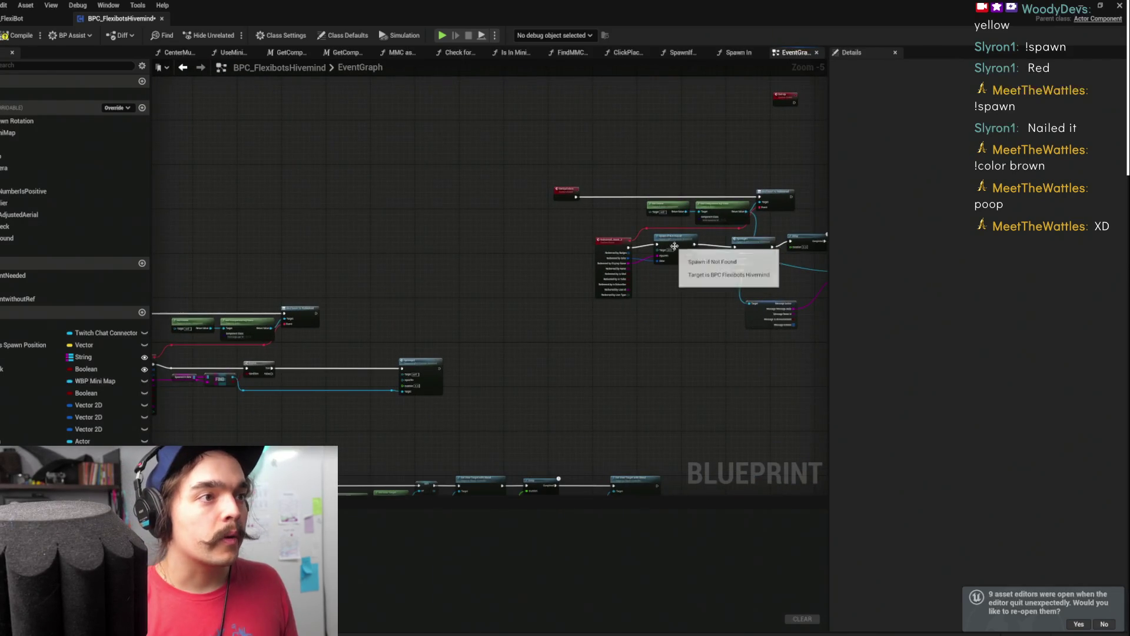
Wire Redeemed by Color into the Color input of Spawn if Not Found
scroll(676, 242, "up", 2)
left_click(684, 234)
left_click_drag(317, 367, 603, 226)
left_click_drag(400, 306, 528, 295)
key("ctrl+v")
mouse_move(411, 306)
left_mouse_down()
mouse_move(598, 246)
mouse_move(440, 250)
left_mouse_up()
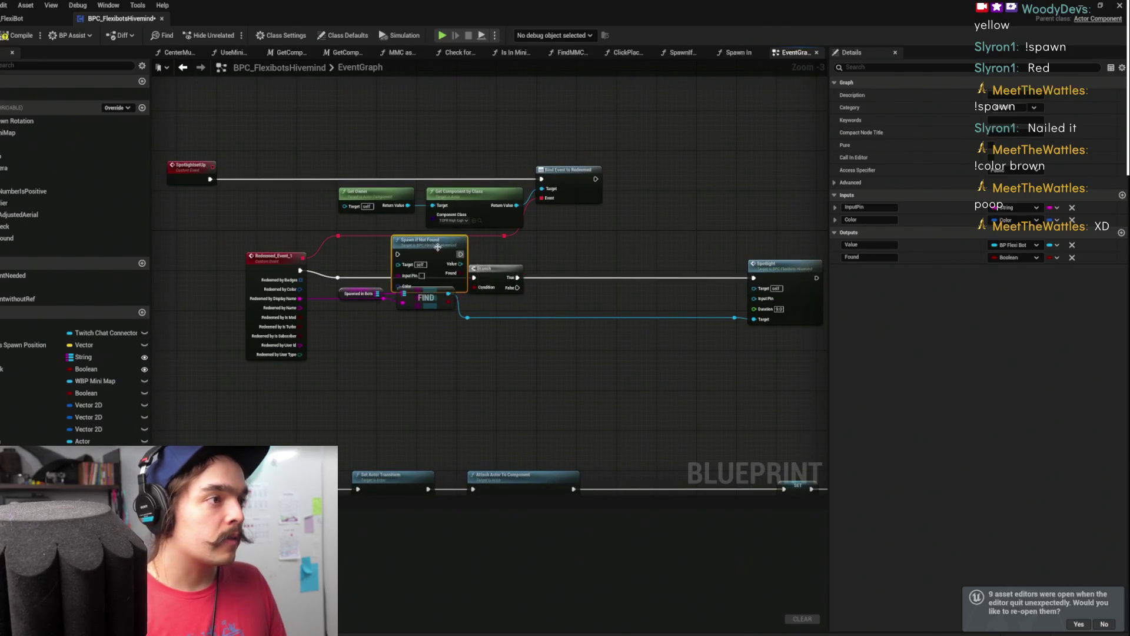
scroll(378, 256, "up", 3)
left_click_drag(262, 306, 408, 302)
left_click_drag(262, 321, 414, 326)
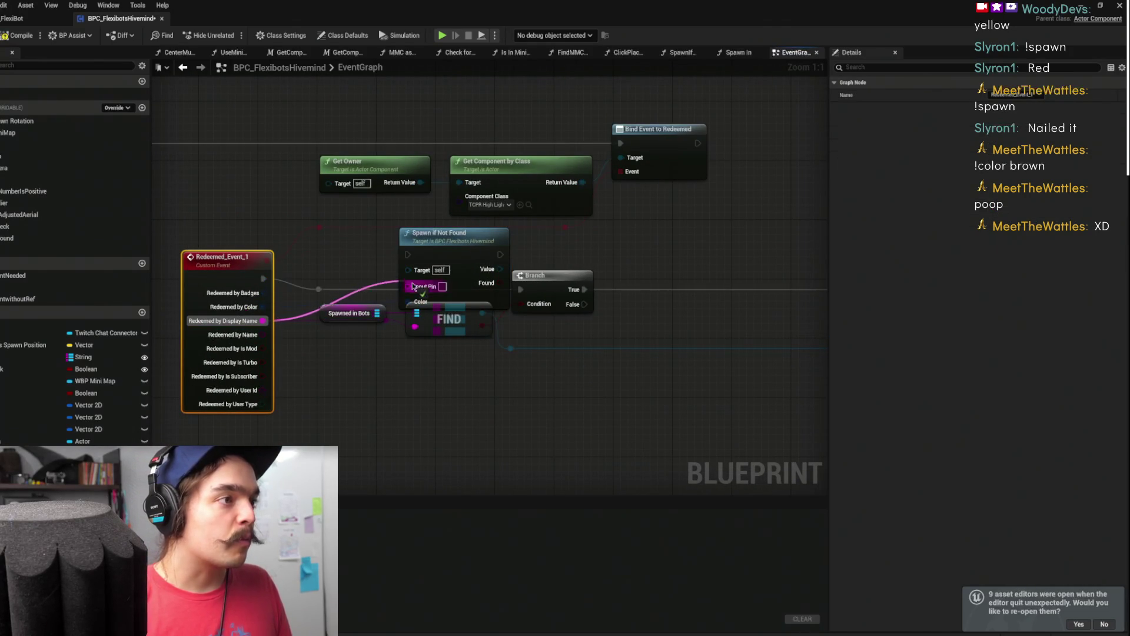
Delete the FIND, Spawned in Bots and Branch nodes so spawning feeds Spotlight directly
left_click(462, 242)
left_click_drag(535, 275, 620, 252)
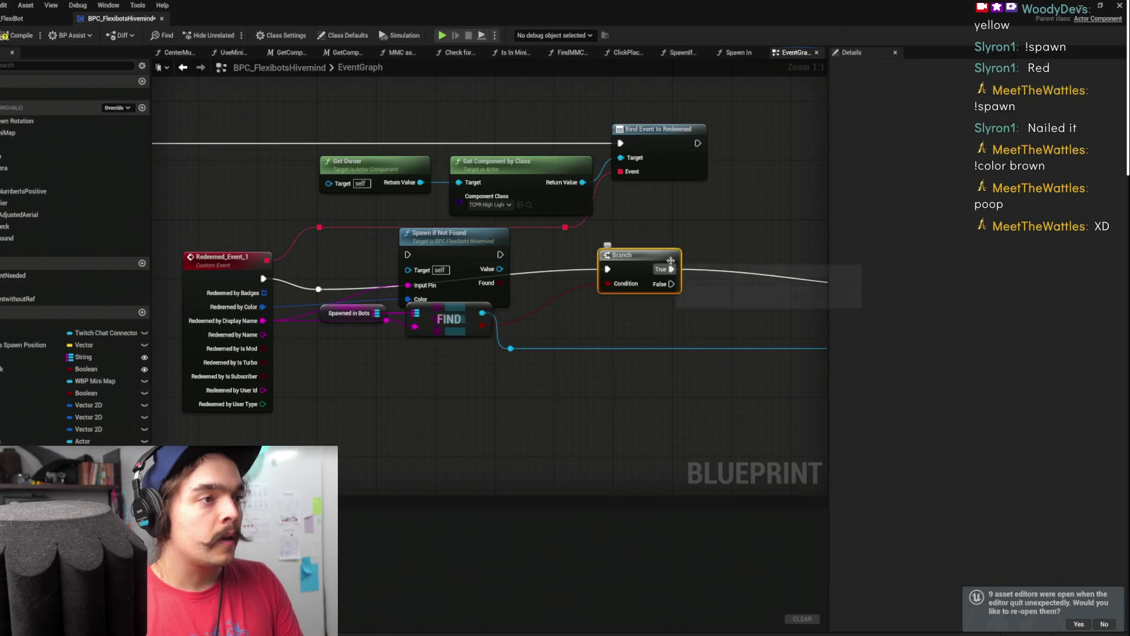
scroll(582, 329, "down", 2)
left_click_drag(444, 308, 444, 333)
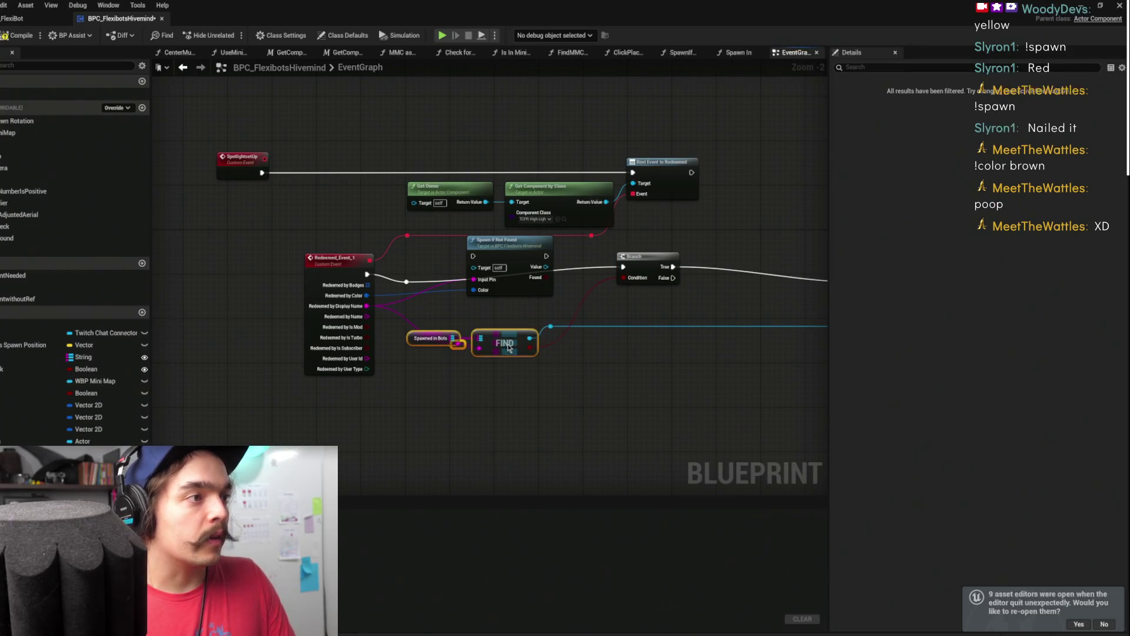
key("Delete")
mouse_move(603, 288)
left_mouse_down()
mouse_move(451, 270)
mouse_move(440, 317)
left_mouse_up()
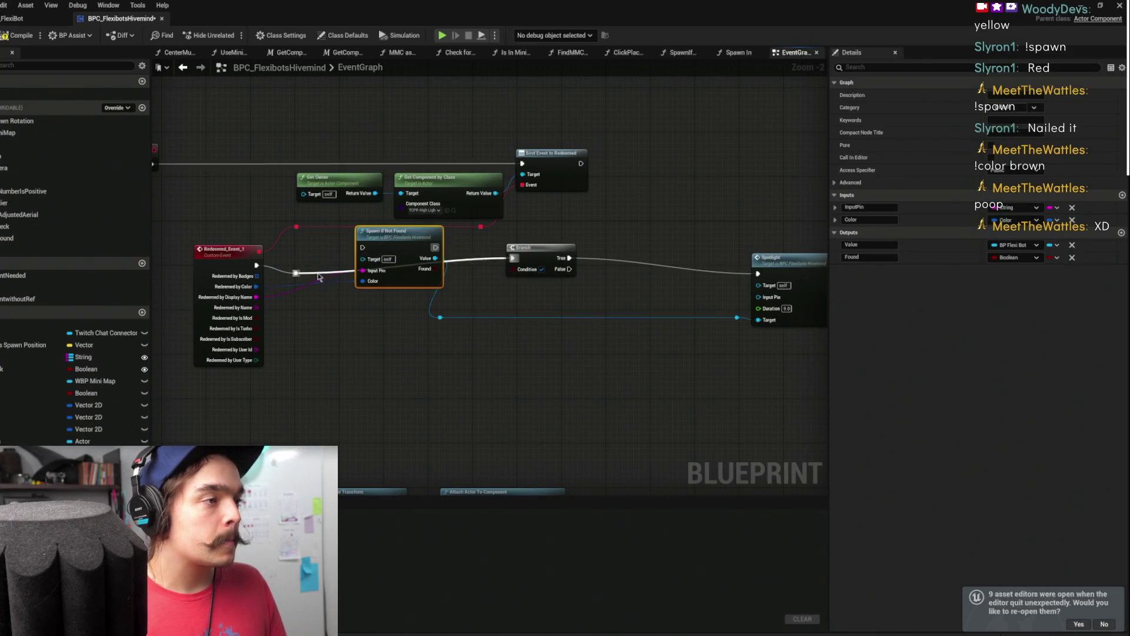
left_click_drag(424, 235, 418, 247)
left_click_drag(549, 262, 518, 251)
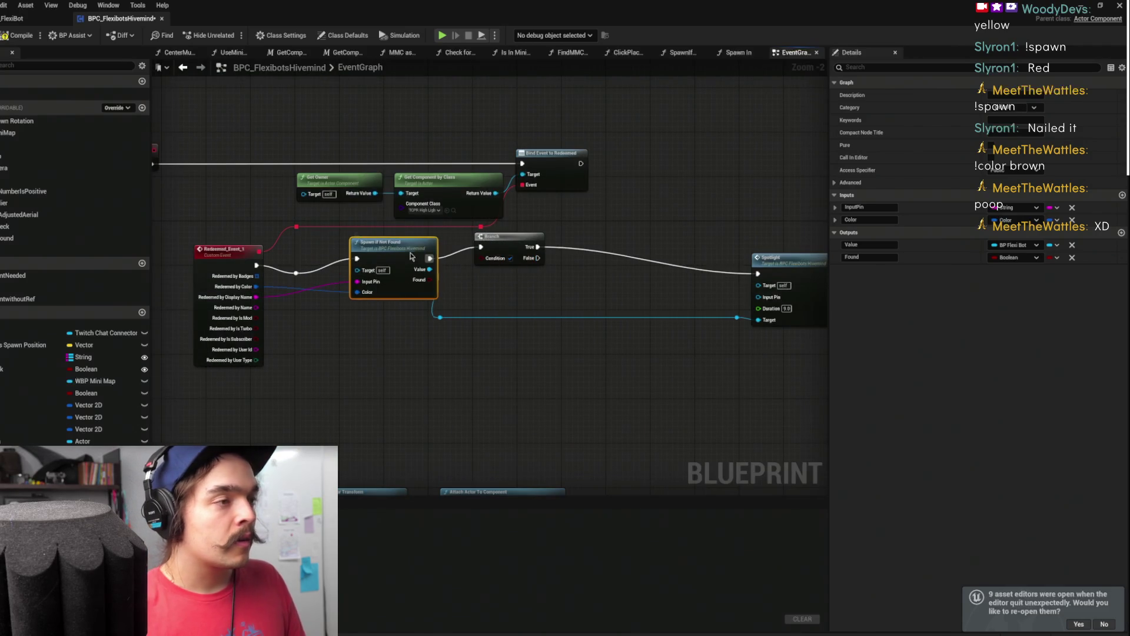
left_click(504, 248)
key("Delete")
left_click(433, 250)
key("f")
Set Spotlight's Duration to 7.0 and compile the blueprint
left_click(470, 316)
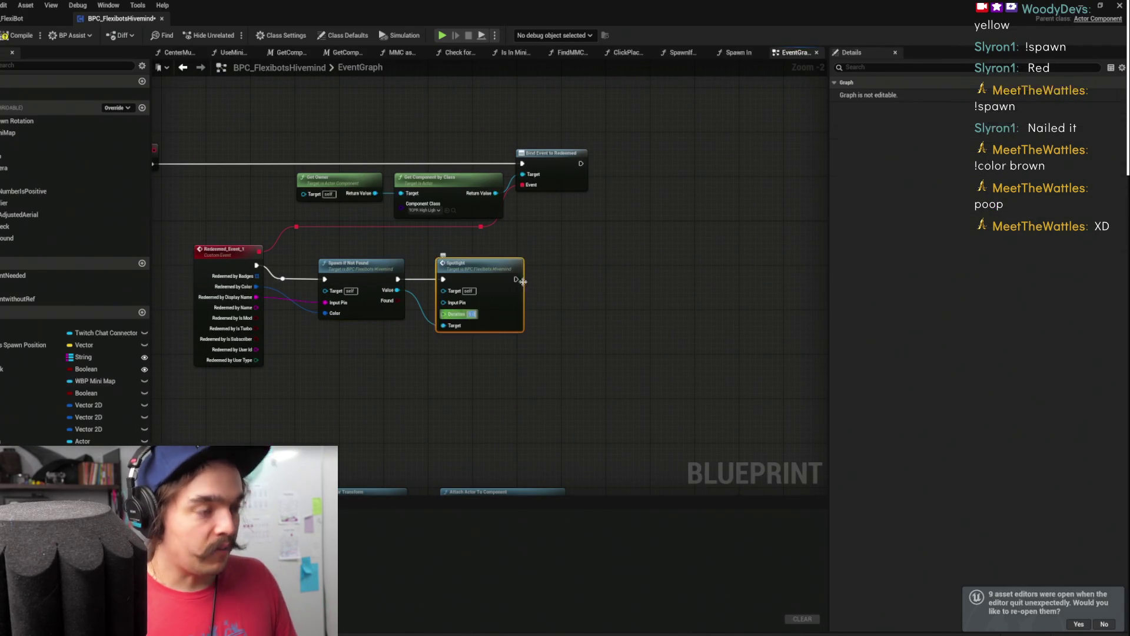
type("7")
left_click(624, 233)
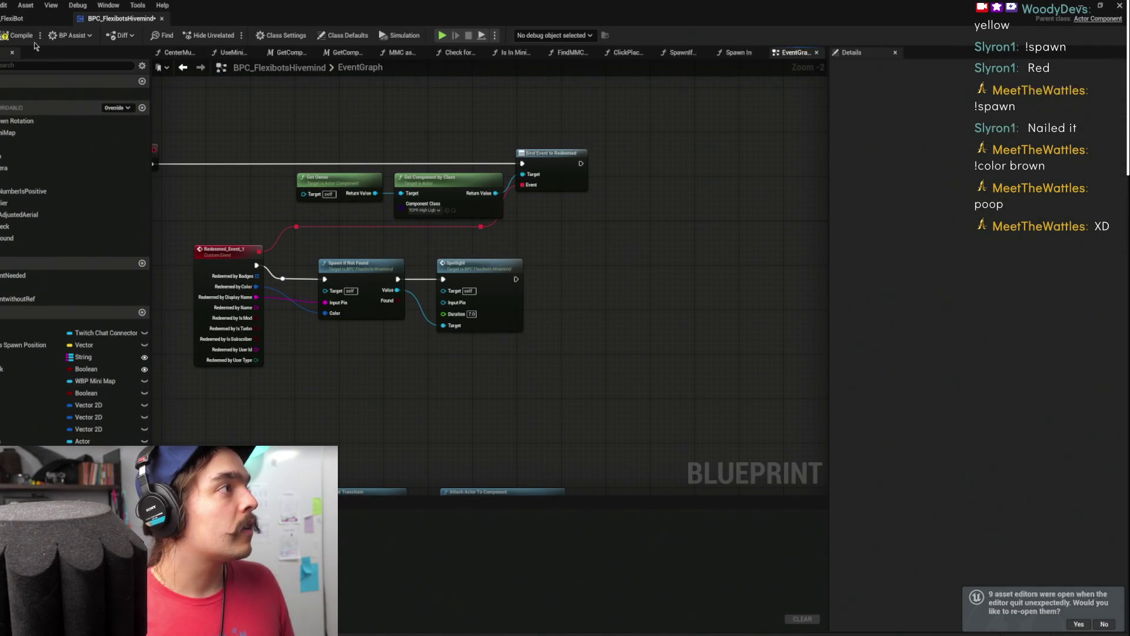
left_click(5, 36)
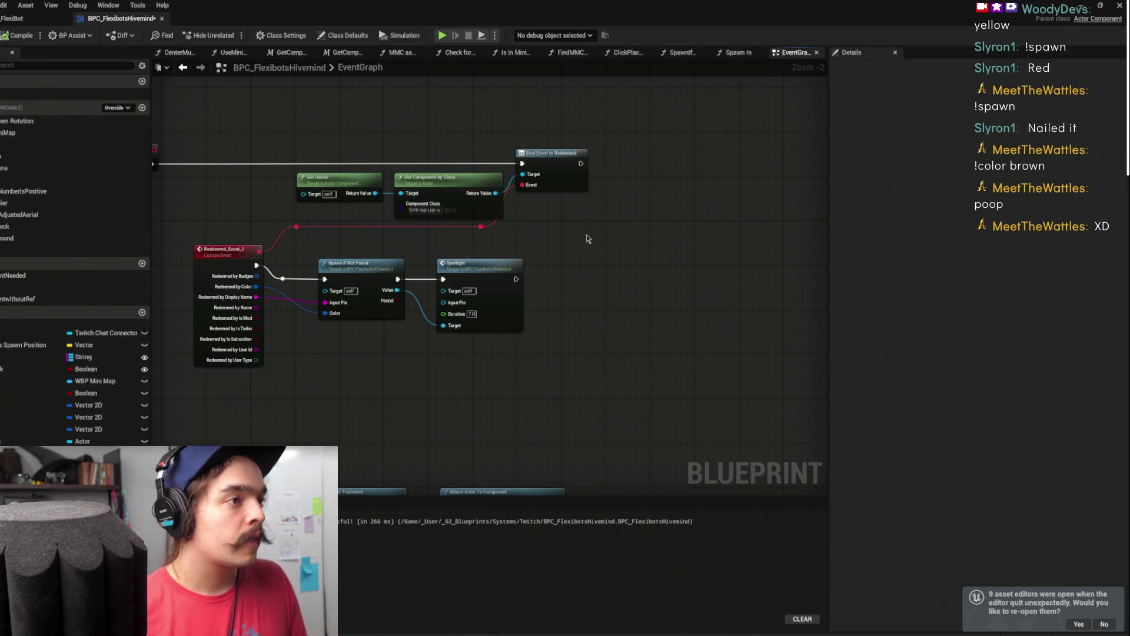
Bring the Redeemed_Event_2 graph into view and move the Spotlight node down-left
scroll(583, 278, "down", 3)
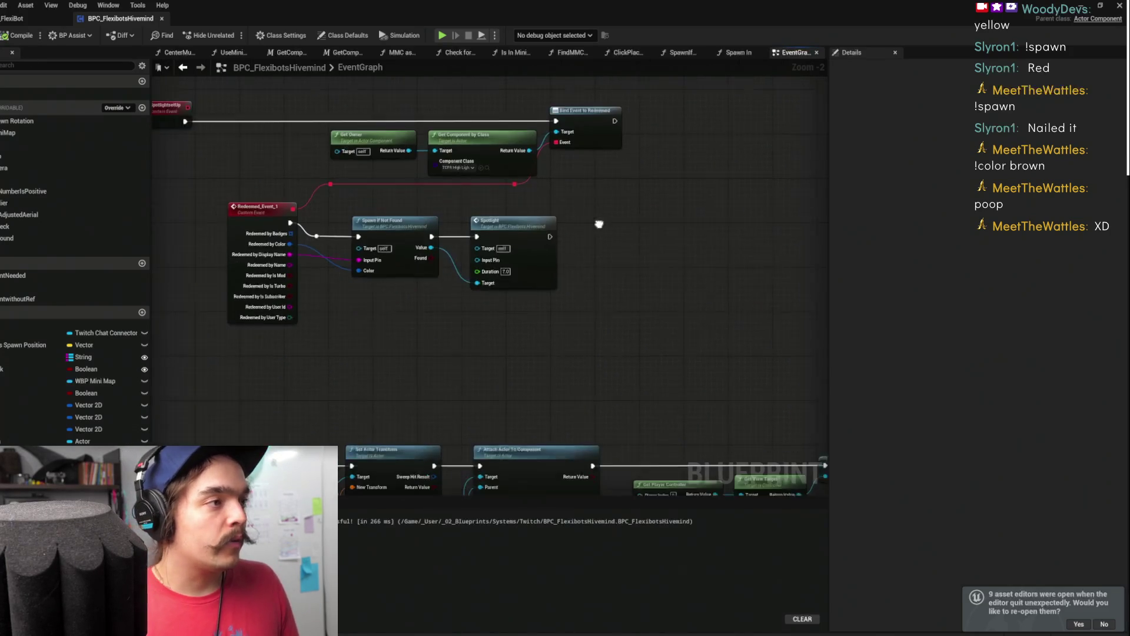
scroll(500, 323, "up", 2)
scroll(584, 323, "down", 3)
scroll(784, 228, "up", 3)
left_click_drag(784, 228, 398, 292)
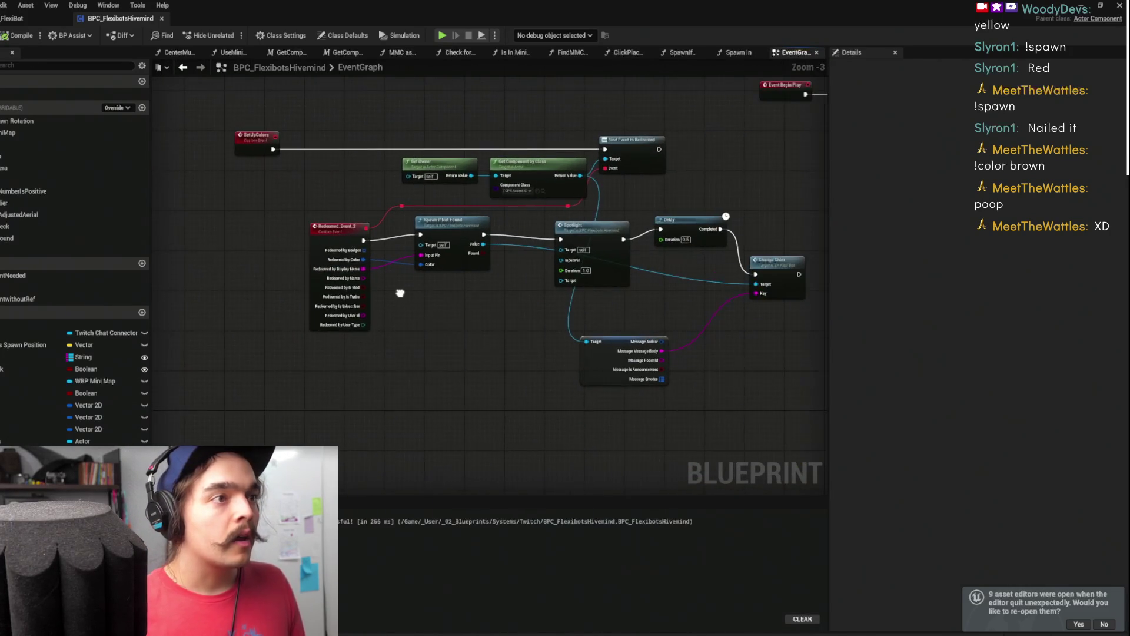
left_click_drag(582, 235, 552, 255)
left_click(458, 228)
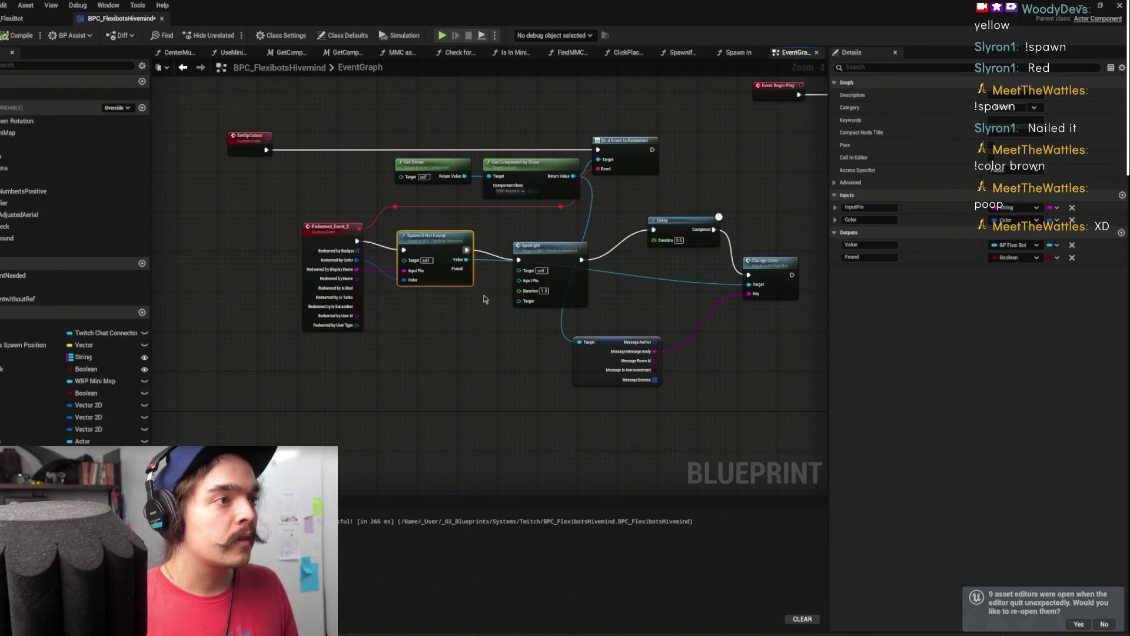
scroll(488, 295, "up", 2)
scroll(497, 215, "down", 1)
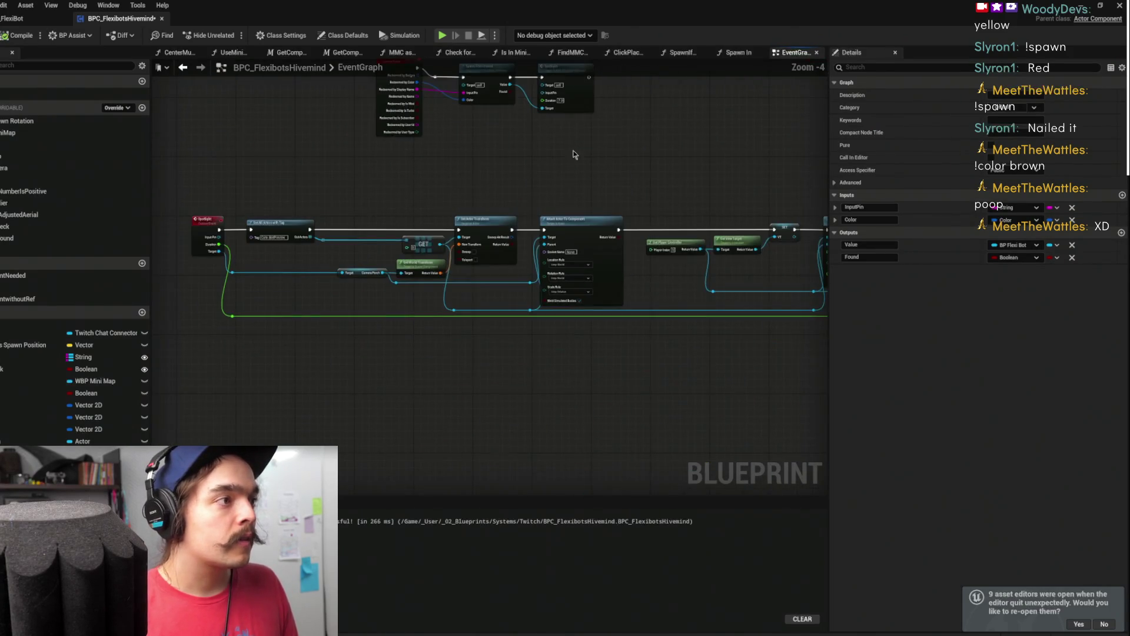
Delete the Spotlight event's InputPin input, rename its Target input, and start a play session
left_click(431, 224)
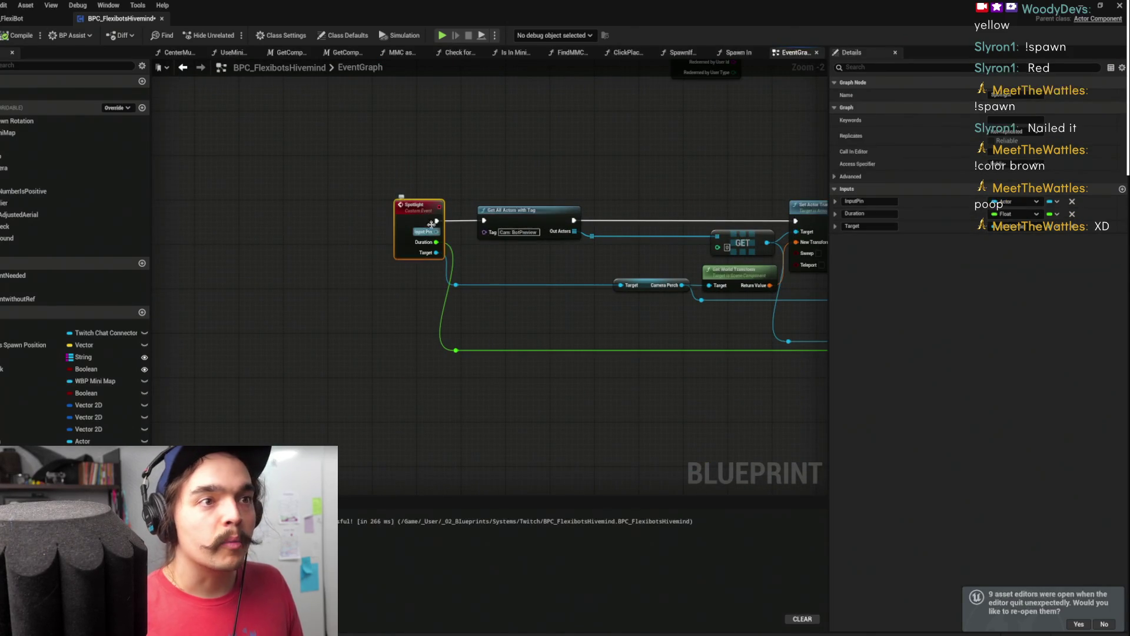
left_click(1071, 202)
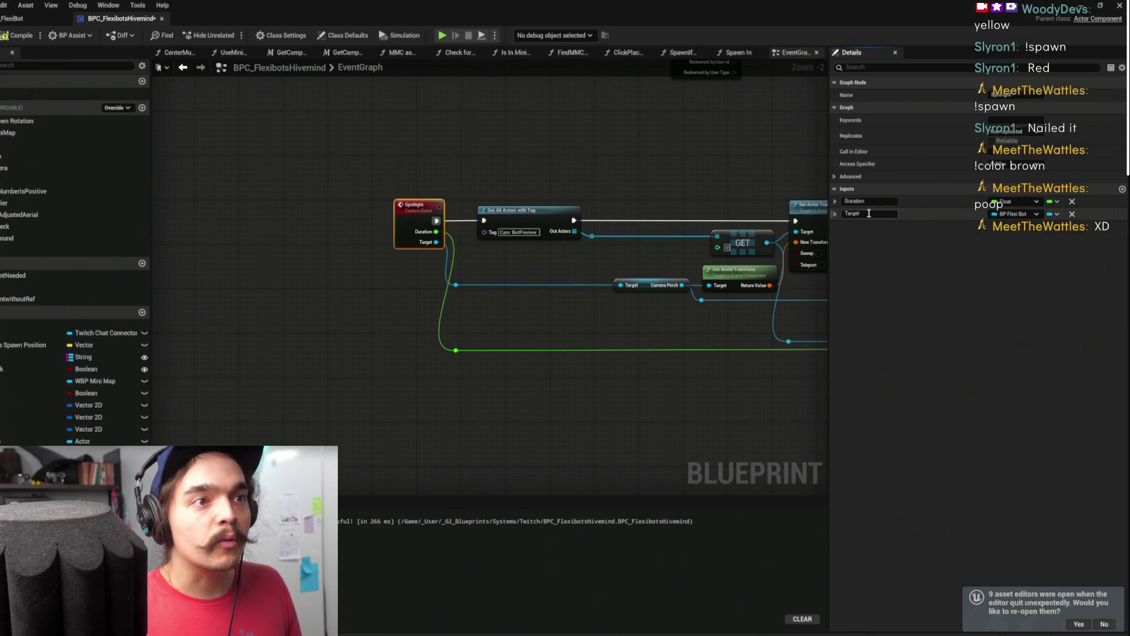
left_click(870, 214)
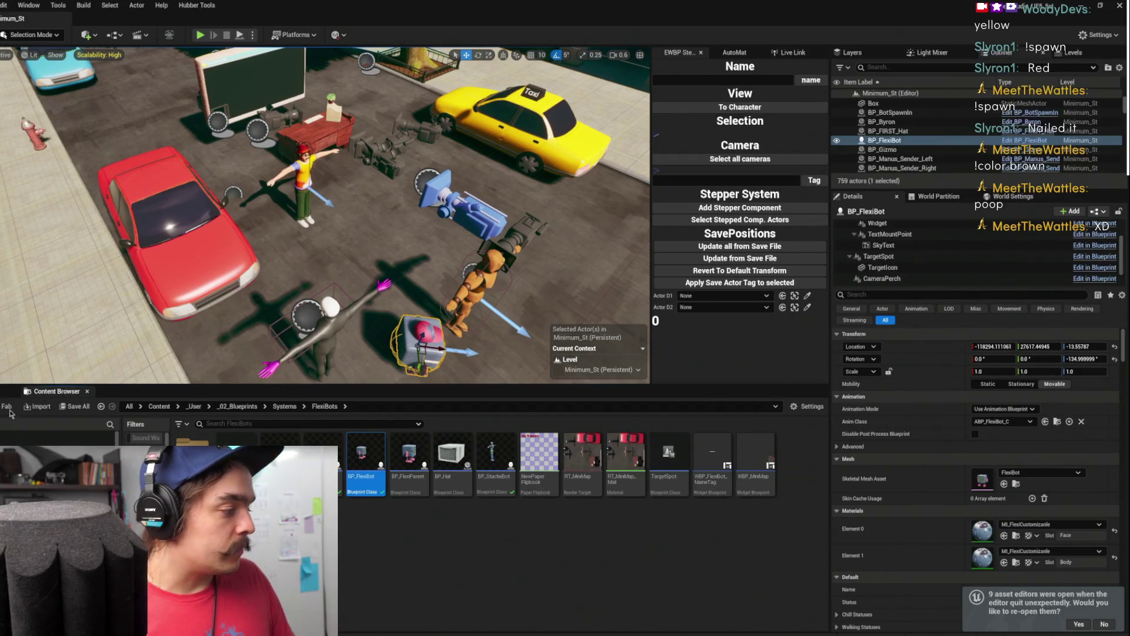
left_click(202, 36)
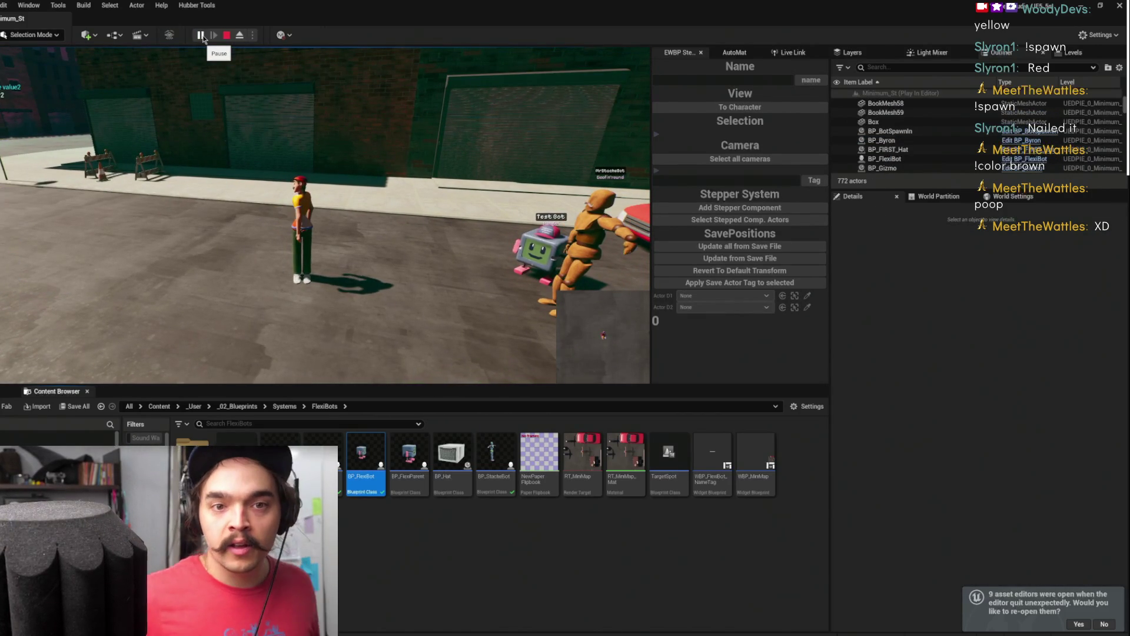
left_click(243, 139)
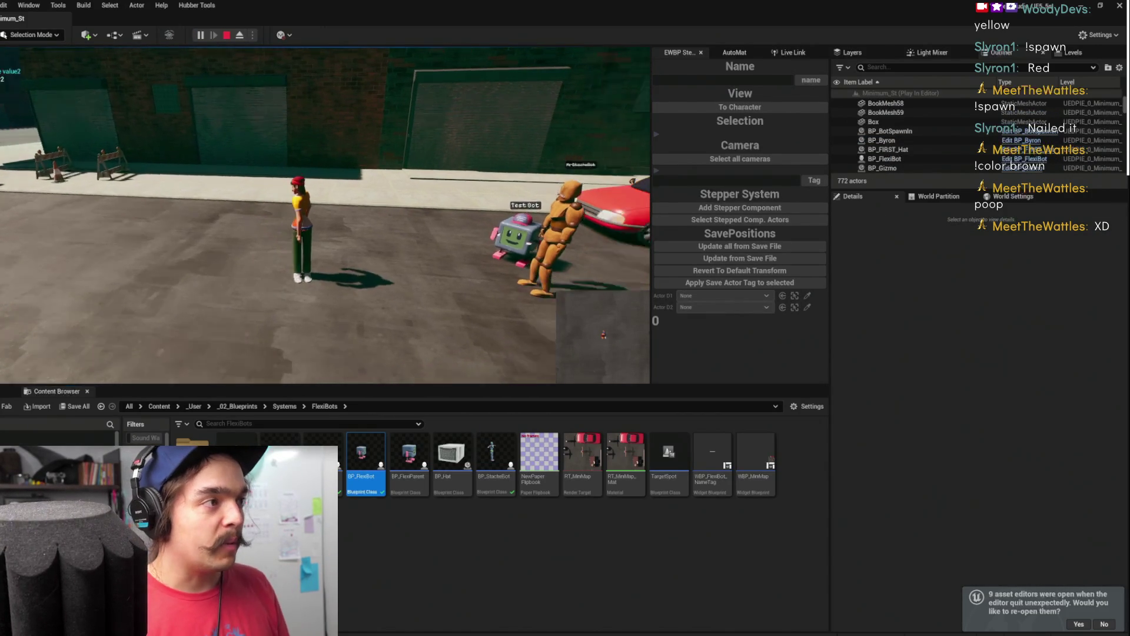
key("w")
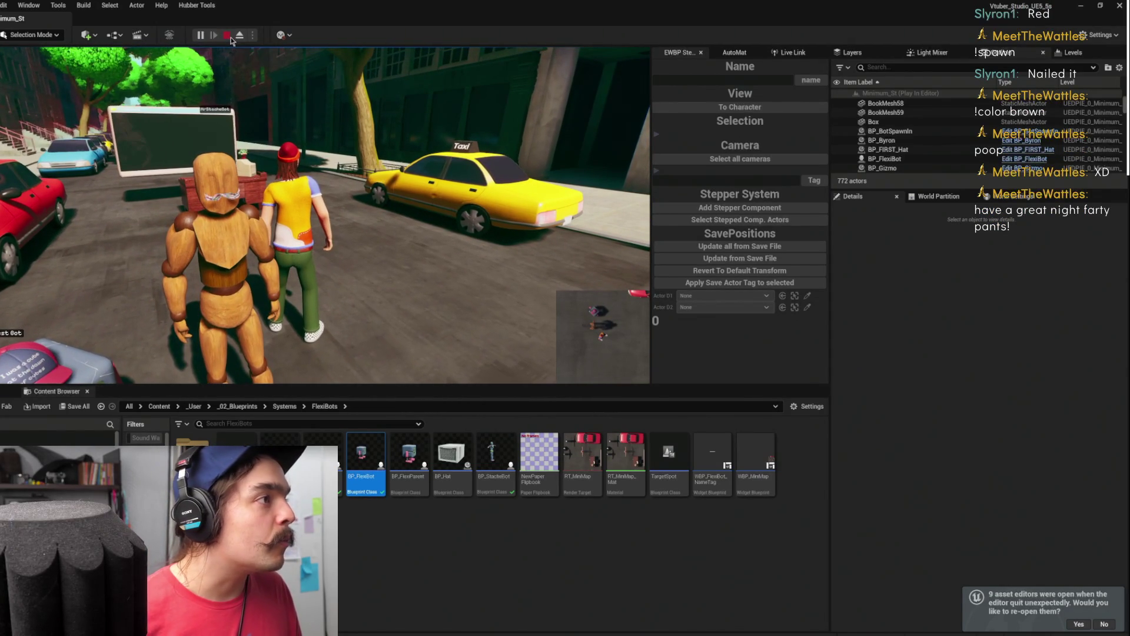
key("Escape")
key("f")
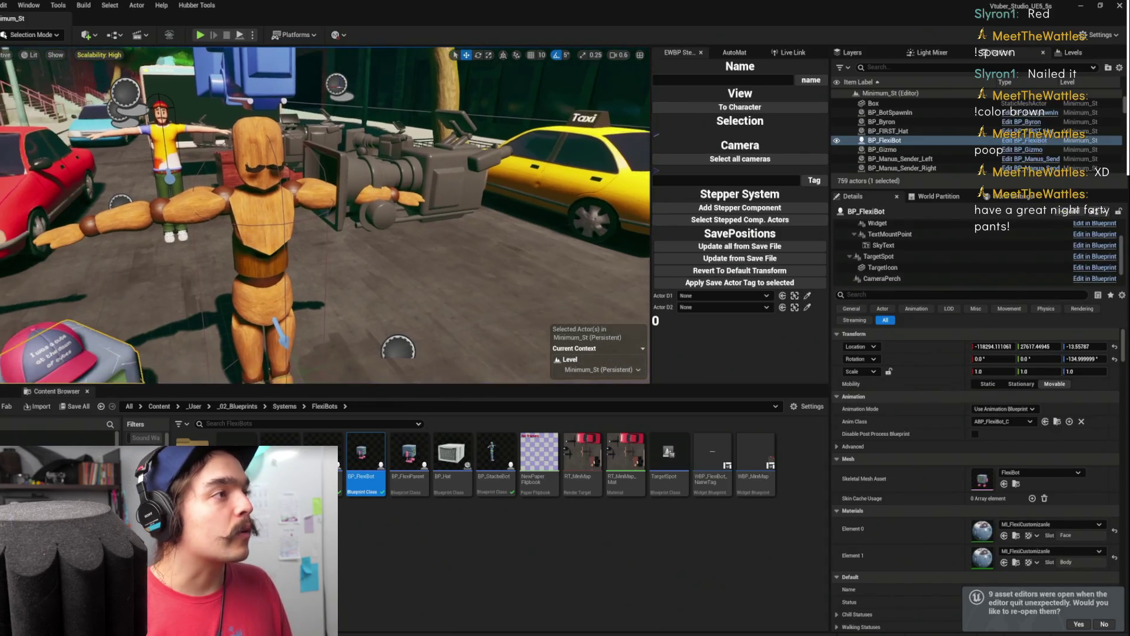
left_click(279, 177)
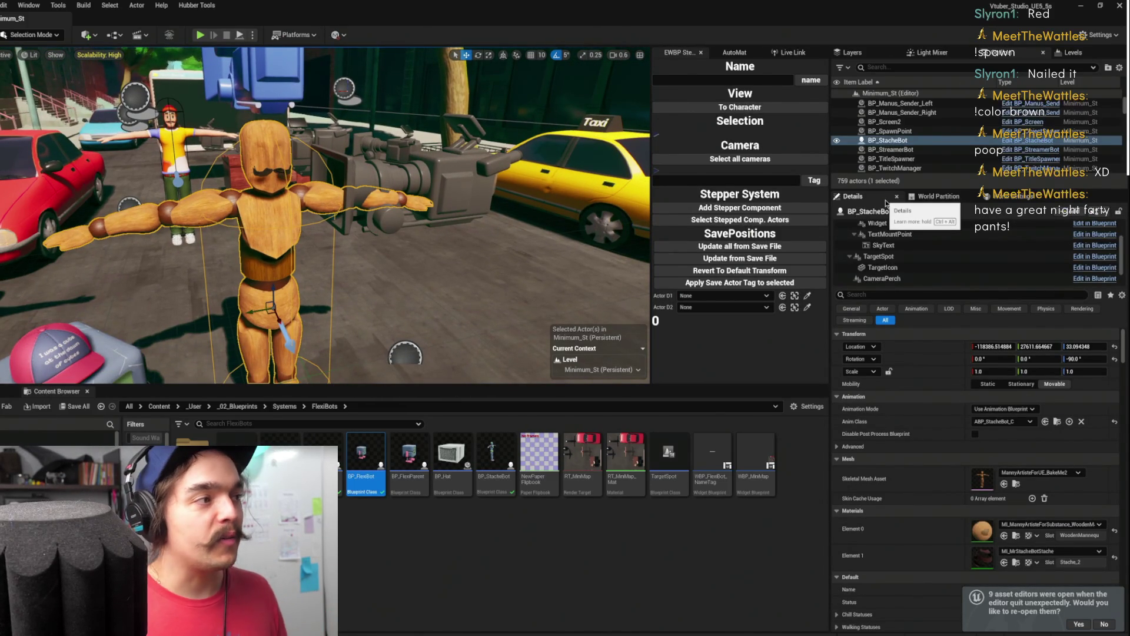
scroll(324, 215, "down", 10)
scroll(324, 214, "up", 5)
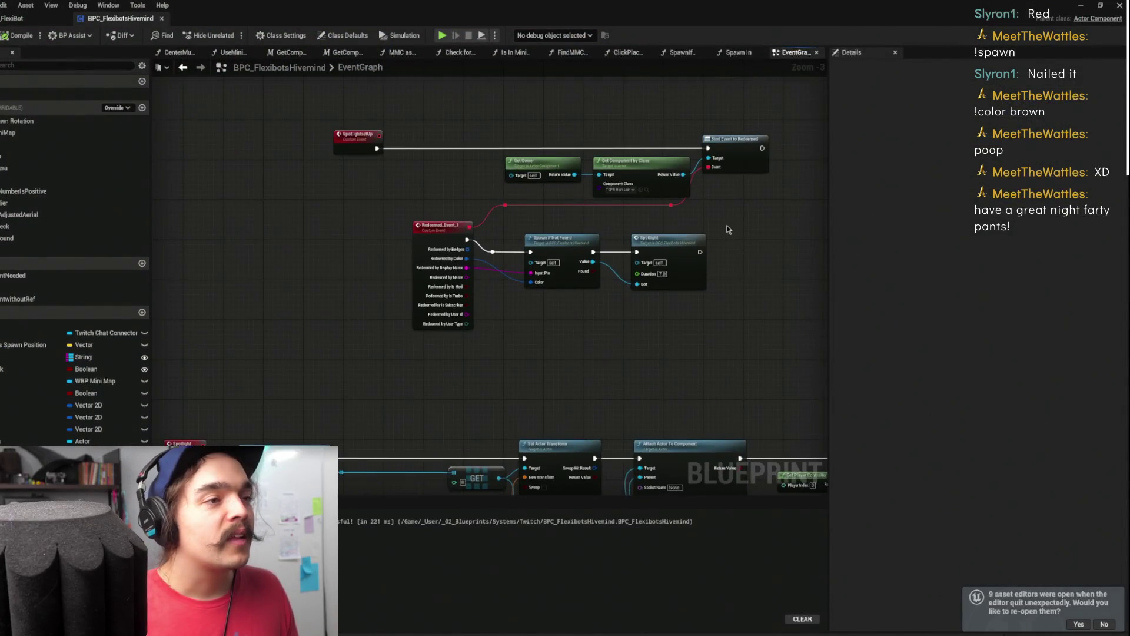
scroll(629, 232, "up", 4)
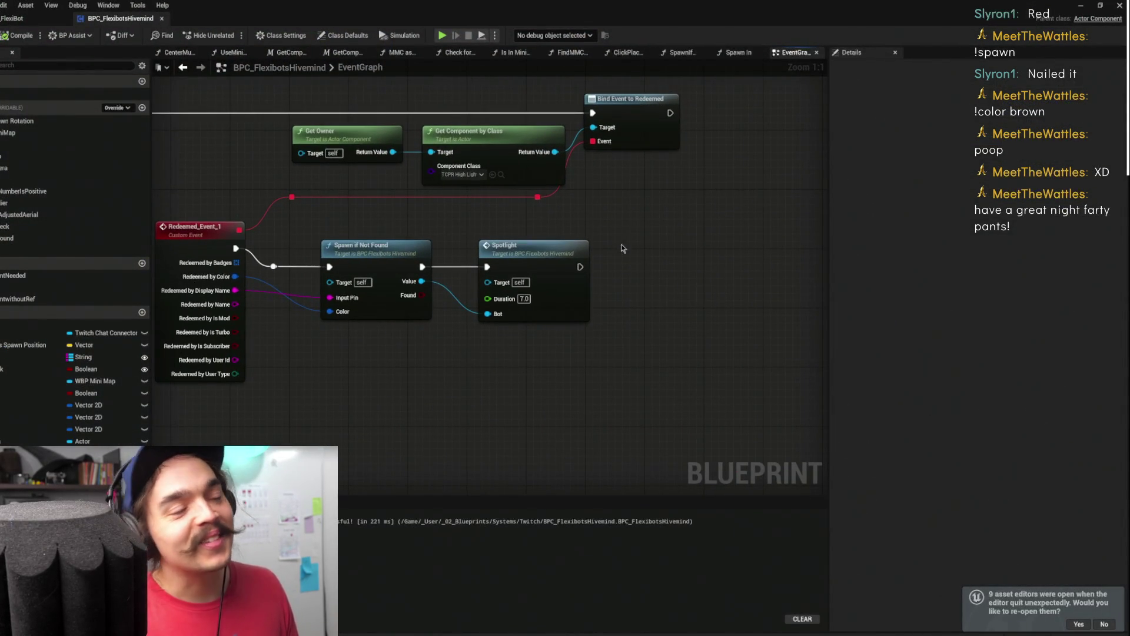
scroll(622, 245, "down", 2)
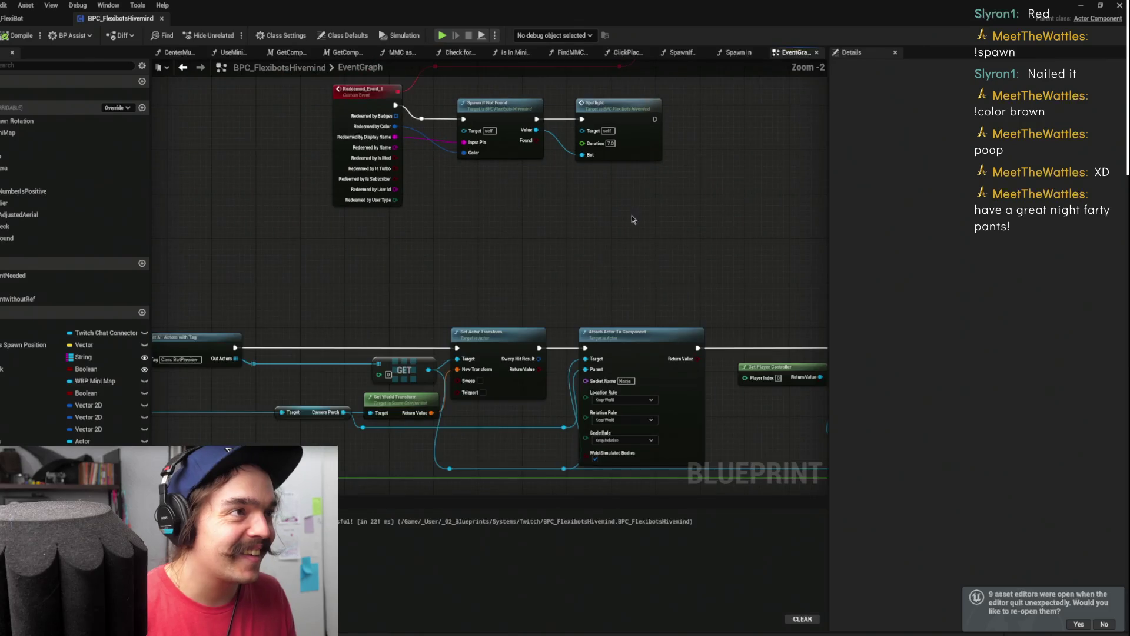
mouse_move(567, 156)
left_mouse_down()
mouse_move(669, 157)
mouse_move(592, 157)
left_mouse_up()
left_click_drag(704, 250, 429, 113)
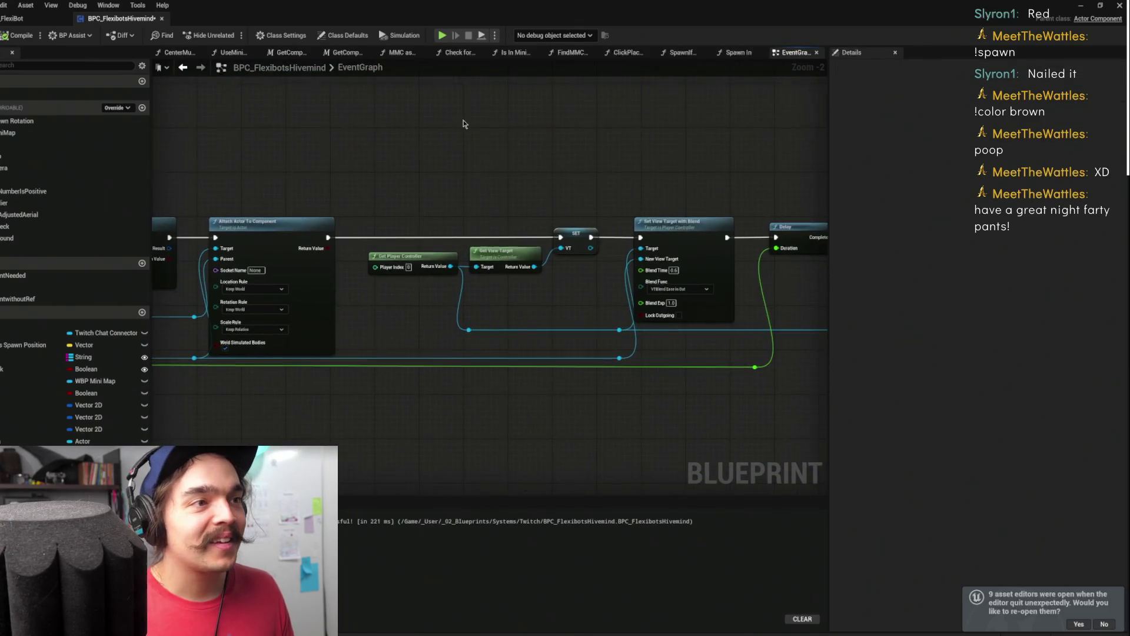
left_click_drag(555, 159, 269, 163)
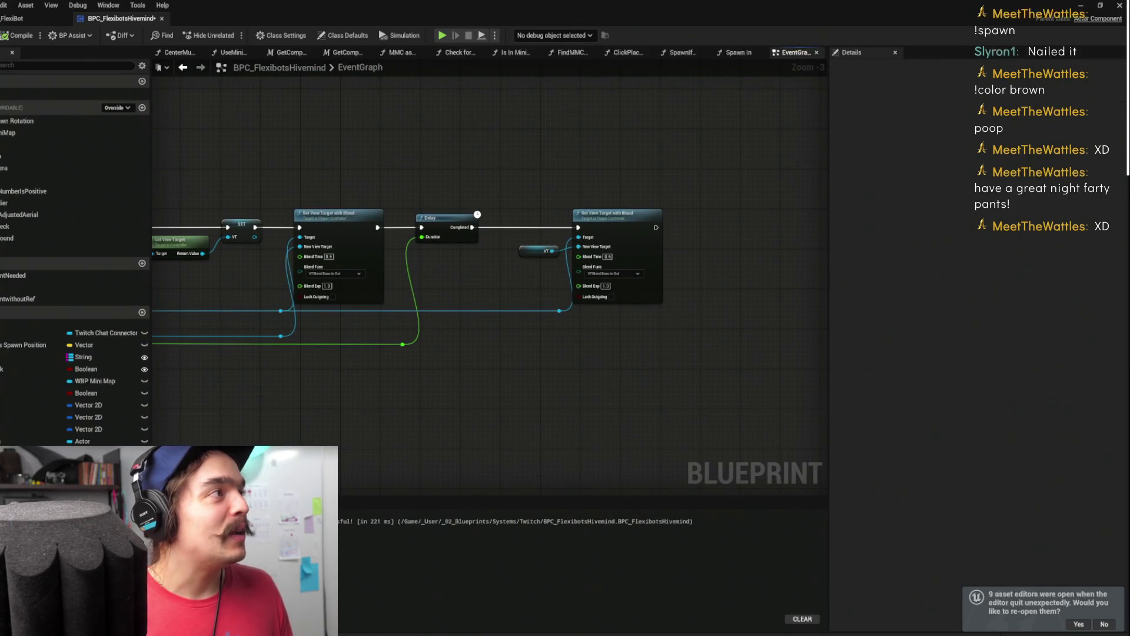
key("ctrl+s")
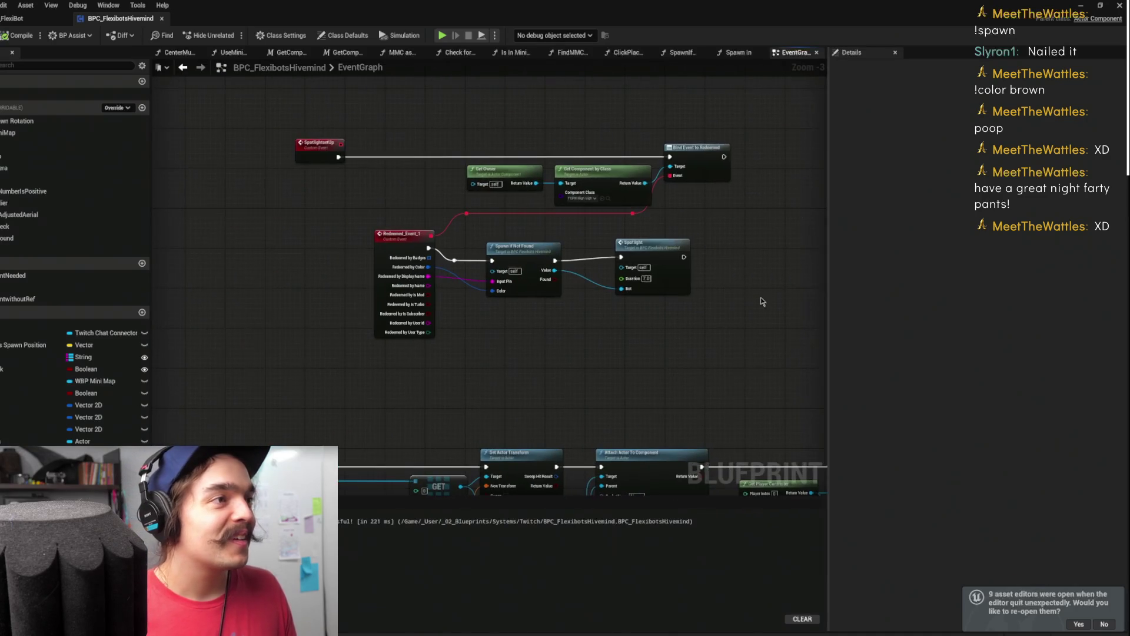
scroll(393, 334, "down", 1)
mouse_move(394, 334)
left_mouse_down()
mouse_move(502, 225)
mouse_move(563, 225)
left_mouse_up()
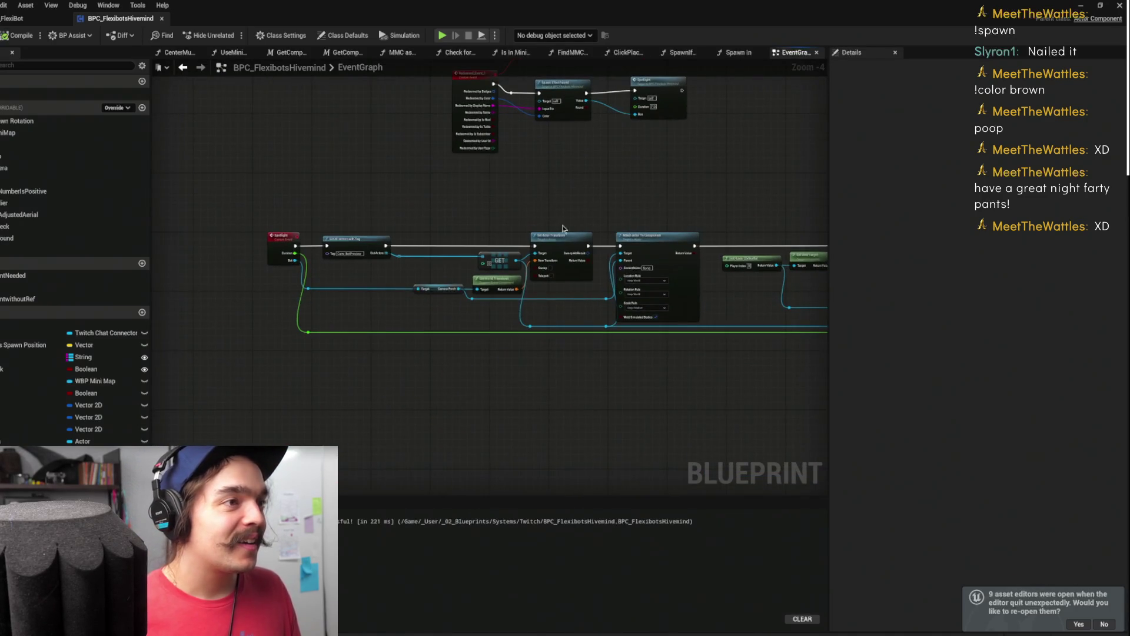
scroll(563, 225, "up", 2)
left_click(553, 241)
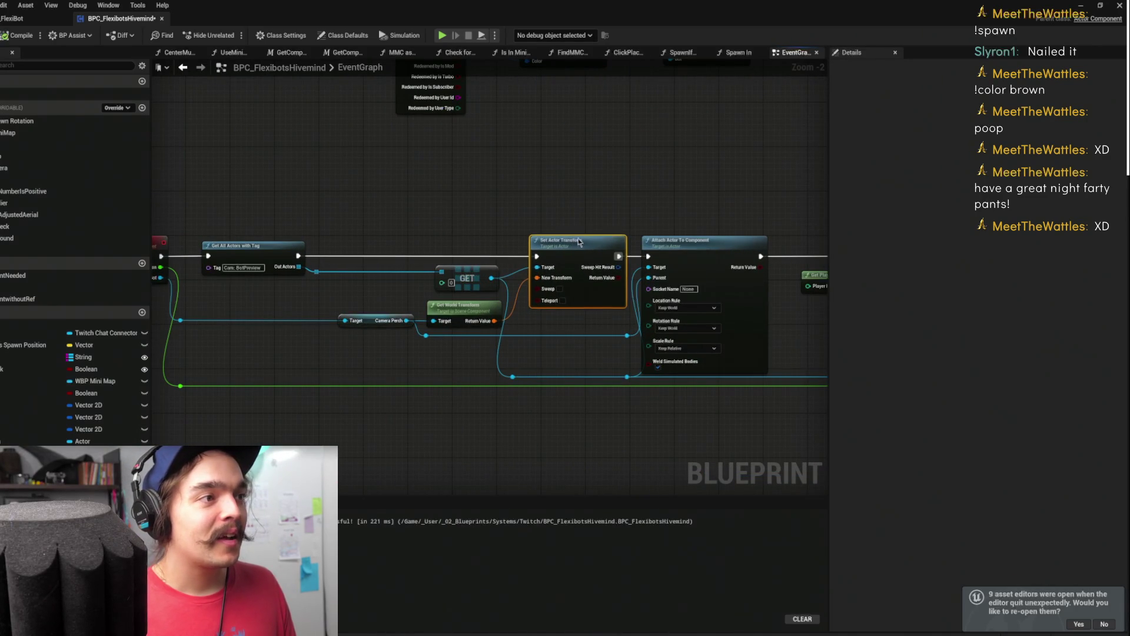
scroll(505, 194, "down", 3)
left_click_drag(499, 196, 570, 328)
left_click_drag(728, 187, 581, 198)
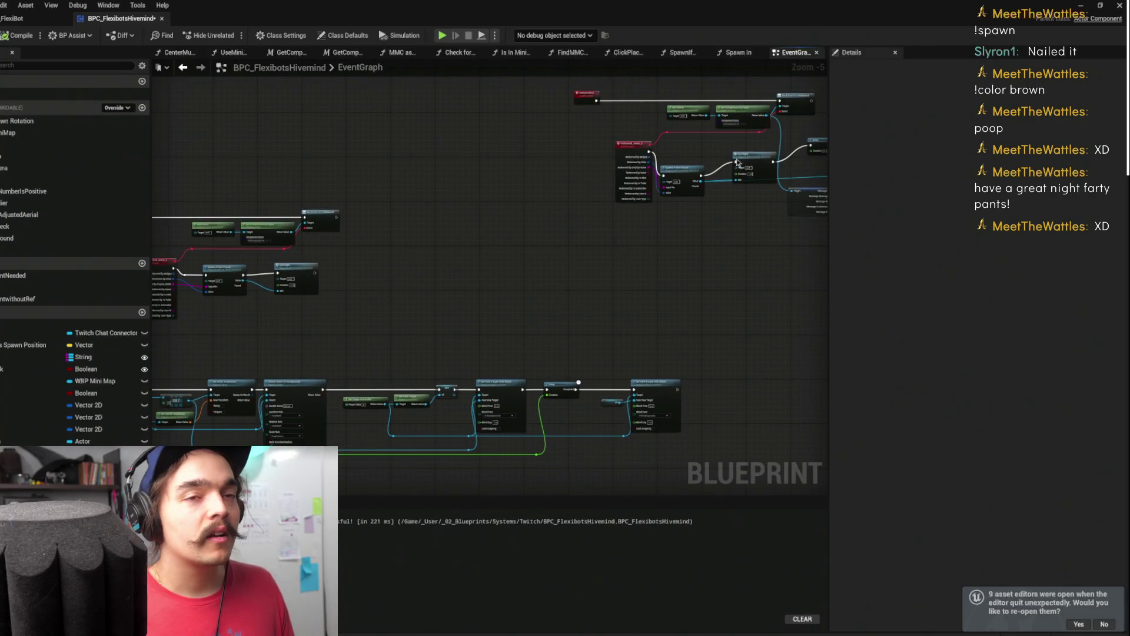
mouse_move(450, 93)
left_mouse_down()
mouse_move(458, 129)
mouse_move(536, 160)
left_mouse_up()
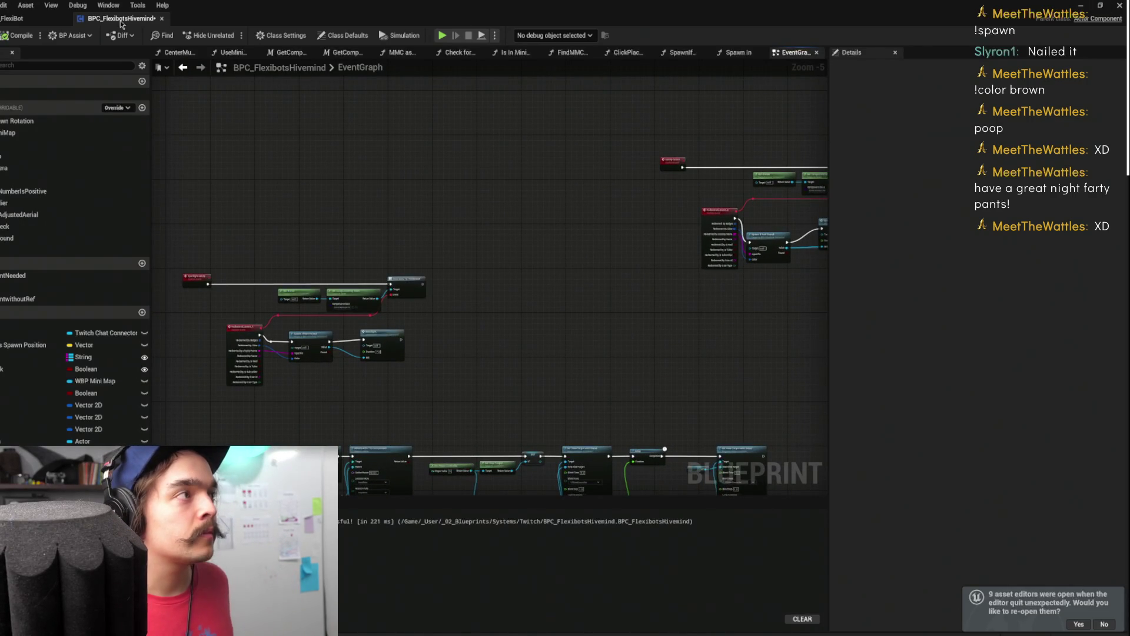
left_click(35, 23)
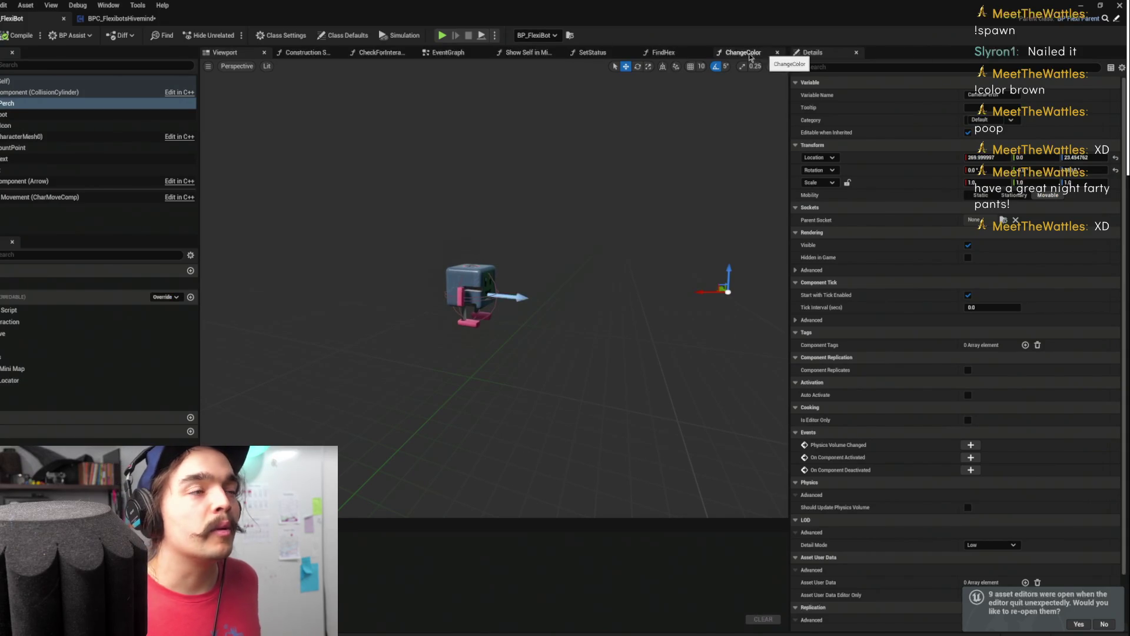
Insert a Sequence and Branch after BeginPlay, running Change Color from Branch's True output
left_click(450, 53)
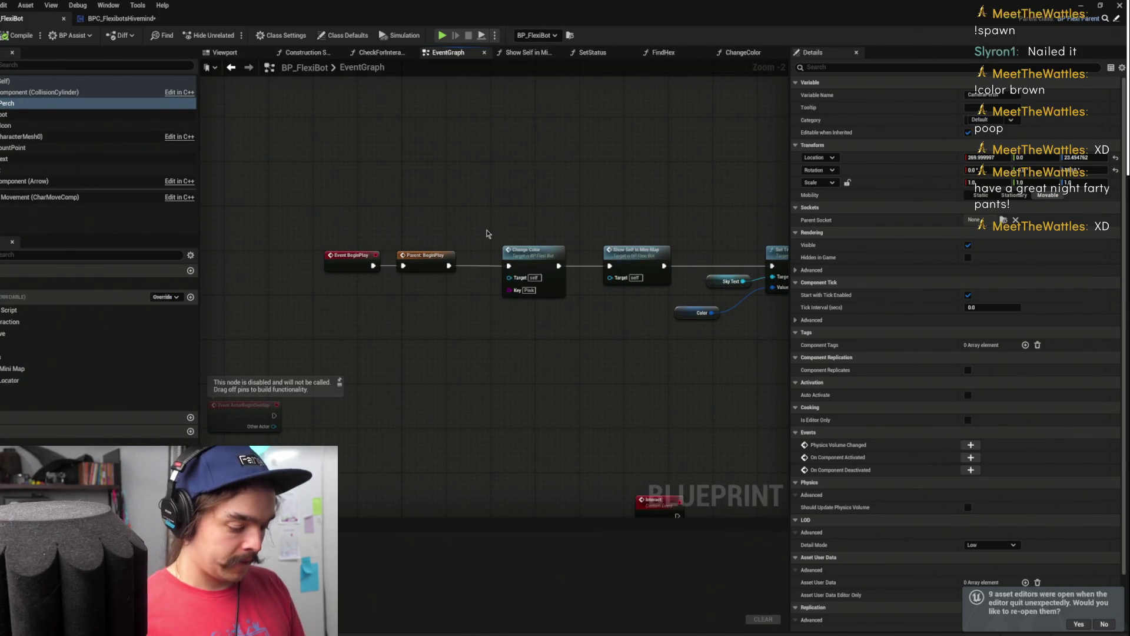
left_click(486, 234)
scroll(488, 235, "up", 2)
mouse_move(544, 254)
left_mouse_down()
mouse_move(589, 248)
mouse_move(527, 253)
mouse_move(490, 213)
left_mouse_up()
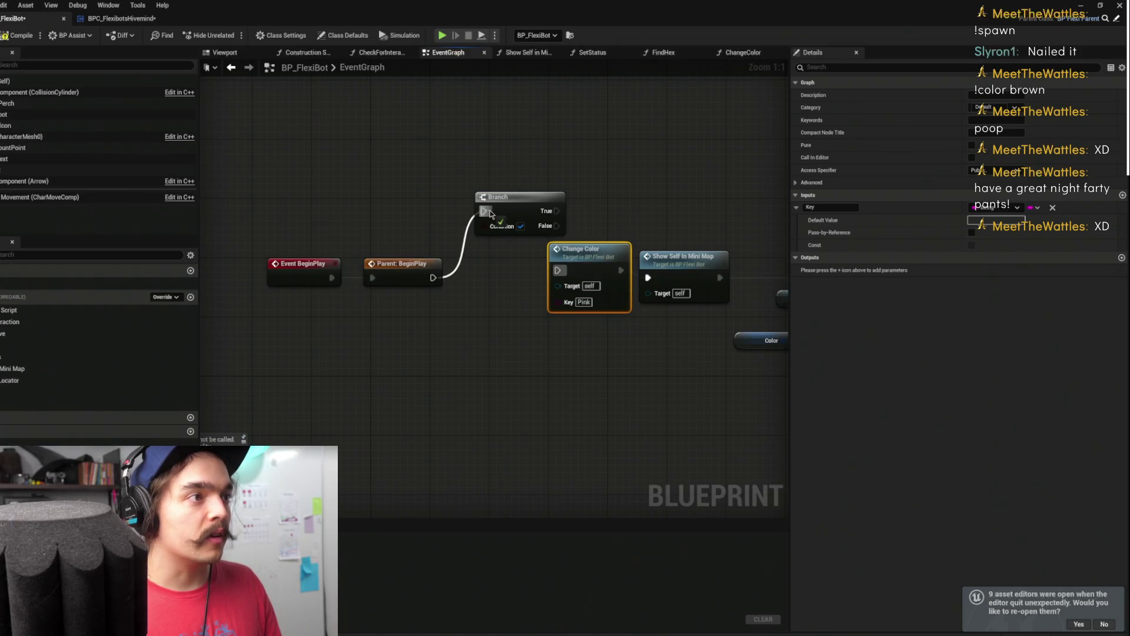
left_click(439, 161)
mouse_move(490, 199)
left_mouse_down()
mouse_move(550, 184)
mouse_move(500, 194)
mouse_move(447, 180)
mouse_move(537, 198)
mouse_move(550, 248)
mouse_move(538, 246)
mouse_move(726, 174)
left_mouse_up()
key("Escape")
left_click(588, 259)
left_click_drag(615, 196, 681, 196)
mouse_move(490, 195)
left_mouse_down()
mouse_move(647, 281)
mouse_move(542, 196)
left_mouse_up()
Promote Branch's Condition to a 'Start with Color Change' variable and tidy the node layout
right_click(544, 212)
left_click(585, 243)
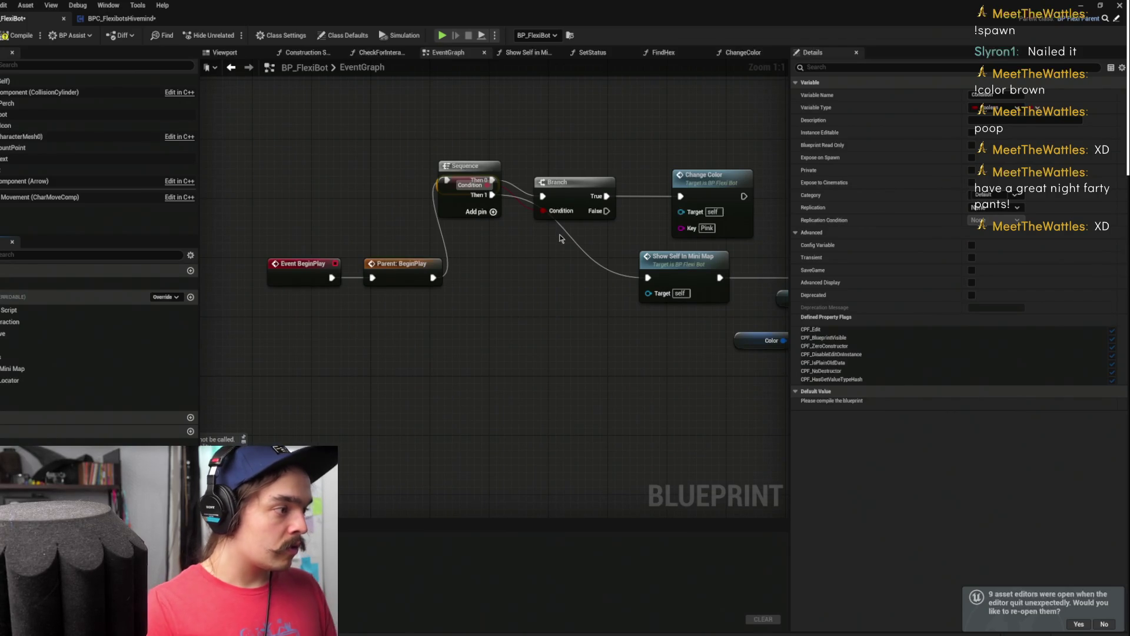
key("ctrl+z")
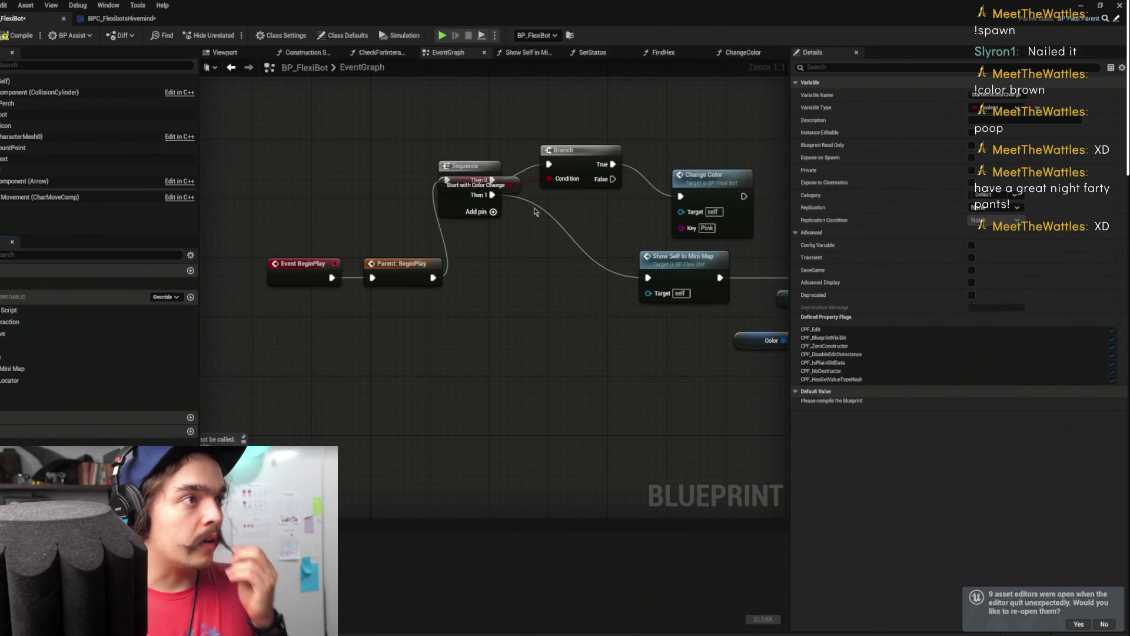
left_click_drag(464, 174, 424, 146)
left_click(452, 189)
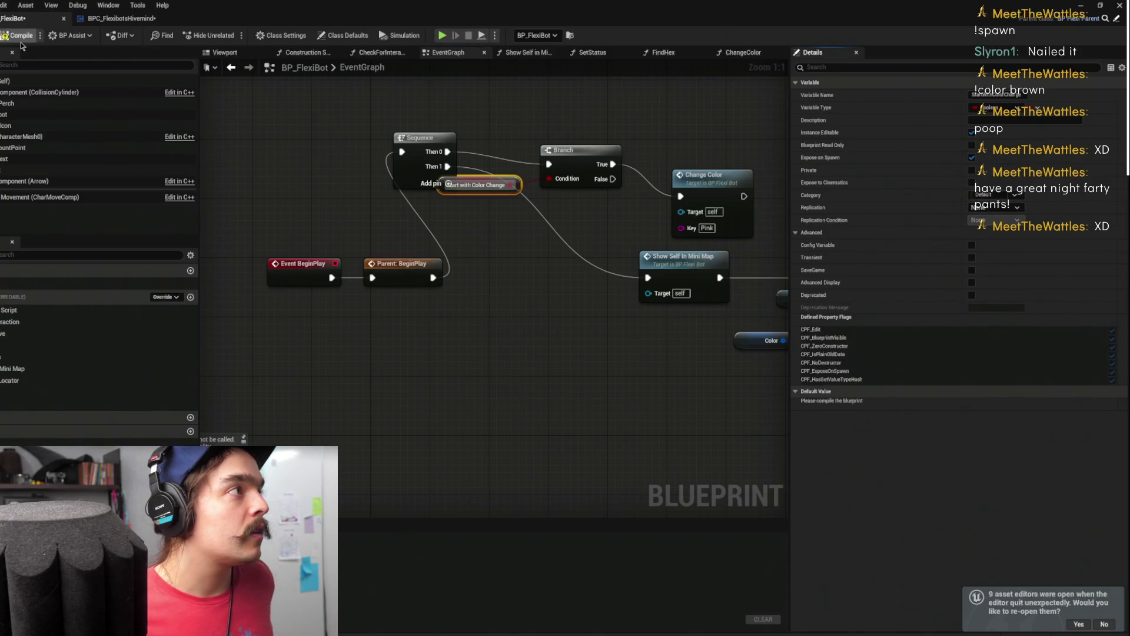
mouse_move(304, 229)
left_mouse_down()
mouse_move(445, 293)
mouse_move(317, 160)
left_mouse_up()
left_click_drag(454, 192, 460, 252)
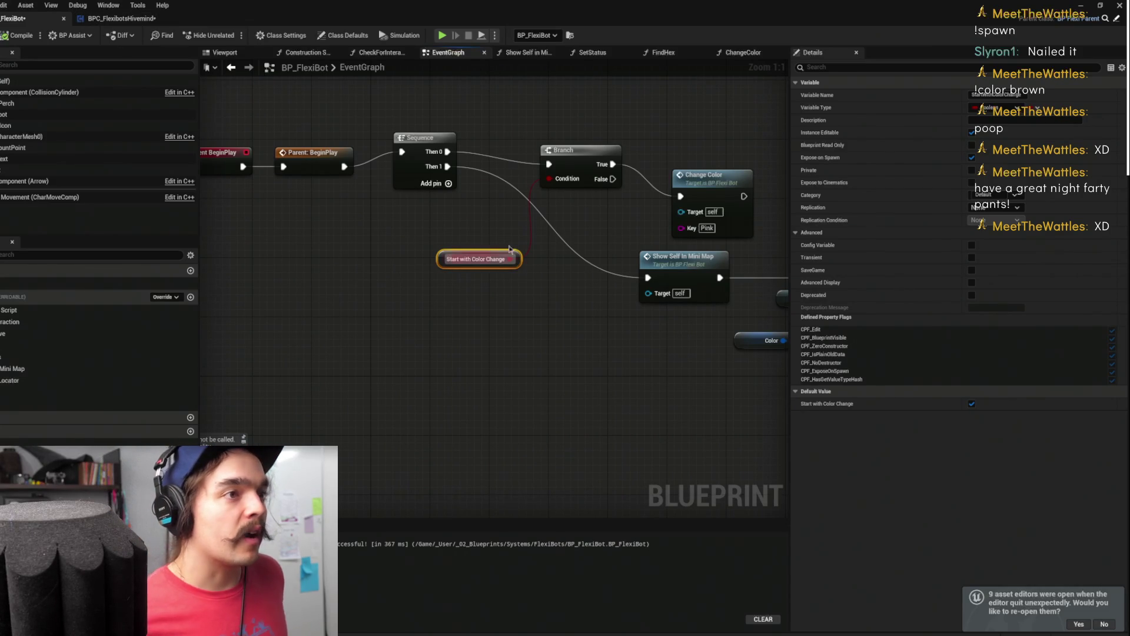
left_click_drag(725, 186, 722, 145)
left_click_drag(583, 150, 591, 138)
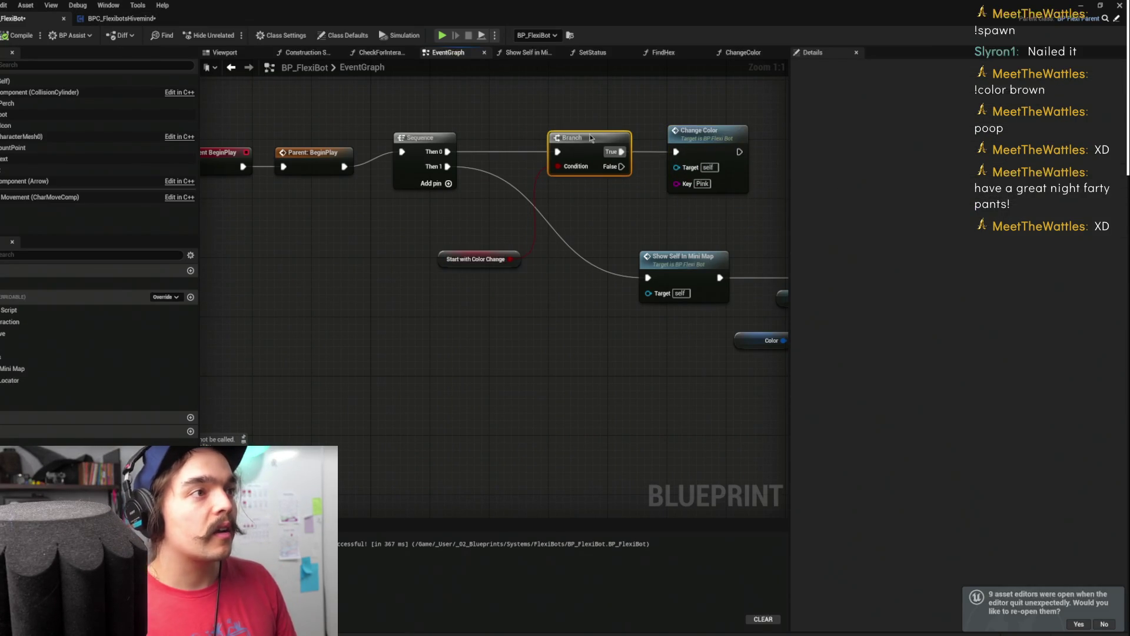
Save BP_FlexiBot, check the variable's default value, and minimize the blueprint editor
key("ctrl+s")
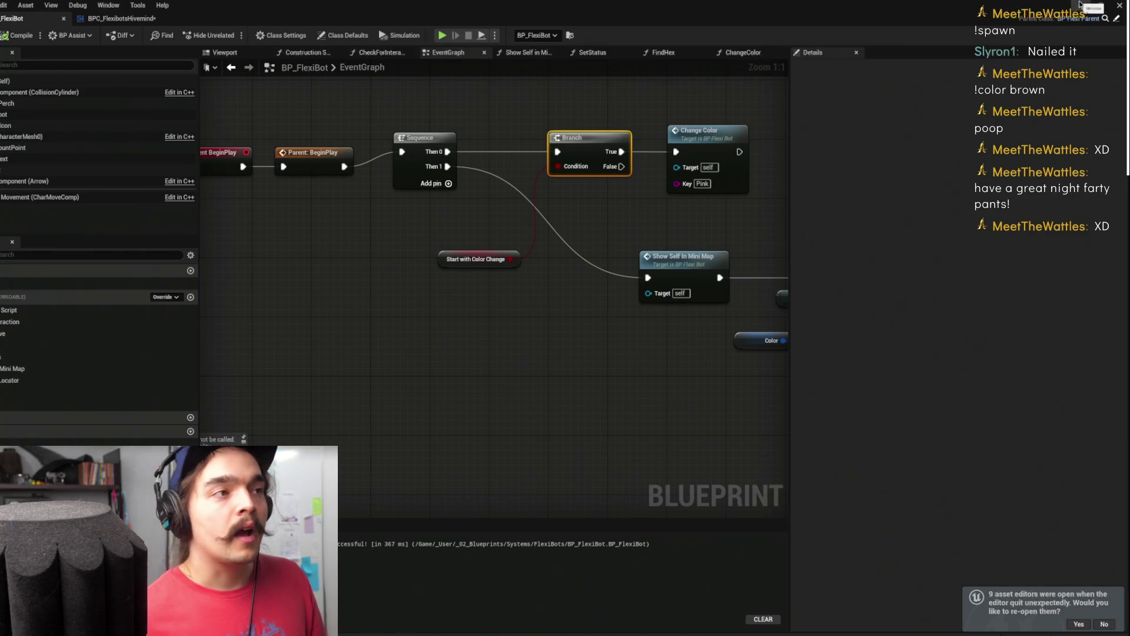
left_click(476, 259)
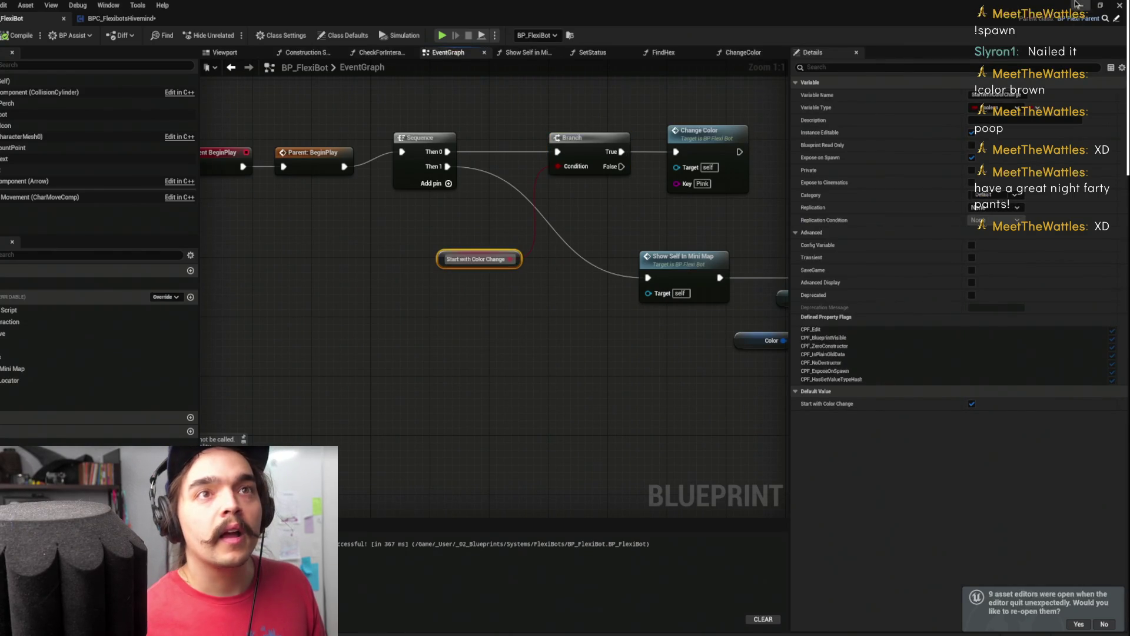
left_click(1077, 5)
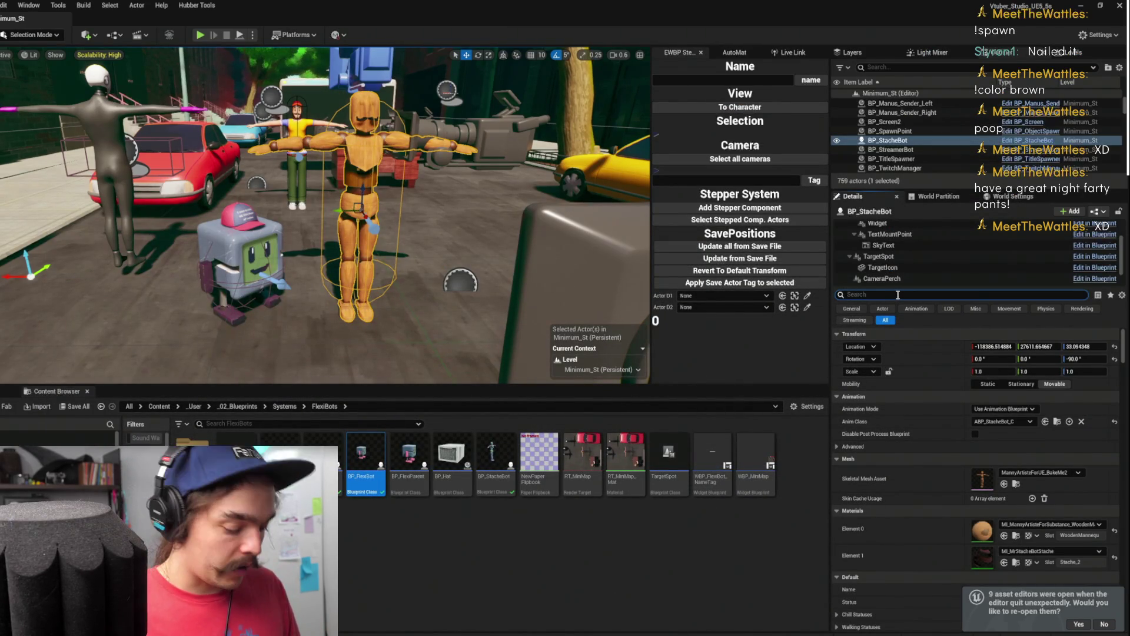
Filter the bot's Details for color, uncheck Start with Color Change, and start a play session
type("color")
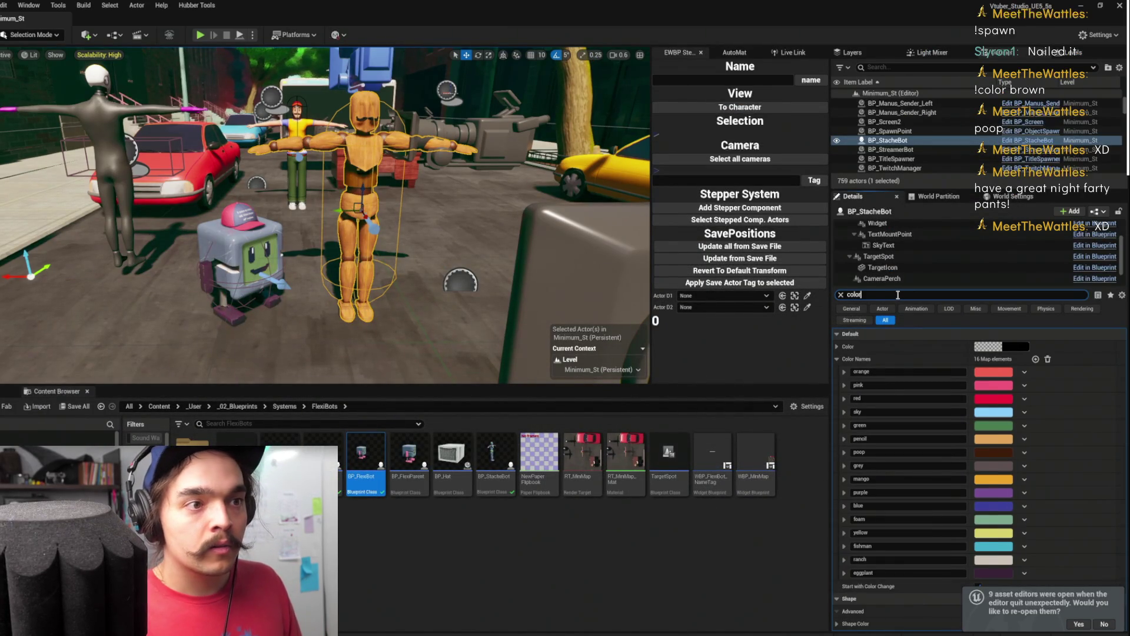
left_click(838, 358)
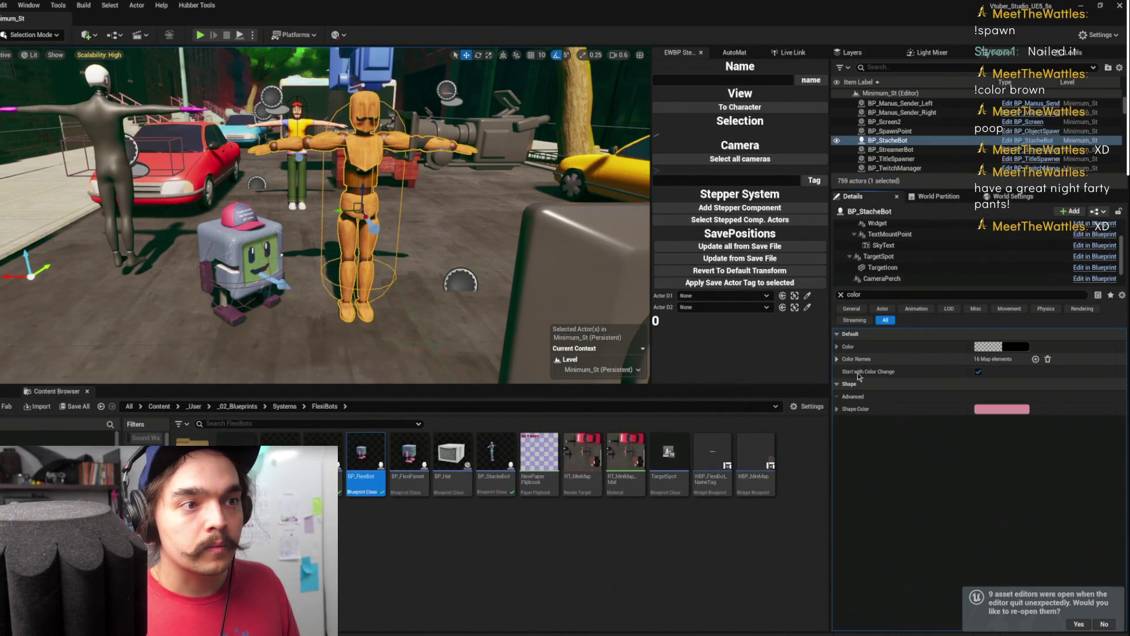
left_click(978, 373)
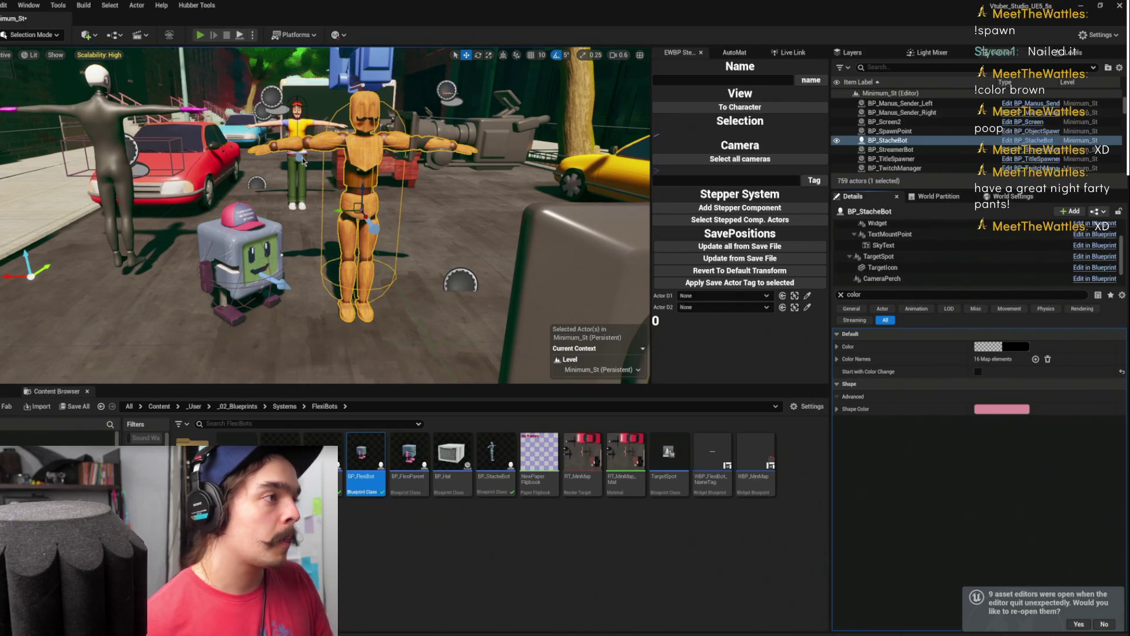
key("alt+p")
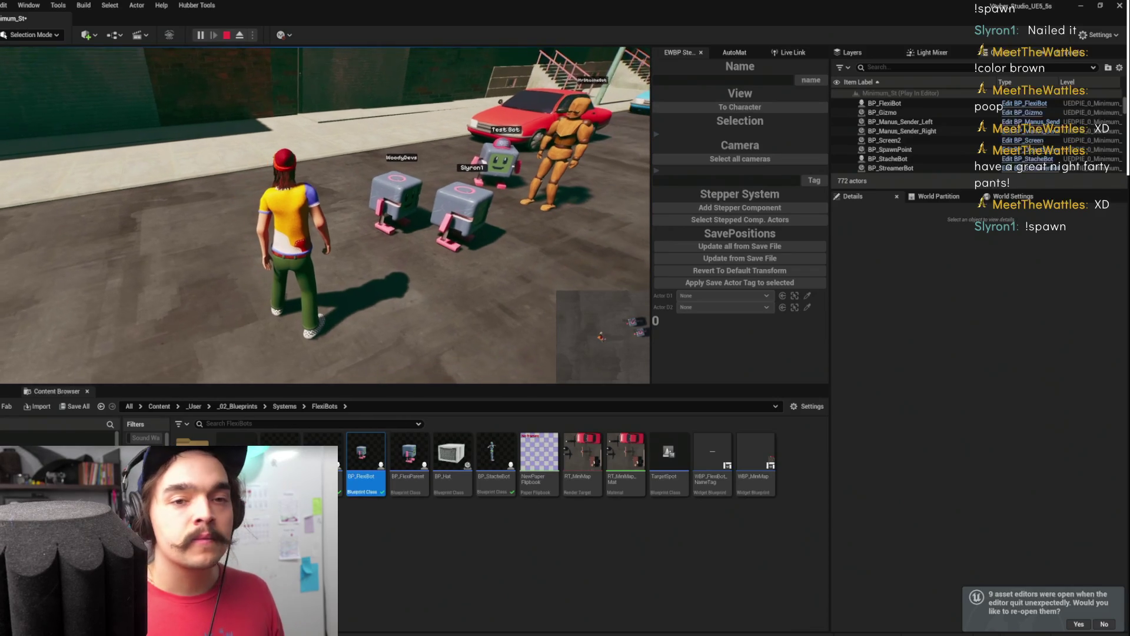
left_click(377, 231)
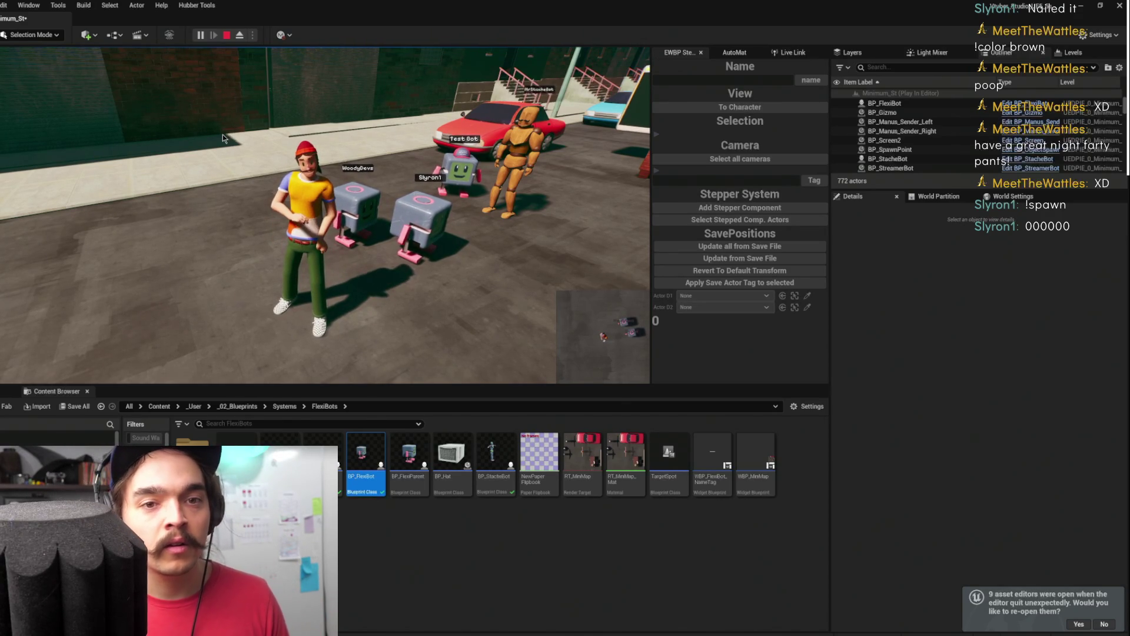
left_click(222, 133)
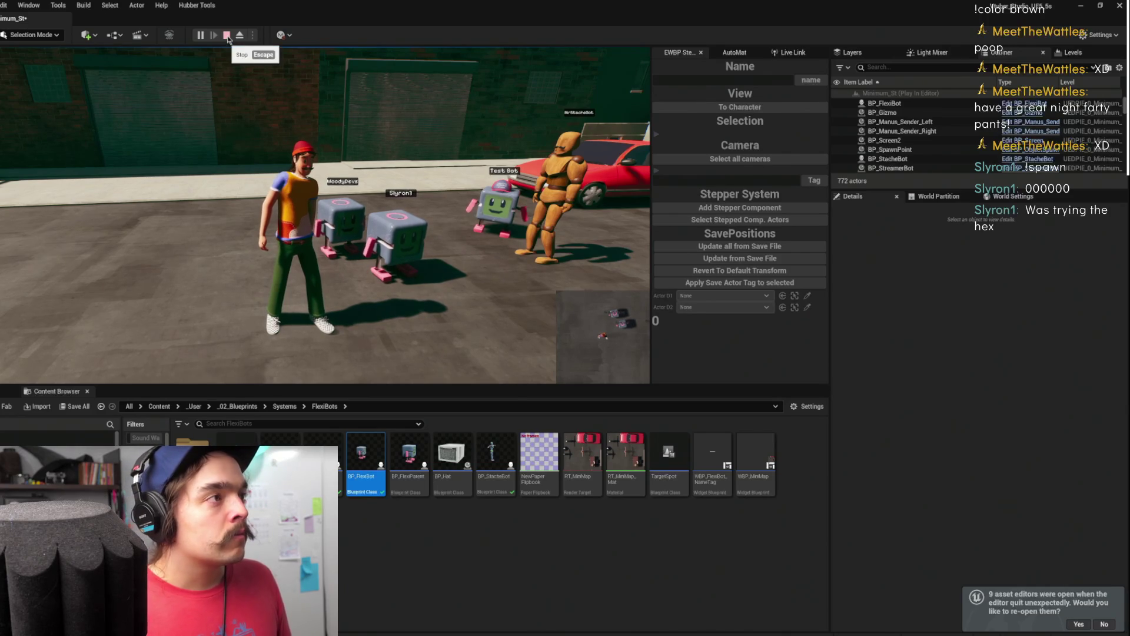
left_click(227, 35)
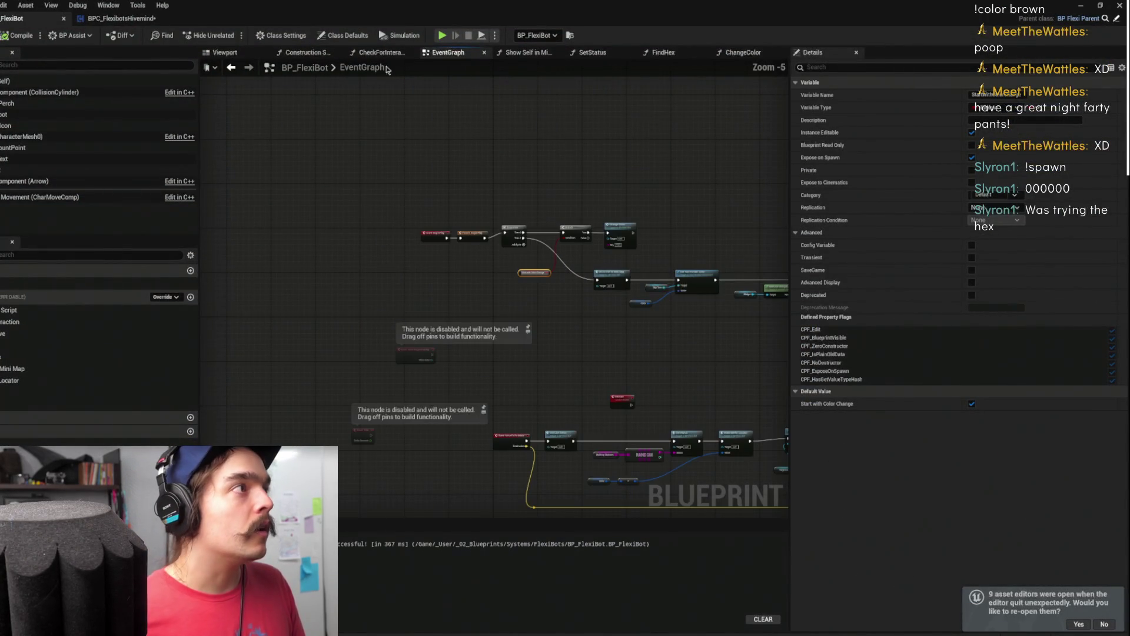
In BPC_FlexibotsHivemind, move Redeemed_Event beside Spawn In and open the Spawn In function graph
left_click(121, 18)
mouse_move(613, 281)
left_mouse_down()
mouse_move(559, 294)
mouse_move(624, 333)
mouse_move(389, 314)
left_mouse_up()
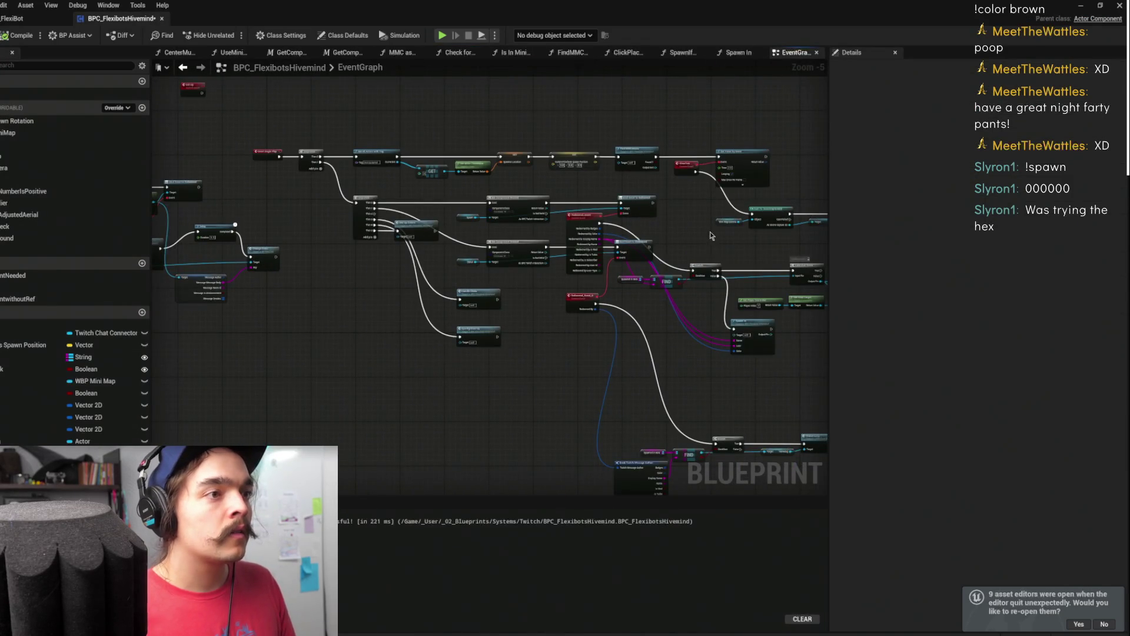
scroll(711, 236, "up", 3)
mouse_move(784, 388)
left_mouse_down()
mouse_move(565, 270)
mouse_move(716, 311)
left_mouse_up()
mouse_move(394, 142)
left_mouse_down()
mouse_move(502, 249)
mouse_move(582, 353)
left_mouse_up()
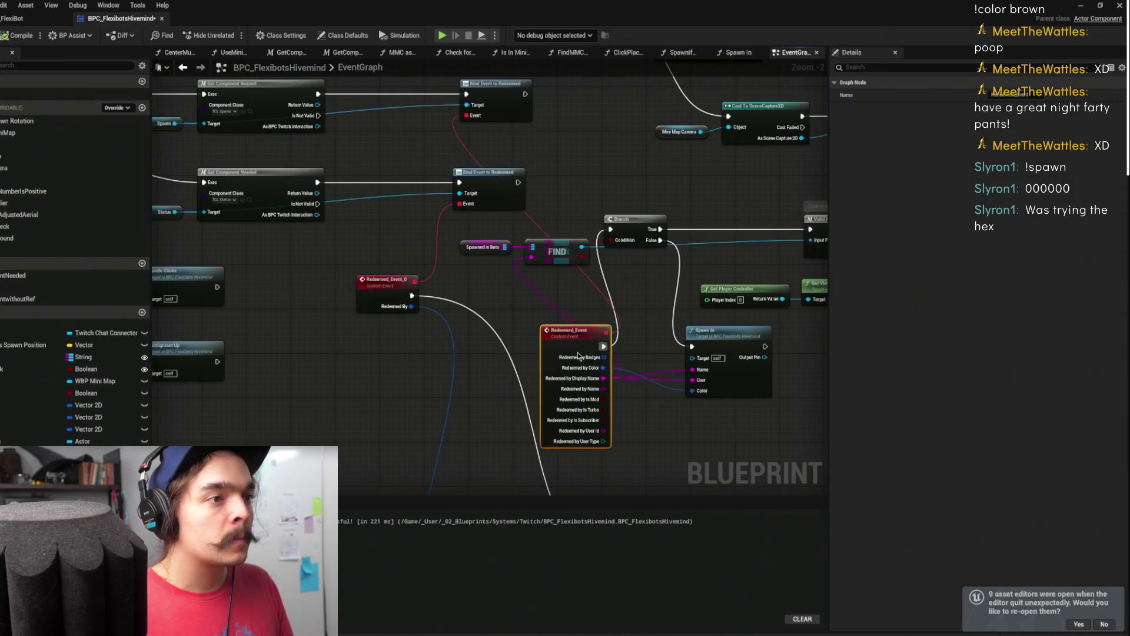
double_click(747, 353)
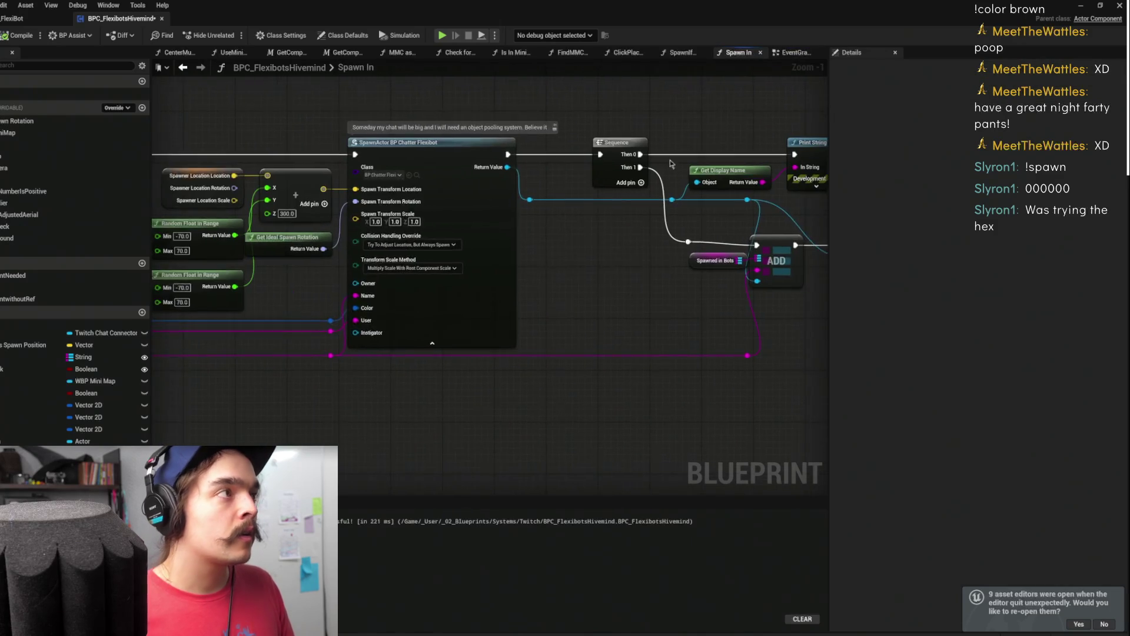
In BP_FlexiBot's EventGraph, reposition the Color, Show Self in Mini Map and Start with Color Change nodes
left_click(12, 18)
scroll(516, 202, "up", 3)
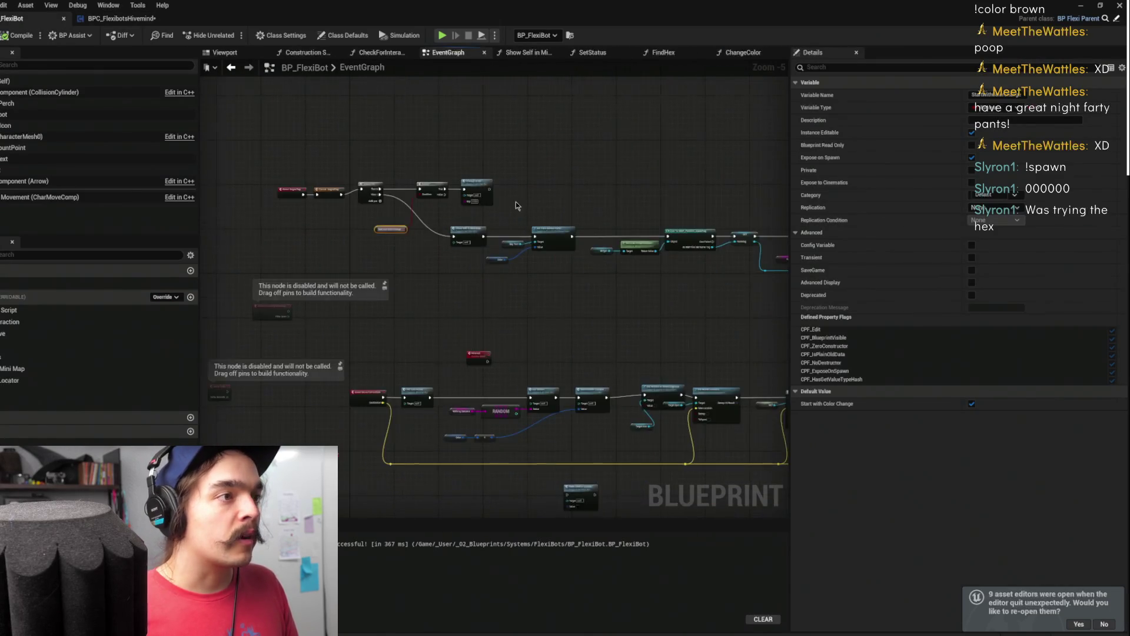
left_click_drag(465, 317, 521, 317)
left_click(578, 181)
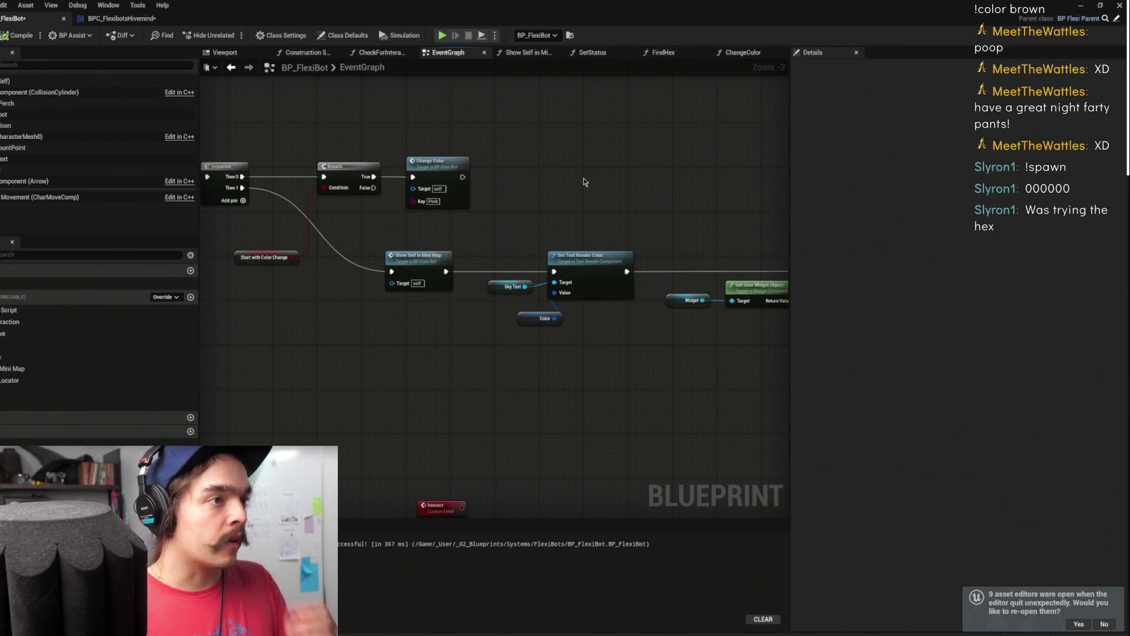
left_click_drag(579, 188, 713, 187)
left_click_drag(546, 261, 499, 262)
left_click_drag(398, 259, 425, 158)
left_click(574, 129)
Shift the Color and Break nodes right and survey the rest of the event graph
left_click_drag(574, 129, 287, 142)
mouse_move(514, 288)
left_mouse_down()
mouse_move(457, 253)
mouse_move(501, 247)
left_mouse_up()
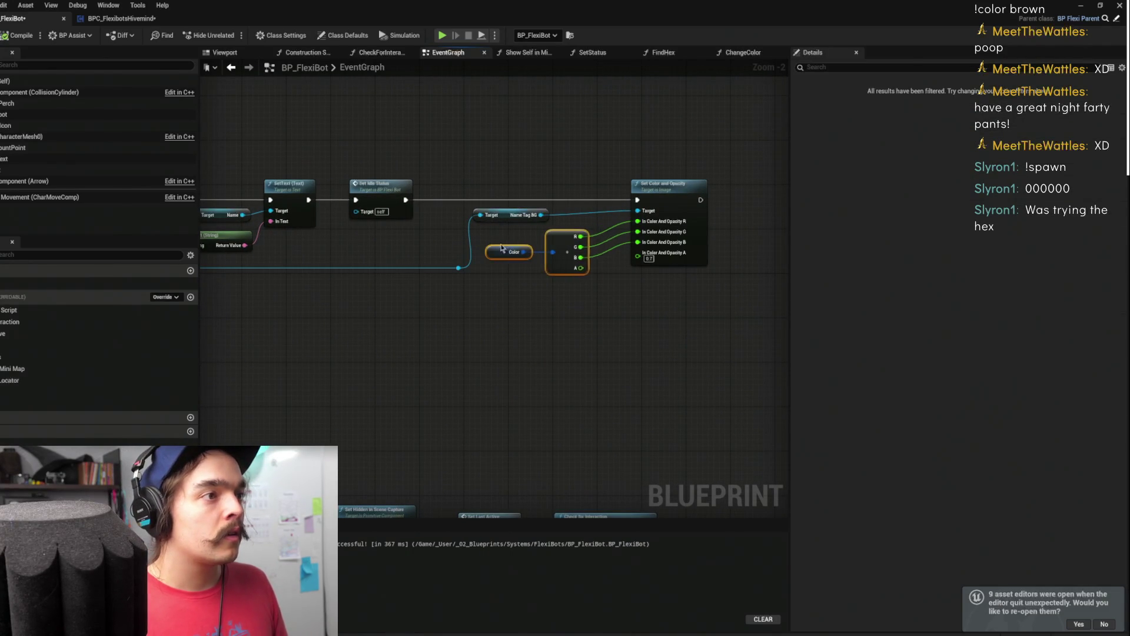
left_click(559, 153)
mouse_move(247, 82)
left_mouse_down()
mouse_move(465, 291)
mouse_move(526, 165)
left_mouse_up()
scroll(465, 291, "down", 2)
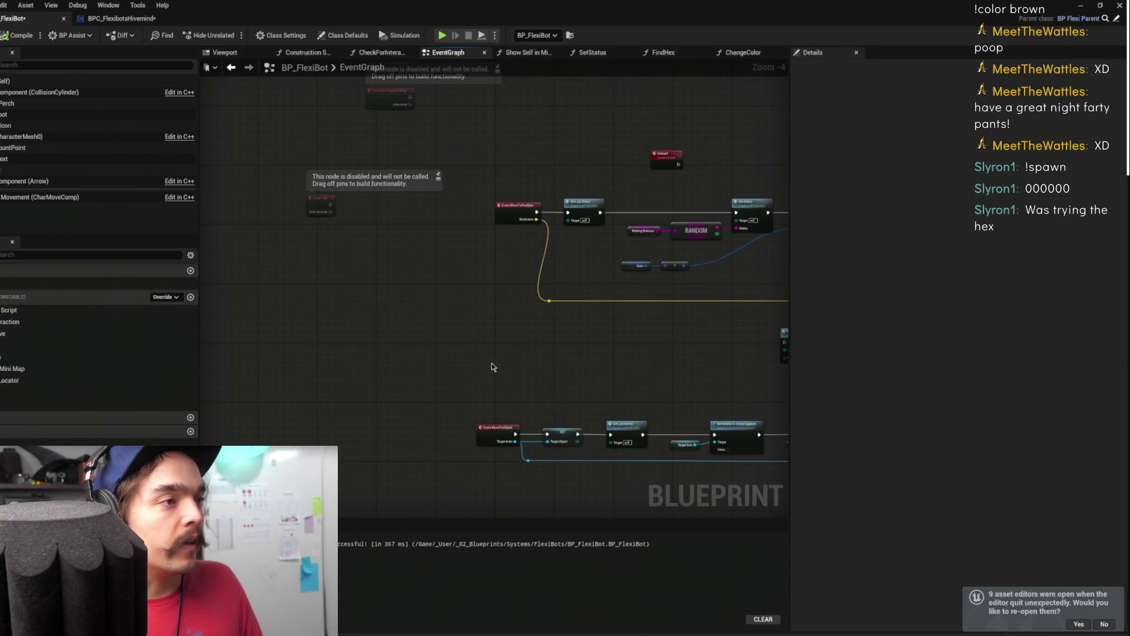
scroll(493, 364, "down", 4)
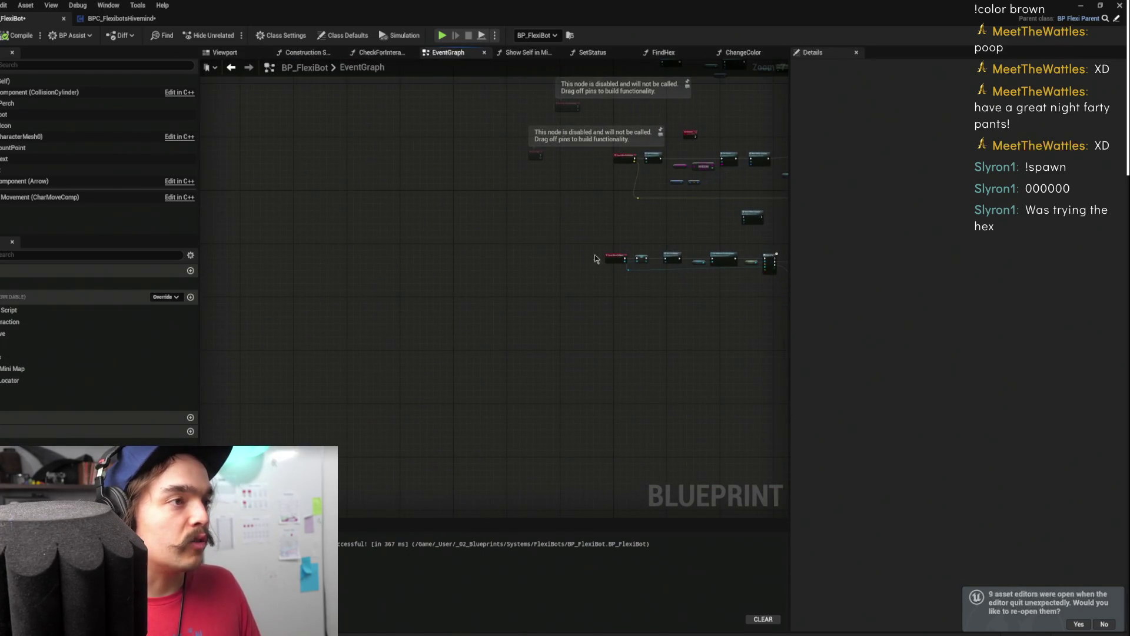
scroll(457, 267, "up", 4)
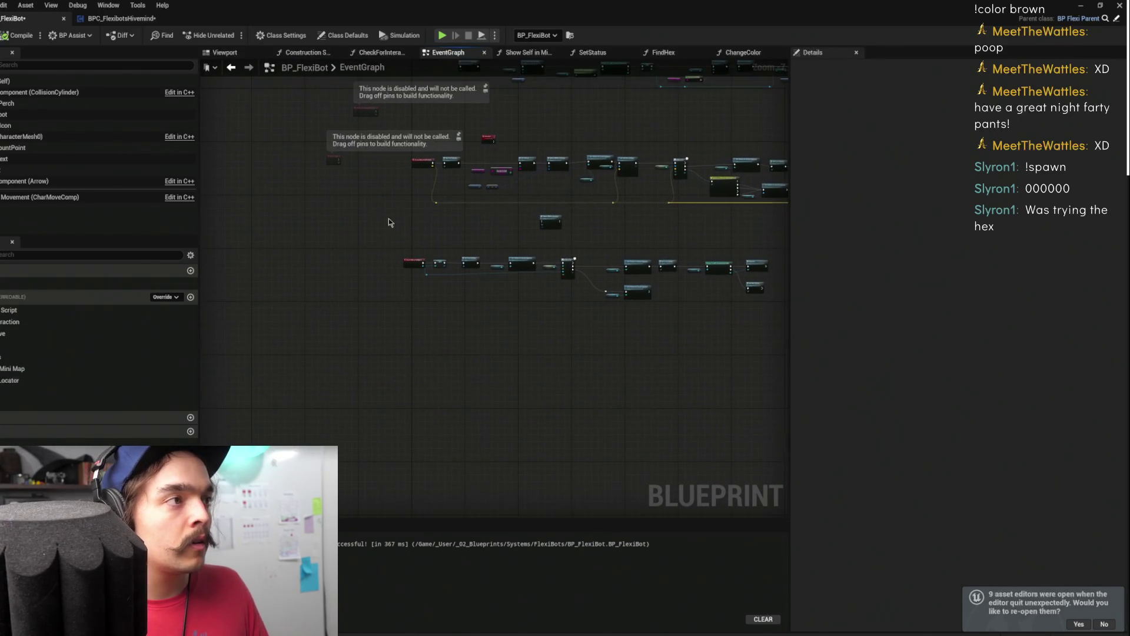
scroll(447, 200, "down", 2)
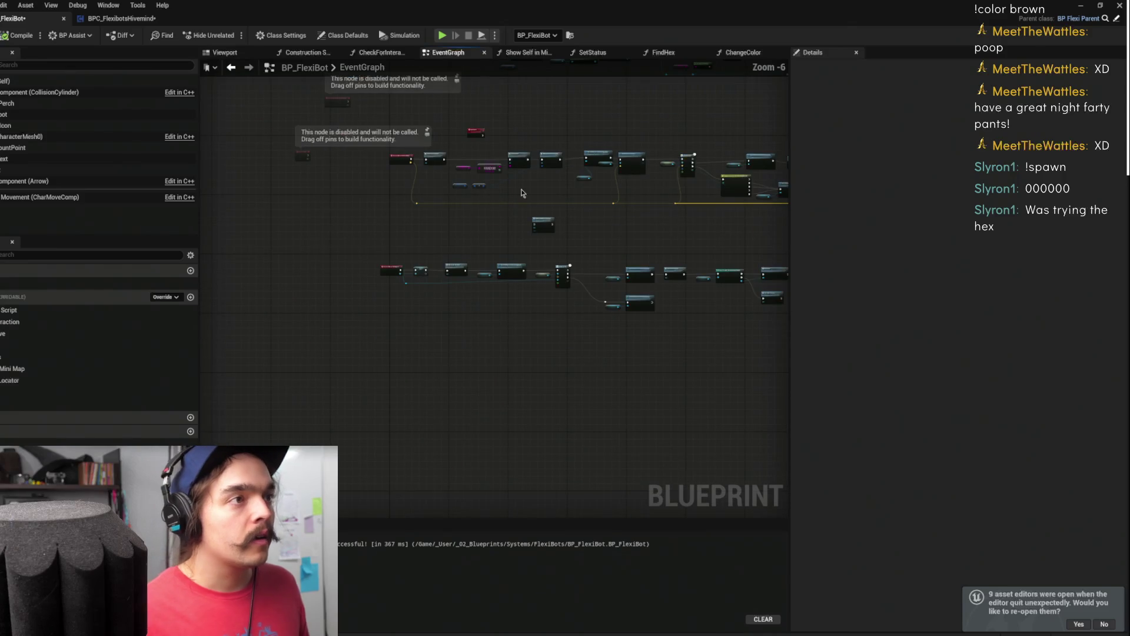
left_click_drag(530, 150, 485, 272)
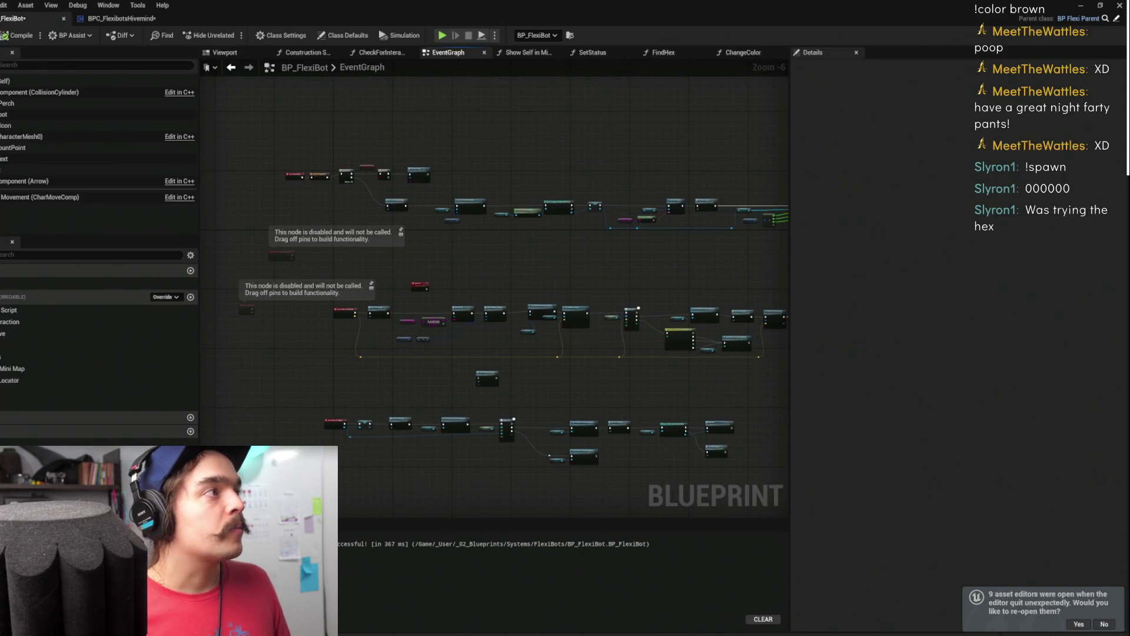
Look over the Hivemind's Spawn In graph again
left_click(120, 18)
mouse_move(639, 289)
left_mouse_down()
mouse_move(601, 277)
mouse_move(812, 262)
left_mouse_up()
left_click_drag(637, 228, 723, 271)
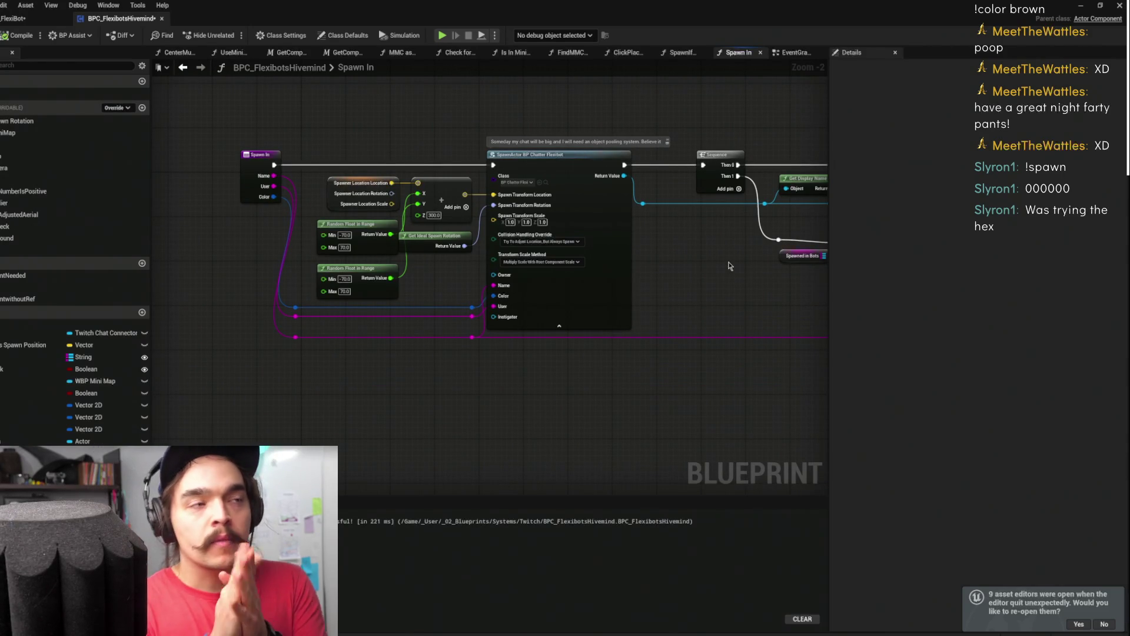
Back in BP_FlexiBot, double-click the Change Color node to open its function graph
left_click(18, 18)
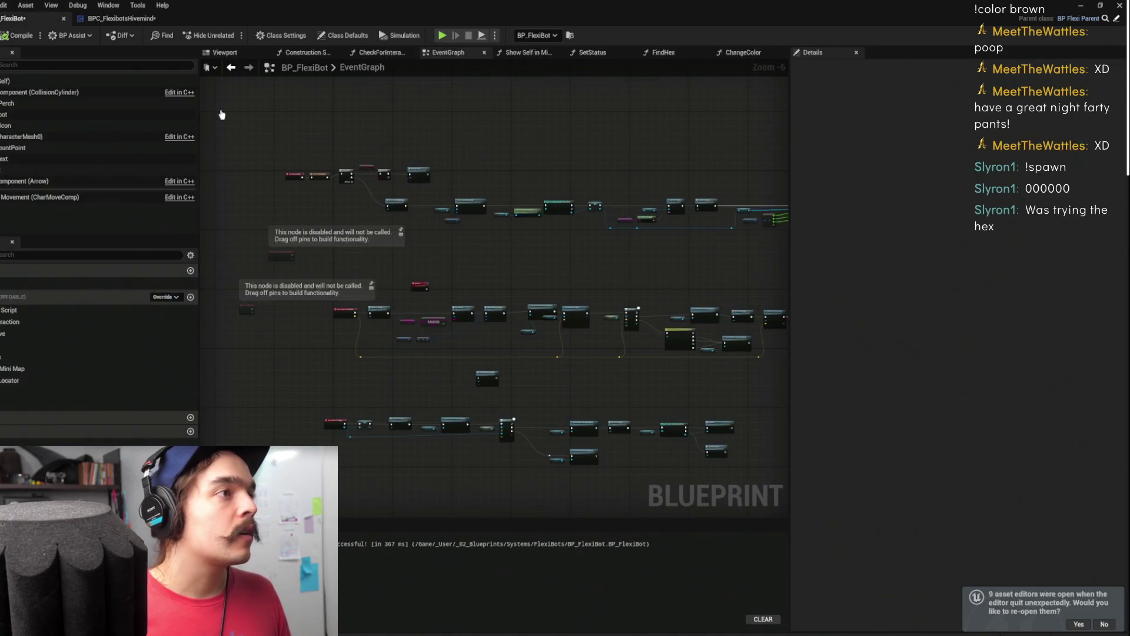
scroll(374, 224, "up", 4)
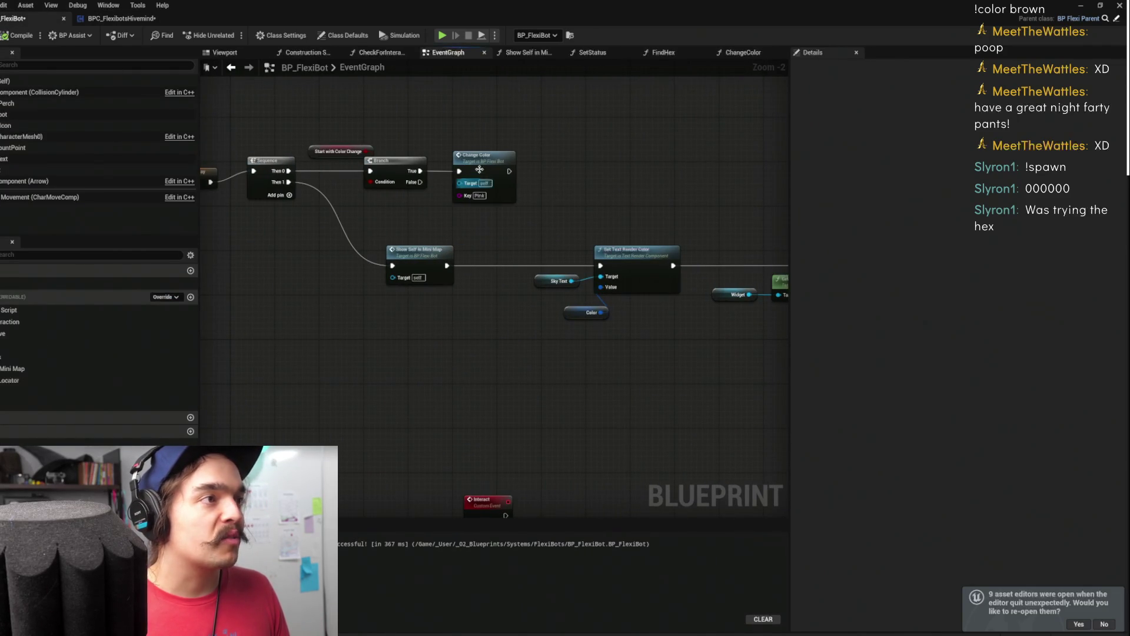
left_click(476, 163)
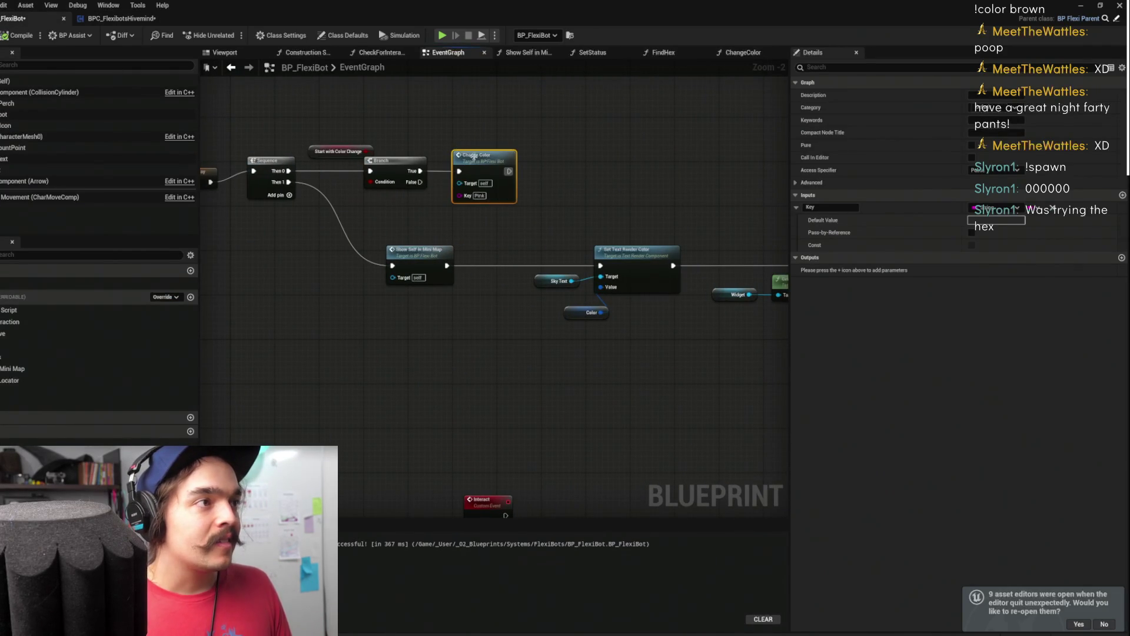
double_click(471, 159)
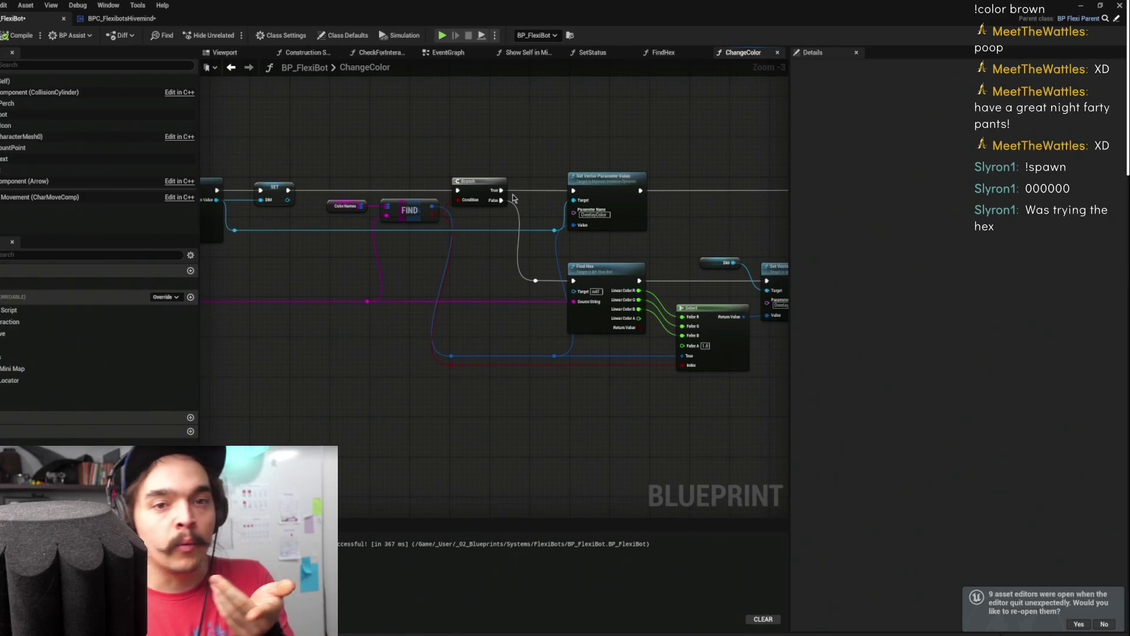
Nudge the Find Hex and Select nodes while surveying the ChangeColor graph
mouse_move(608, 259)
left_mouse_down()
mouse_move(510, 239)
mouse_move(544, 243)
mouse_move(534, 243)
left_mouse_up()
left_click(593, 225)
left_click(491, 272)
left_click_drag(569, 305, 573, 323)
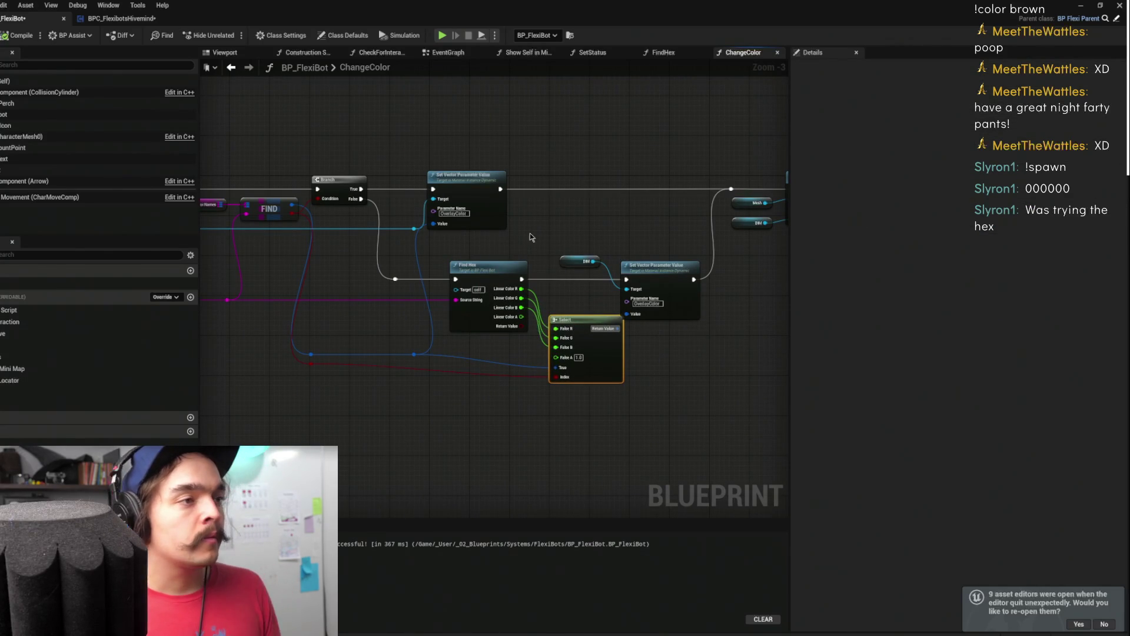
mouse_move(565, 241)
left_mouse_down()
mouse_move(555, 285)
mouse_move(777, 271)
left_mouse_up()
mouse_move(510, 310)
left_mouse_down()
mouse_move(556, 234)
mouse_move(589, 223)
mouse_move(563, 224)
left_mouse_up()
mouse_move(340, 231)
left_mouse_down()
mouse_move(719, 232)
mouse_move(471, 246)
left_mouse_up()
left_click_drag(536, 230, 442, 237)
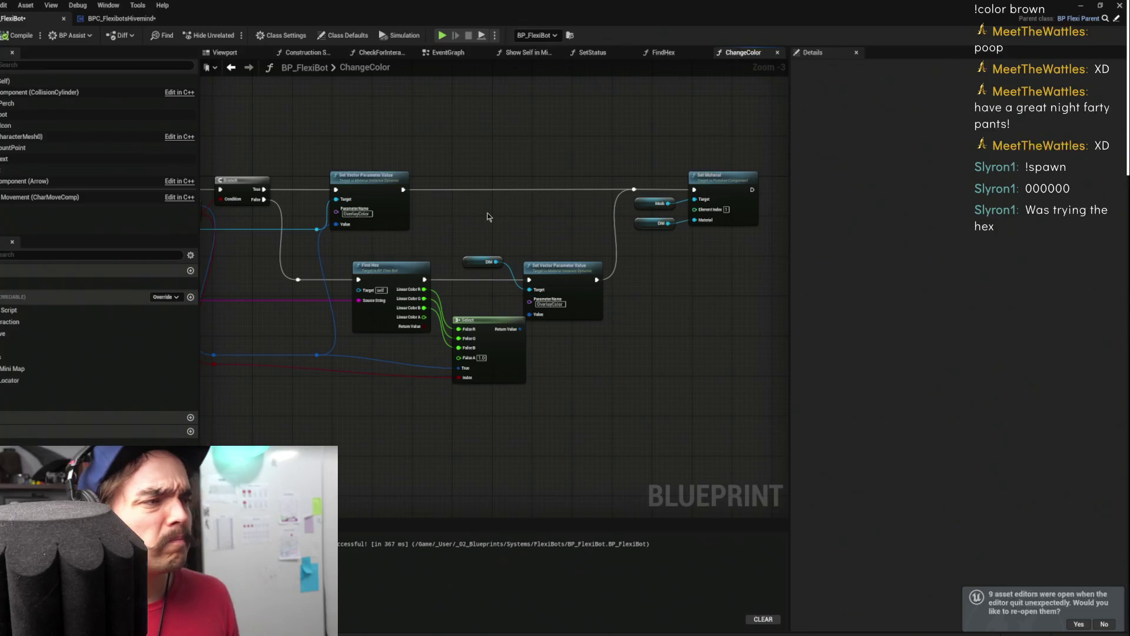
left_click_drag(439, 241, 547, 226)
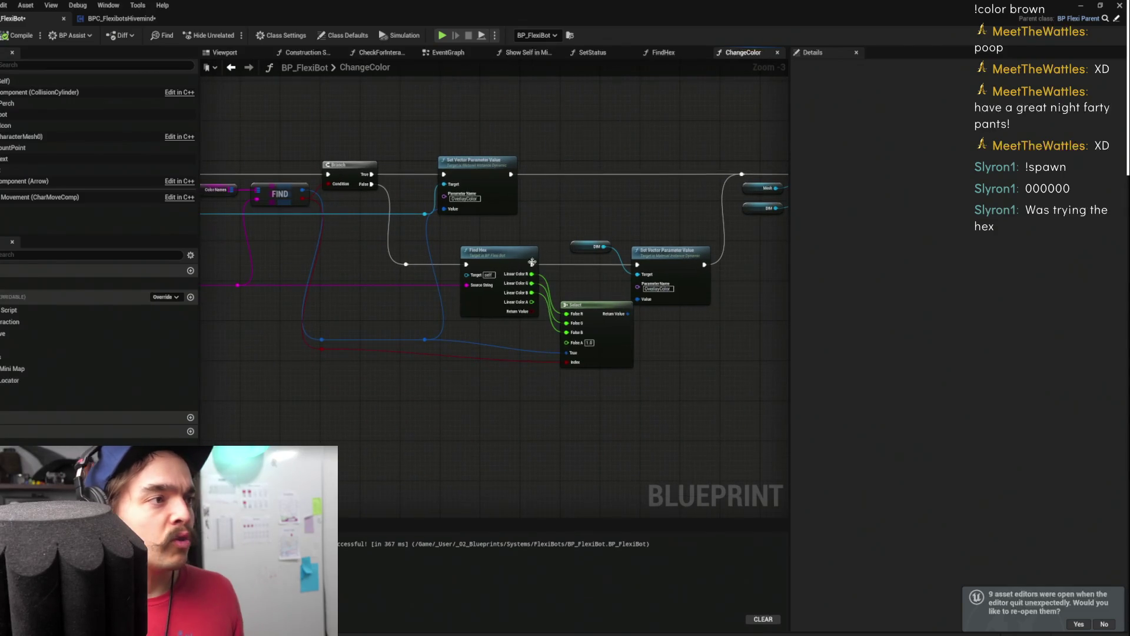
left_click(489, 297)
left_click_drag(488, 297, 479, 312)
left_click(553, 217)
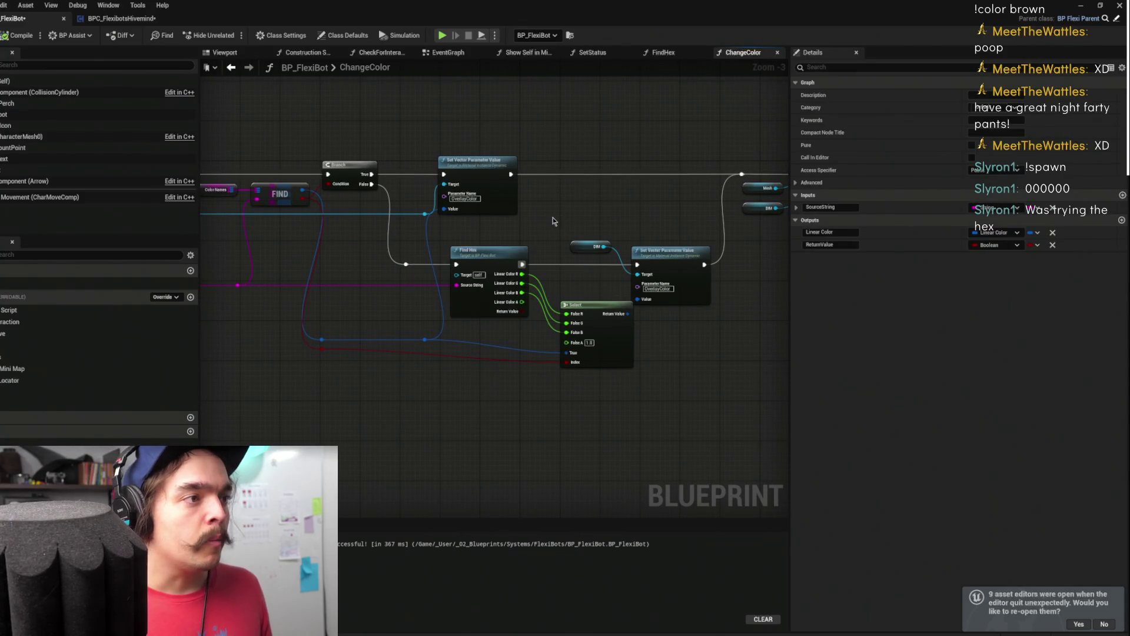
Move Set Vector Parameter Value up-right and Select down-left, then drag out from Value
left_click_drag(576, 206, 714, 211)
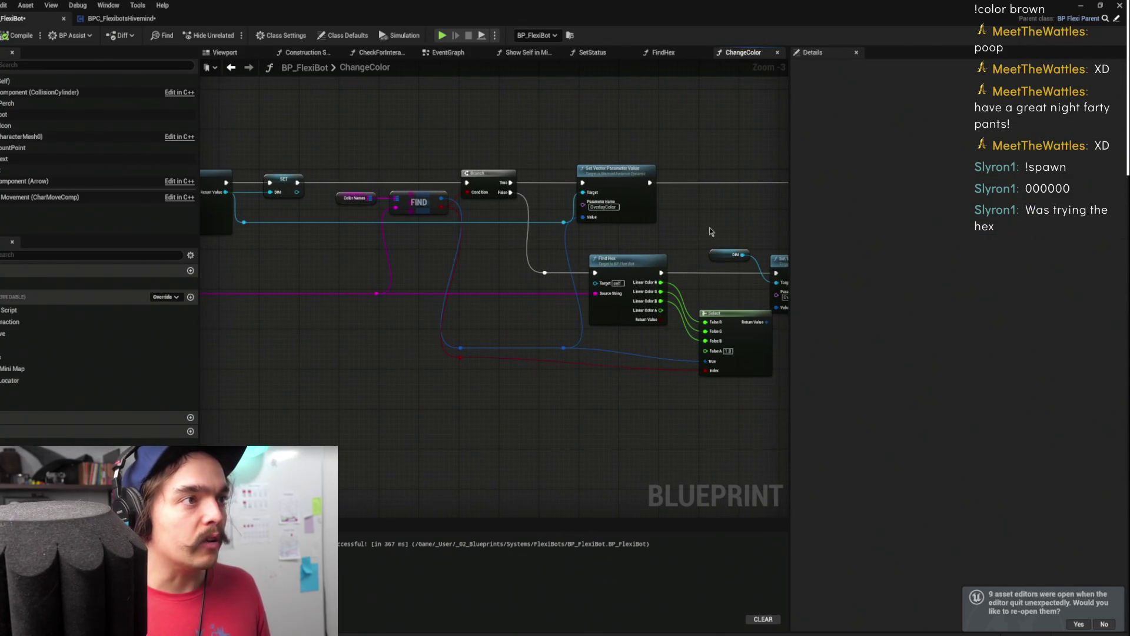
left_click_drag(666, 238, 439, 233)
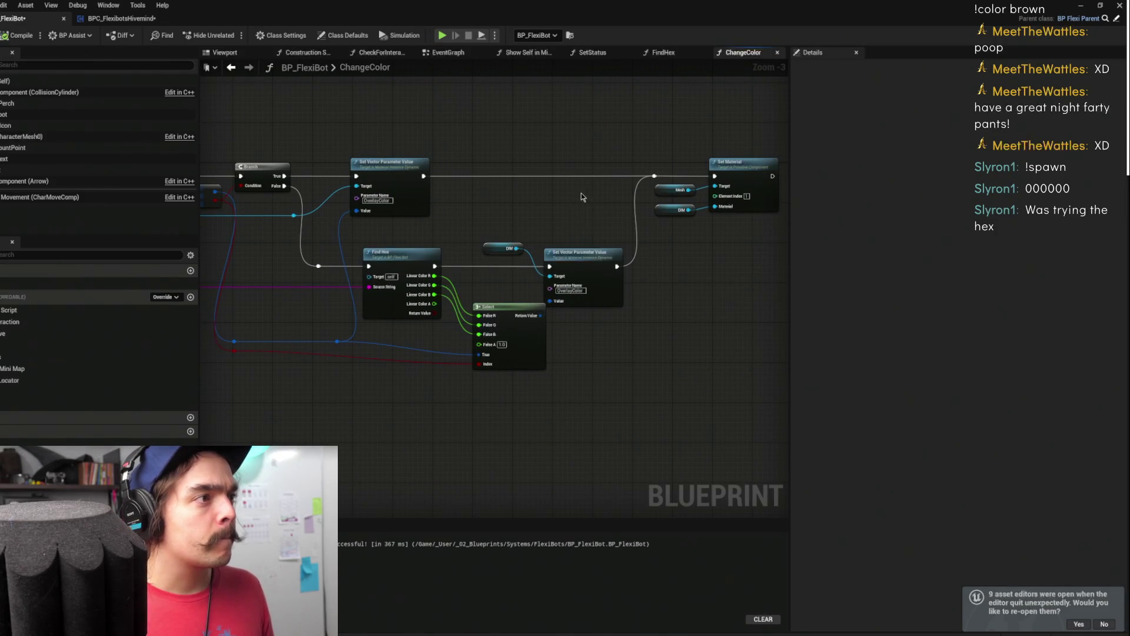
left_click_drag(586, 260, 609, 249)
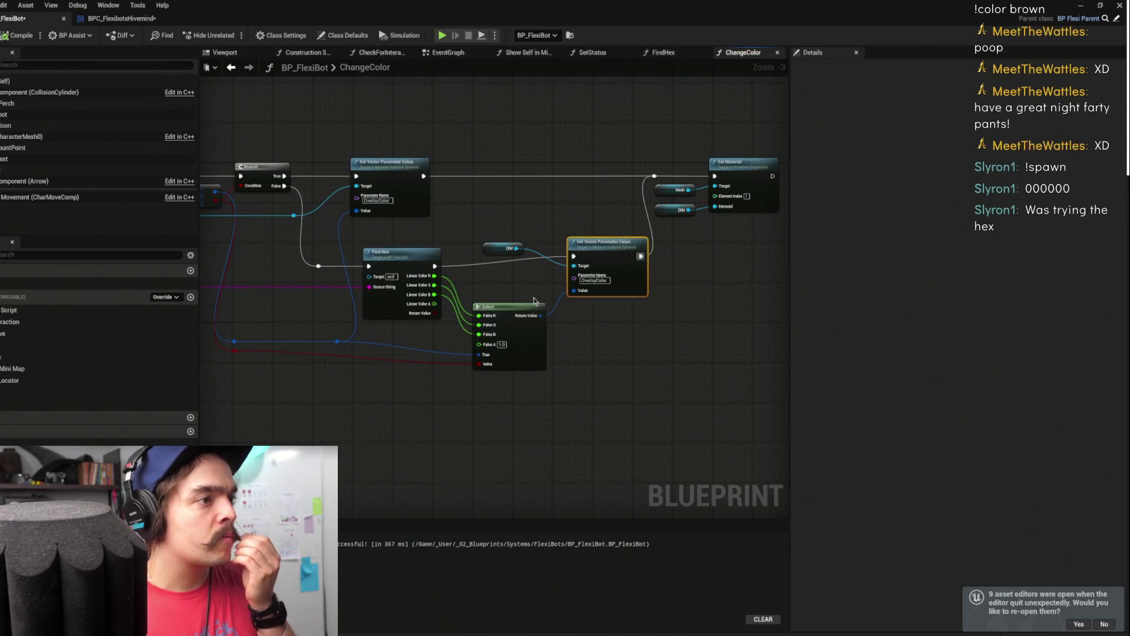
mouse_move(500, 307)
left_mouse_down()
mouse_move(495, 326)
mouse_move(536, 353)
left_mouse_up()
left_click_drag(607, 271, 549, 271)
Connect a Make Linear Color node to the Value input, discarding a mistaken Make Color node
type("make")
key("Return")
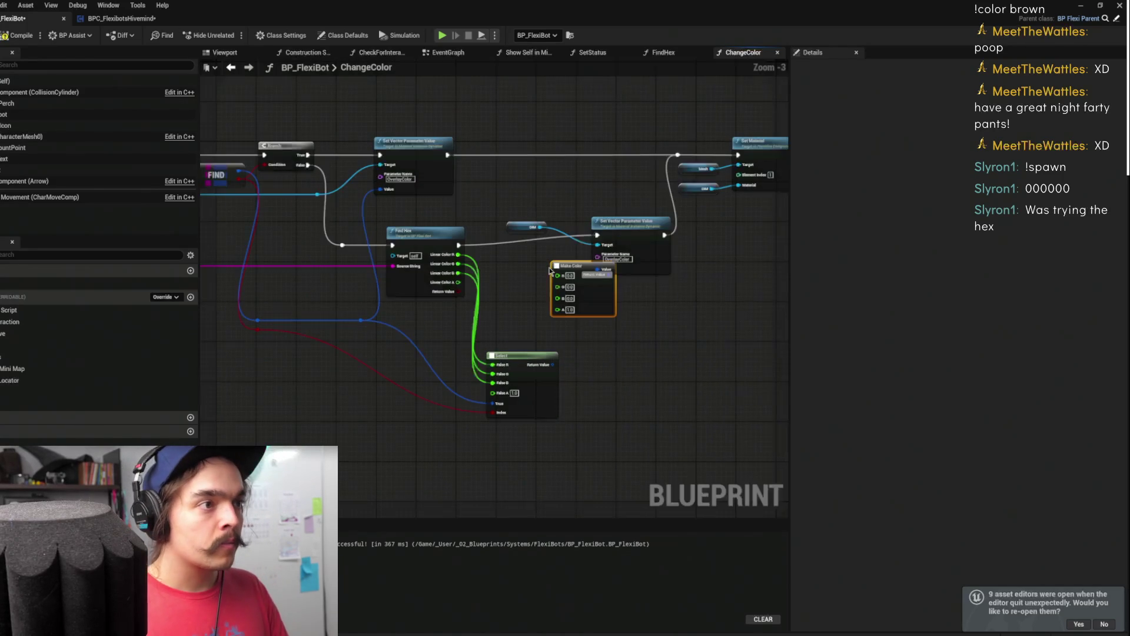
scroll(579, 263, "up", 1)
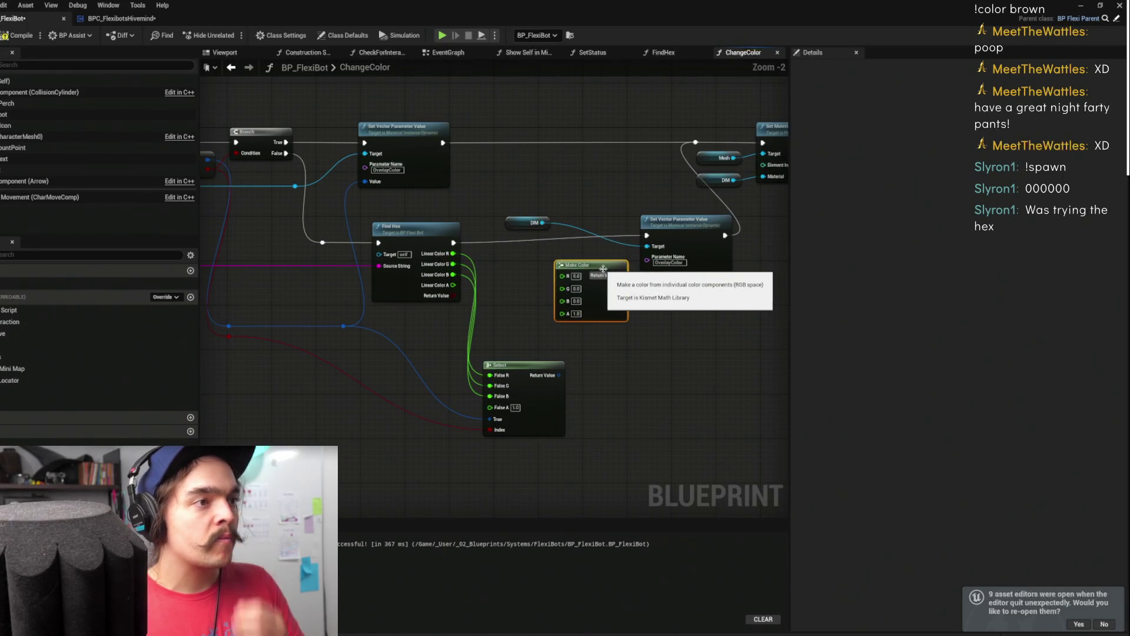
key("Delete")
left_click_drag(639, 278, 582, 279)
type("make lin")
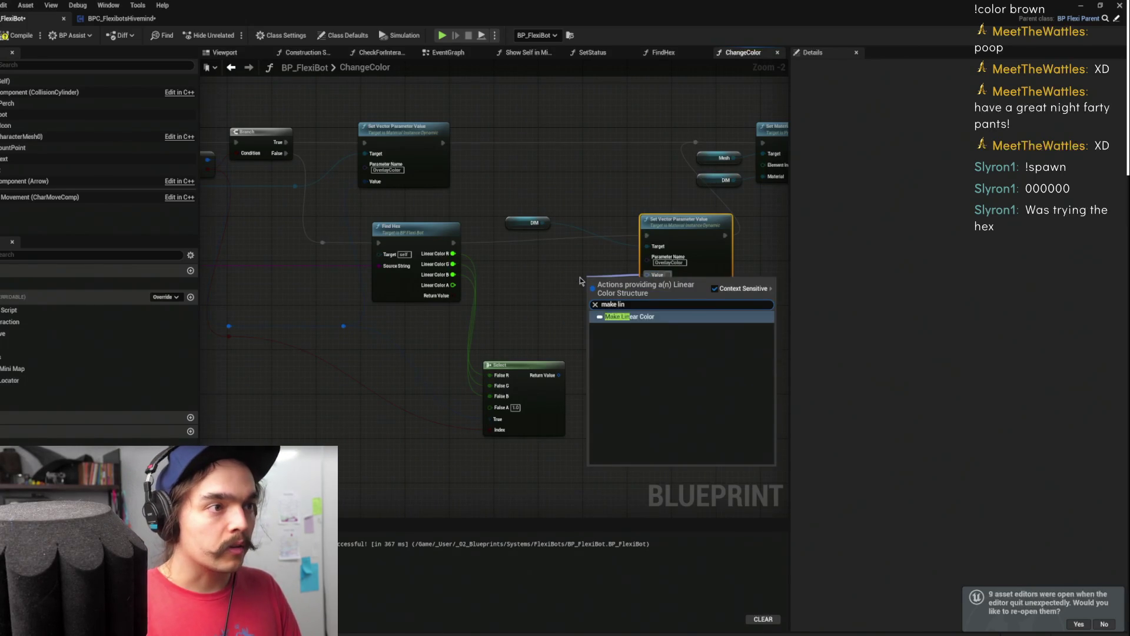
key("Return")
Wire Find Hex's R, G and B into Make Linear Color, deleting the Select node and stray wire
left_click_drag(453, 253, 589, 286)
left_click_drag(452, 264, 590, 297)
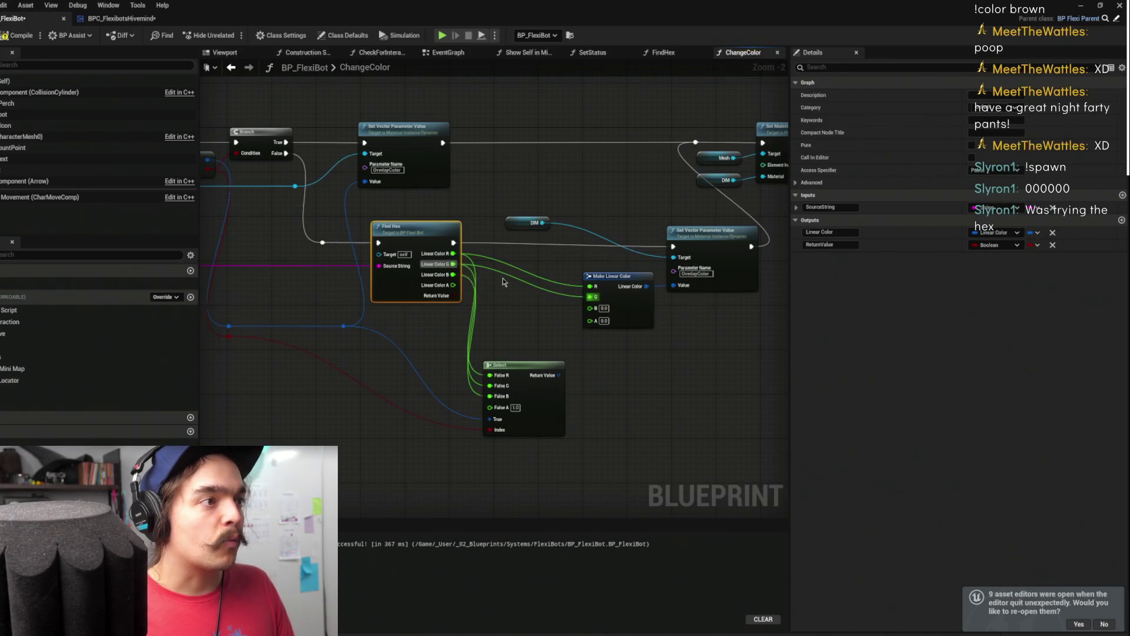
left_click_drag(453, 274, 590, 307)
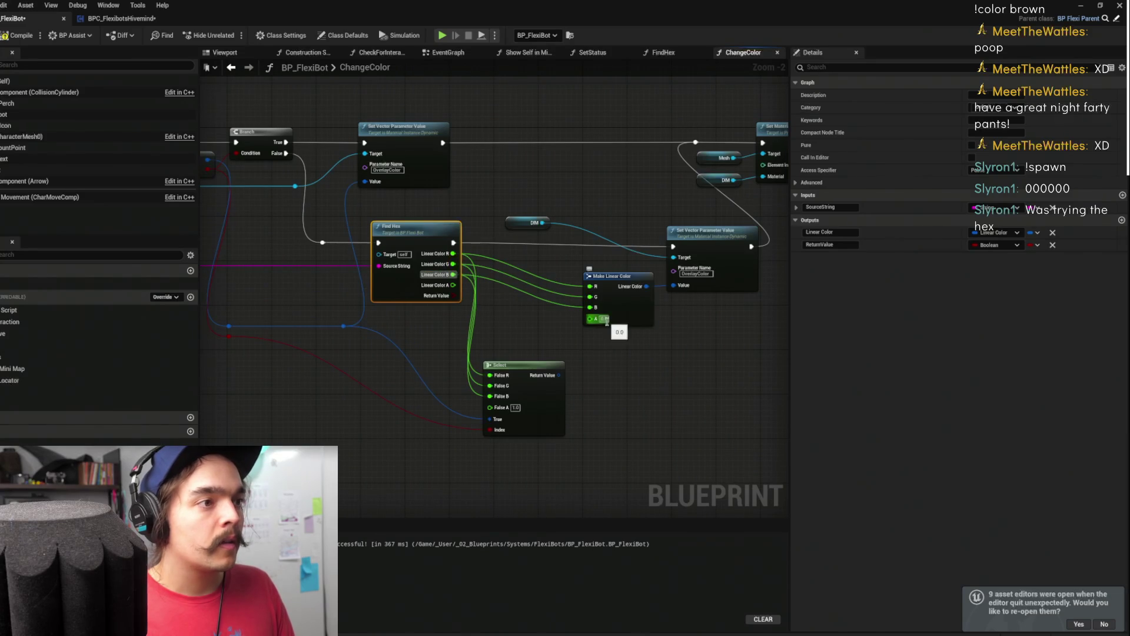
left_click(618, 331)
left_click_drag(628, 361, 484, 418)
key("Delete")
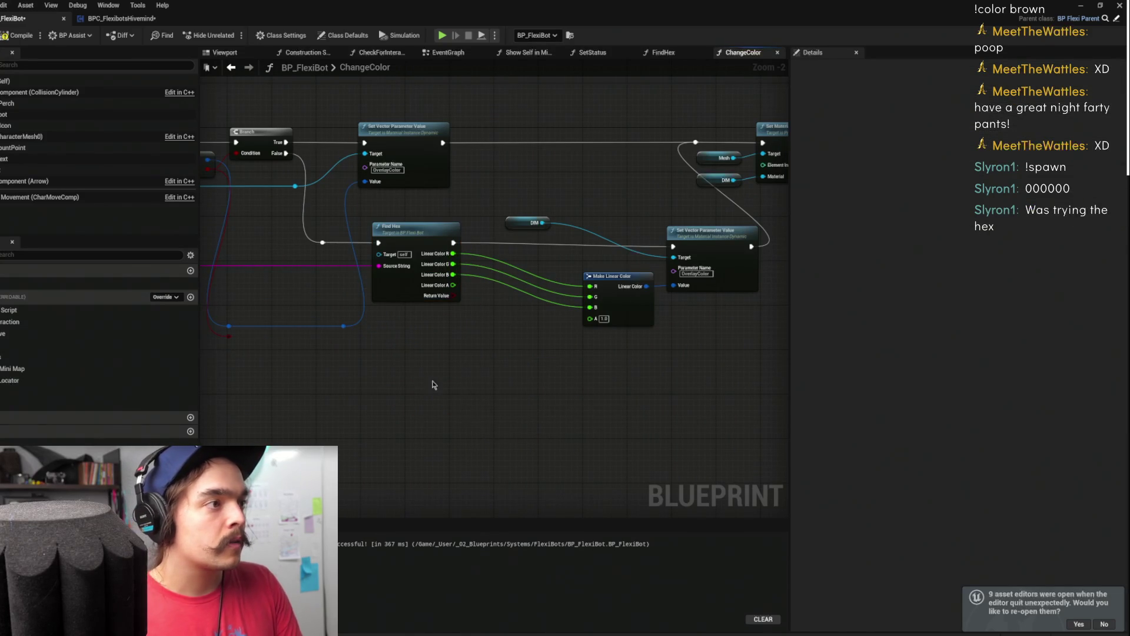
left_click_drag(366, 342, 333, 329)
key("Delete")
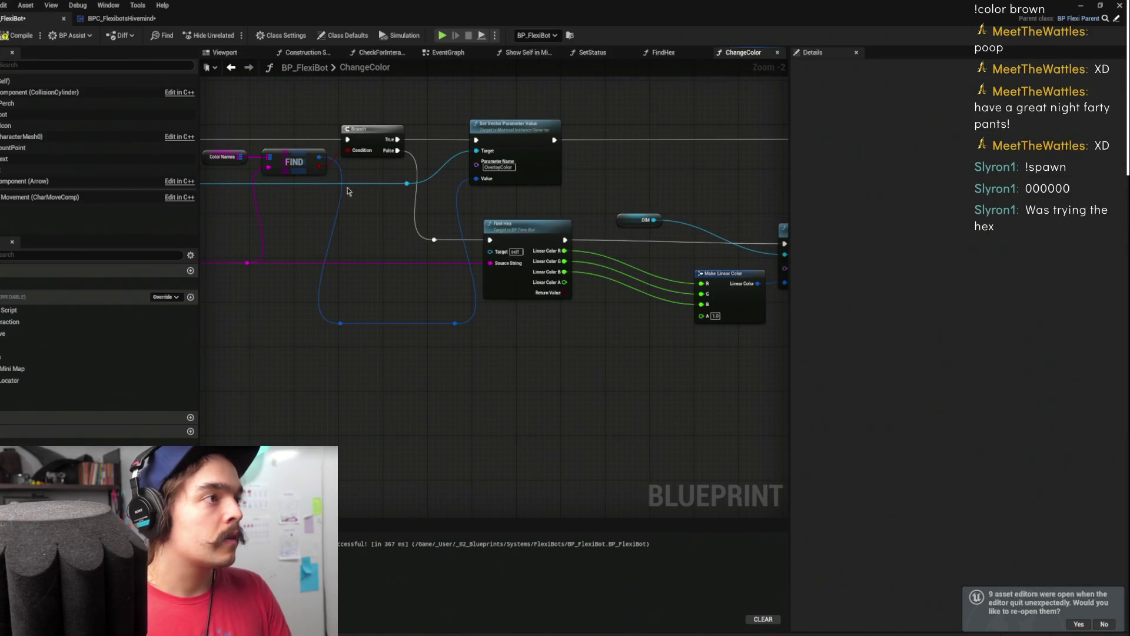
Compile and save BP_FlexiBot, then switch to the Hivemind's Spawn In graph
left_click(18, 35)
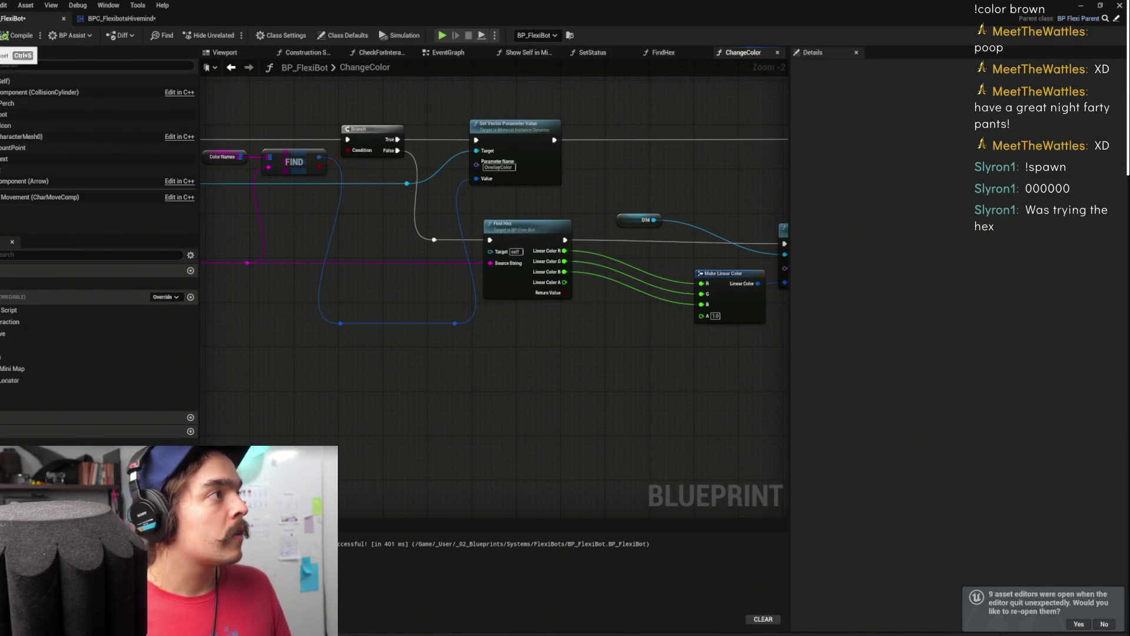
key("ctrl+s")
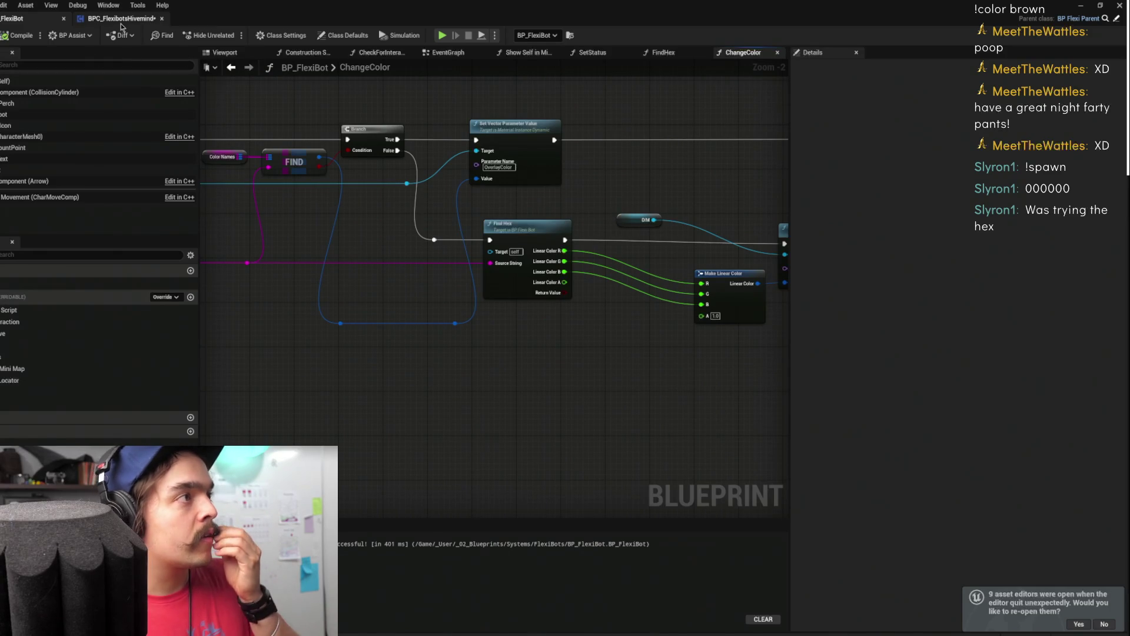
left_click_drag(661, 189, 433, 191)
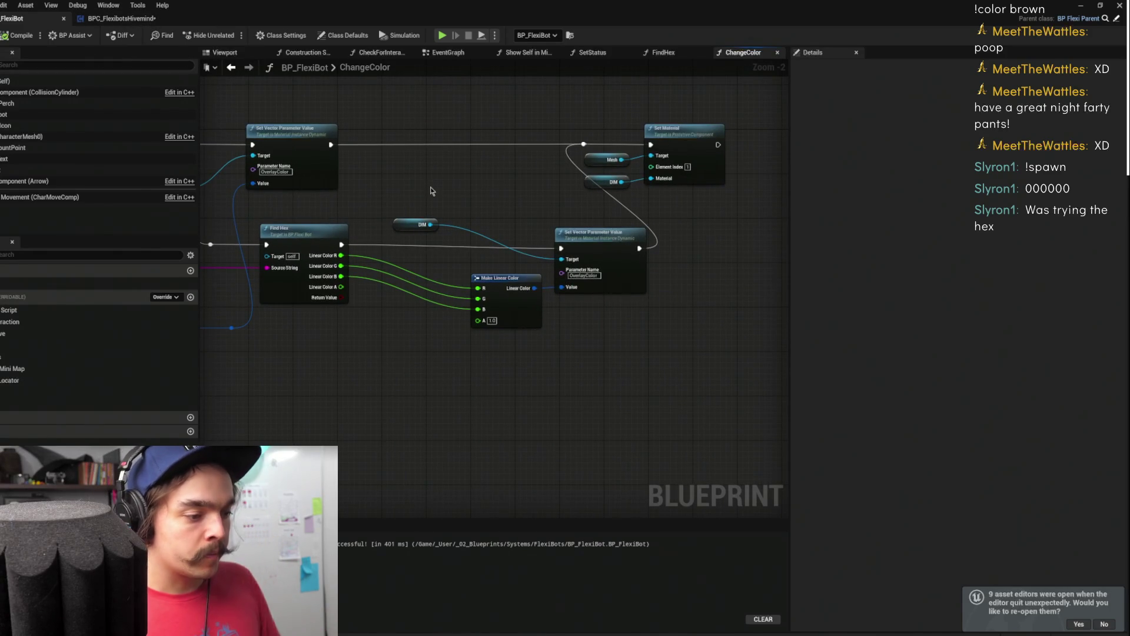
left_click_drag(480, 150, 597, 140)
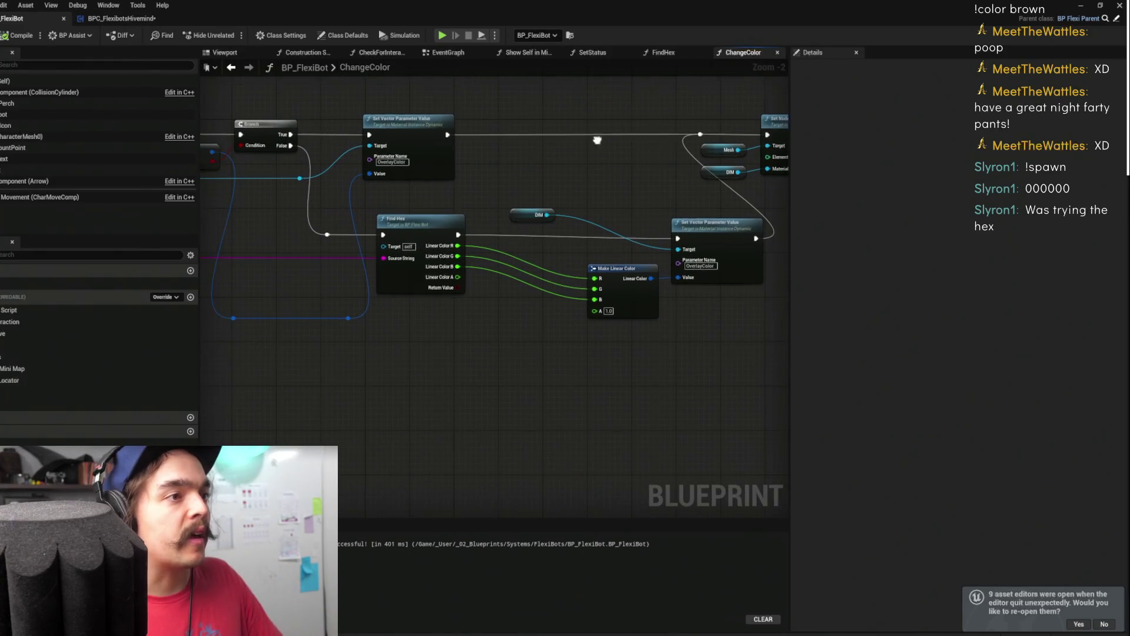
left_click(114, 19)
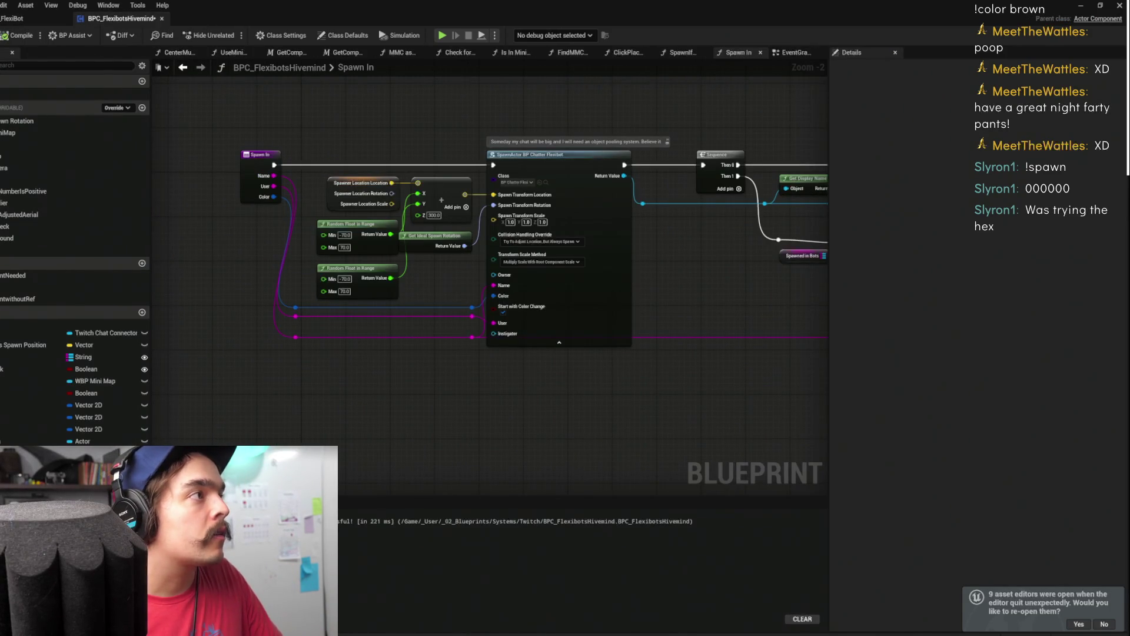
Zoom out over the Spawn In graph, minimize the blueprint editor, and switch to the photo editor
scroll(689, 253, "down", 1)
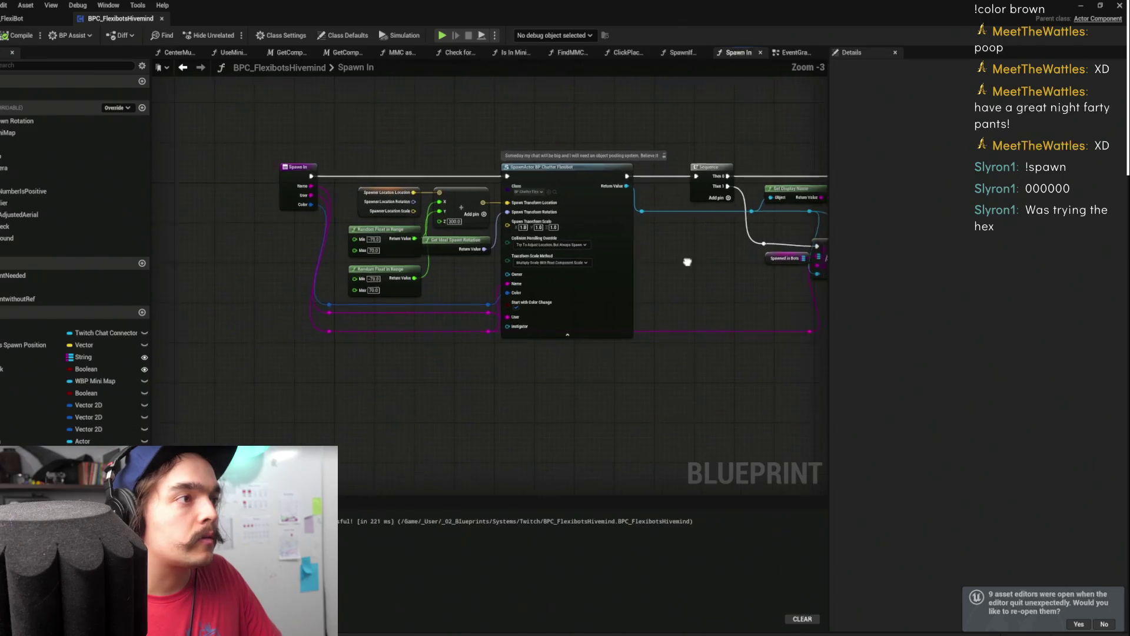
left_click_drag(756, 185, 546, 191)
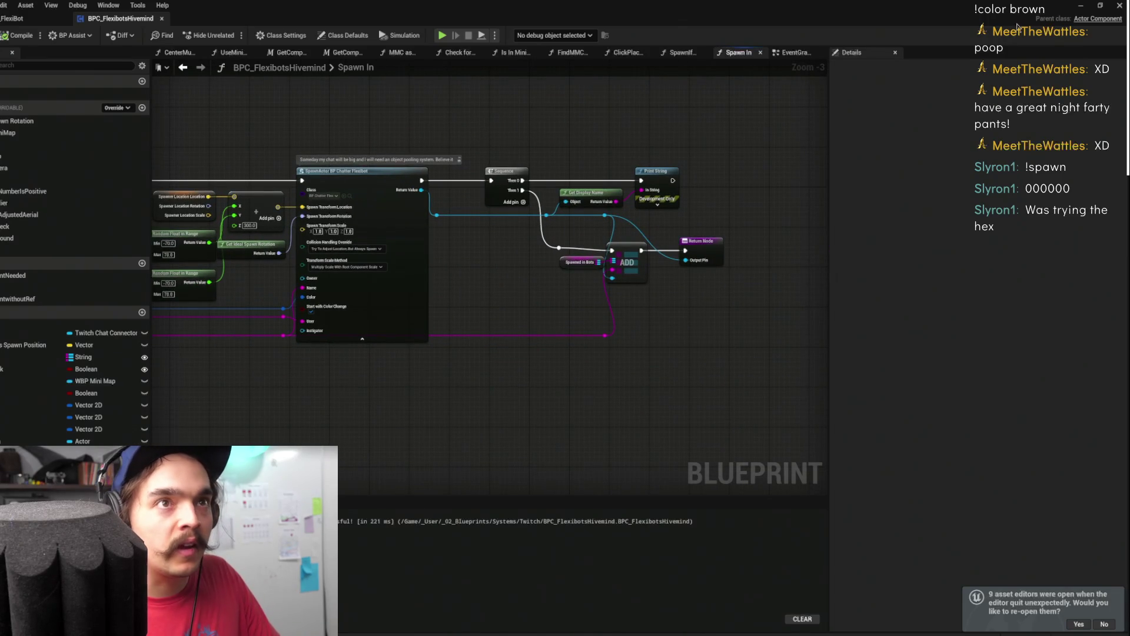
left_click(1080, 6)
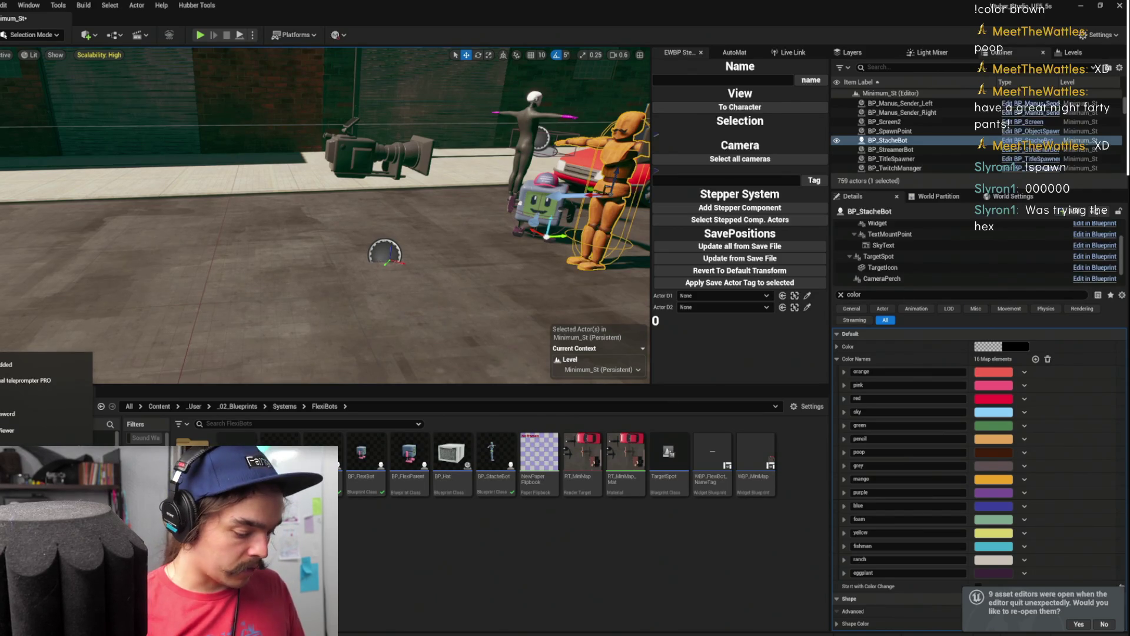
key("alt+Tab")
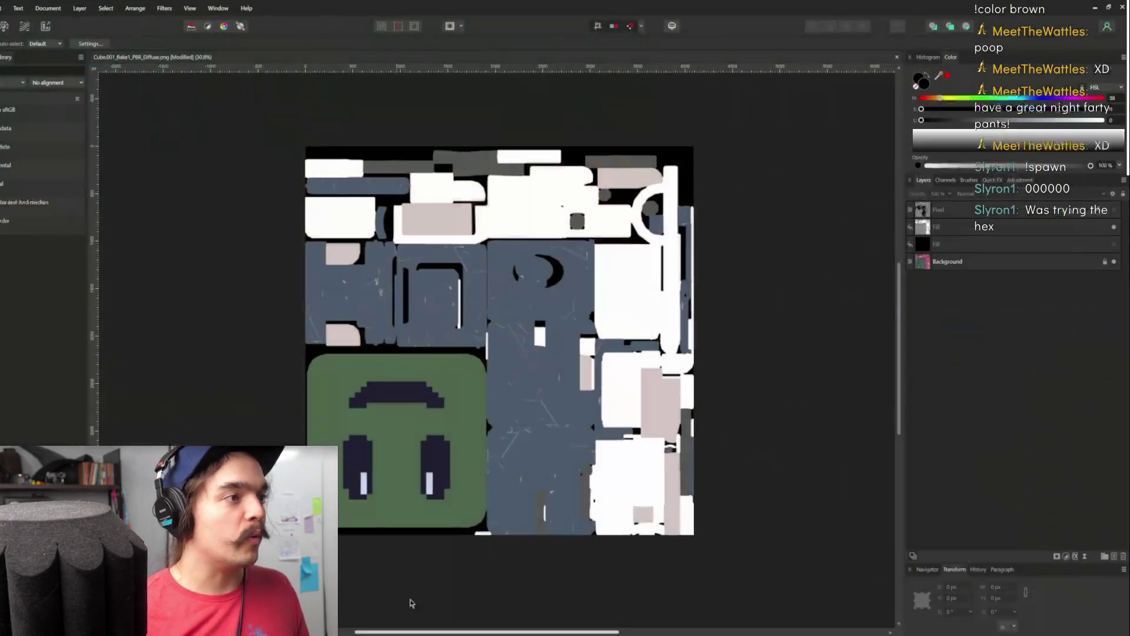
Create a new transparent 1024 × 1024 px document from the 1024 - Small Texture preset
scroll(315, 105, "right", 1)
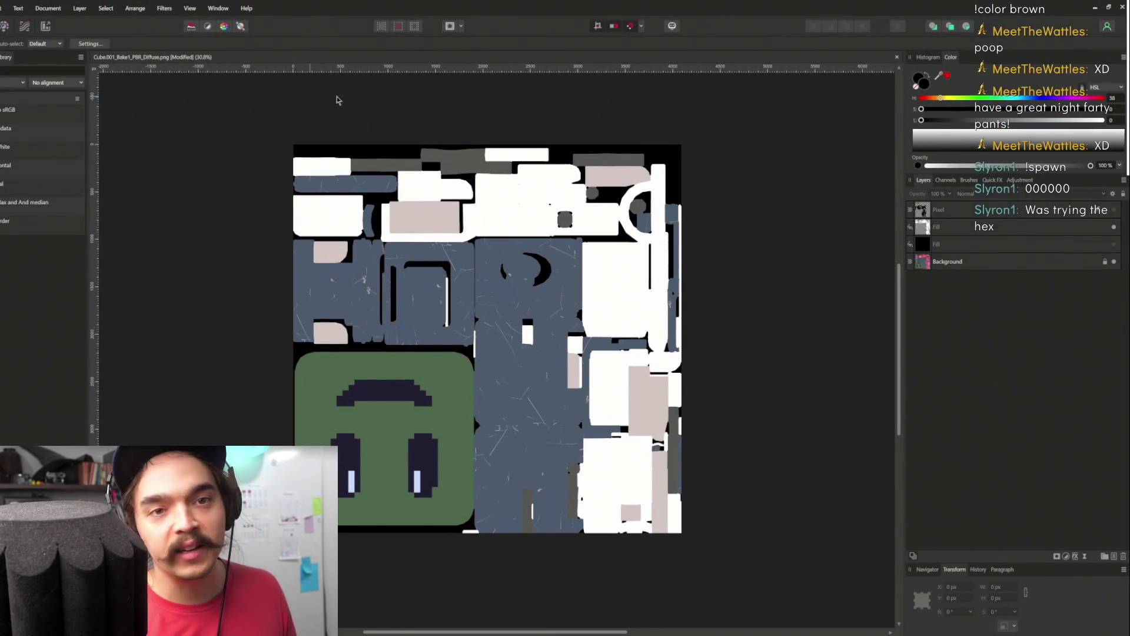
scroll(403, 89, "left", 1)
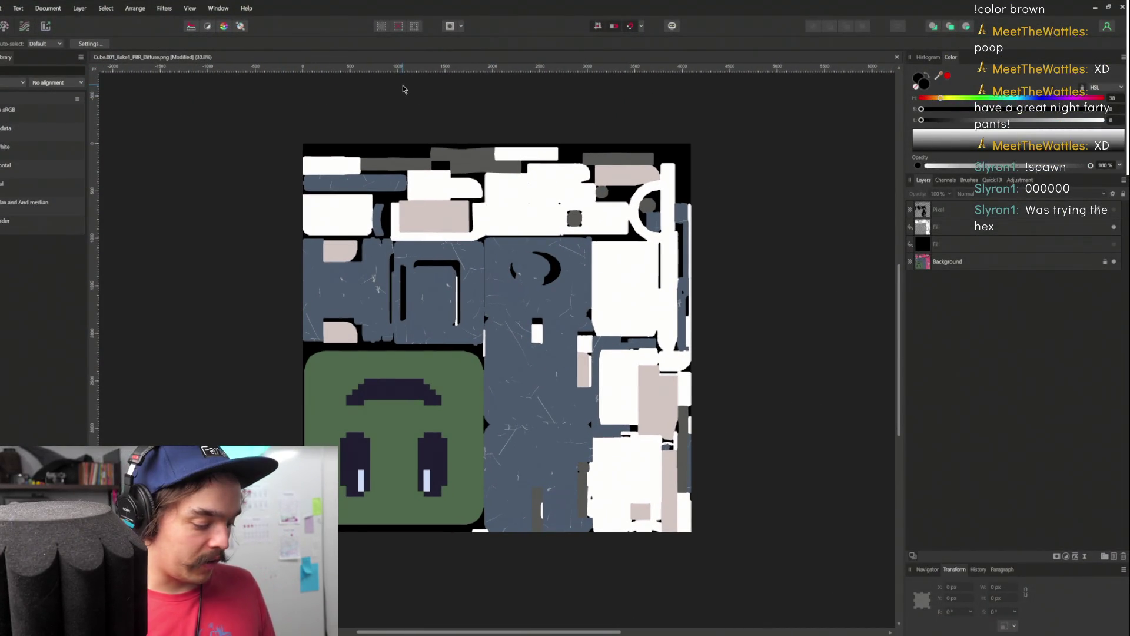
key("ctrl+n")
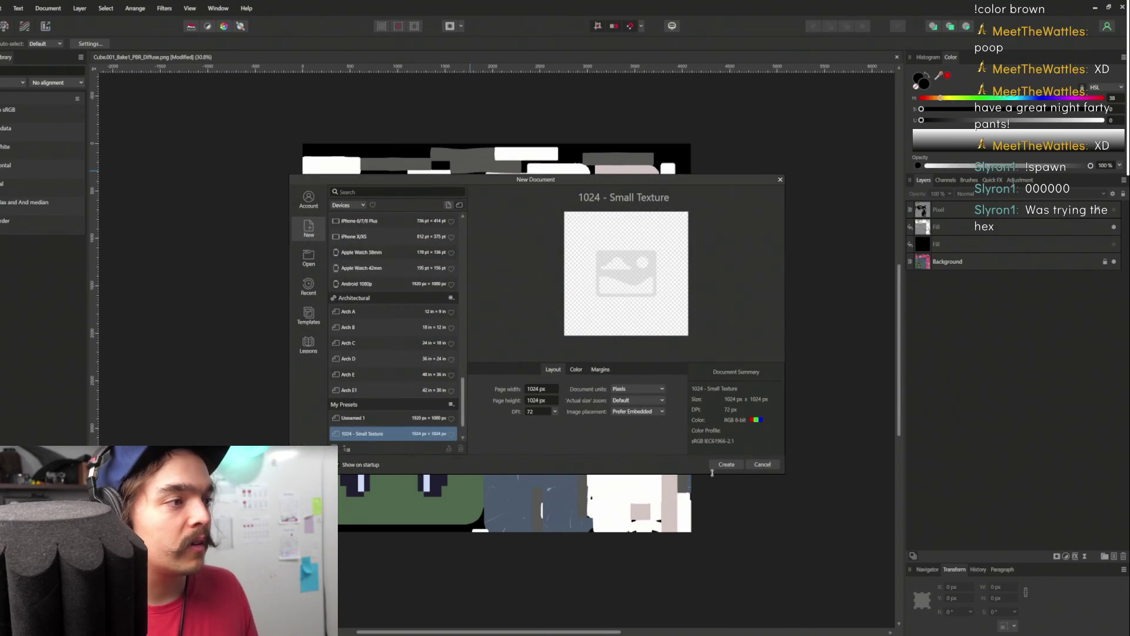
left_click(743, 465)
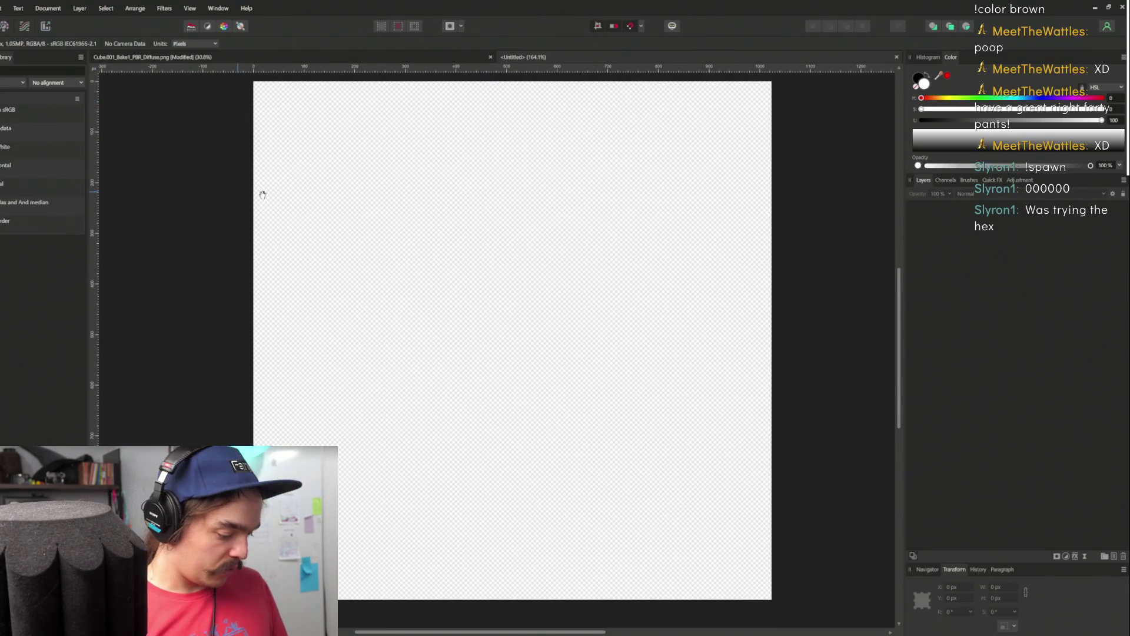
key("b")
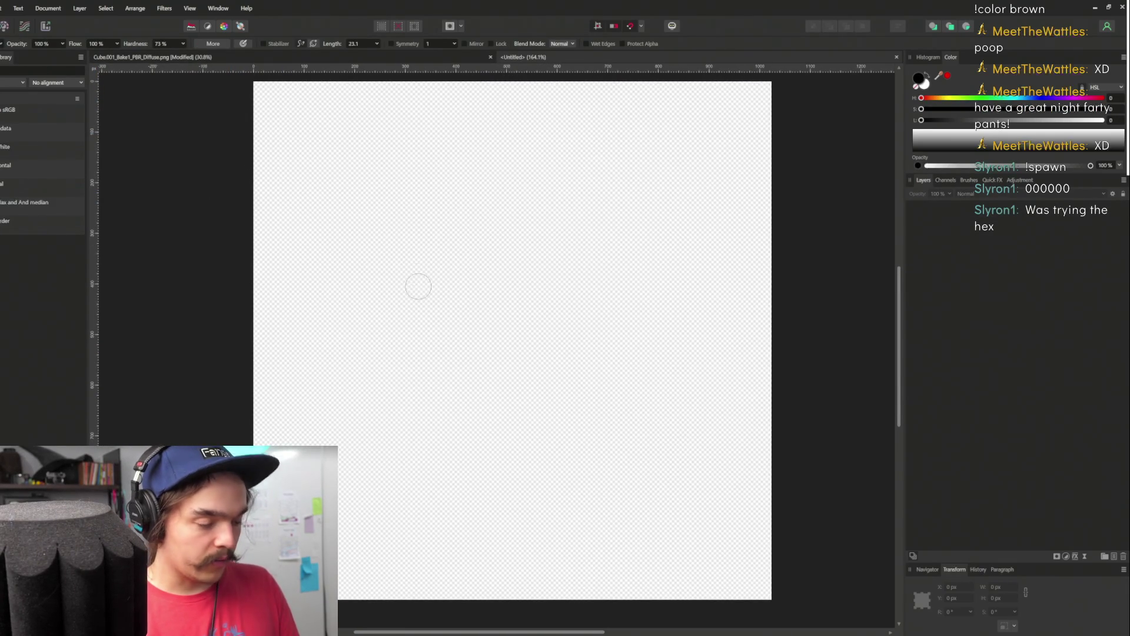
With brush smoothing on, draw a square, a circle, and arrows from the circle to two squares
mouse_move(438, 202)
left_mouse_down()
mouse_move(419, 276)
mouse_move(434, 492)
left_mouse_up()
key("ctrl+z")
left_click(279, 45)
mouse_move(312, 169)
left_mouse_down()
mouse_move(308, 233)
mouse_move(380, 240)
mouse_move(317, 150)
left_mouse_up()
mouse_move(569, 165)
left_mouse_down()
mouse_move(653, 206)
mouse_move(579, 167)
left_mouse_up()
mouse_move(512, 195)
left_mouse_down()
mouse_move(417, 216)
mouse_move(461, 226)
left_mouse_up()
mouse_move(536, 268)
left_mouse_down()
mouse_move(423, 318)
mouse_move(439, 329)
left_mouse_up()
mouse_move(303, 310)
left_mouse_down()
mouse_move(386, 383)
mouse_move(390, 297)
mouse_move(298, 304)
left_mouse_up()
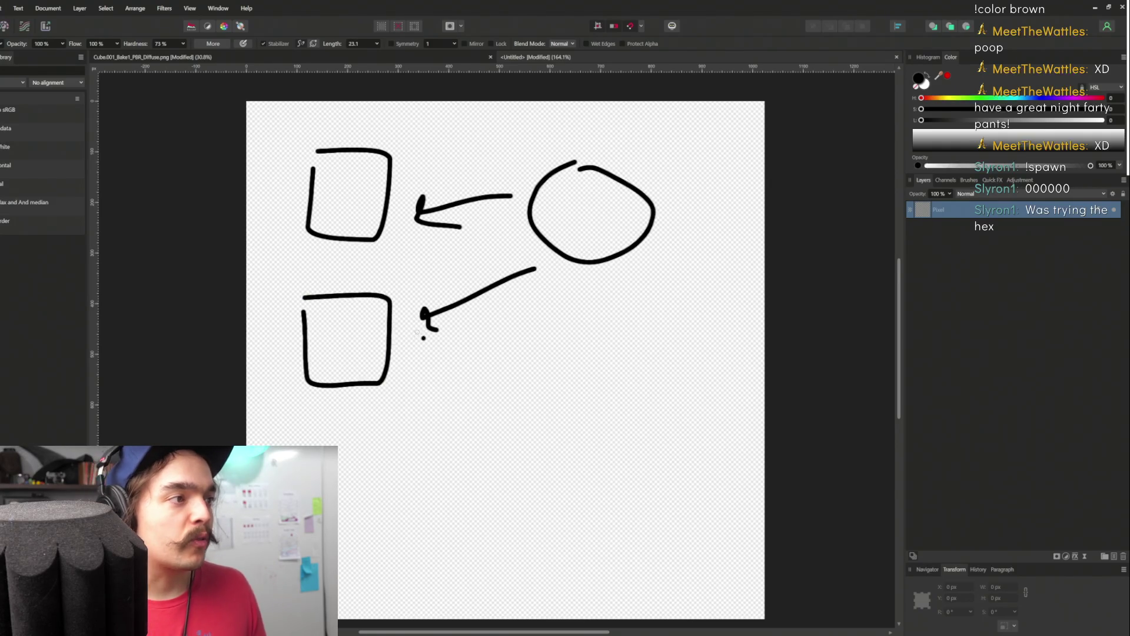
mouse_move(436, 289)
left_mouse_down()
mouse_move(422, 317)
mouse_move(447, 333)
left_mouse_up()
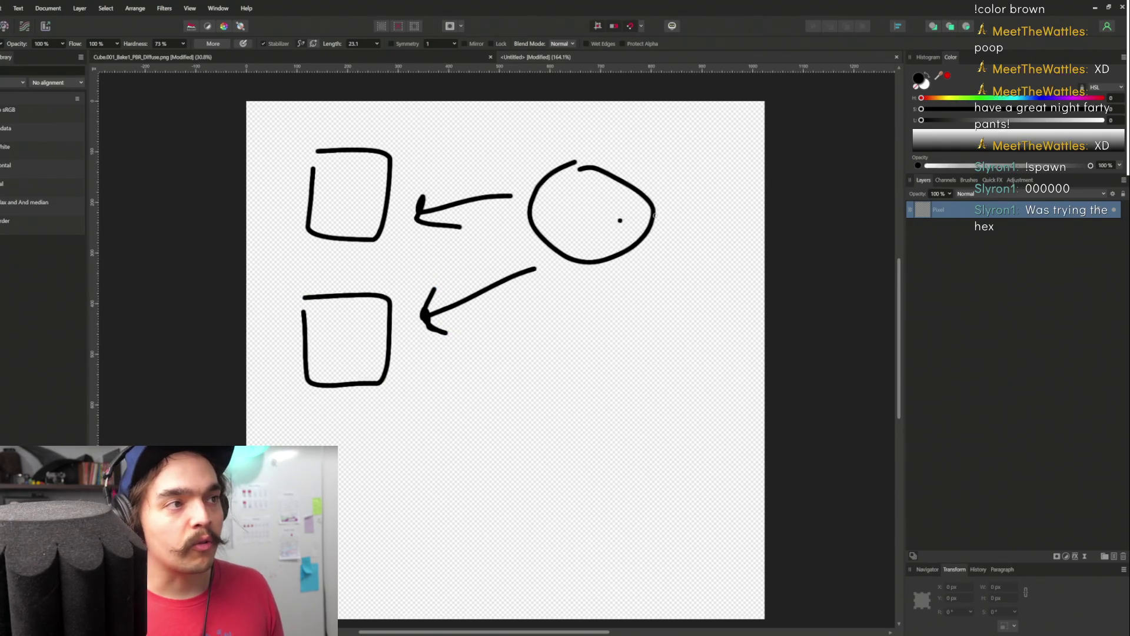
With smoothing off, label the circle M and touch up the edges of both squares
mouse_move(637, 167)
left_mouse_down()
mouse_move(682, 158)
mouse_move(690, 169)
left_mouse_up()
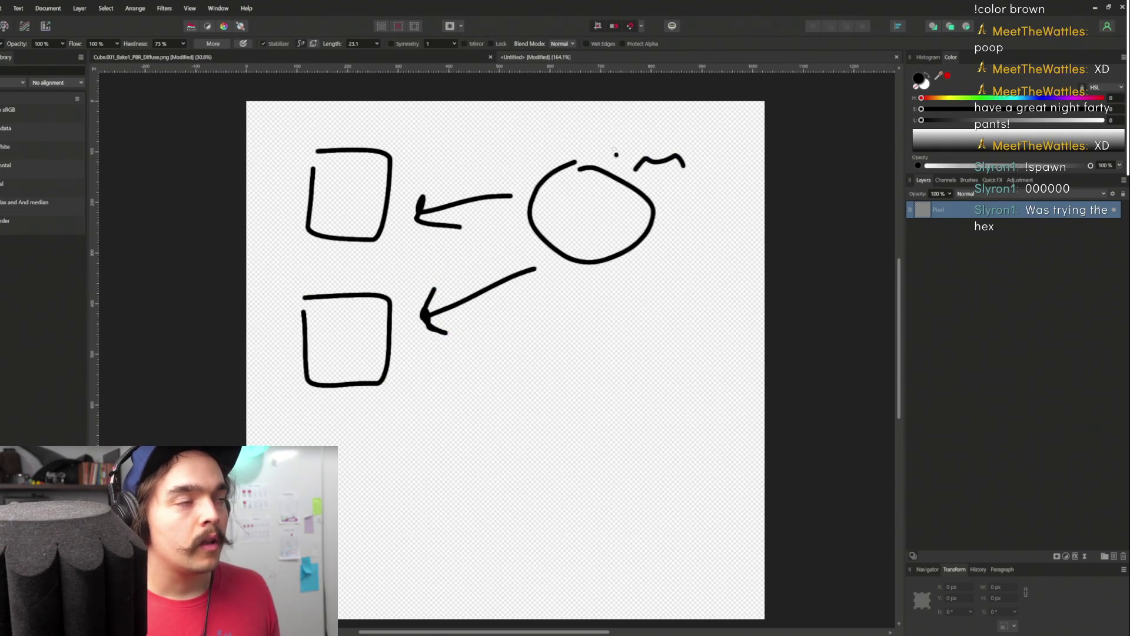
key("ctrl+z")
left_click(264, 44)
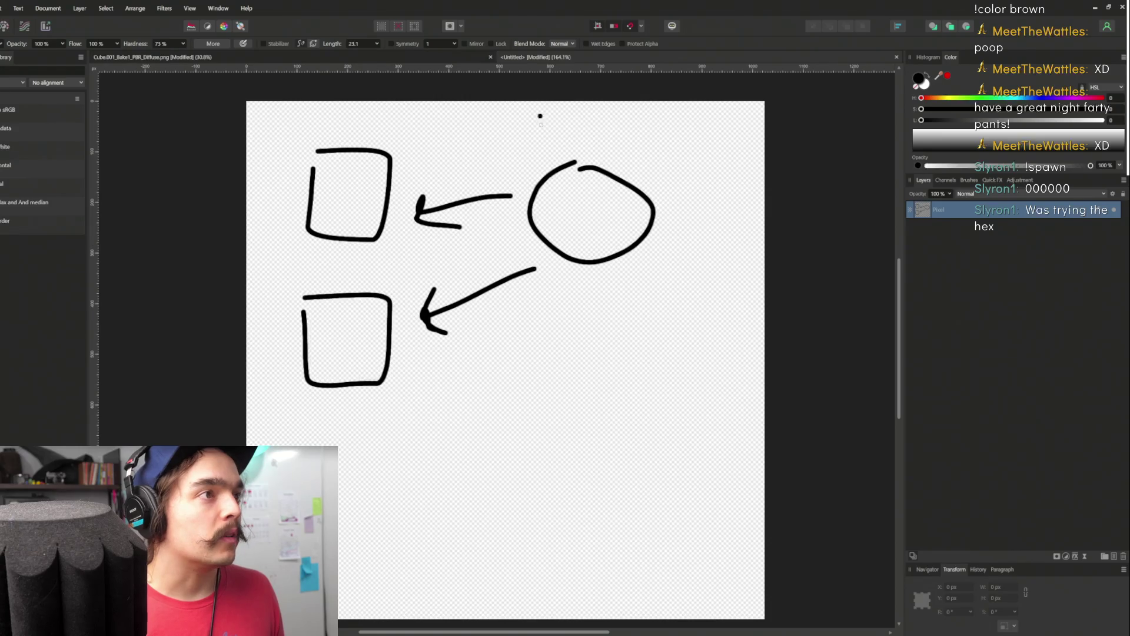
mouse_move(629, 170)
left_mouse_down()
mouse_move(650, 154)
mouse_move(658, 180)
left_mouse_up()
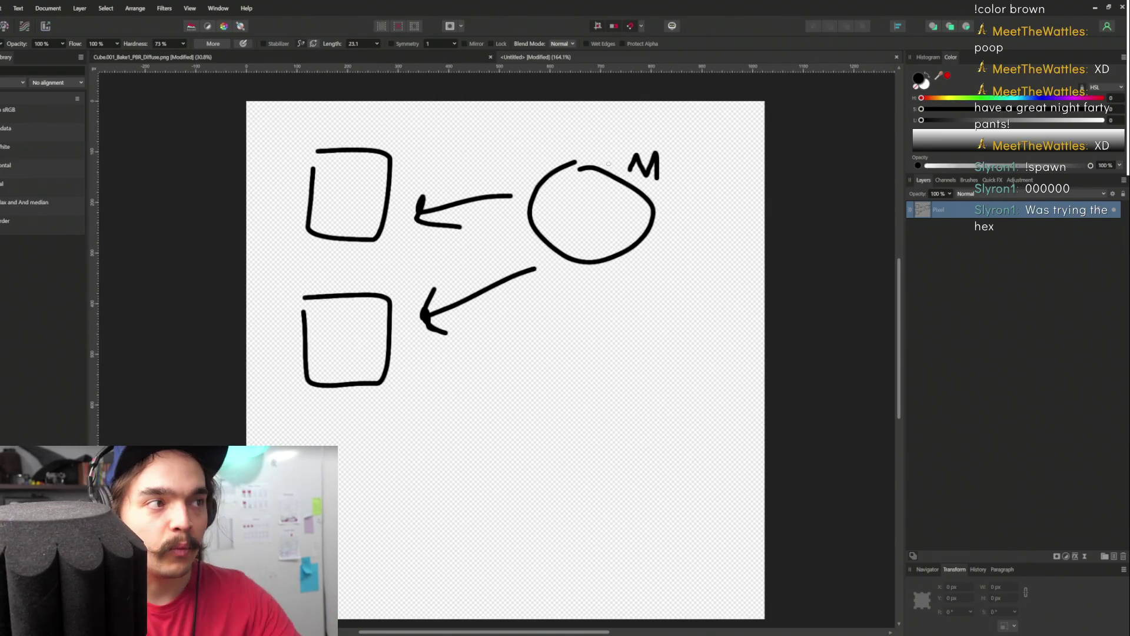
scroll(525, 412, "down", 3)
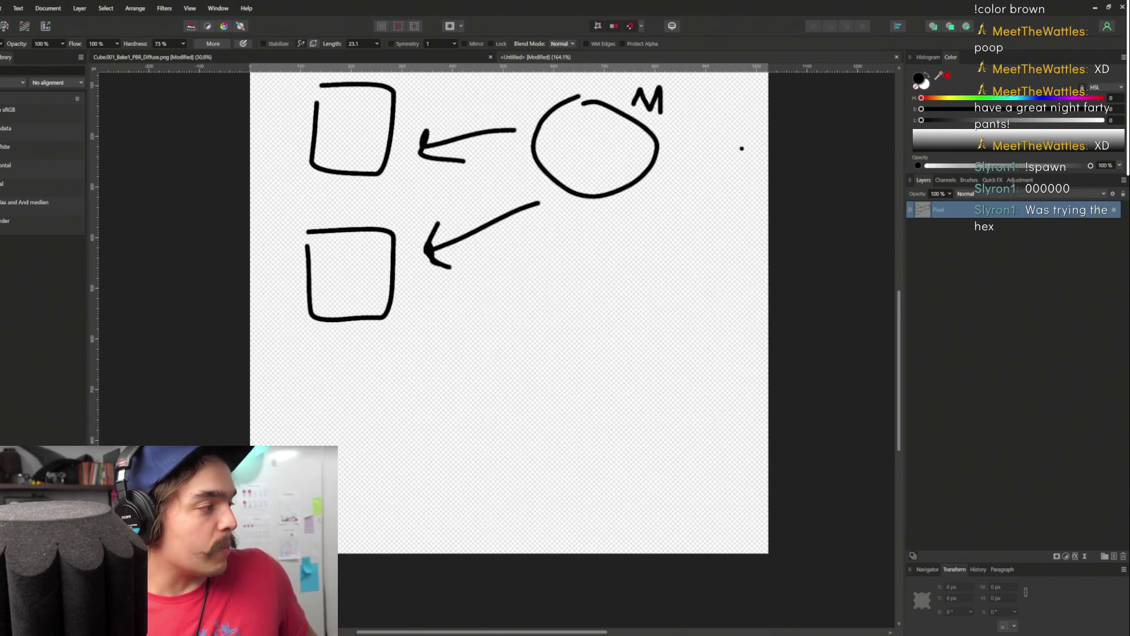
mouse_move(635, 216)
left_mouse_down()
mouse_move(542, 282)
mouse_move(555, 183)
left_mouse_up()
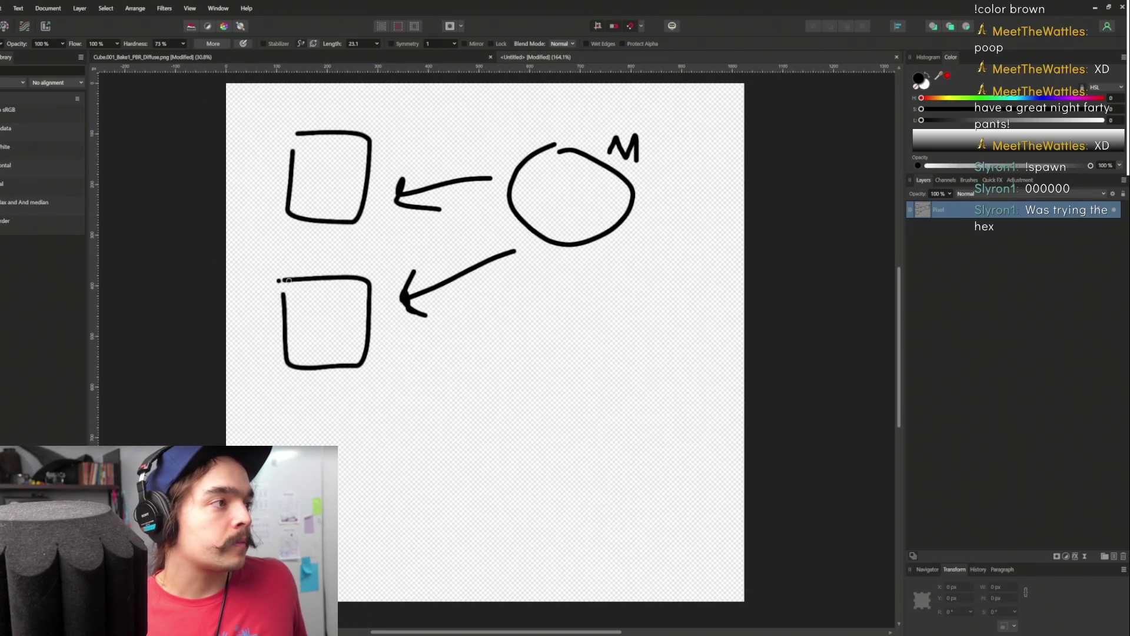
mouse_move(354, 131)
left_mouse_down()
mouse_move(318, 132)
mouse_move(292, 152)
left_mouse_up()
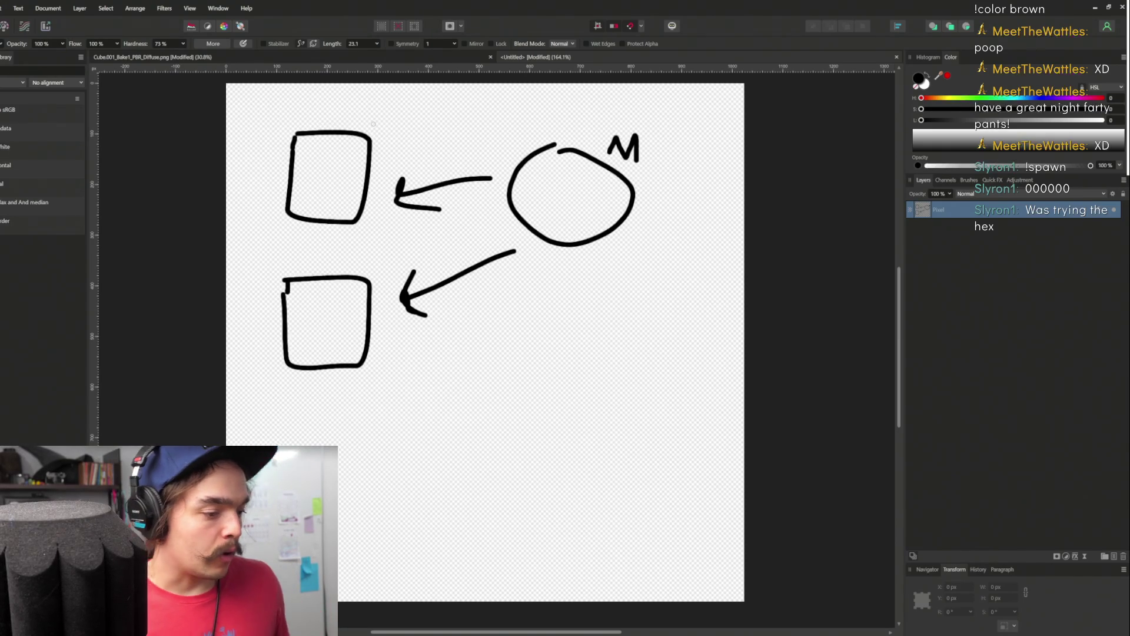
left_click(334, 284)
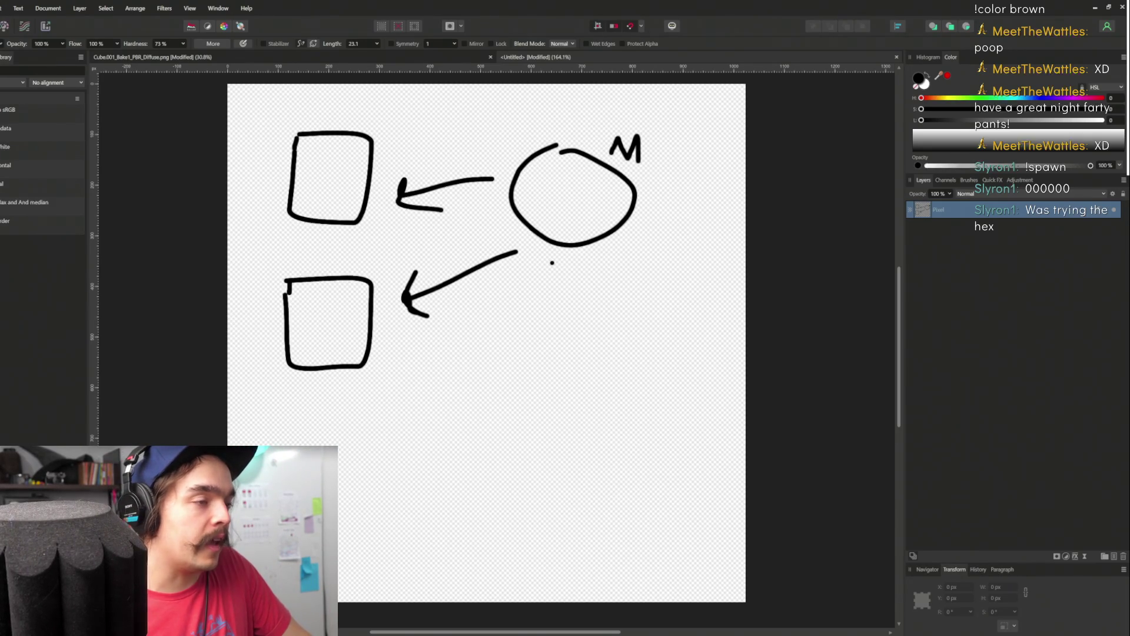
Draw a new box with a small triangle beside it, erasing the stray line and dot
left_click_drag(558, 260, 566, 305)
mouse_move(664, 240)
left_mouse_down()
mouse_move(683, 301)
mouse_move(554, 317)
mouse_move(566, 290)
mouse_move(697, 236)
mouse_move(694, 268)
mouse_move(717, 258)
mouse_move(695, 247)
left_mouse_up()
left_click(681, 257)
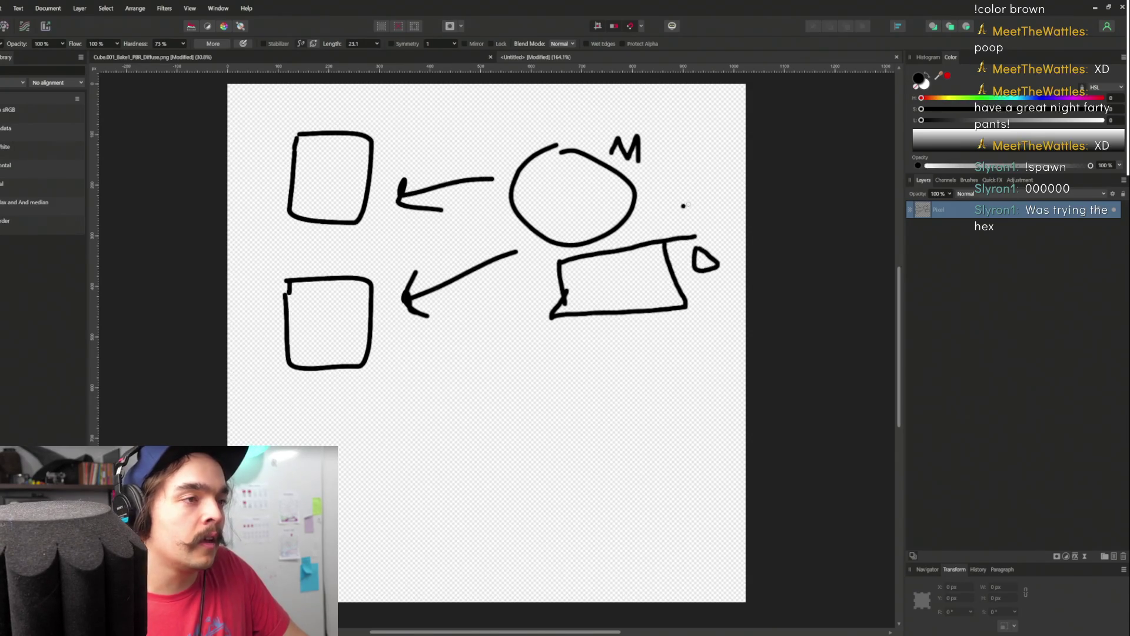
key("e")
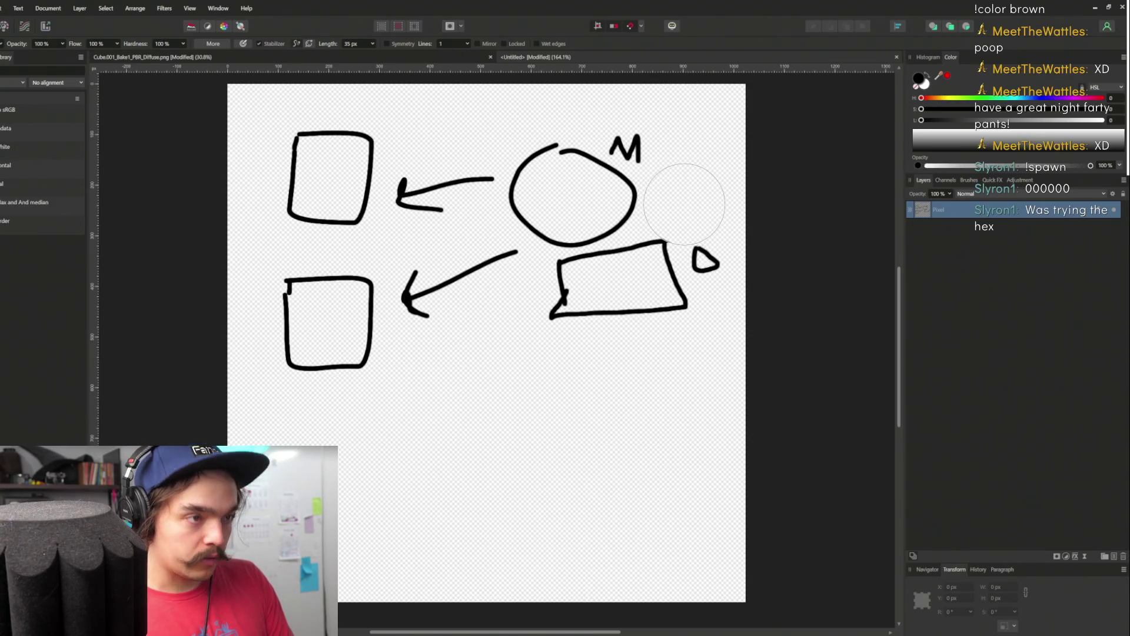
left_click_drag(692, 238, 670, 239)
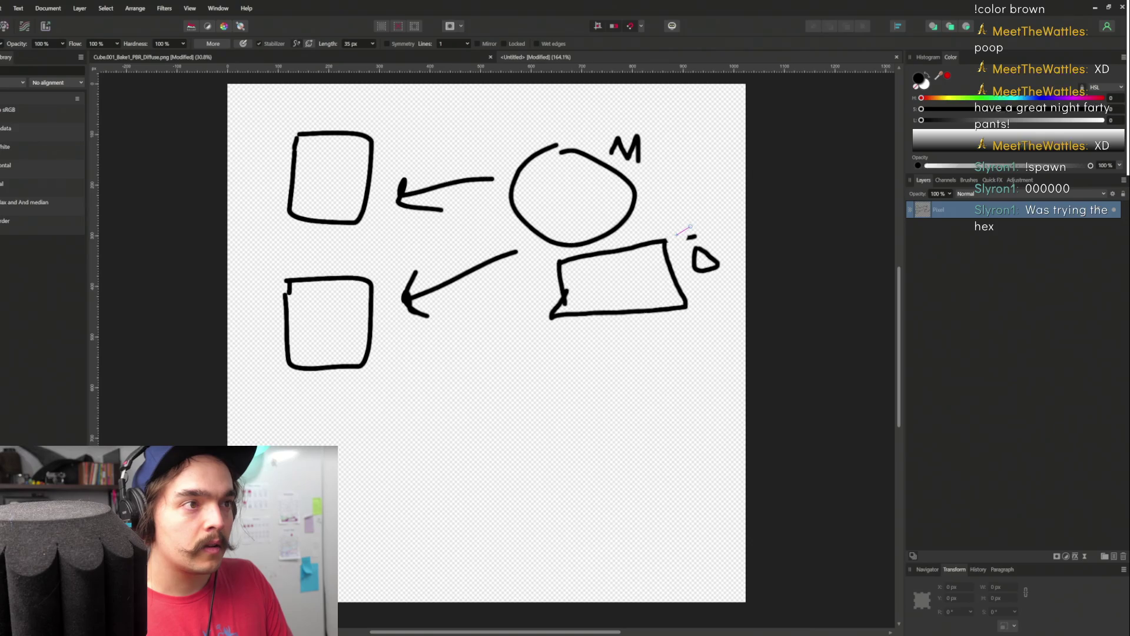
left_click(693, 236)
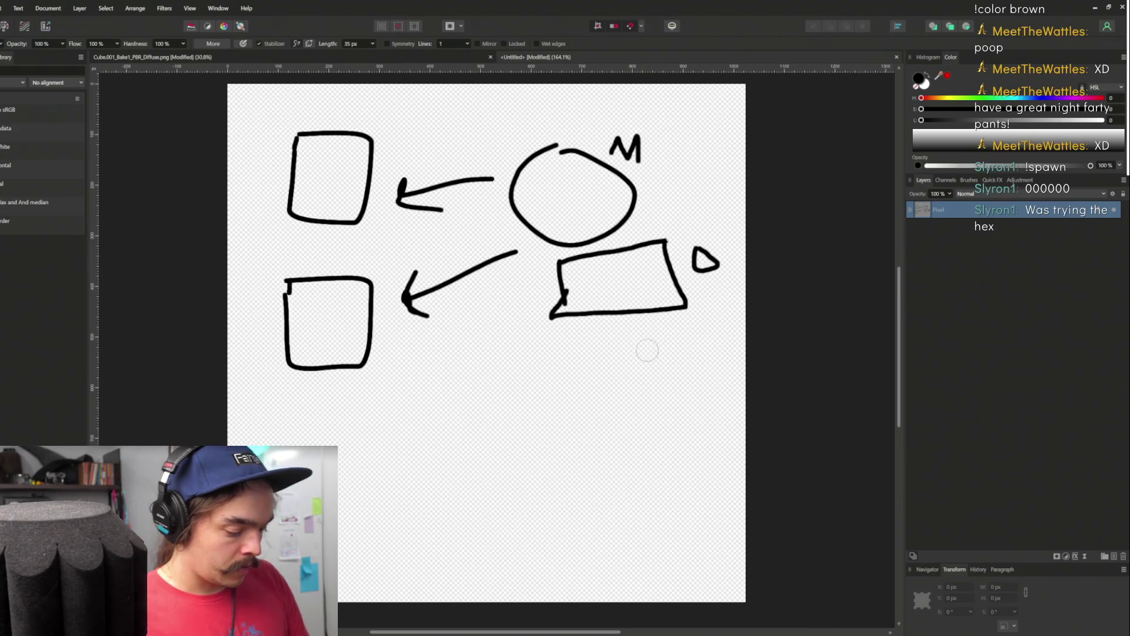
key("b")
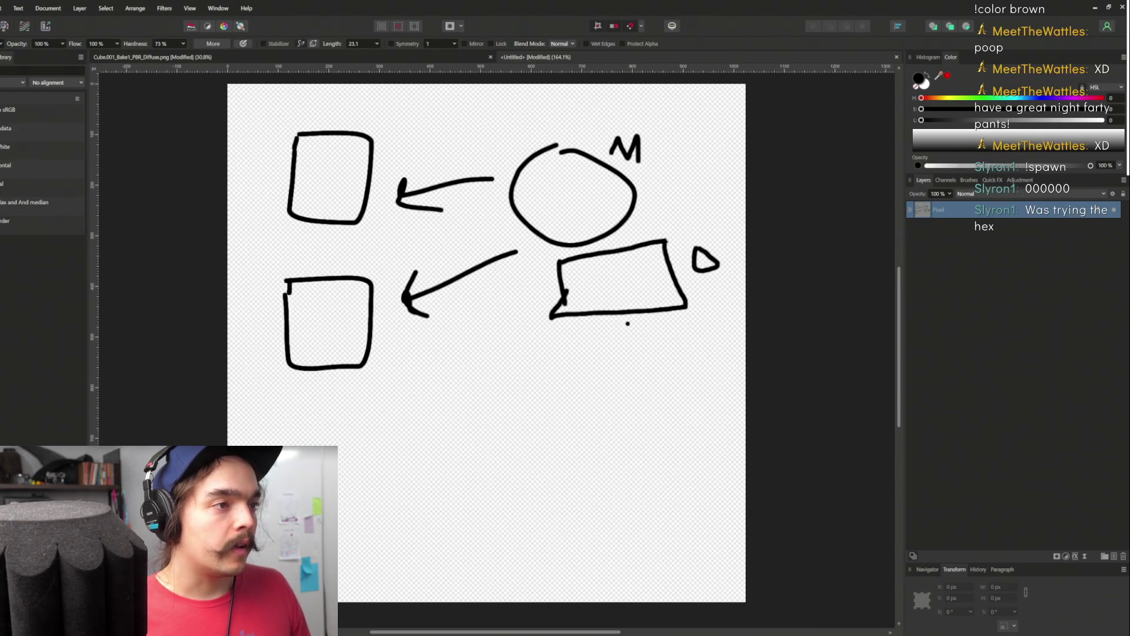
Draw a line down from the box to a small circle labelled SG, with an arrow to a new shape
left_click_drag(577, 328, 561, 388)
mouse_move(589, 370)
left_mouse_down()
mouse_move(562, 389)
mouse_move(585, 424)
mouse_move(575, 395)
mouse_move(670, 412)
left_mouse_up()
mouse_move(647, 396)
left_mouse_down()
mouse_move(669, 410)
mouse_move(651, 424)
mouse_move(715, 431)
mouse_move(721, 392)
mouse_move(695, 399)
left_mouse_up()
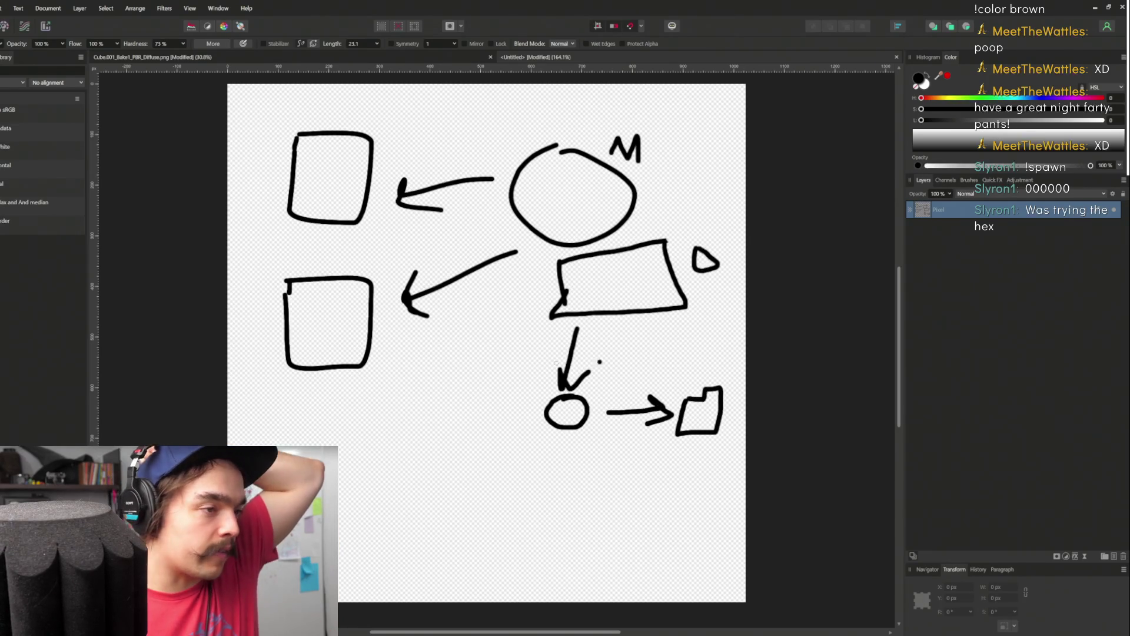
mouse_move(540, 439)
left_mouse_down()
mouse_move(511, 473)
mouse_move(596, 465)
left_mouse_up()
left_click(543, 461)
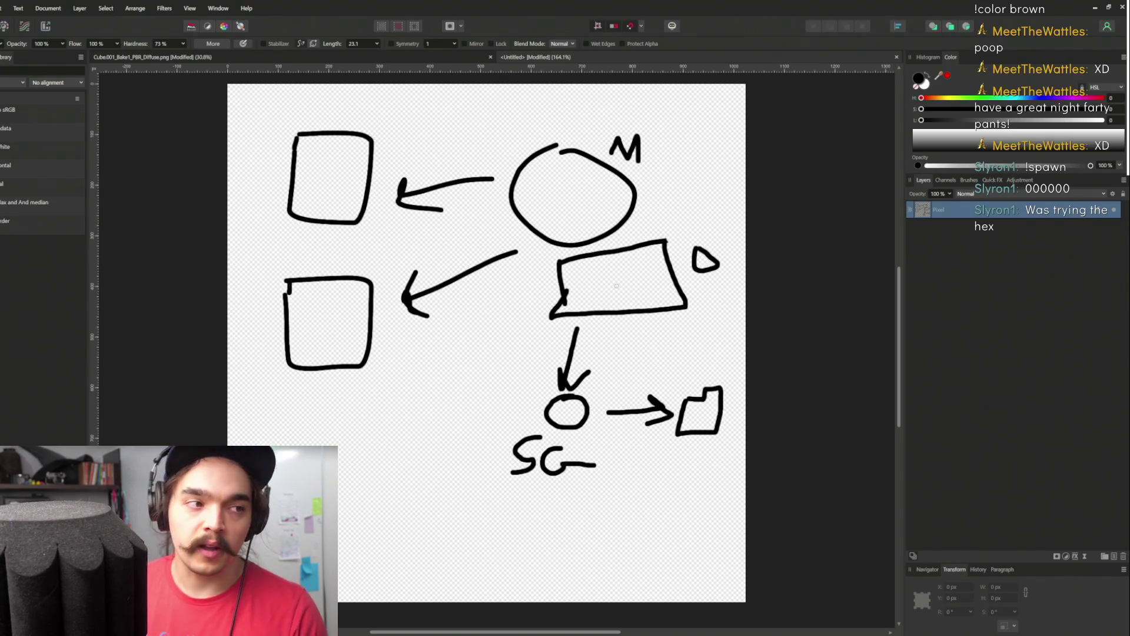
Pan and zoom around the finished diagram to review it
scroll(425, 360, "down", 2)
scroll(425, 361, "left", 2)
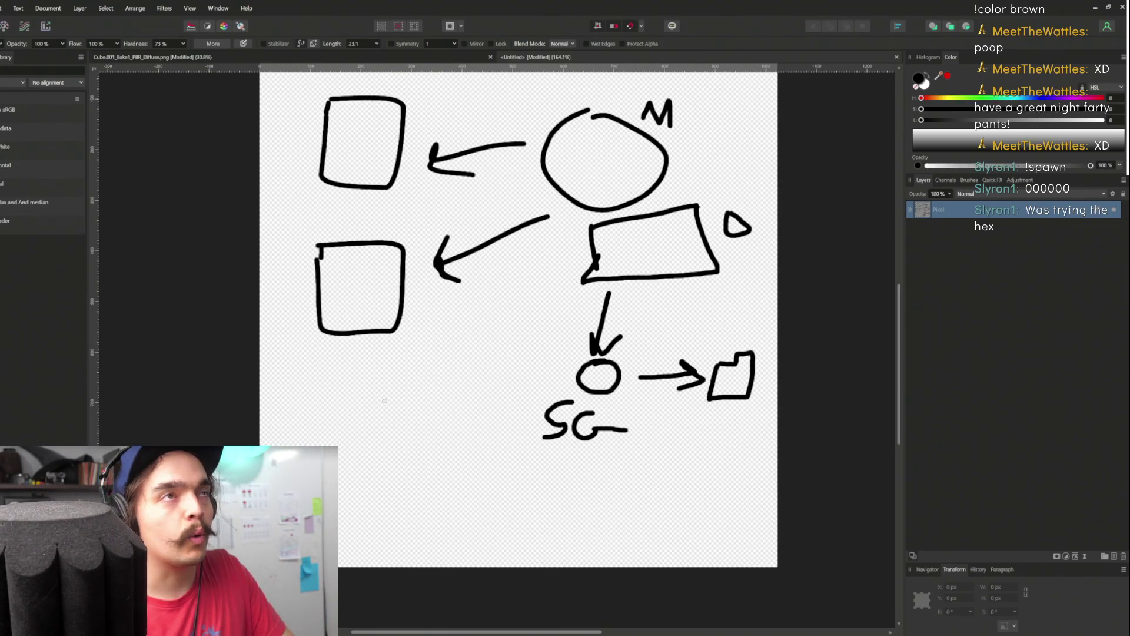
mouse_move(535, 320)
left_mouse_down()
mouse_move(489, 379)
mouse_move(449, 373)
mouse_move(407, 408)
left_mouse_up()
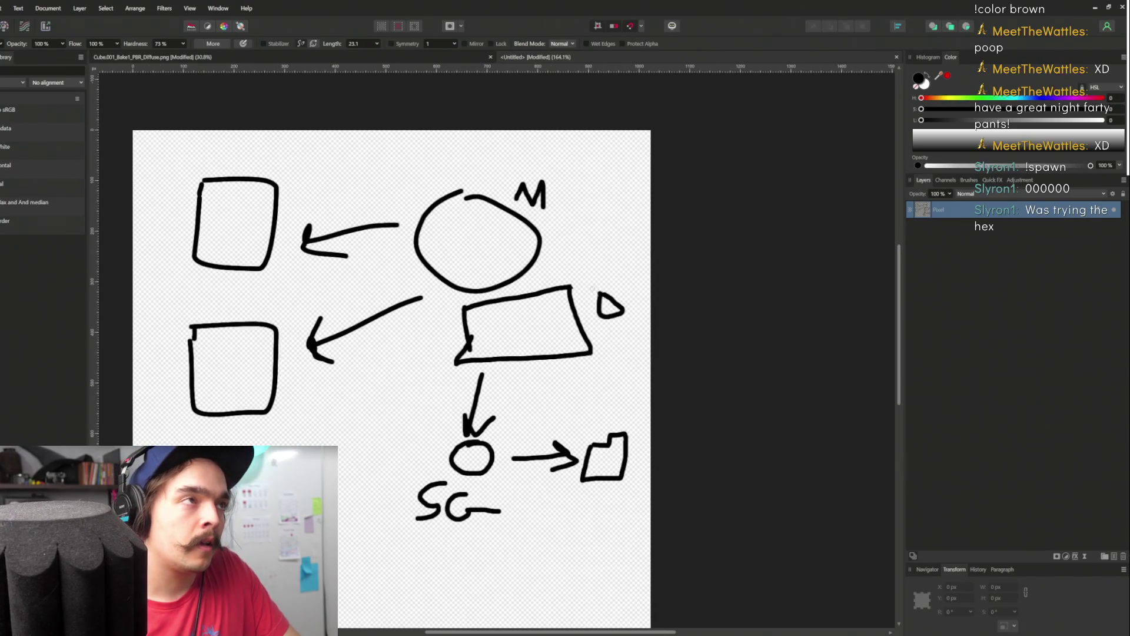
left_click(556, 197)
scroll(550, 251, "up", 2)
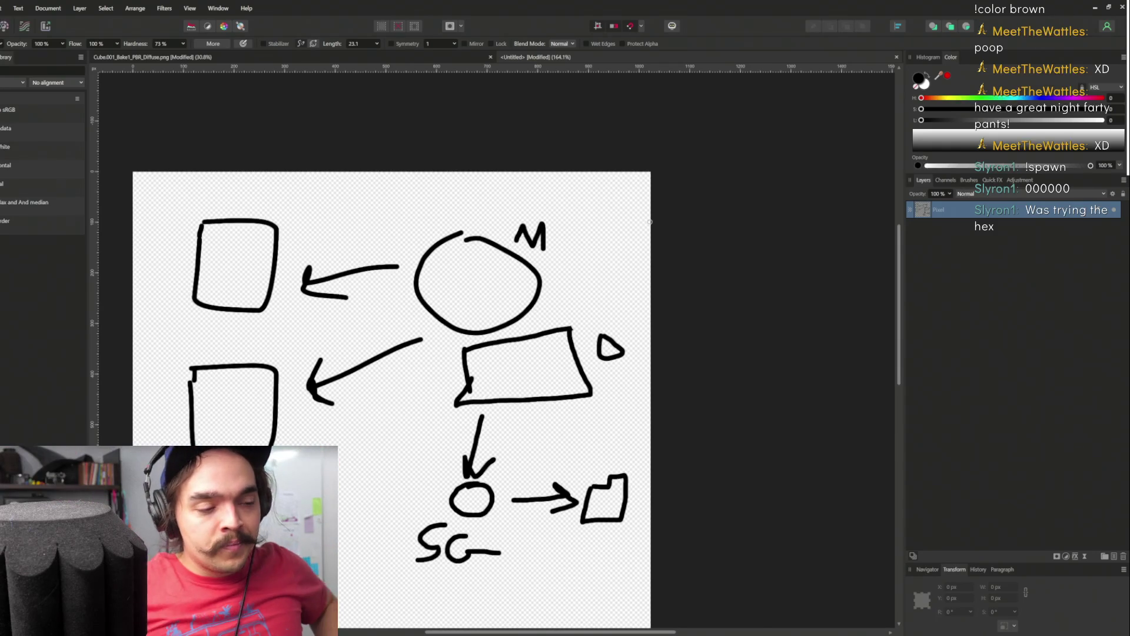
scroll(628, 180, "down", 1)
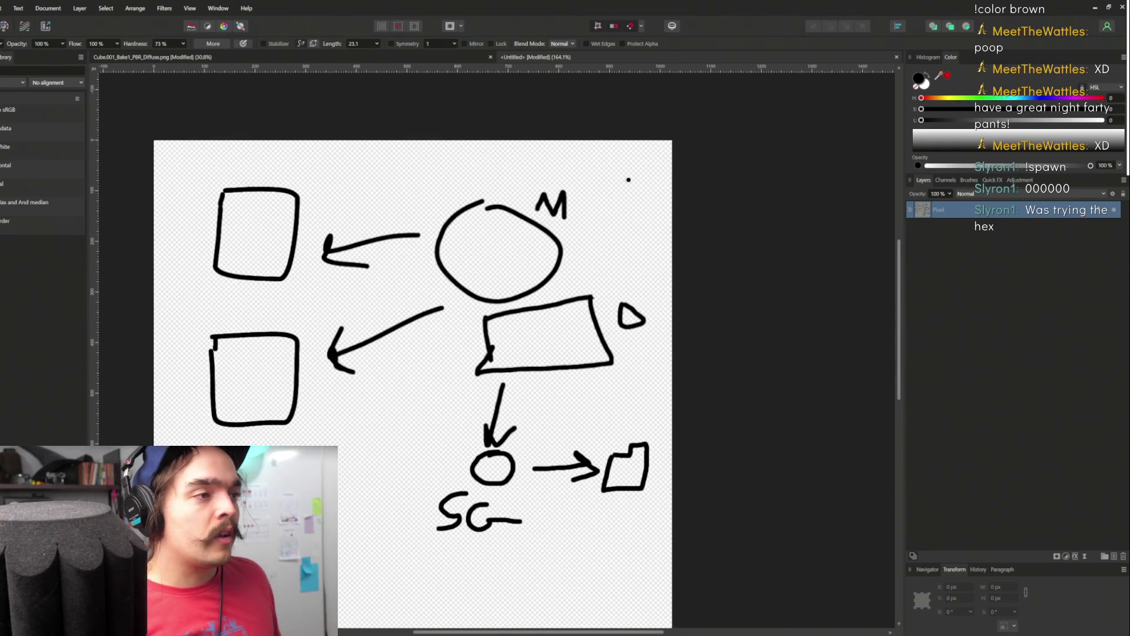
scroll(625, 174, "down", 2)
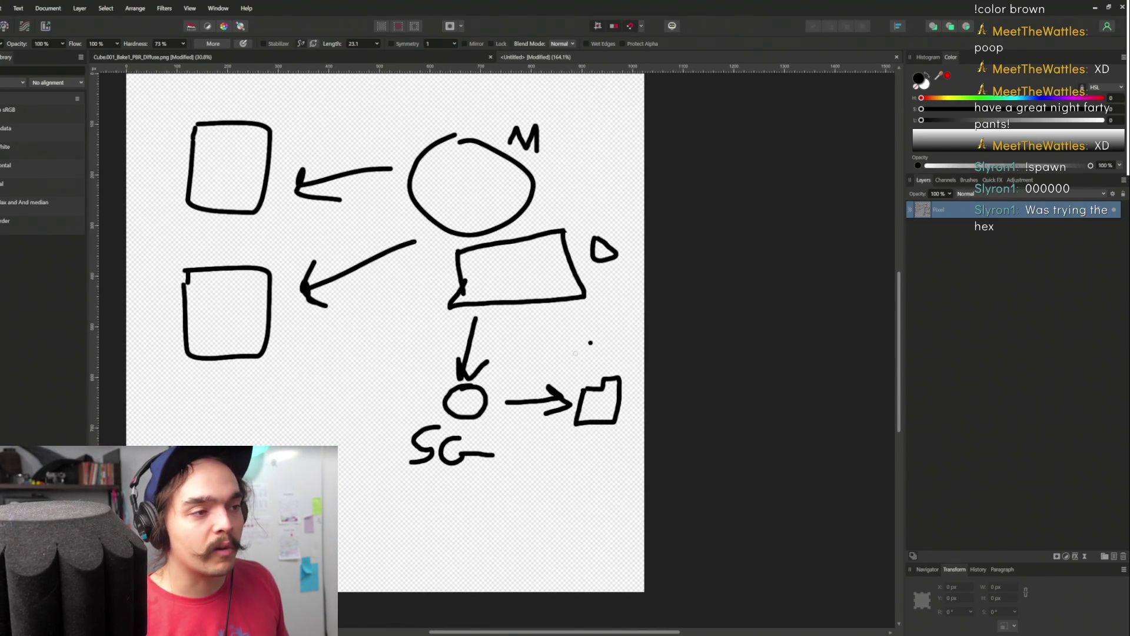
scroll(595, 330, "up", 1)
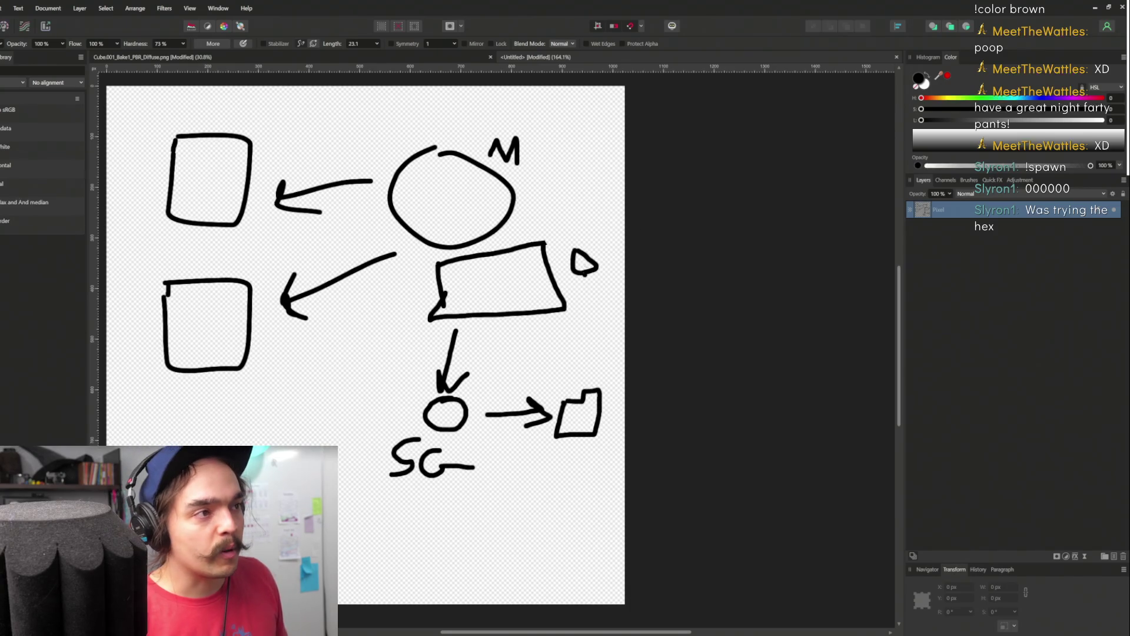
scroll(588, 235, "down", 1)
scroll(523, 302, "down", 1)
scroll(530, 330, "up", 1)
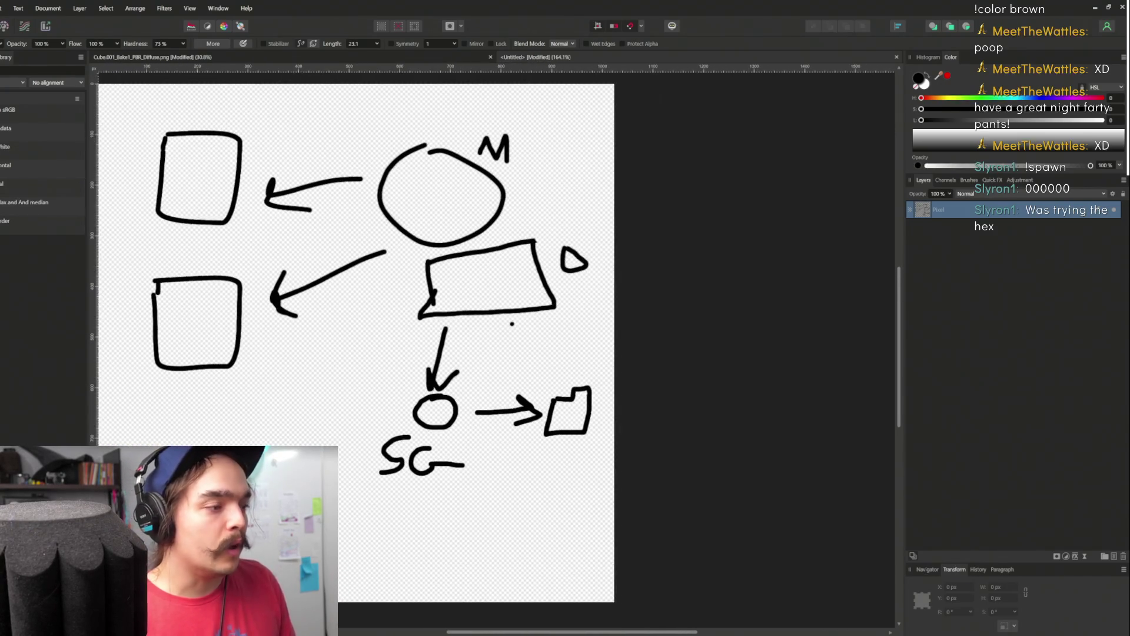
key("c")
scroll(540, 325, "down", 3)
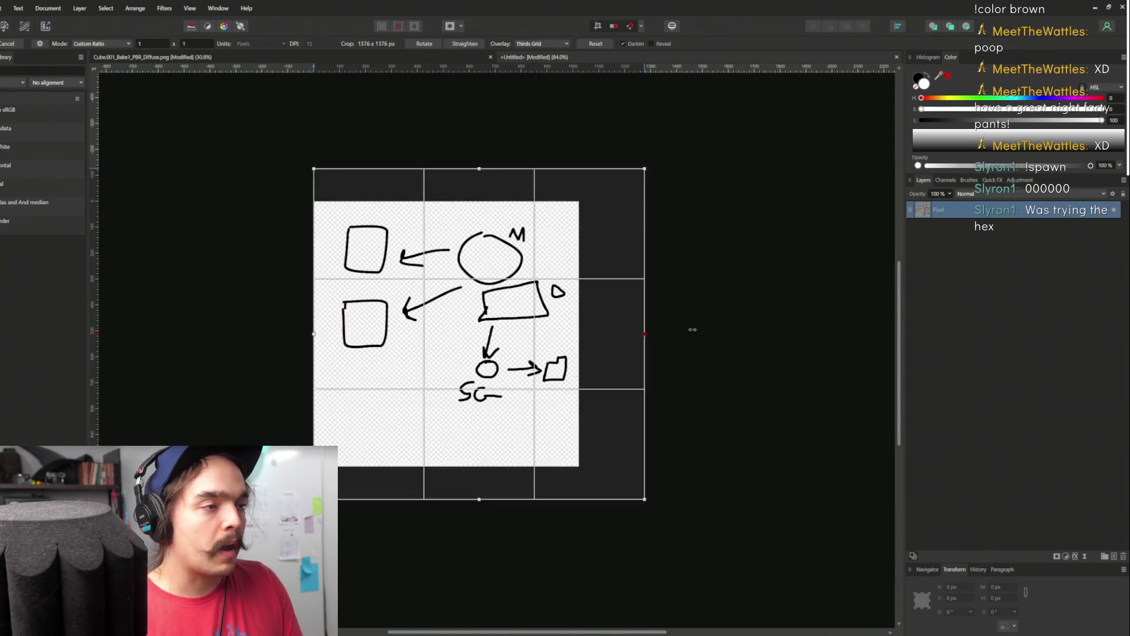
Widen the canvas to the right with an Unconstrained crop dragged past the image edge
left_click_drag(659, 329, 739, 320)
key("ctrl+z")
left_click(102, 44)
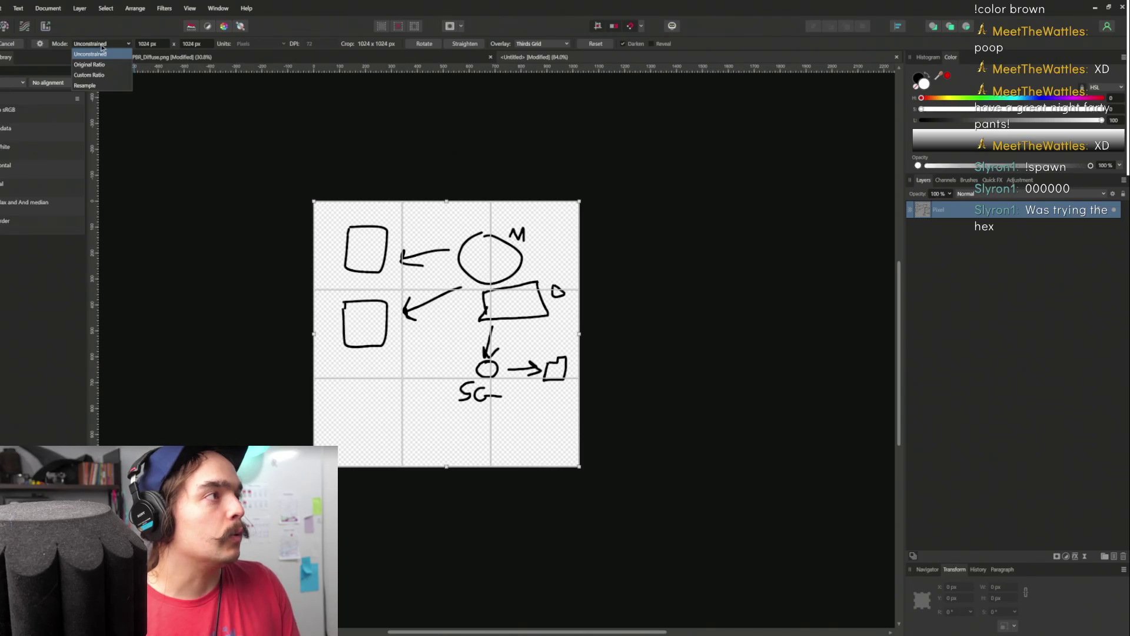
left_click(109, 76)
left_click_drag(581, 340, 733, 336)
key("Escape")
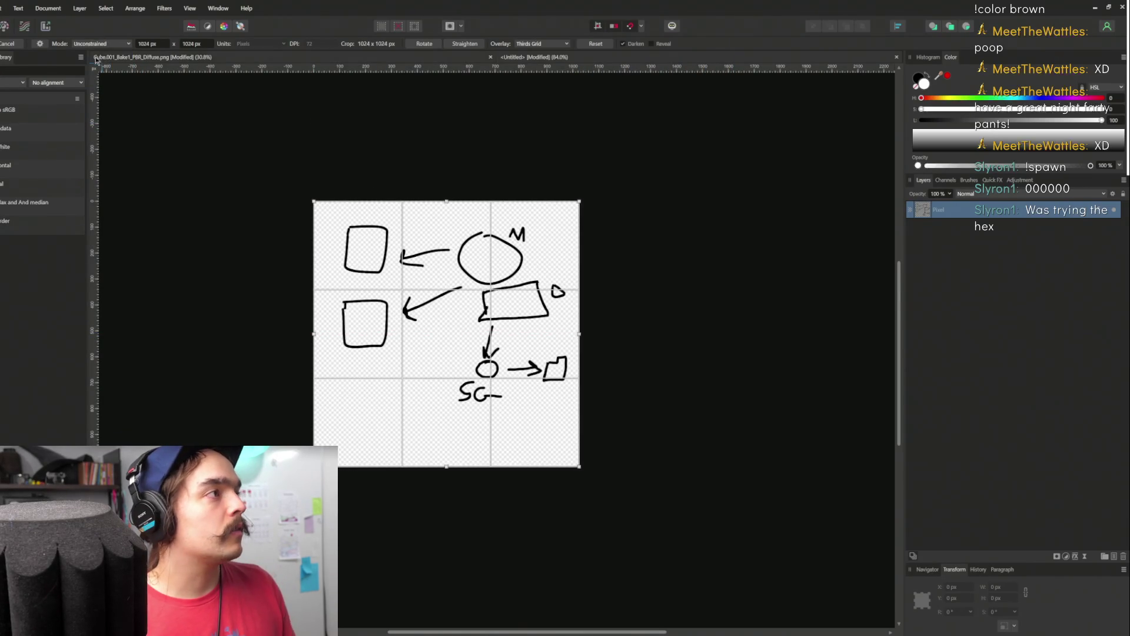
left_click(100, 44)
left_click(102, 57)
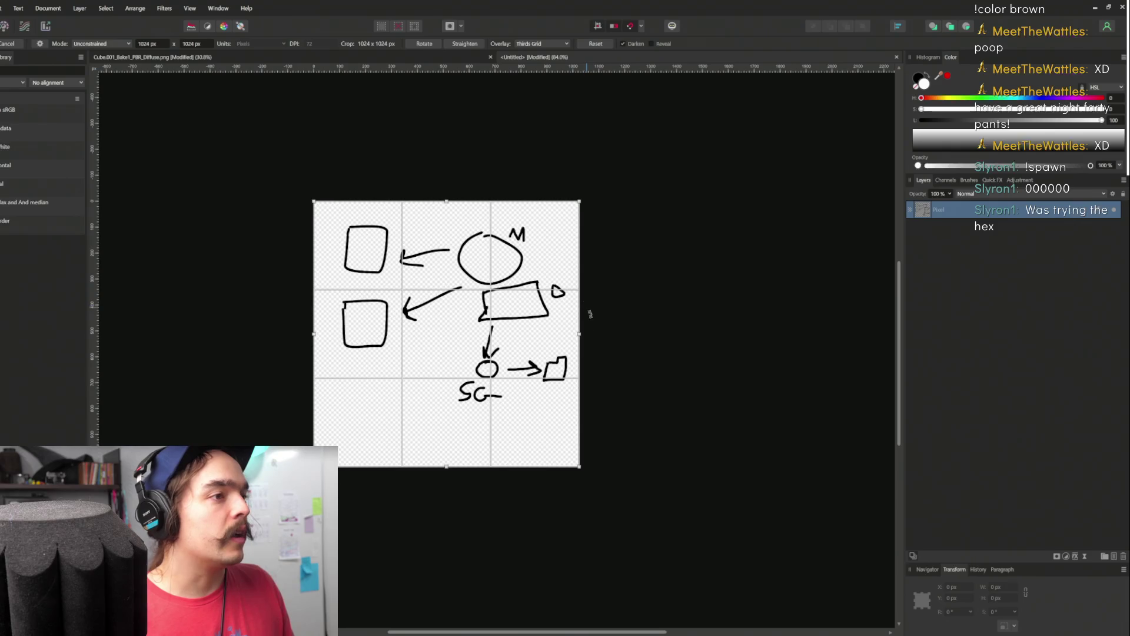
left_click_drag(580, 333, 810, 332)
key("Return")
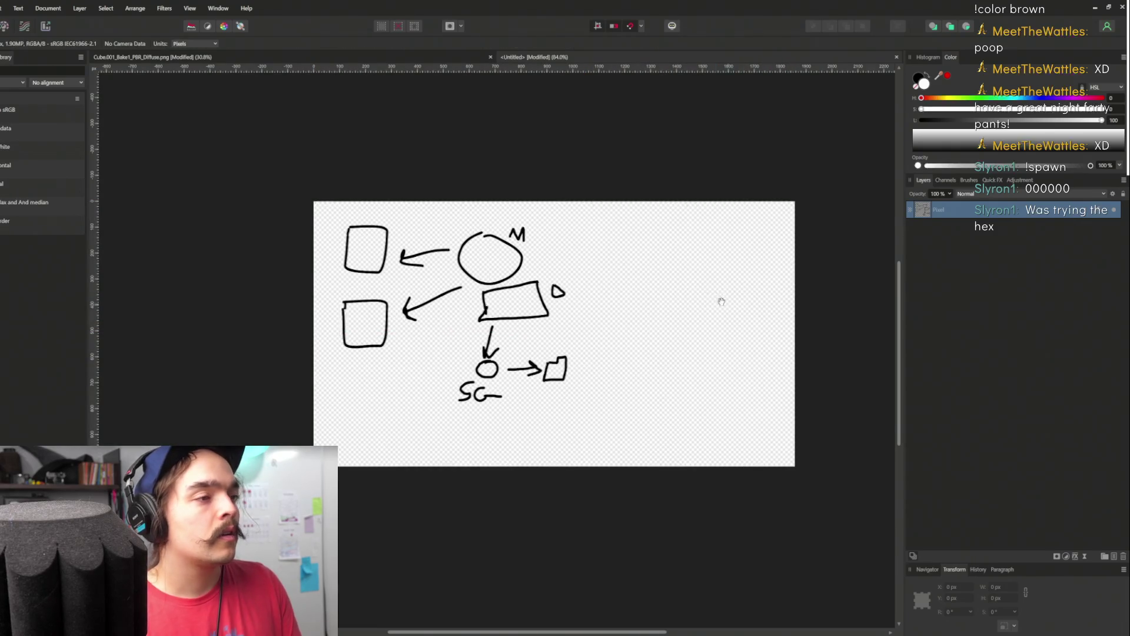
mouse_move(546, 305)
left_mouse_down()
mouse_move(424, 327)
mouse_move(640, 212)
mouse_move(765, 221)
left_mouse_up()
Paint a zig-zag line out from the triangle
key("b")
scroll(463, 297, "up", 4)
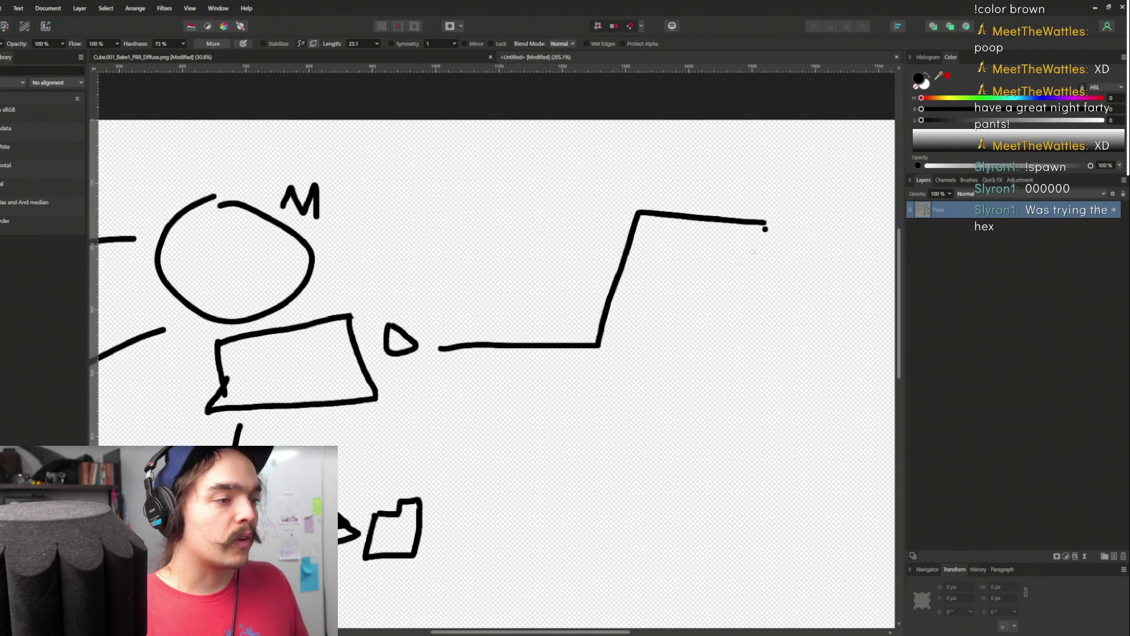
left_click_drag(657, 272, 482, 263)
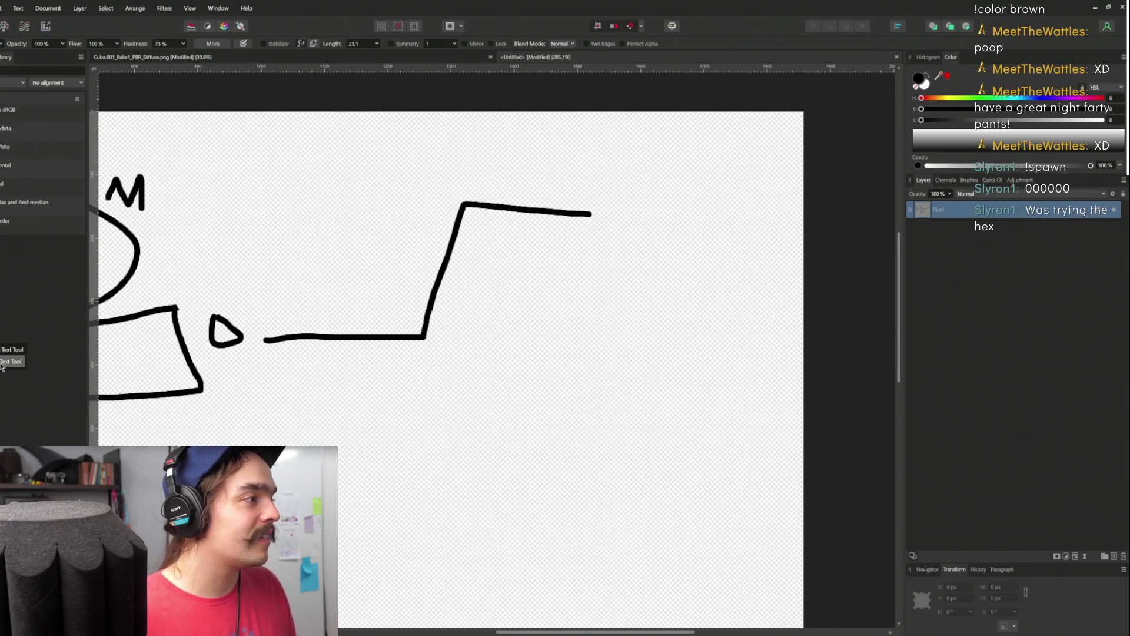
Add a text frame listing 'inventory', '-> hats' and '-> tools' at the line's end
left_click(2, 365)
mouse_move(481, 240)
left_mouse_down()
mouse_move(565, 297)
mouse_move(766, 521)
mouse_move(764, 533)
left_mouse_up()
type("-")
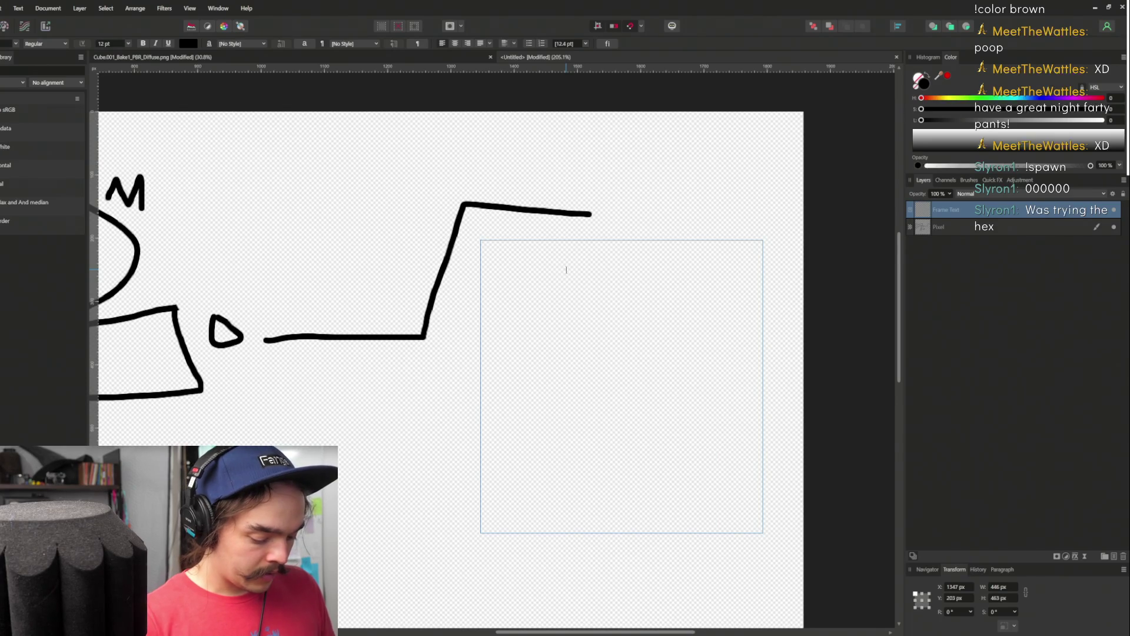
type("ntory")
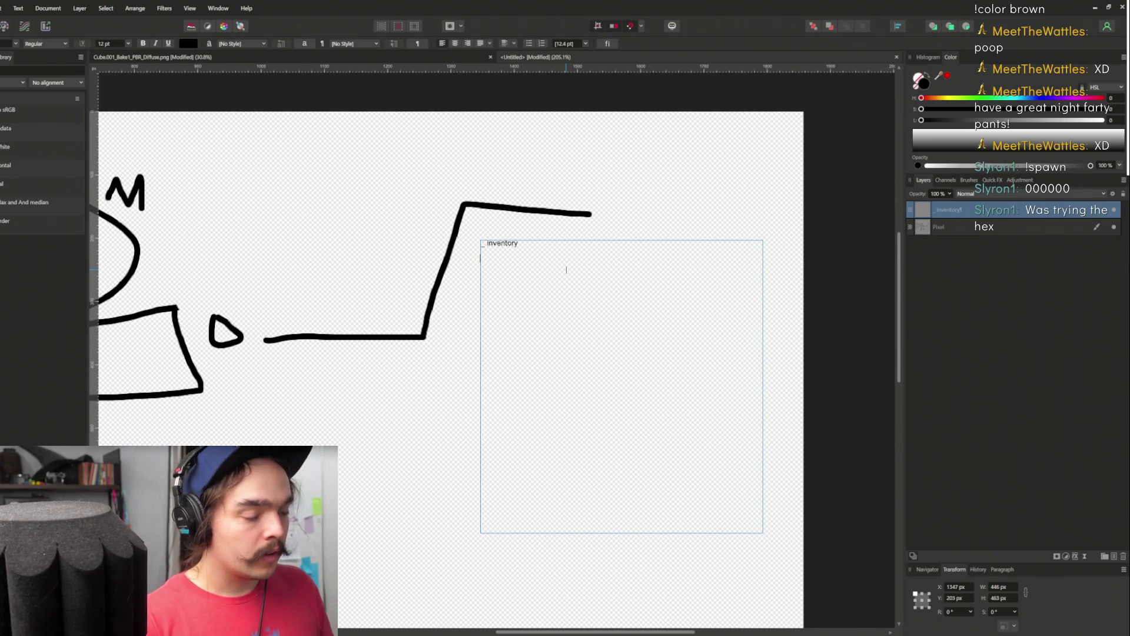
type("ats")
key("Return")
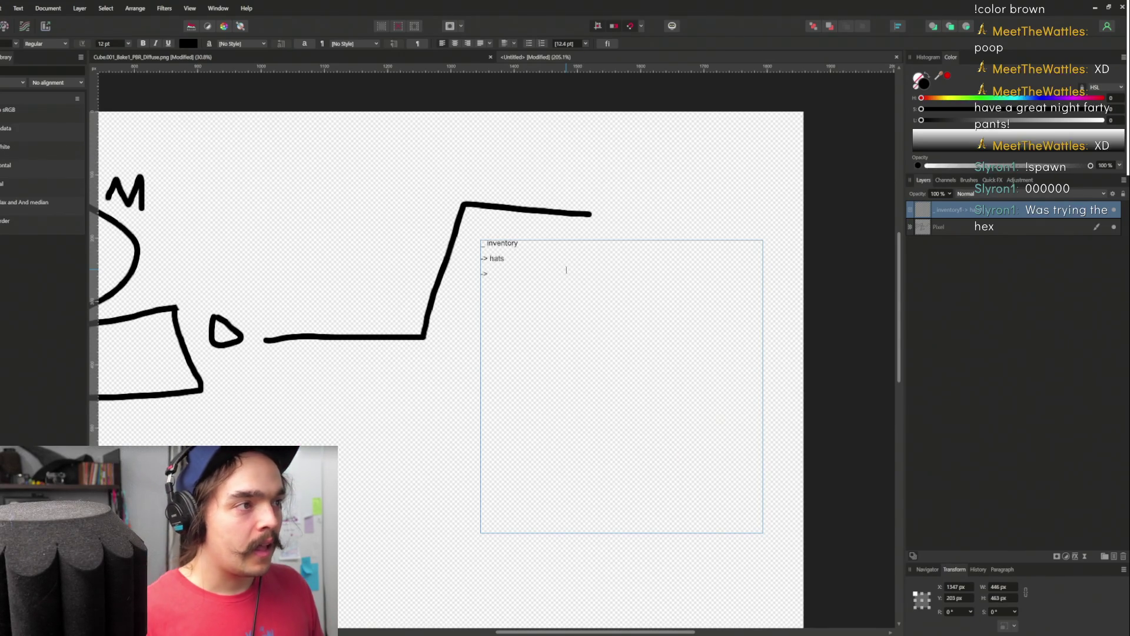
key("BackSpace")
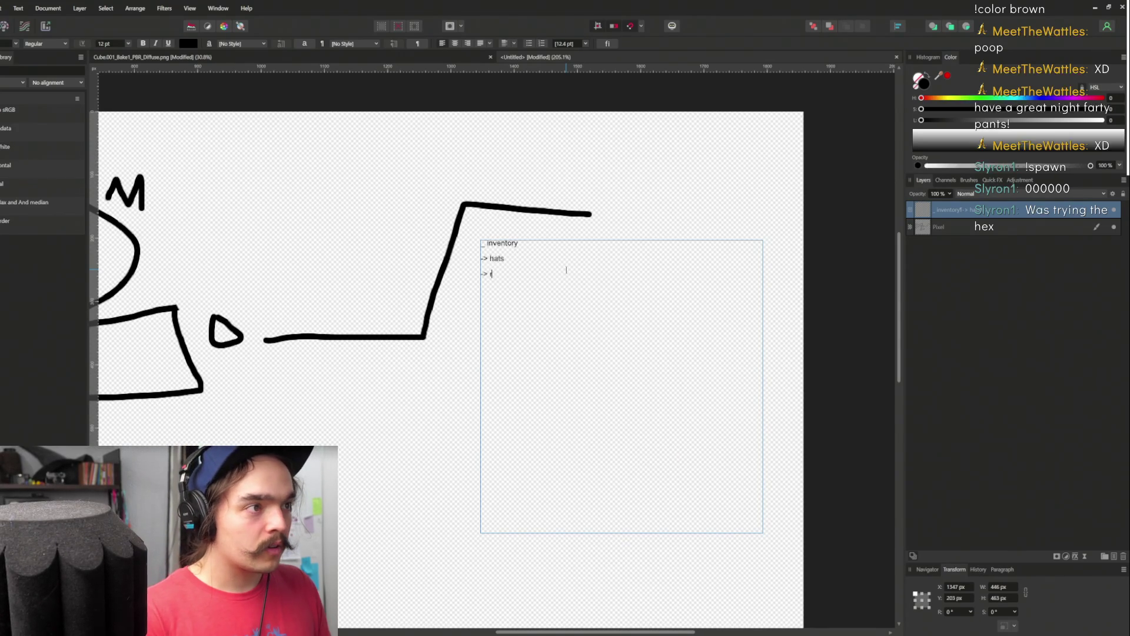
type("tools")
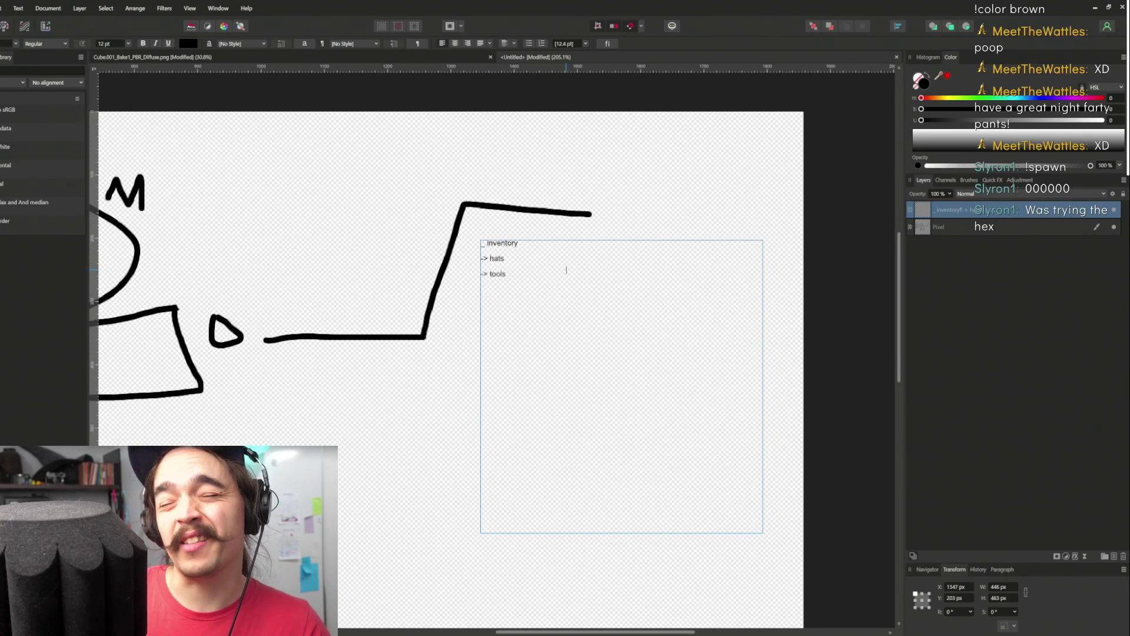
key("Return")
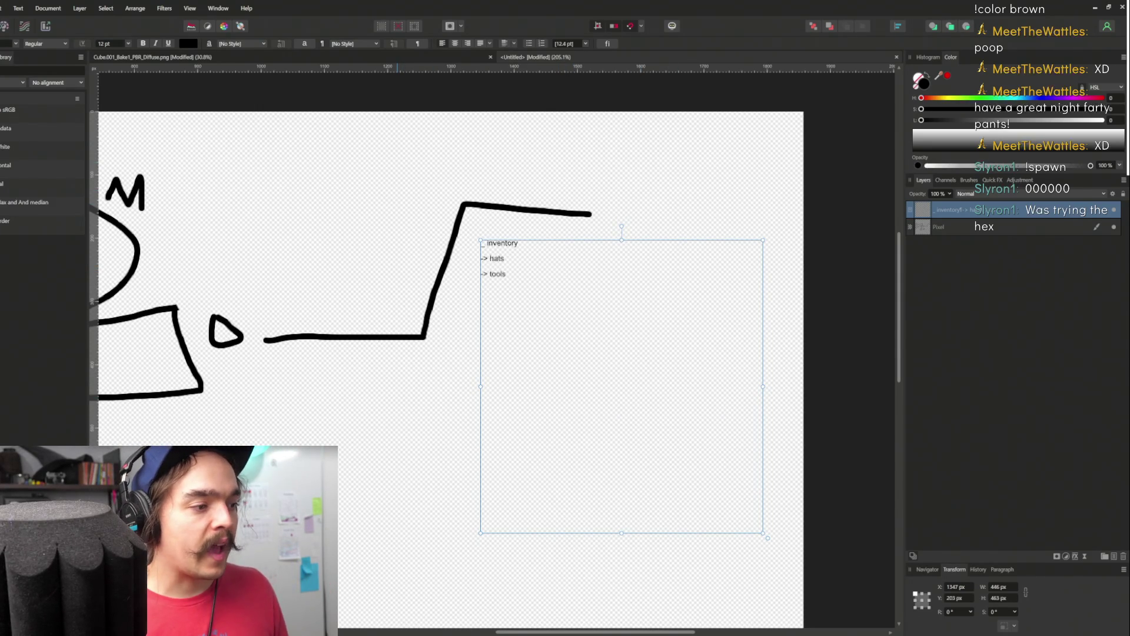
left_click(394, 602)
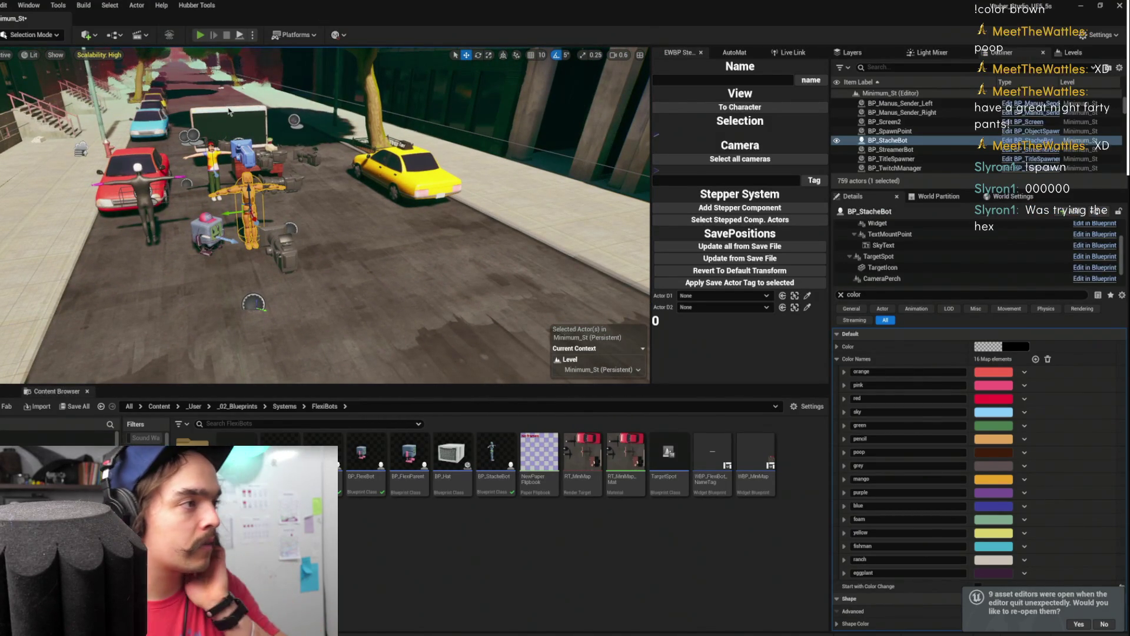
Start Play In Editor with Alt+P, the character standing beside the spawned FlexiBot
key("alt+p")
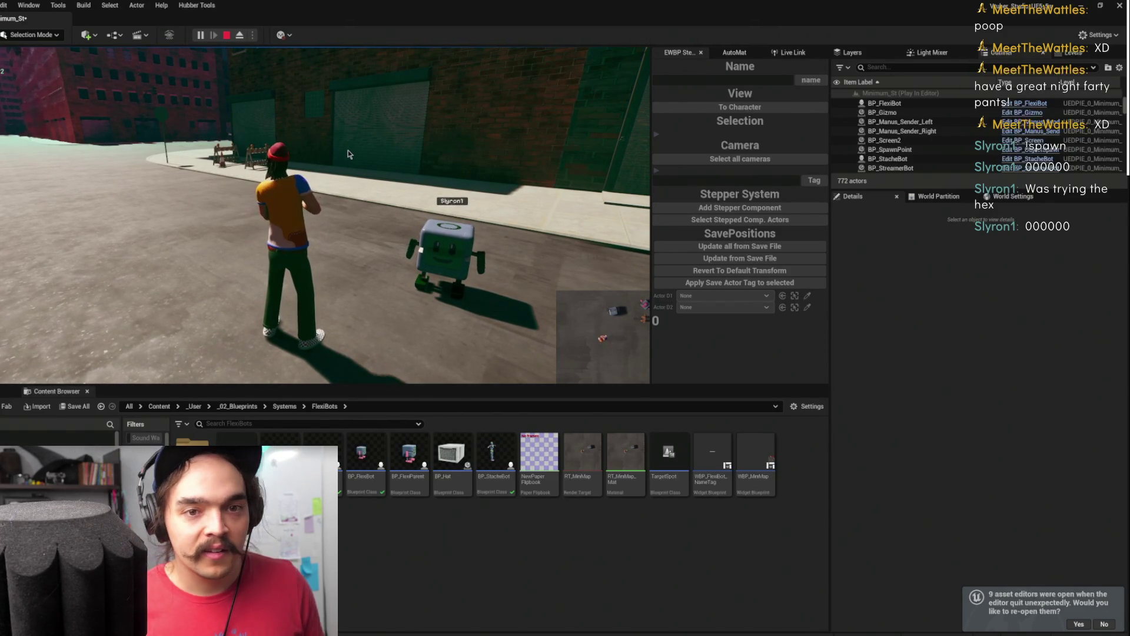
Capture the game view and run the character forward toward the two FlexiBots
left_click(348, 154)
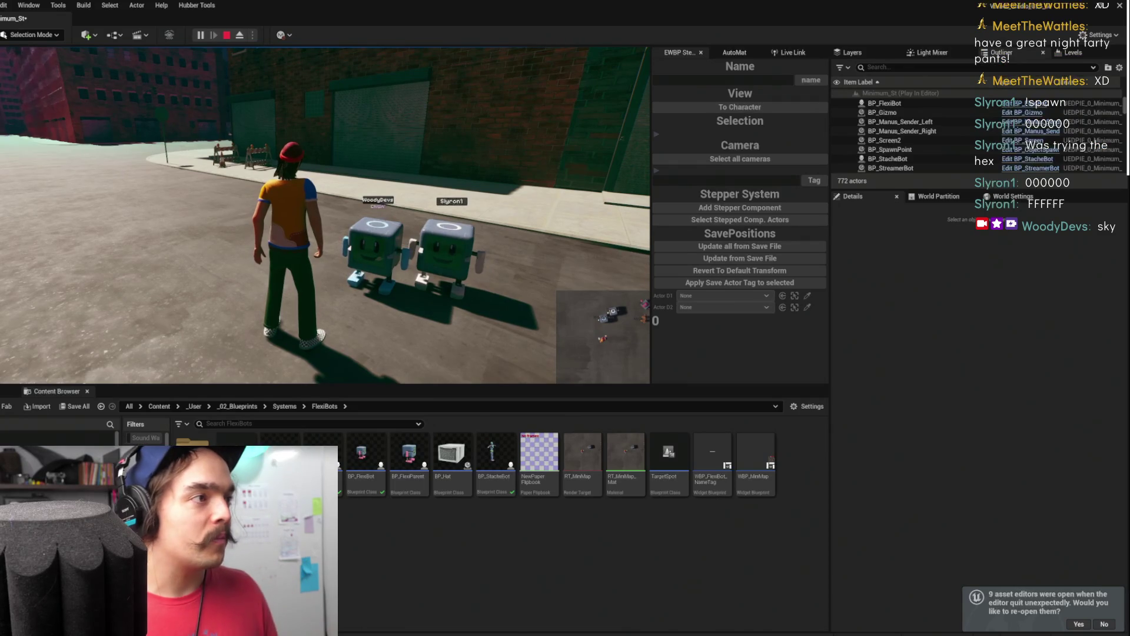
left_click(286, 265)
key("w")
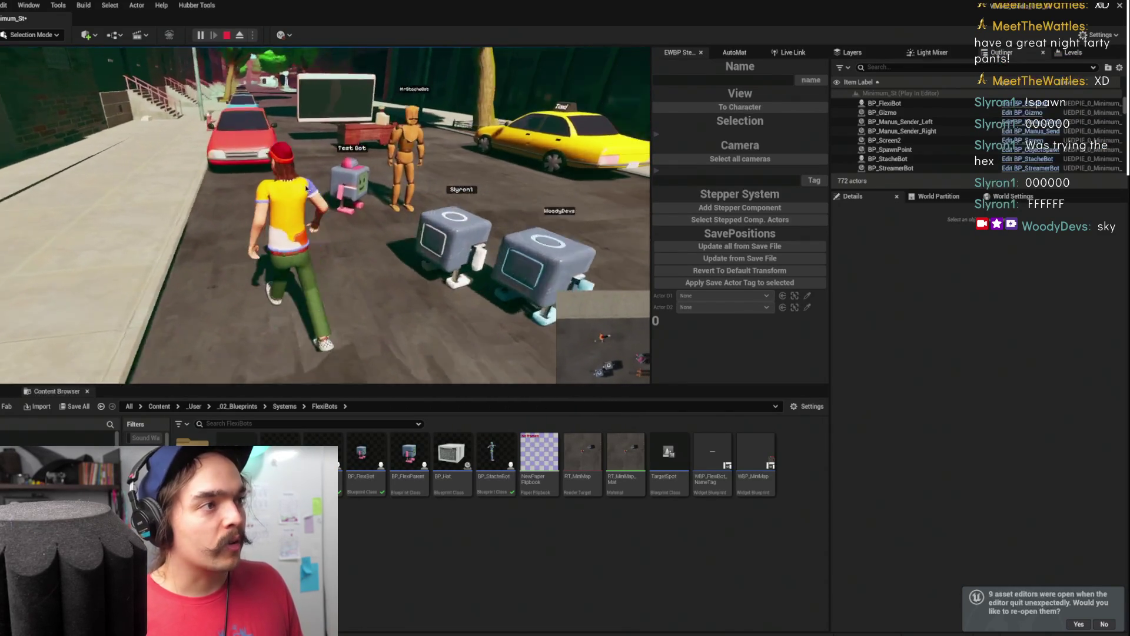
key("shift+F1")
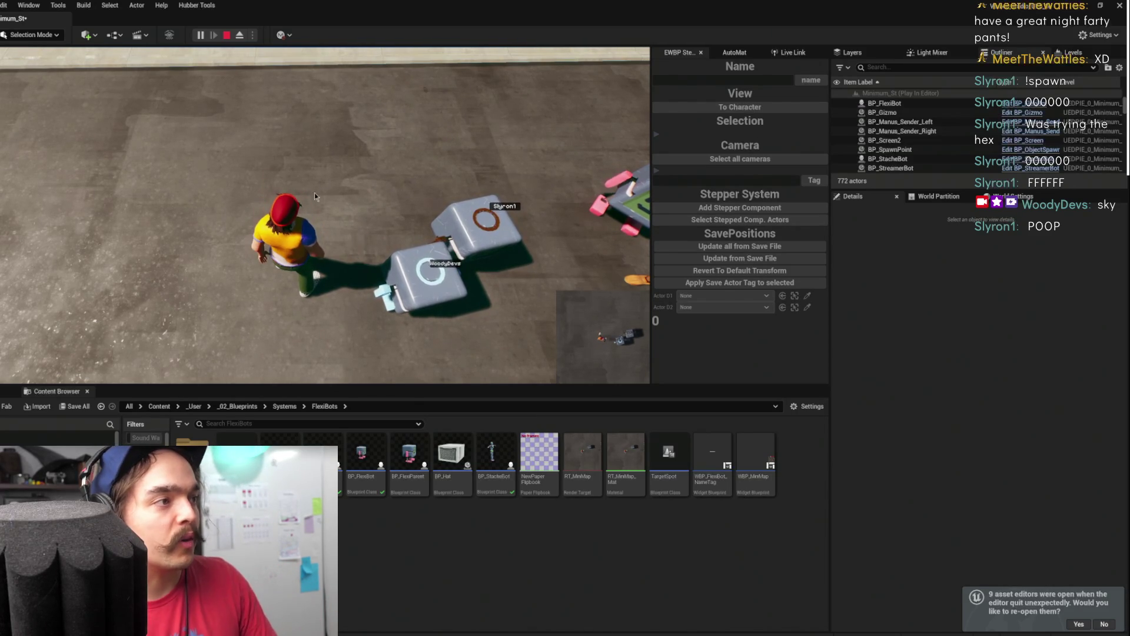
Recapture the game view to keep walking the character around the street with the bots following
scroll(447, 135, "up", 5)
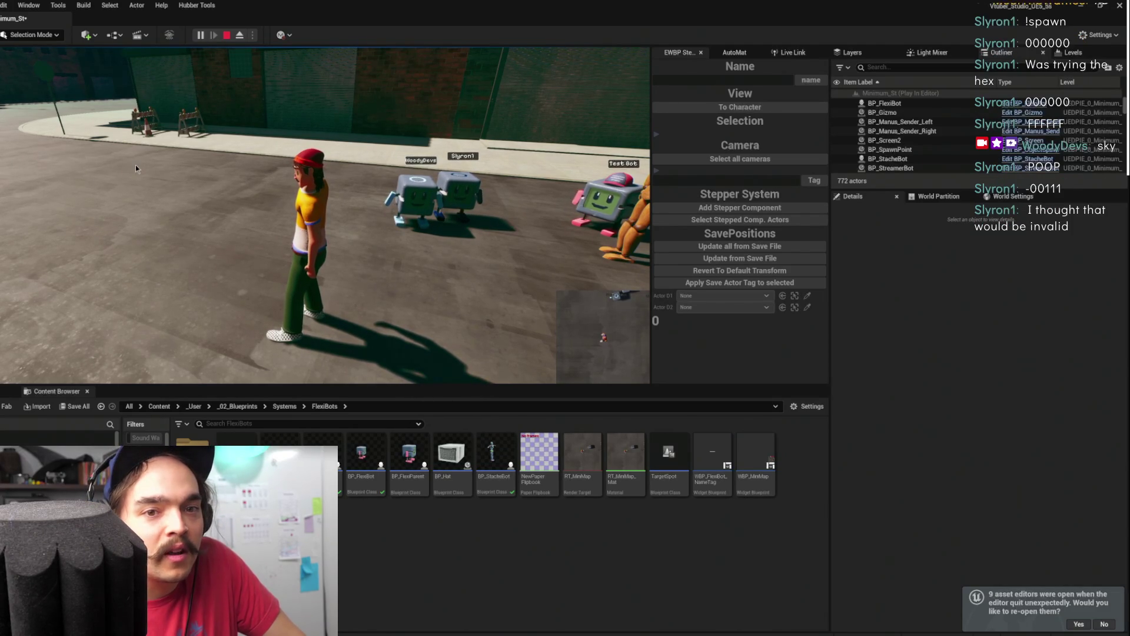
left_click(161, 175)
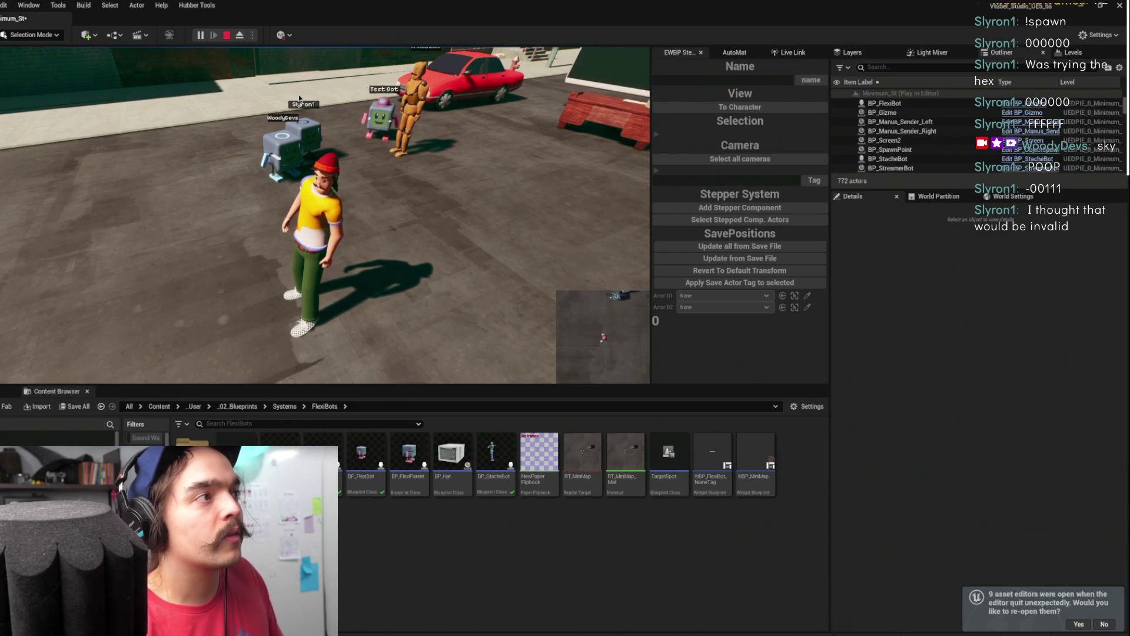
left_click(273, 87)
Walk the character back up to the FlexiBots and make the play view fullscreen with F11
key("w")
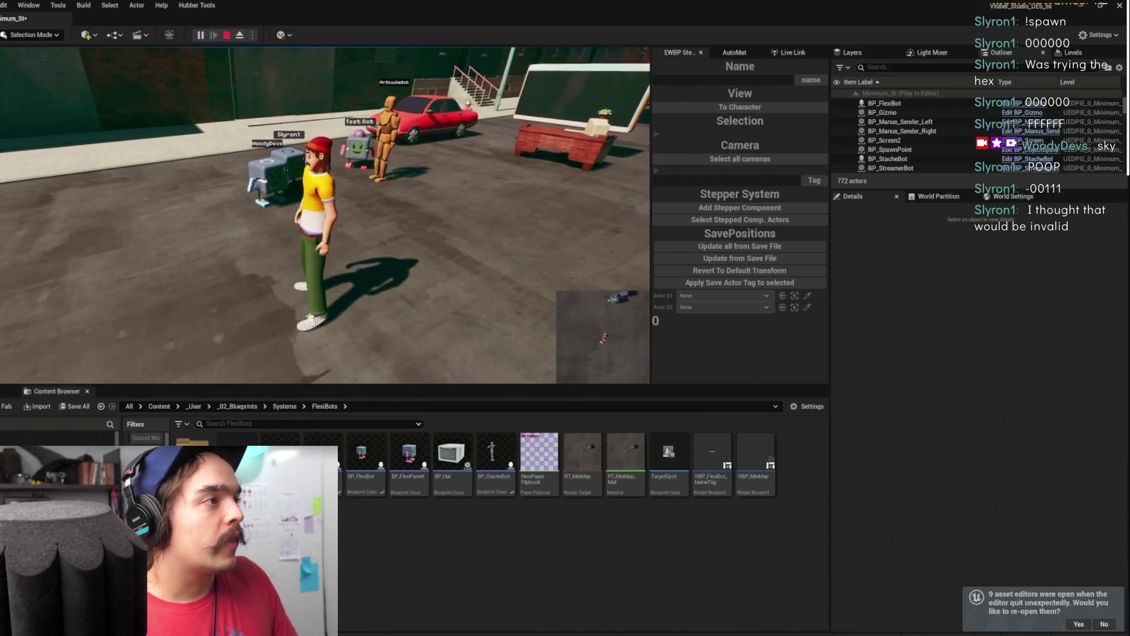
key("w")
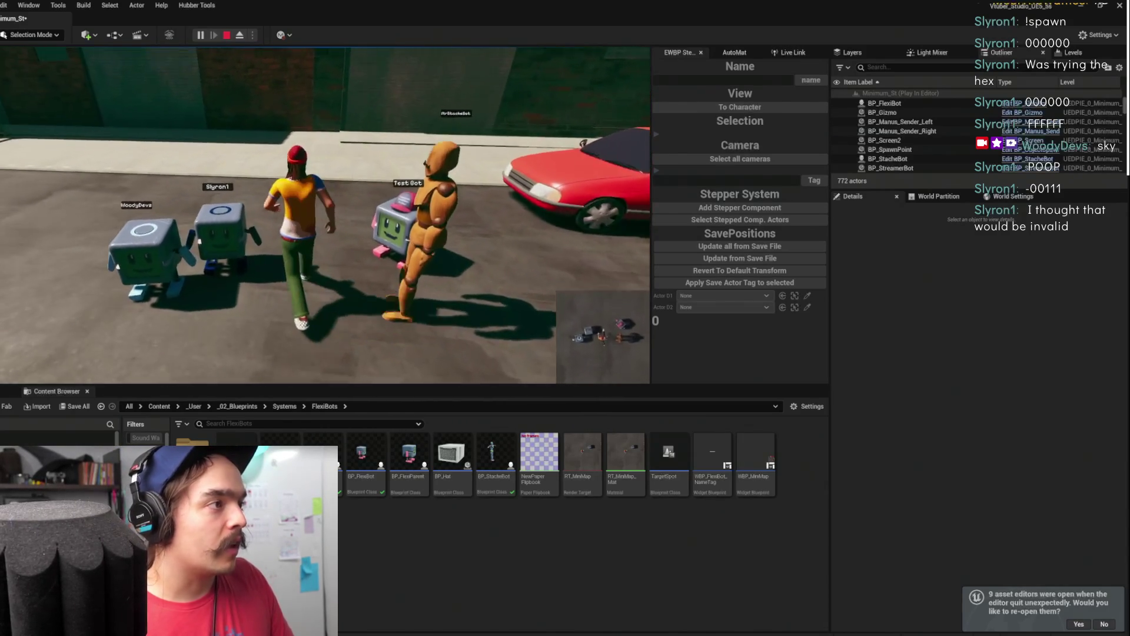
key("w")
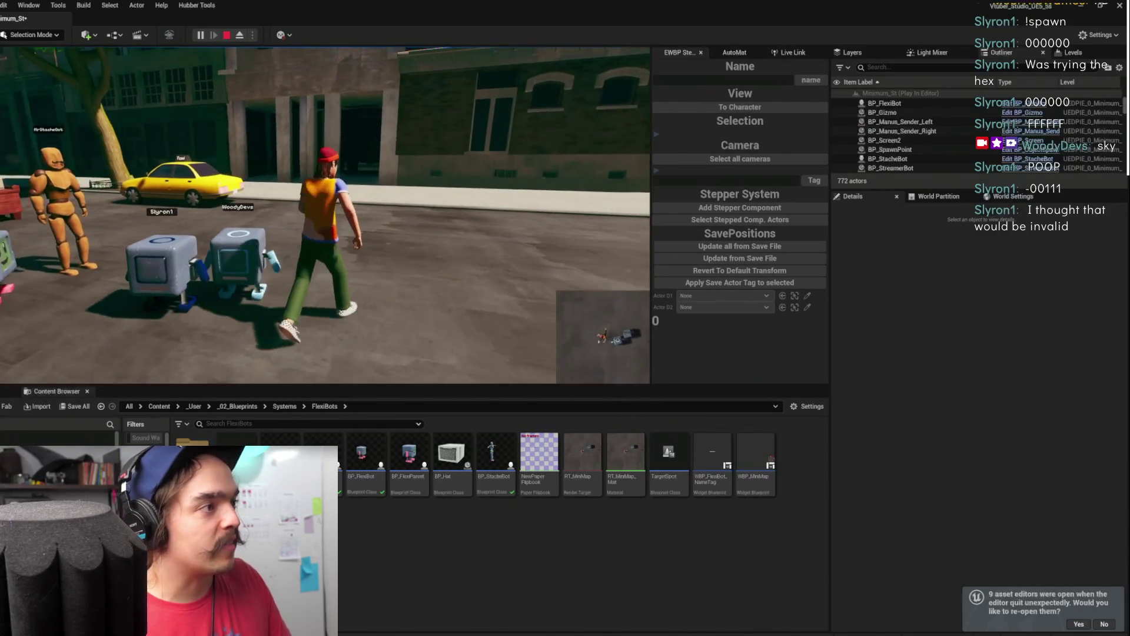
key("w")
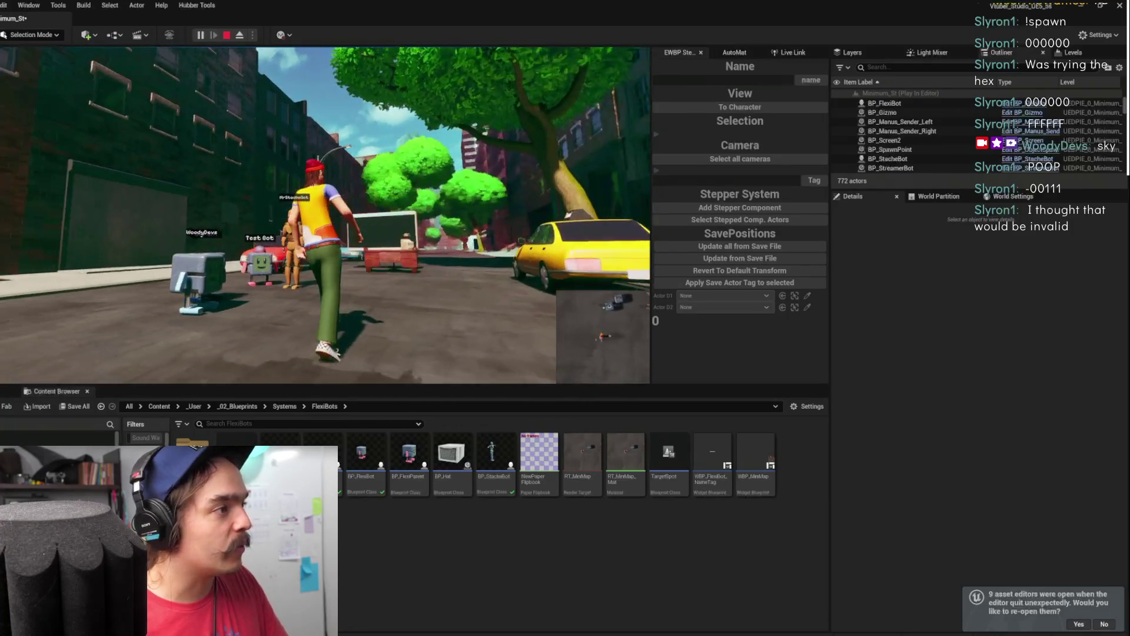
key("w")
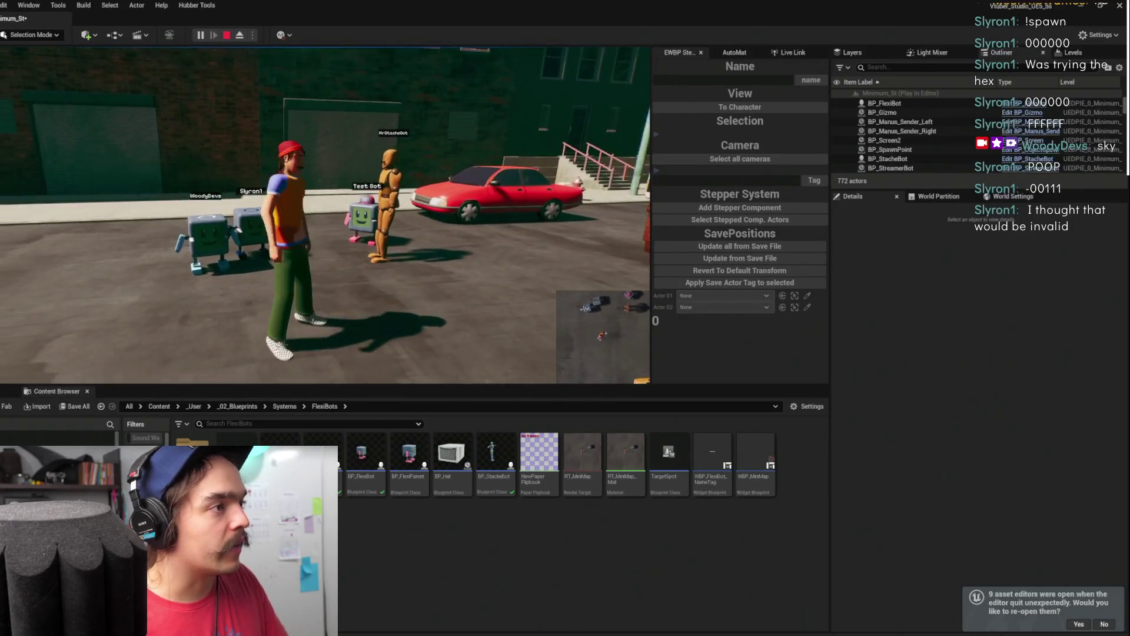
key("w")
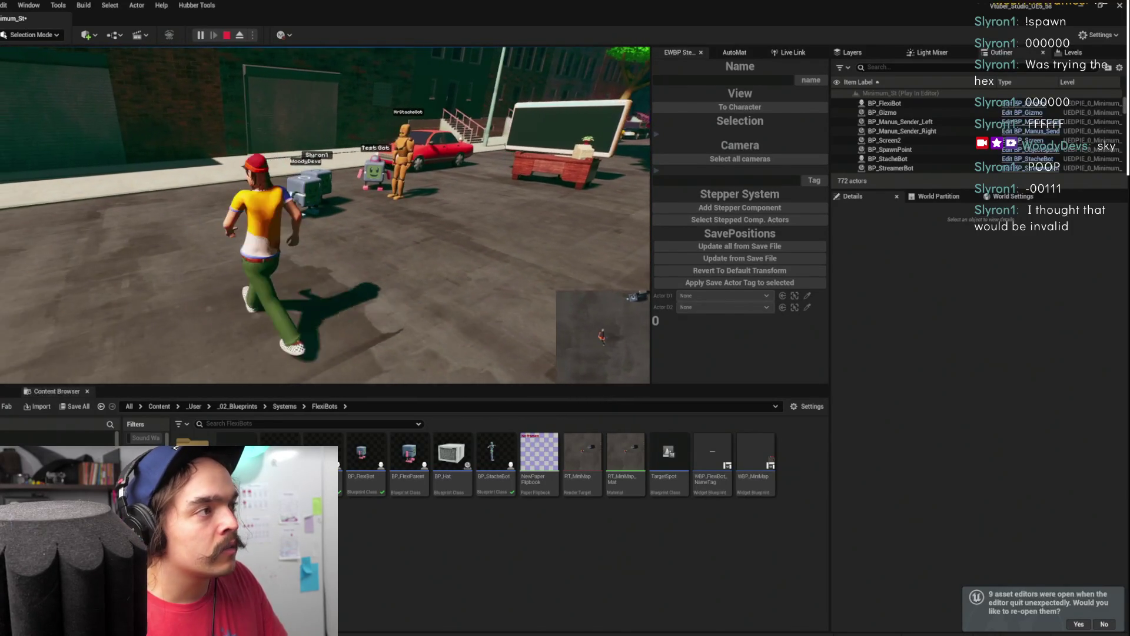
key("w")
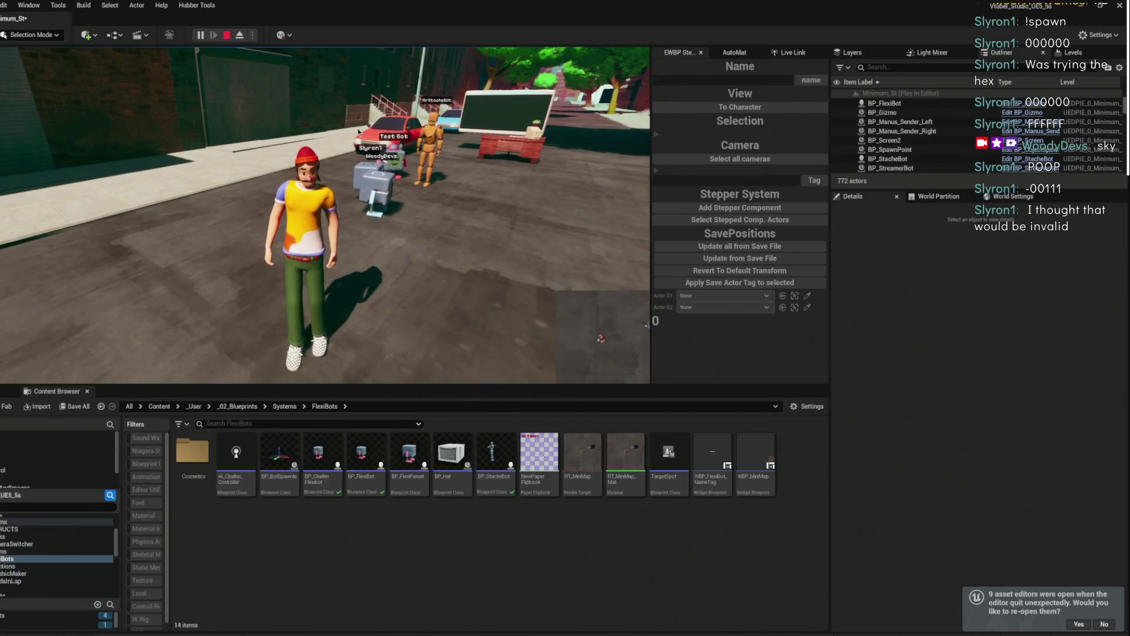
key("F11")
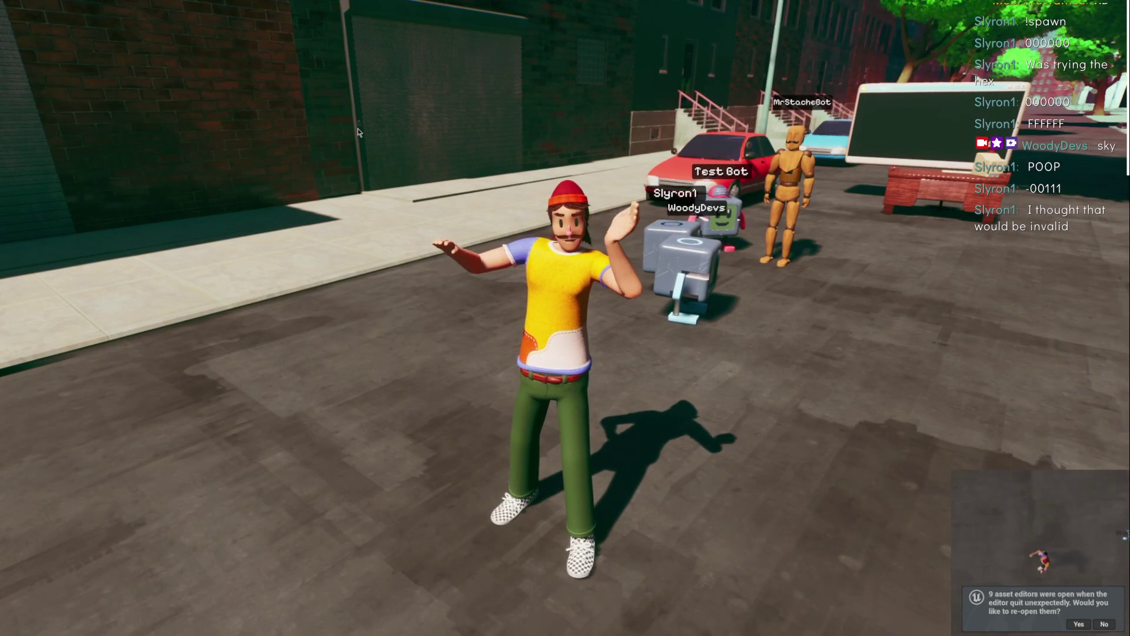